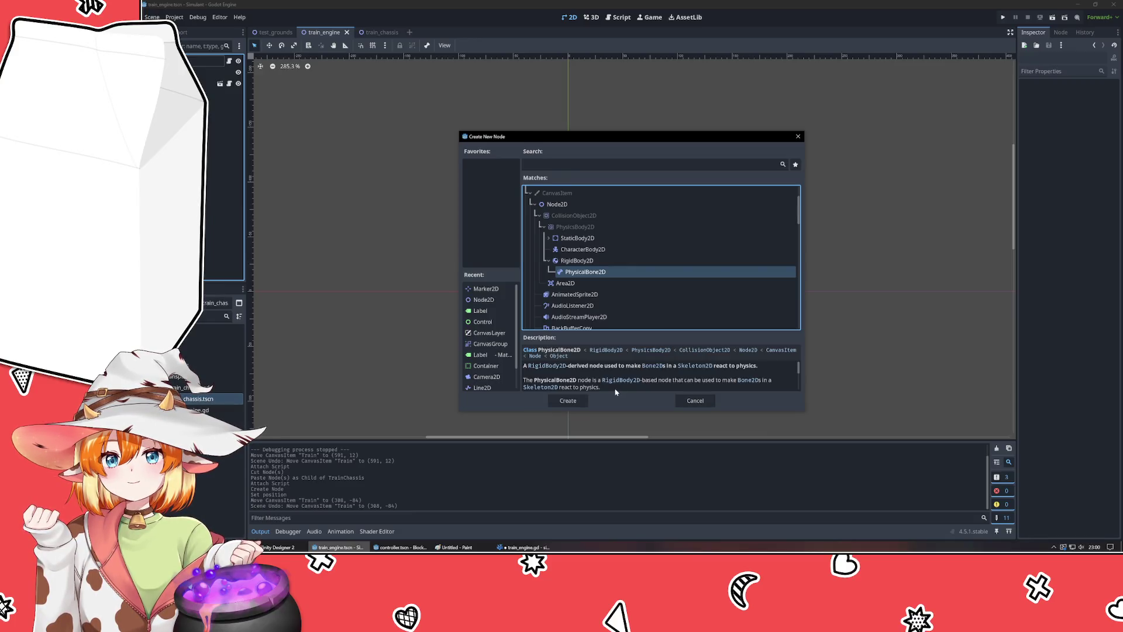
- Read the StaticBody2D and RigidBody2D descriptions in the Create New Node dialog
left_click(579, 238)
left_click(549, 238)
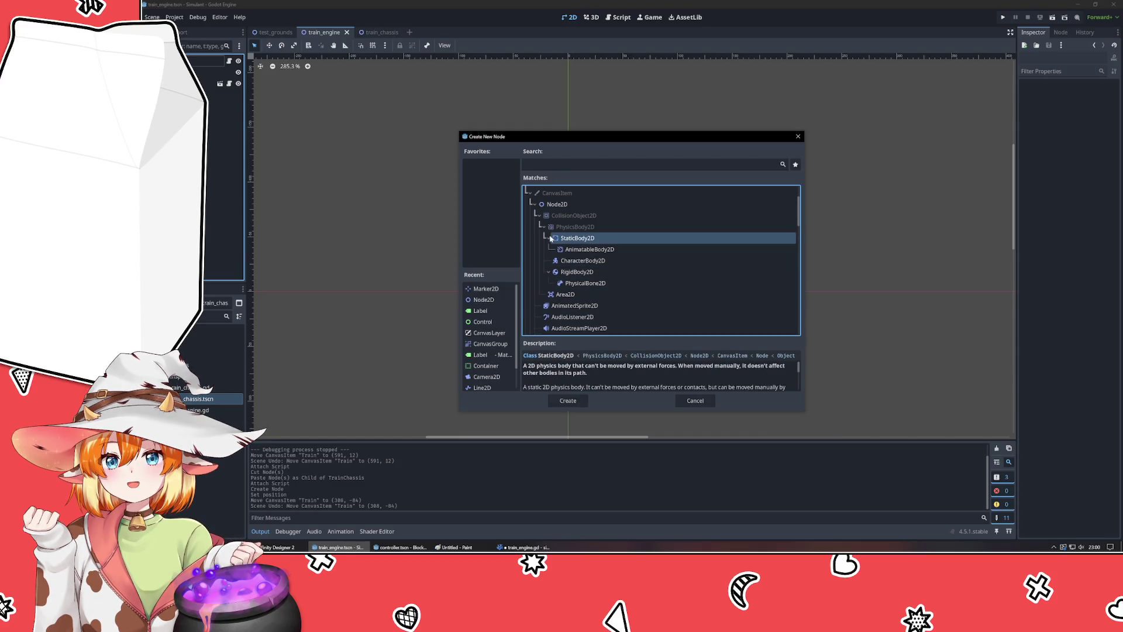
left_click(549, 238)
left_click(577, 260)
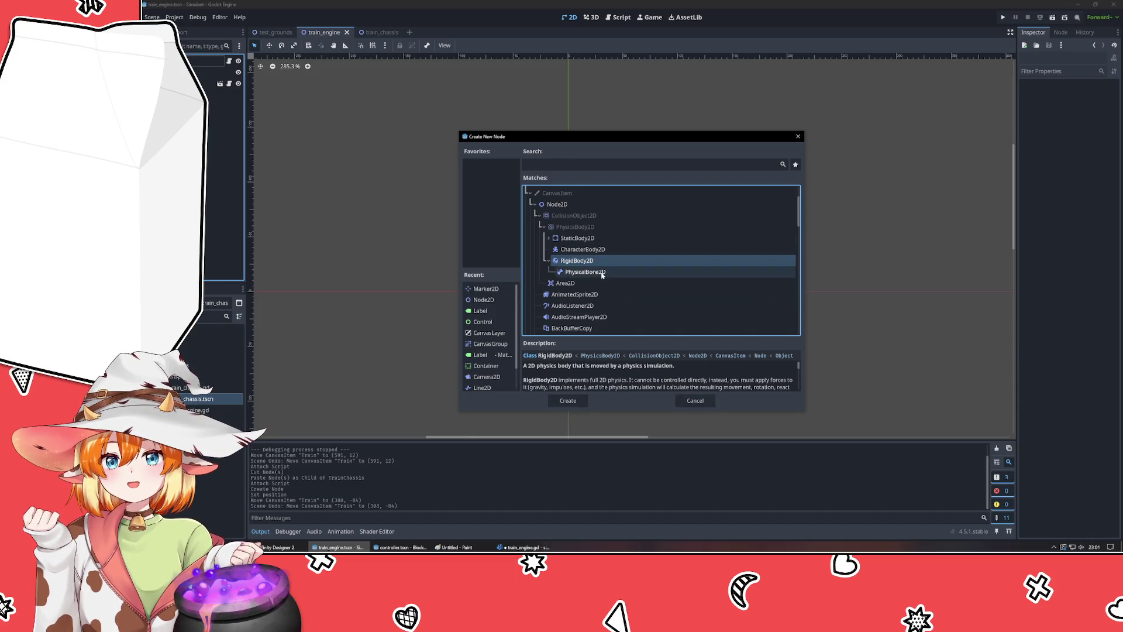
scroll(603, 276, "down", 4)
scroll(605, 280, "down", 3)
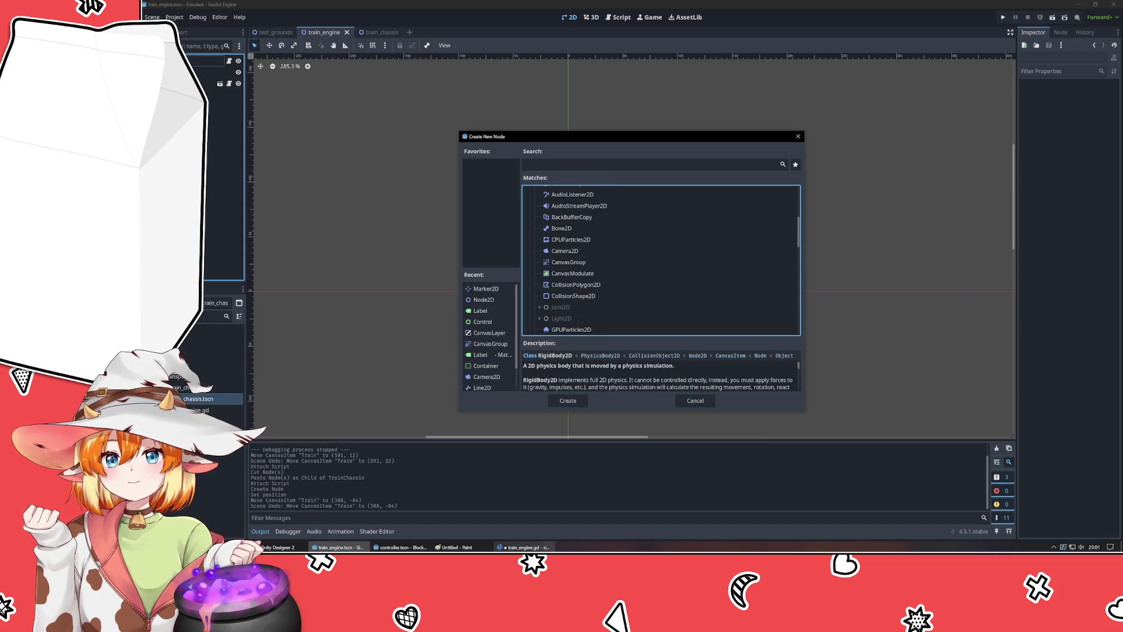
- Glance at train_engine.gd in VSCodium, then cancel the dialog without adding a node
left_click(523, 547)
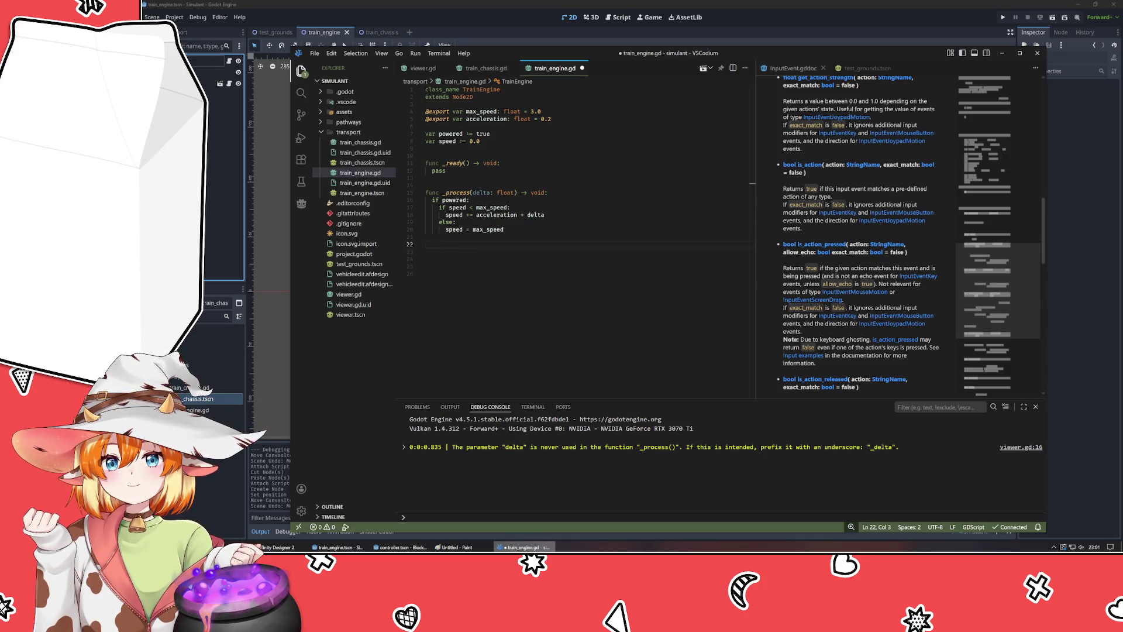
left_click(524, 546)
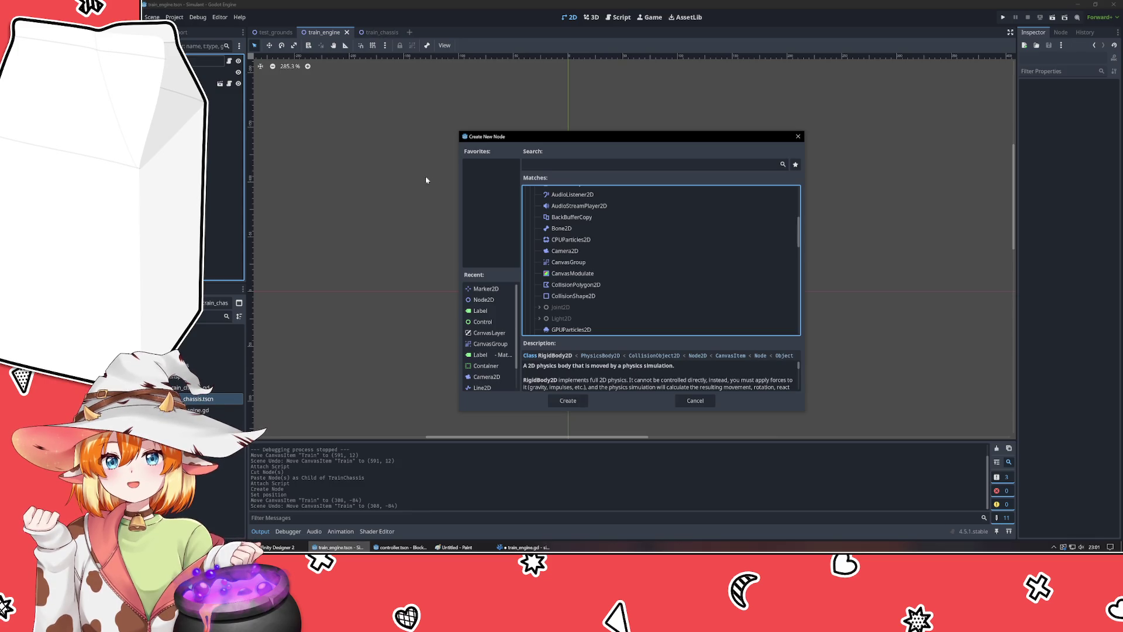
scroll(661, 290, "up", 2)
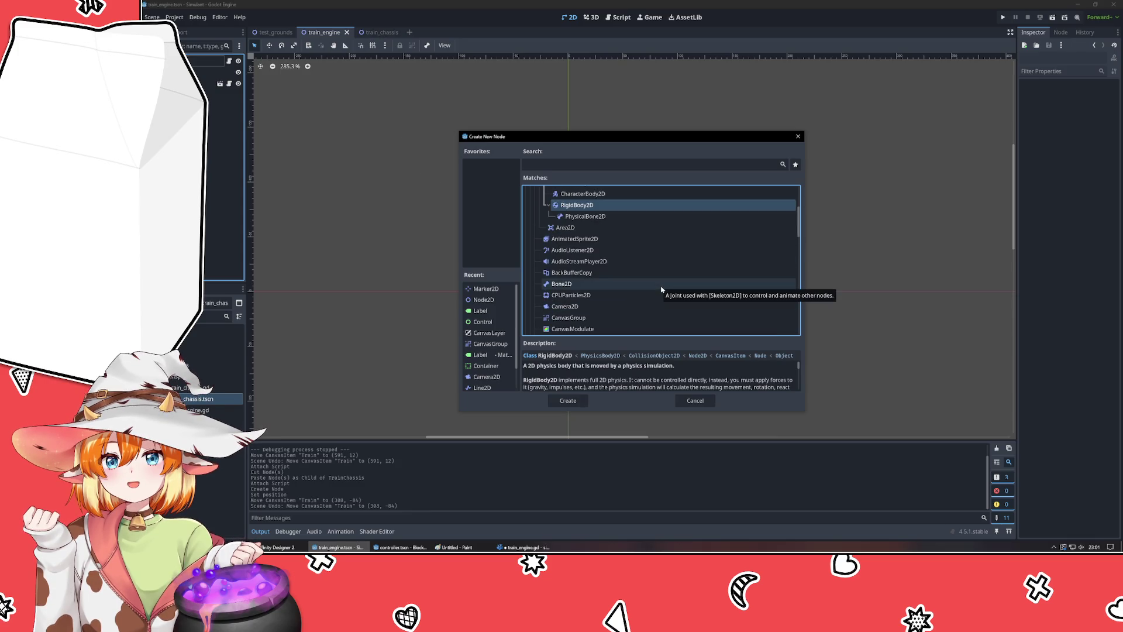
scroll(662, 289, "up", 3)
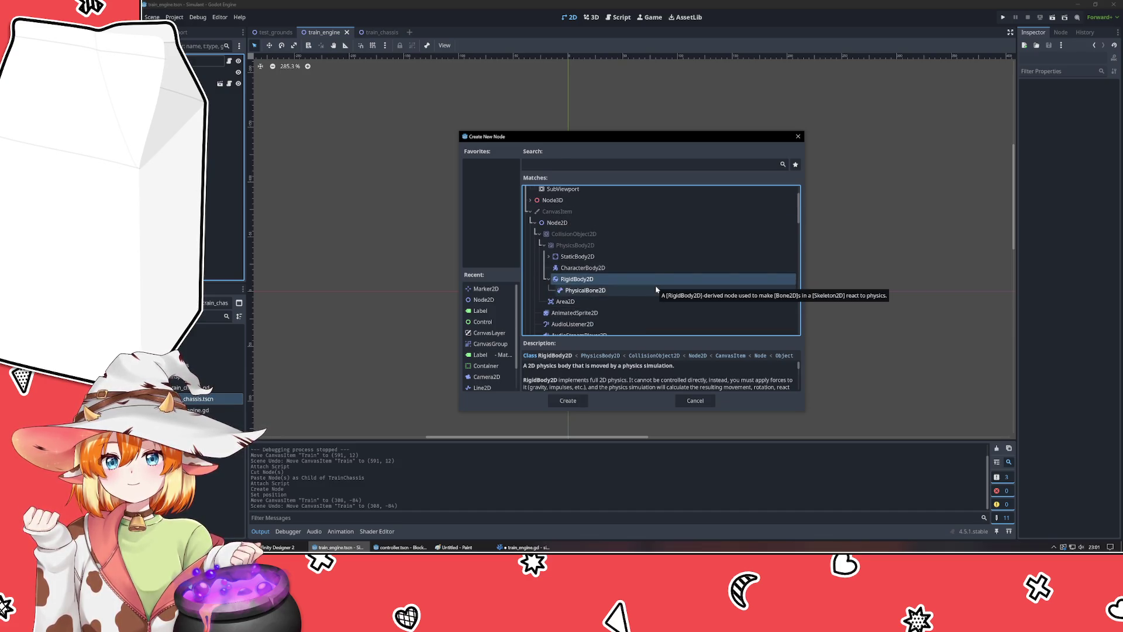
scroll(623, 377, "down", 2)
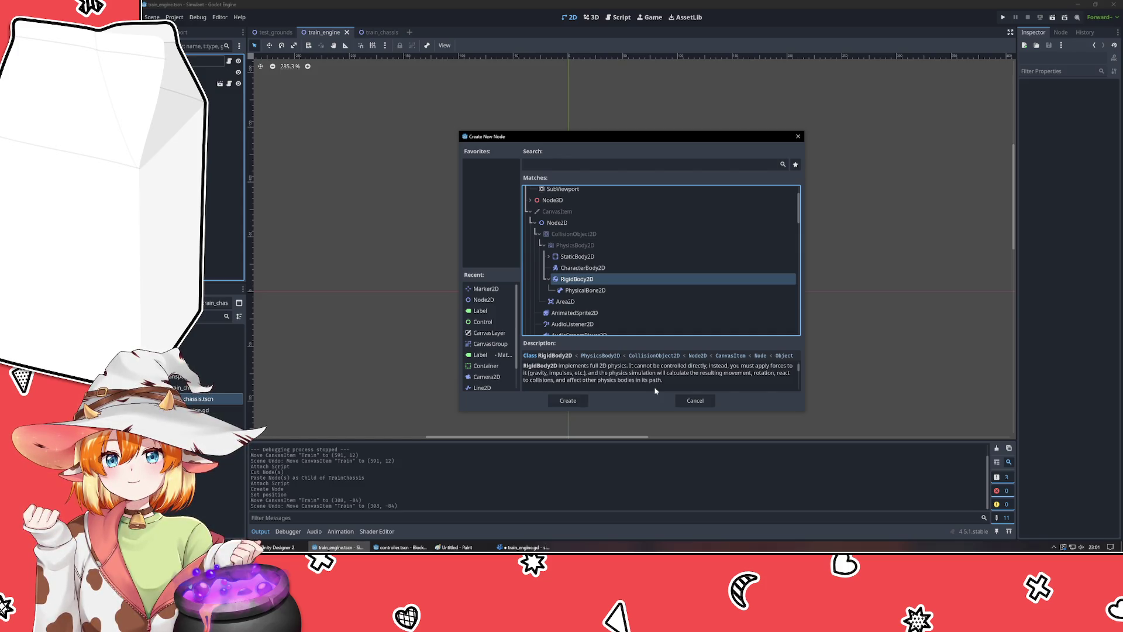
left_click(695, 400)
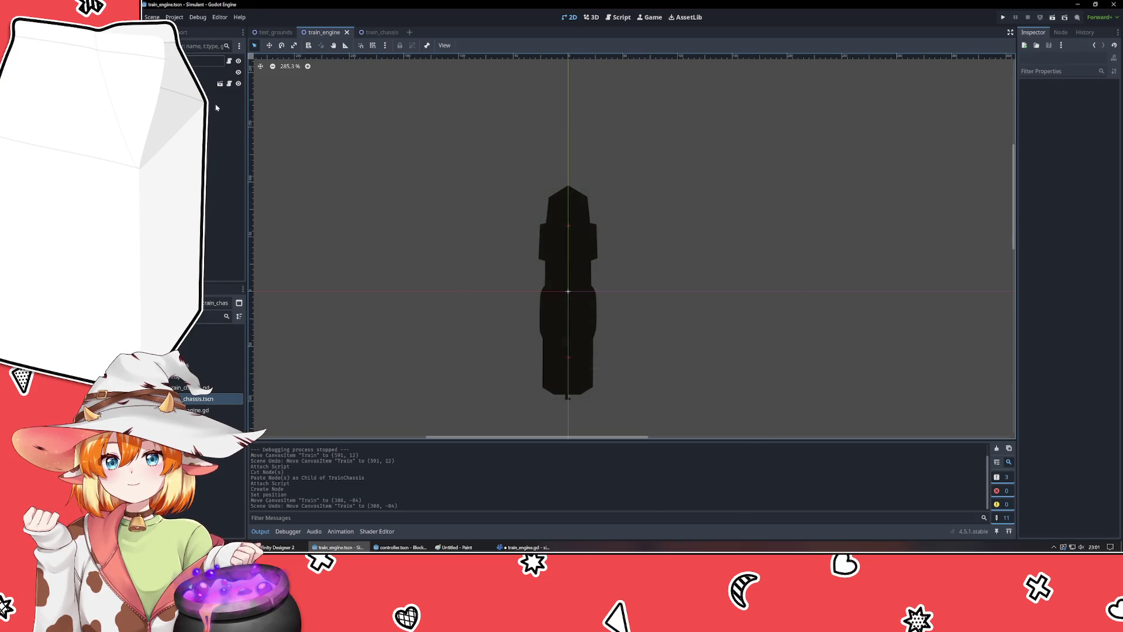
- Change the Train node's type from Node2D to RigidBody2D by searching 'rigid'
right_click(198, 62)
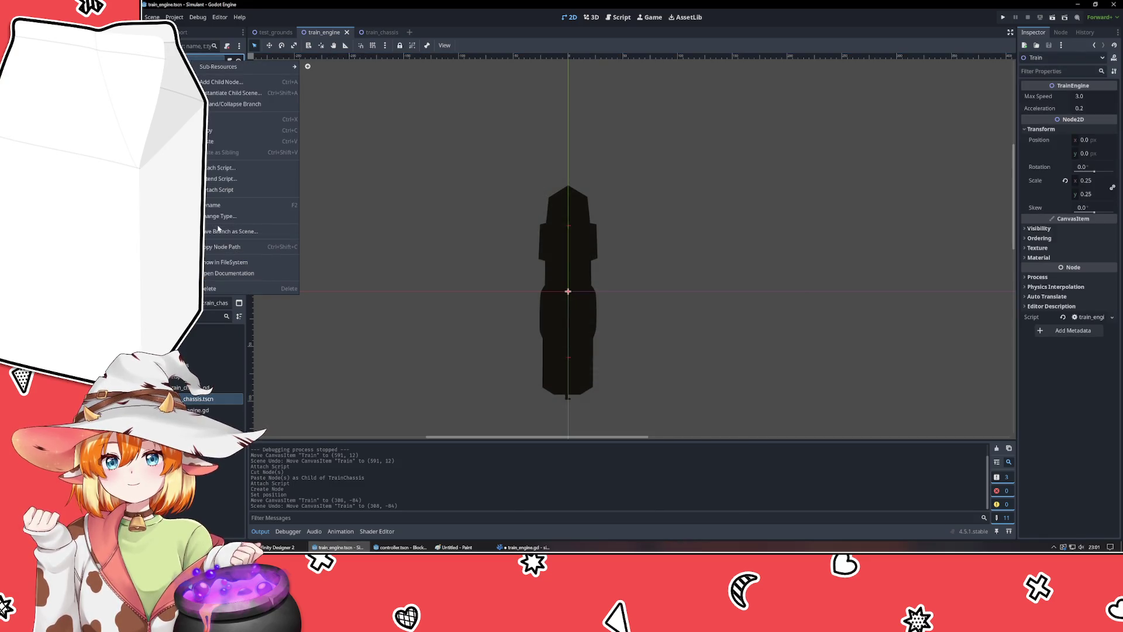
left_click(522, 547)
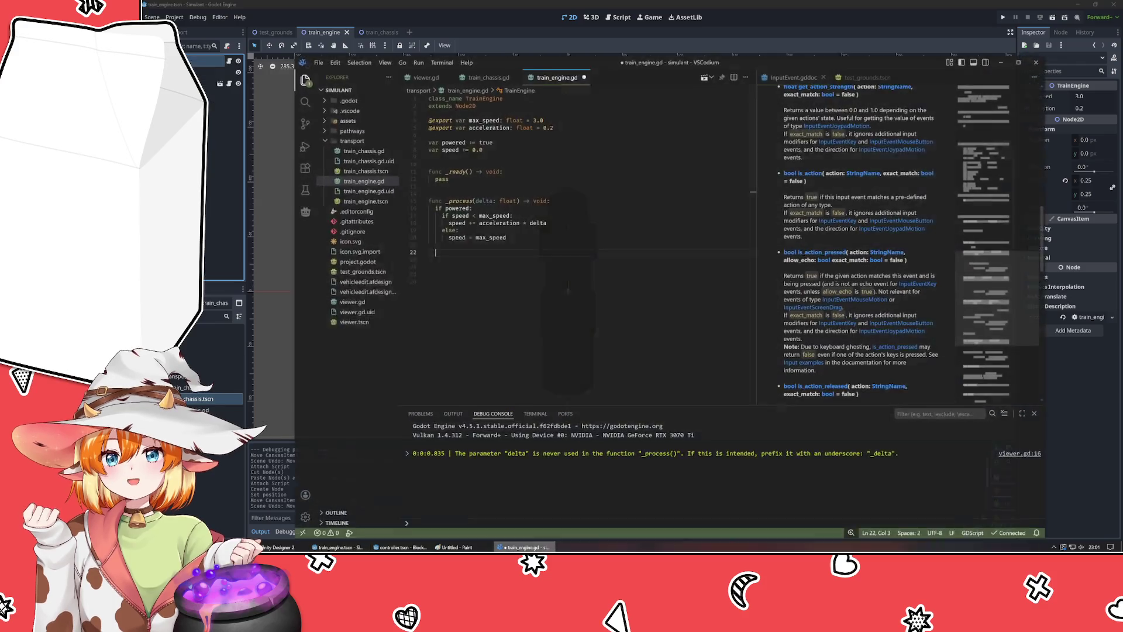
right_click(198, 62)
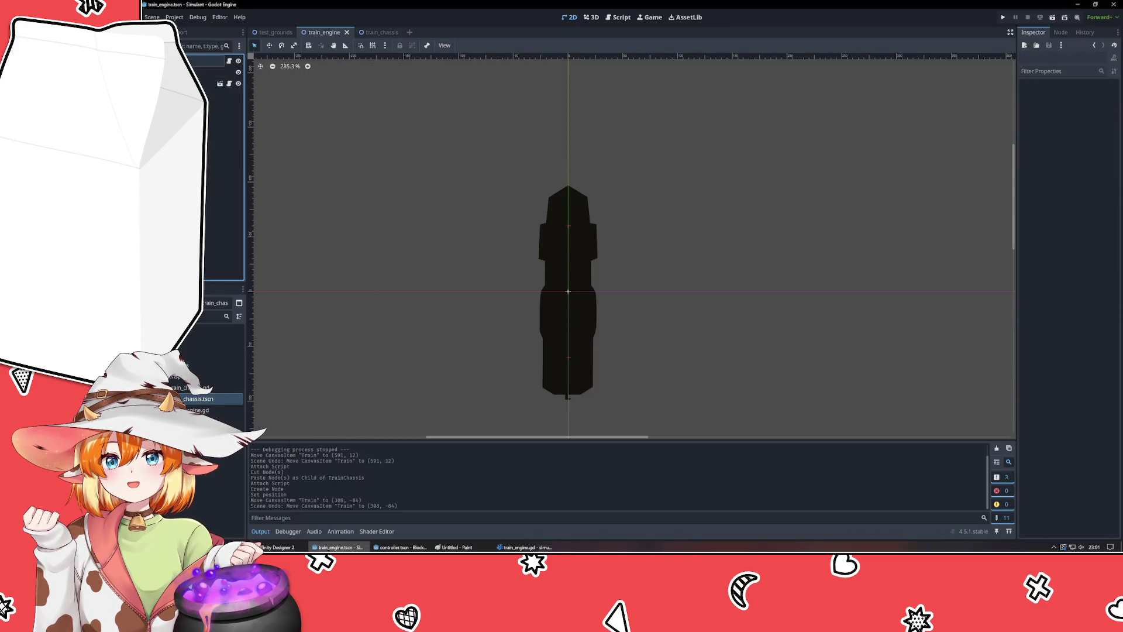
left_click(225, 218)
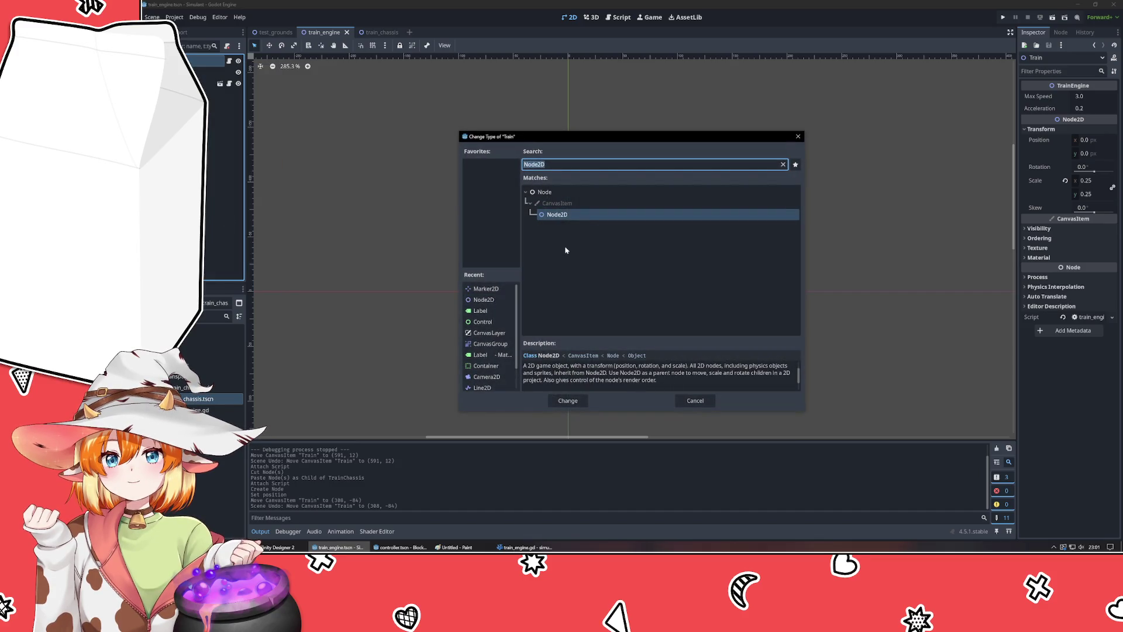
type("rigid")
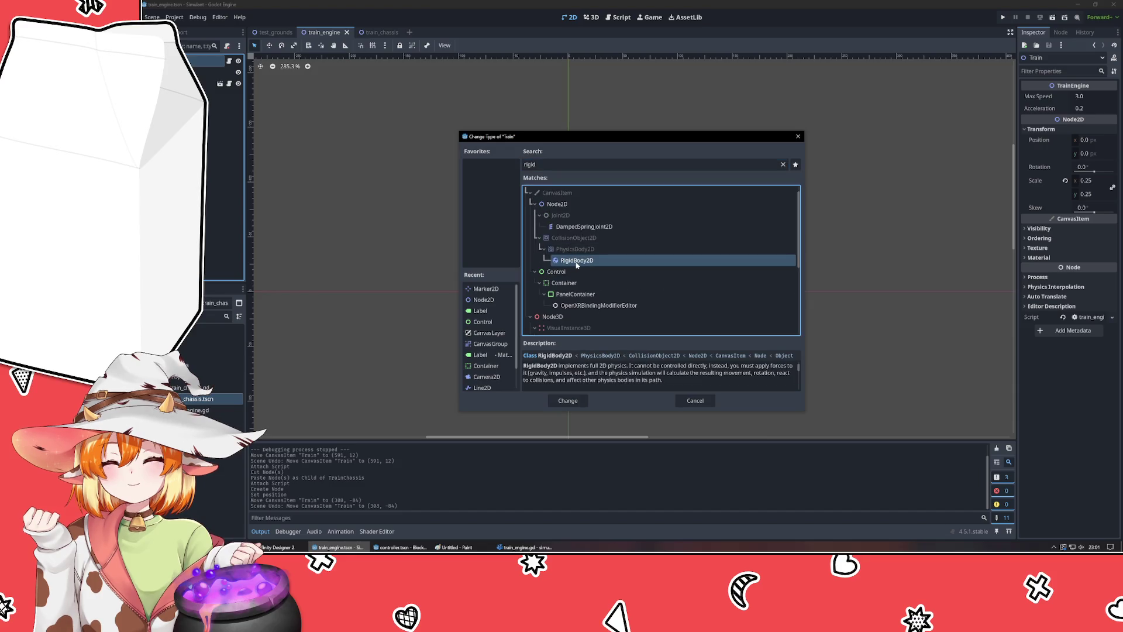
double_click(577, 261)
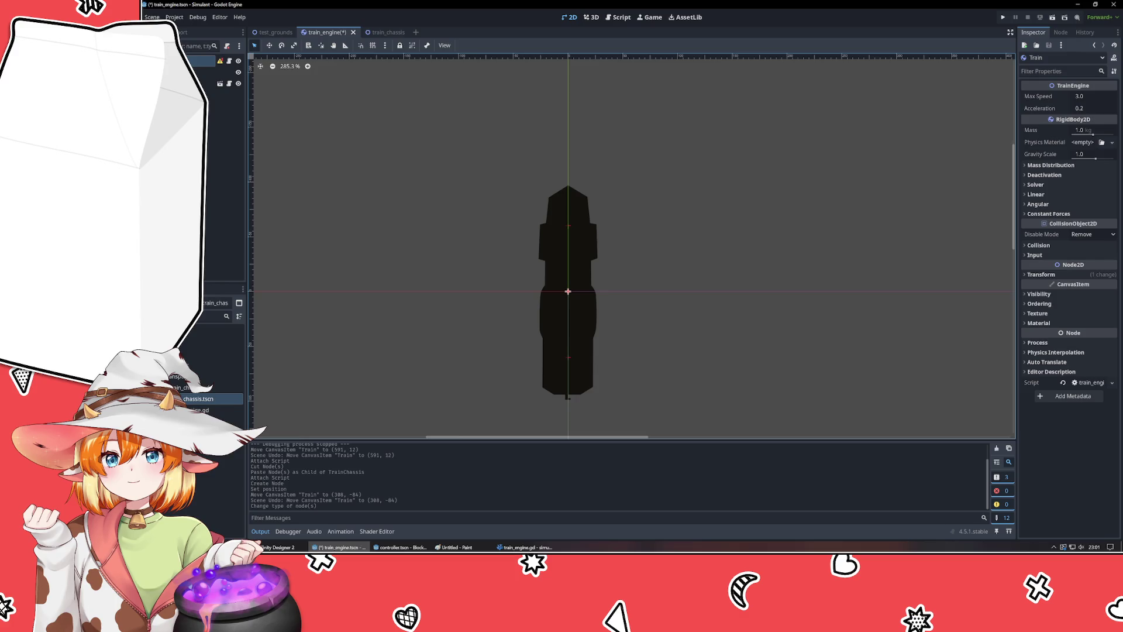
- Add a CollisionShape2D node and make it a child of Train
key("ctrl+a")
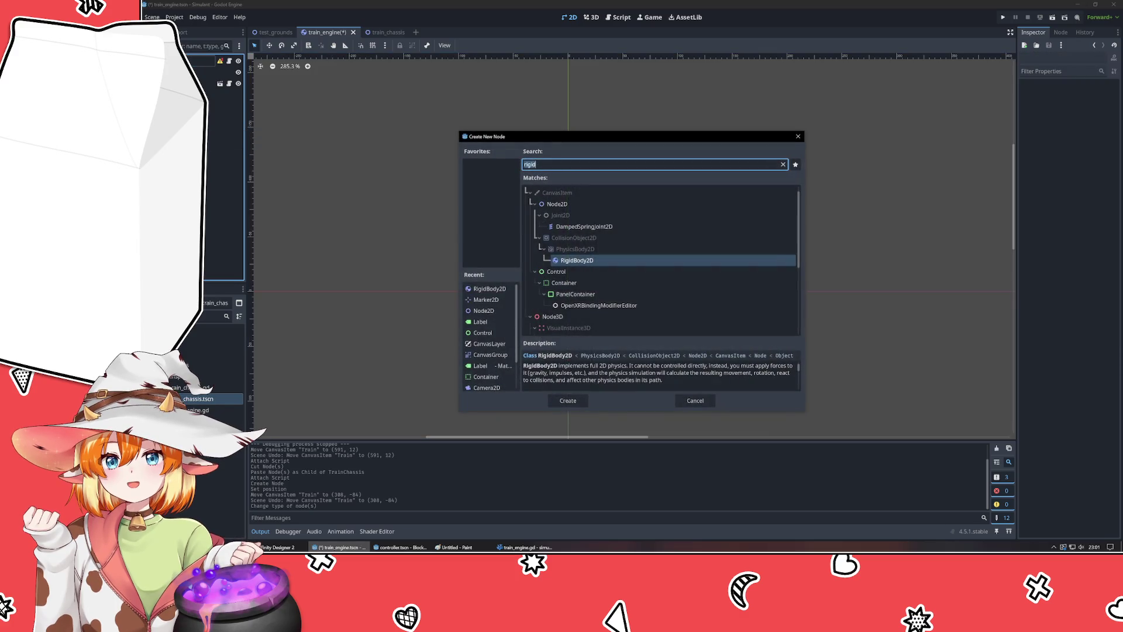
type("collis")
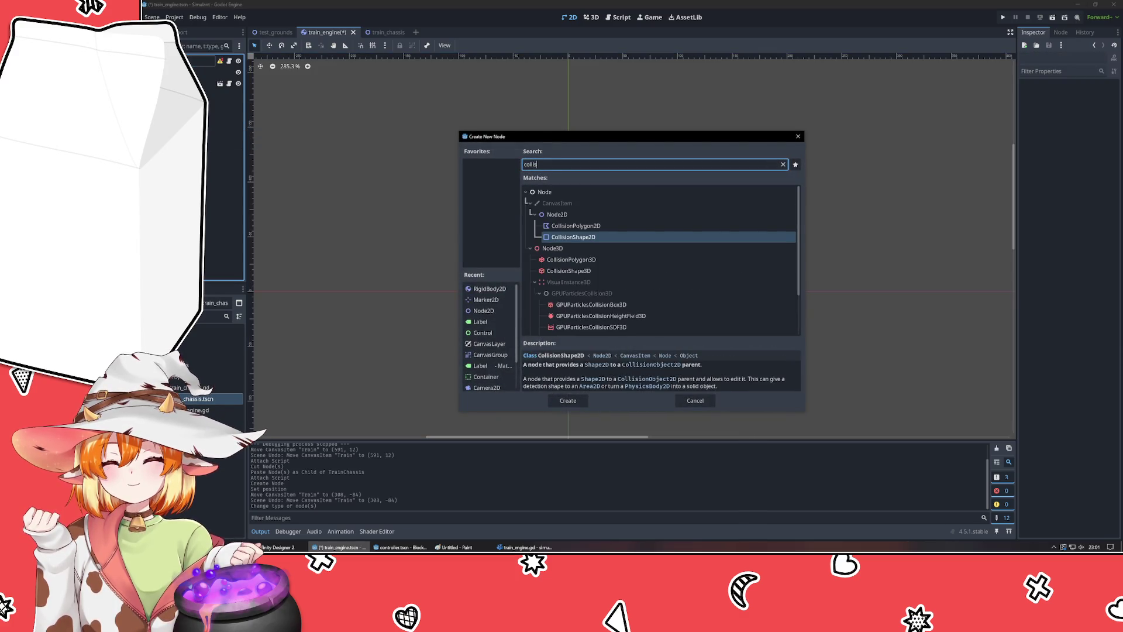
key("Return")
left_click_drag(210, 94, 225, 60)
mouse_move(220, 62)
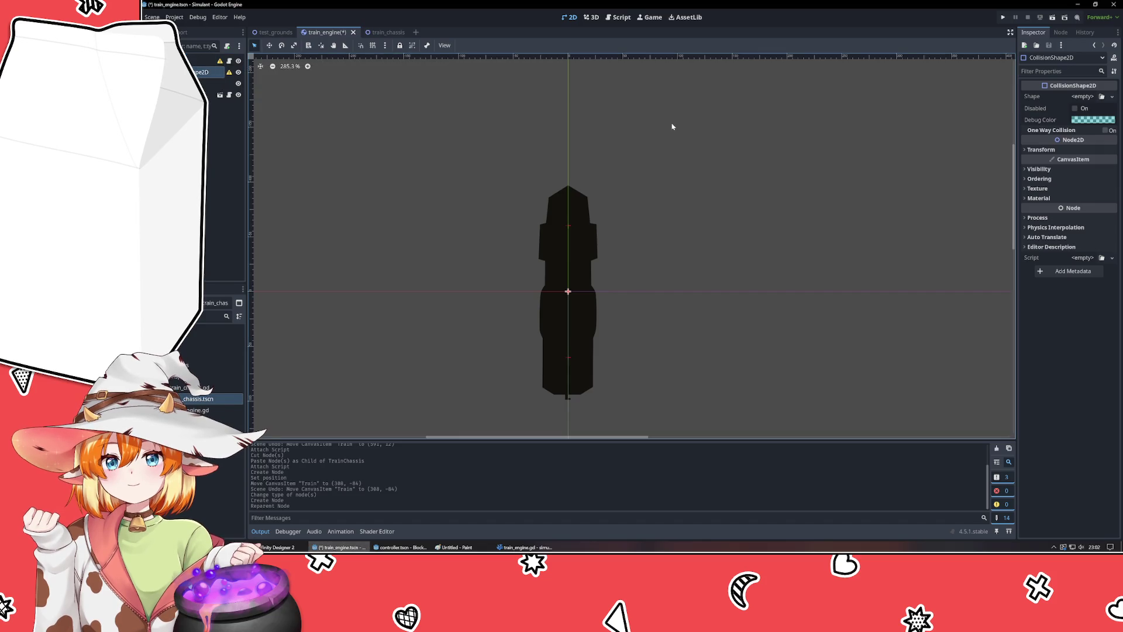
left_click(1042, 149)
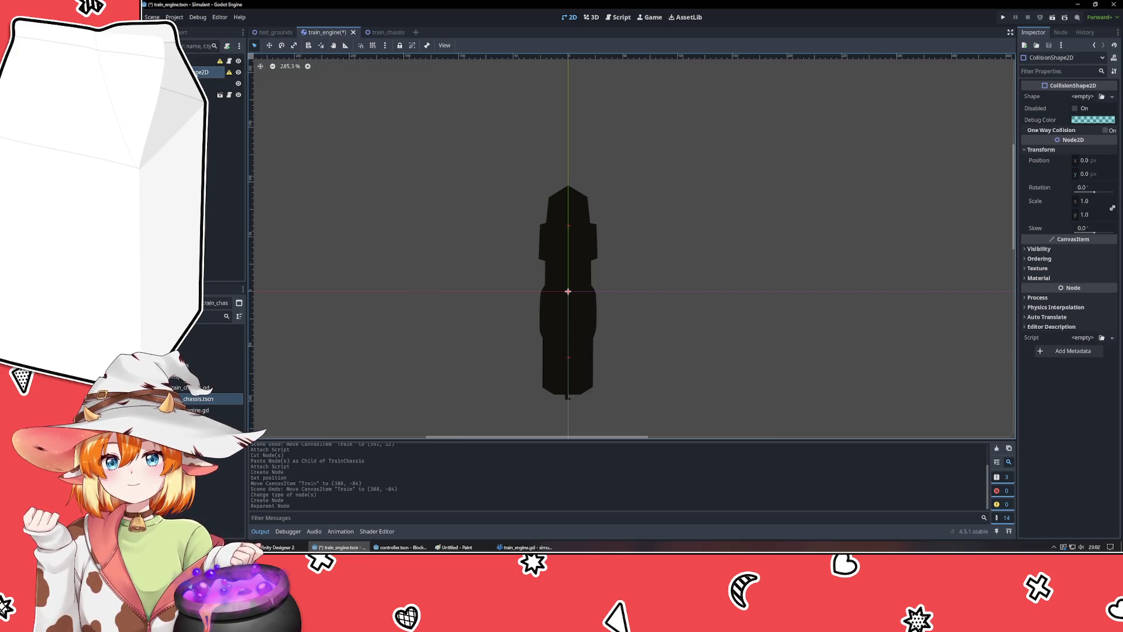
- Reset the Train's scale from 0.25 to 1 and recentre the sprite on the canvas
left_click(206, 61)
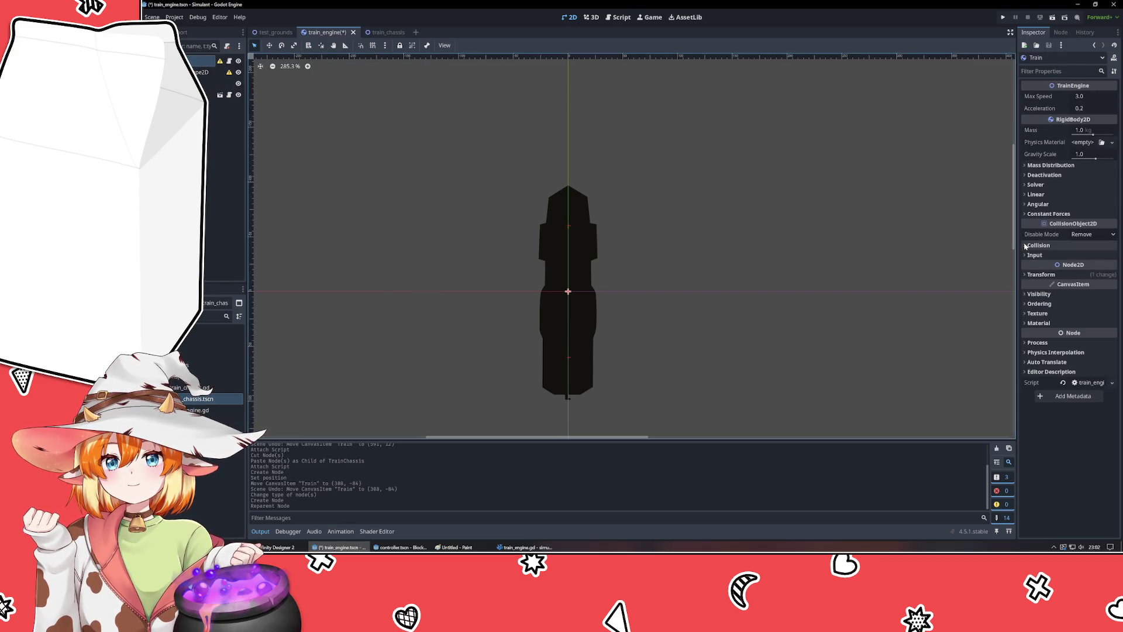
left_click(1030, 275)
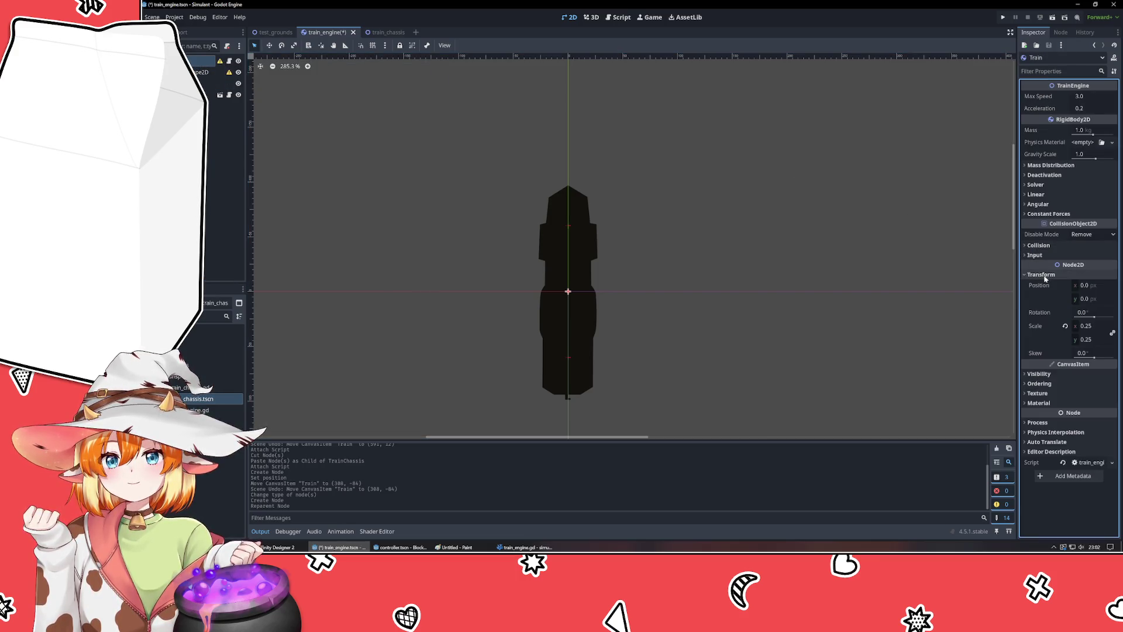
left_click(1065, 326)
scroll(582, 181, "down", 6)
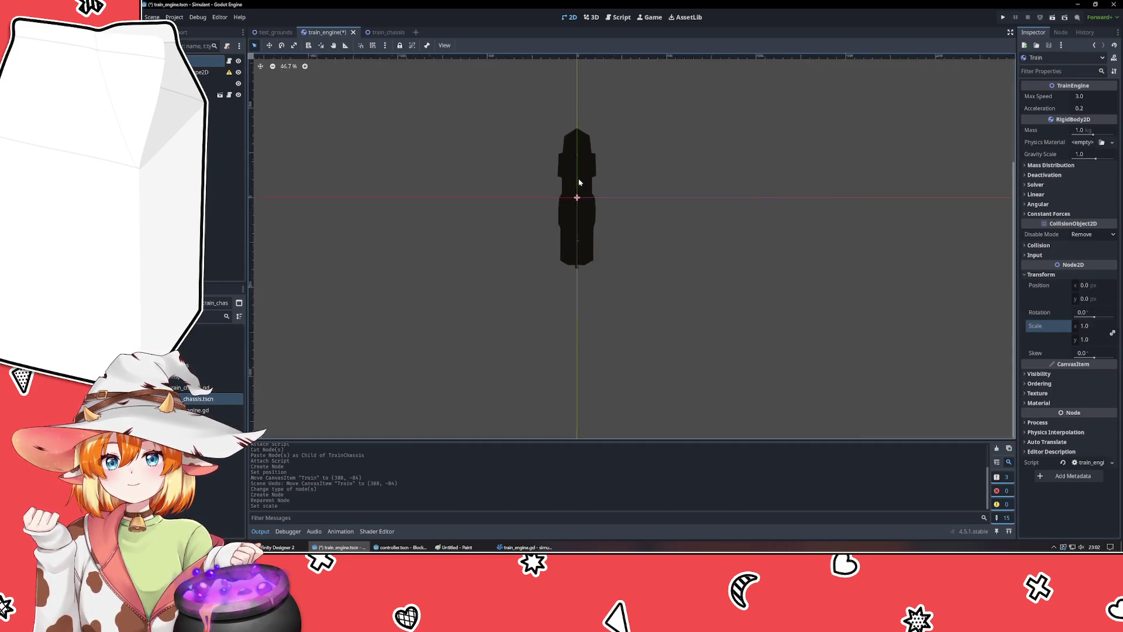
mouse_move(644, 178)
left_mouse_down()
mouse_move(652, 235)
mouse_move(636, 217)
left_mouse_up()
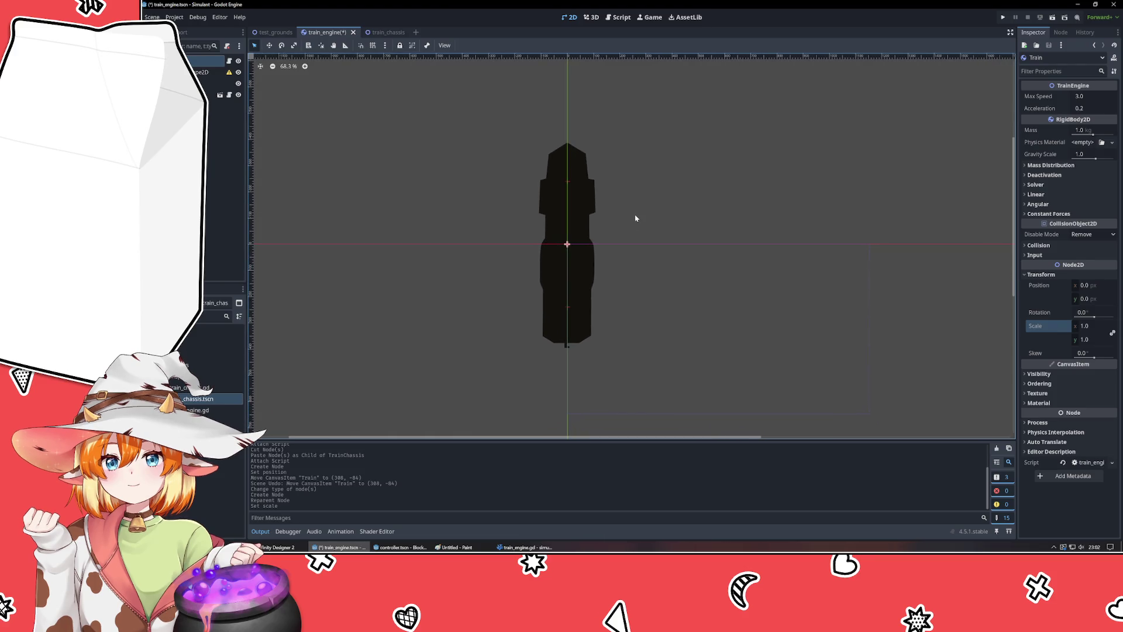
left_click(201, 72)
- Give the collision node a new RectangleShape2D and drag it over the train sprite
left_click(1101, 97)
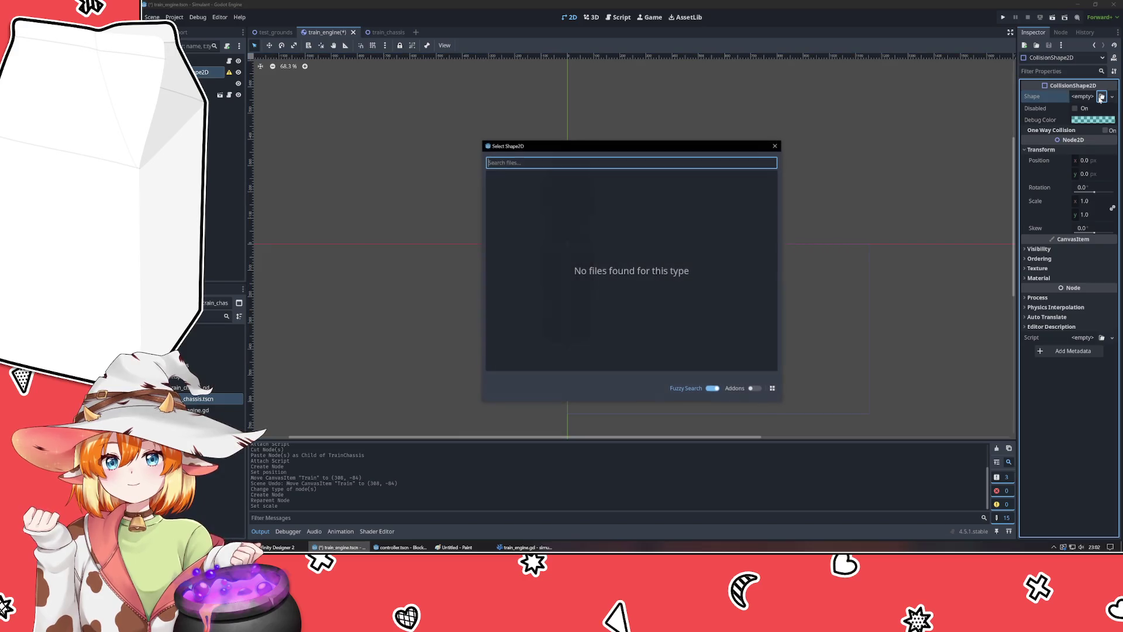
left_click(776, 145)
left_click(1113, 97)
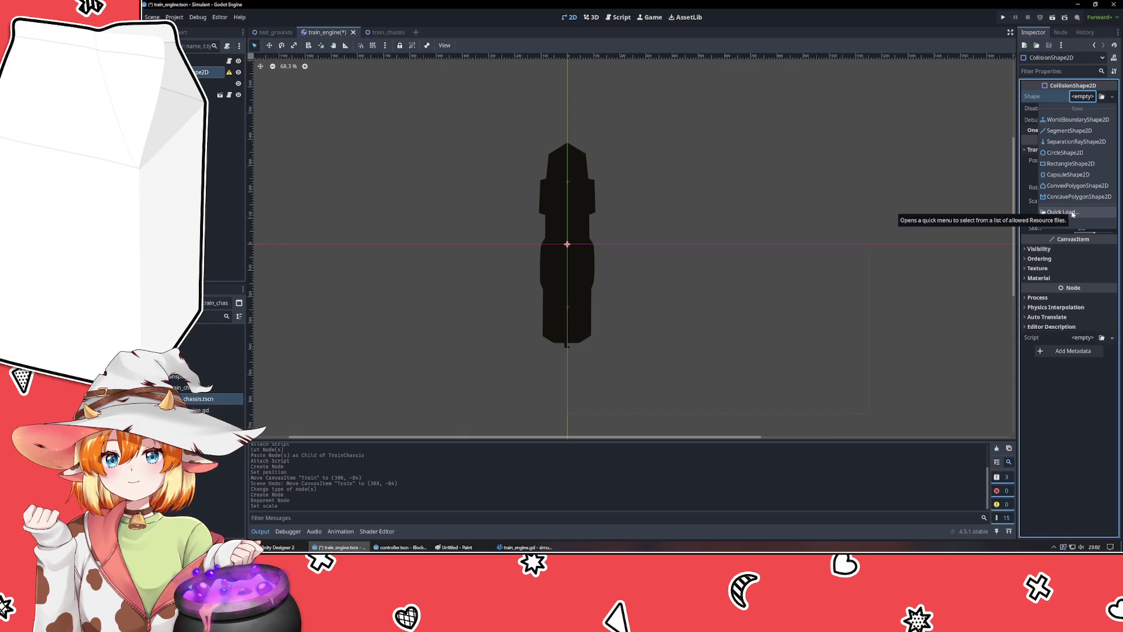
left_click(1064, 163)
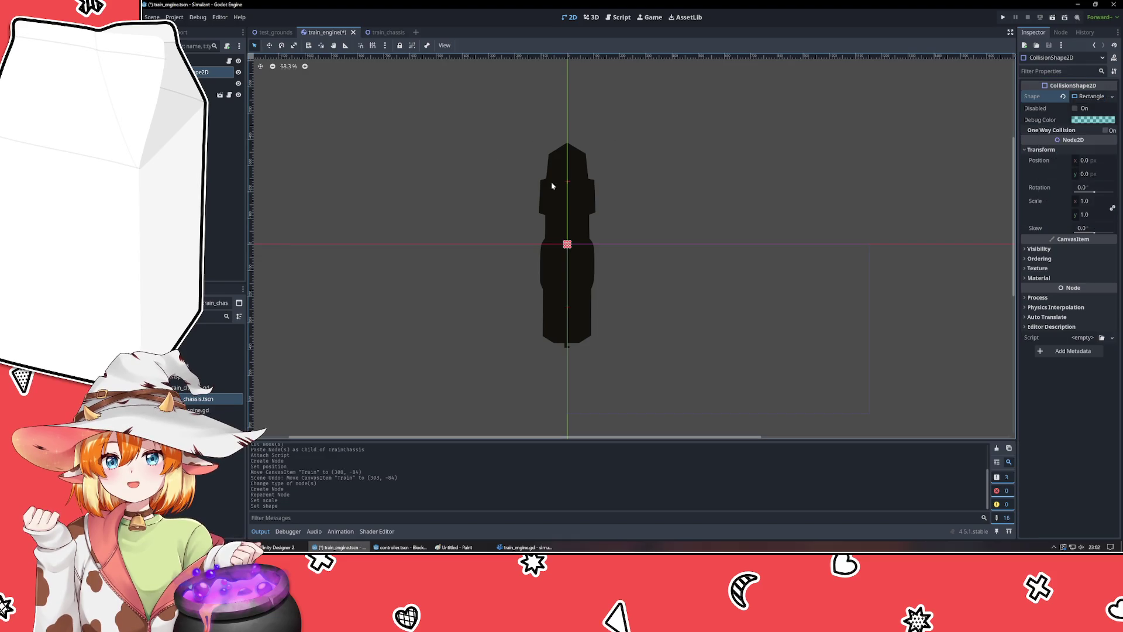
mouse_move(563, 243)
left_mouse_down()
mouse_move(542, 244)
mouse_move(556, 234)
mouse_move(556, 139)
left_mouse_up()
mouse_move(569, 192)
left_mouse_down()
mouse_move(608, 193)
mouse_move(597, 197)
left_mouse_up()
left_click_drag(571, 246, 550, 345)
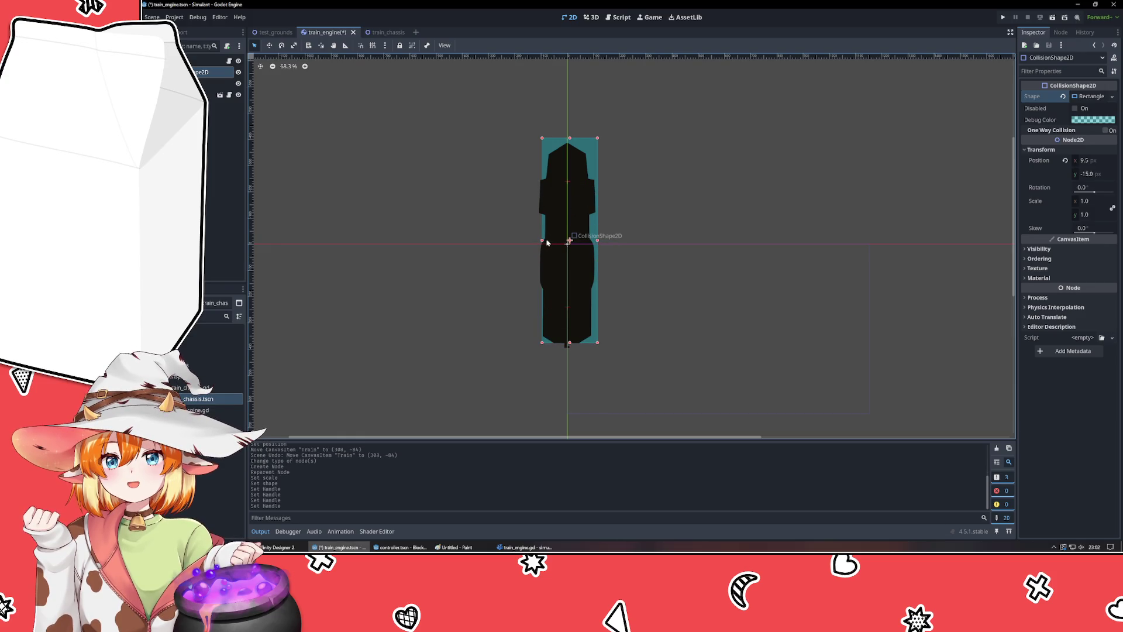
left_click_drag(542, 242, 596, 246)
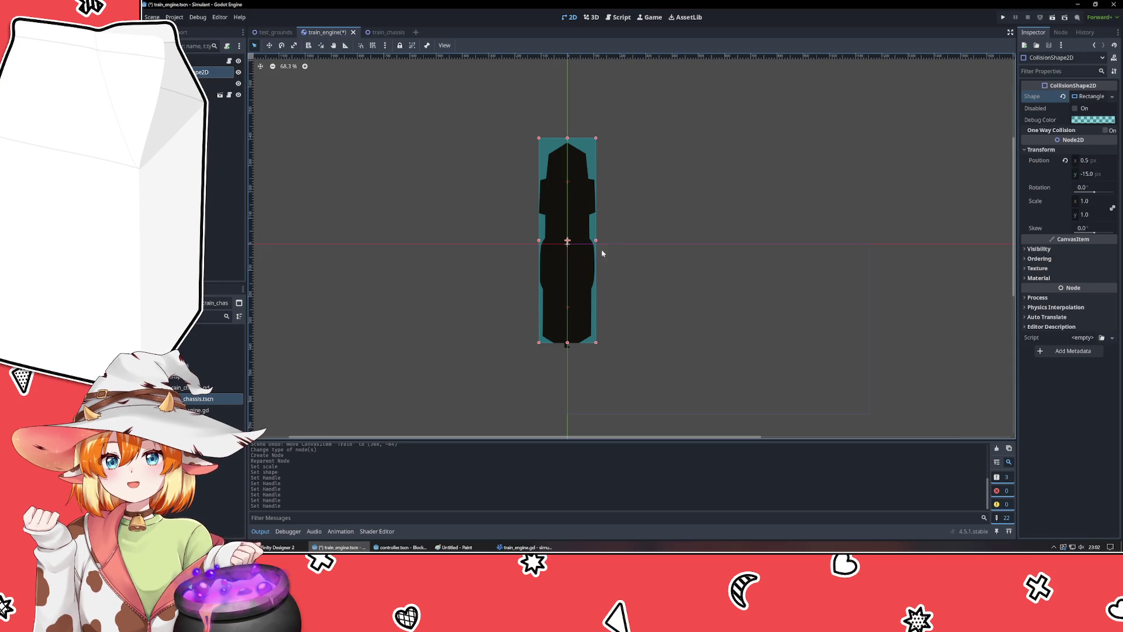
- Reset the shape's position to 0, 0 and set its width to 240 (240 × 780 px)
left_click(1097, 161)
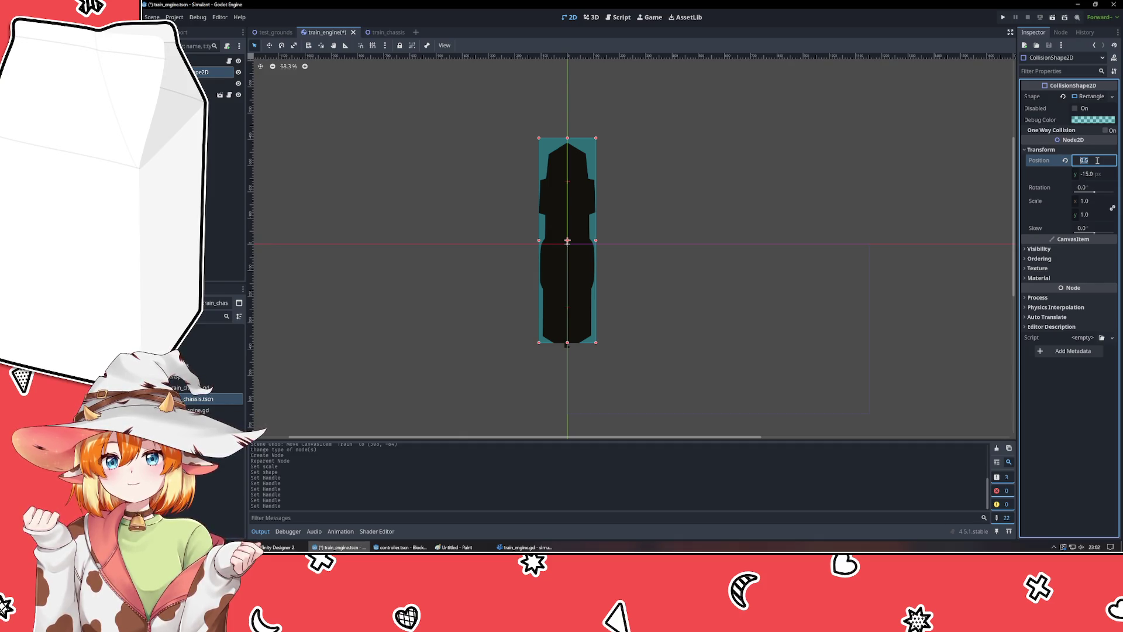
left_click(1065, 161)
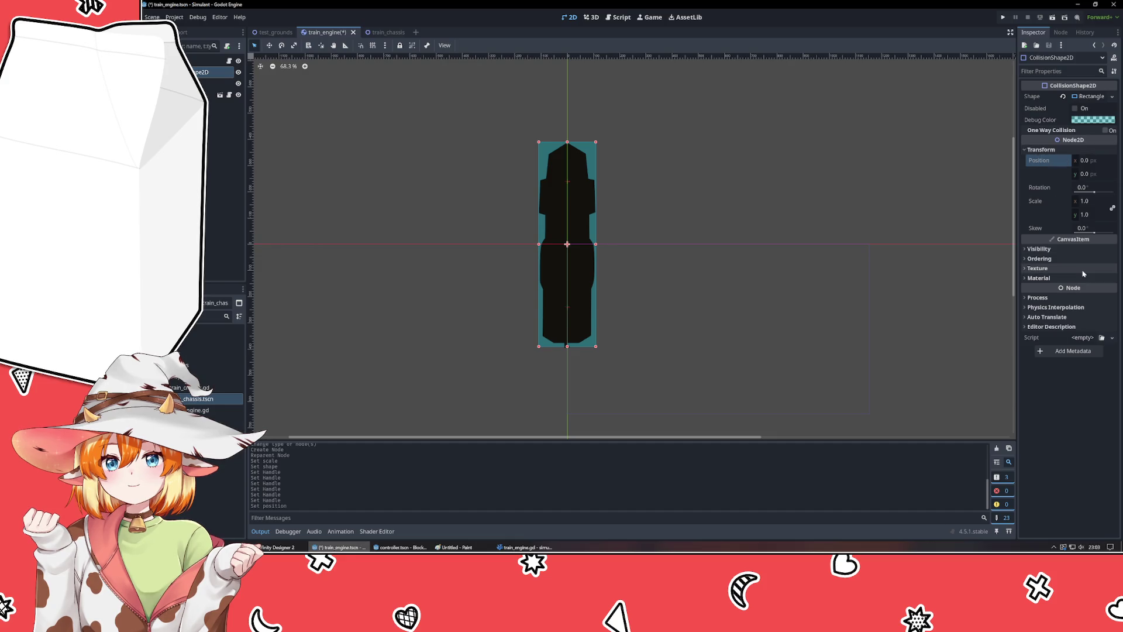
left_click(1102, 97)
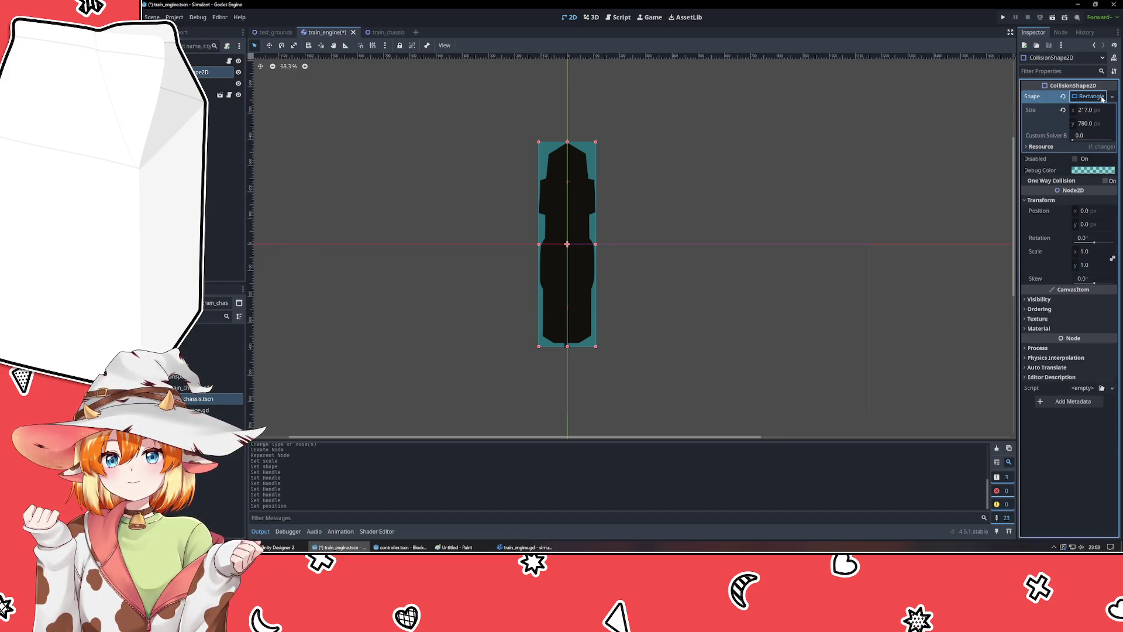
left_click(1099, 110)
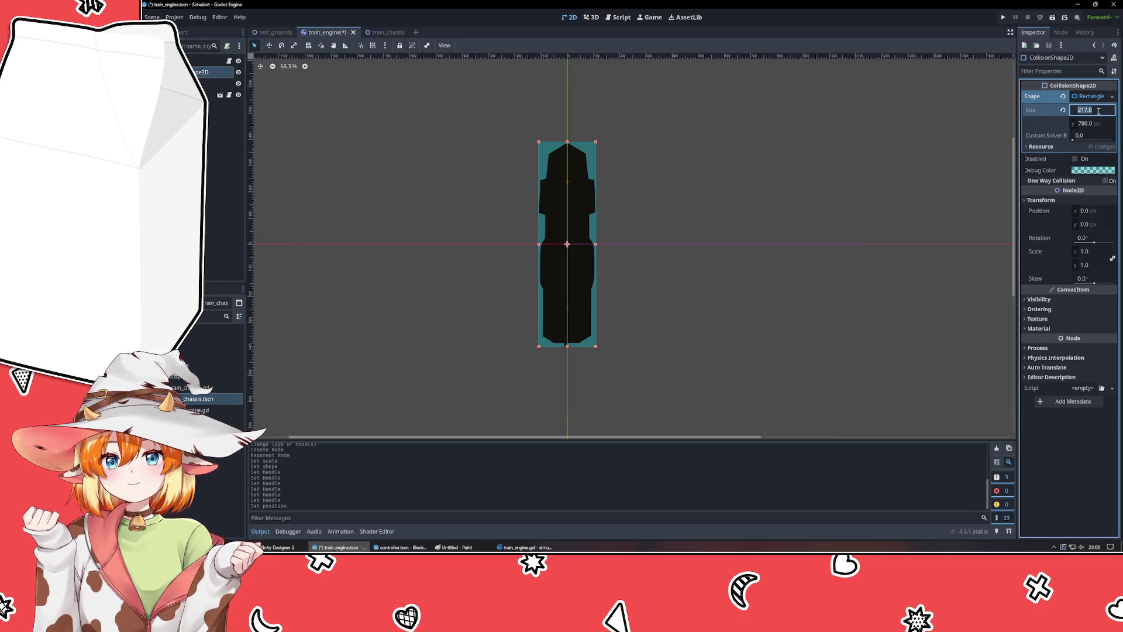
type("240")
key("Return")
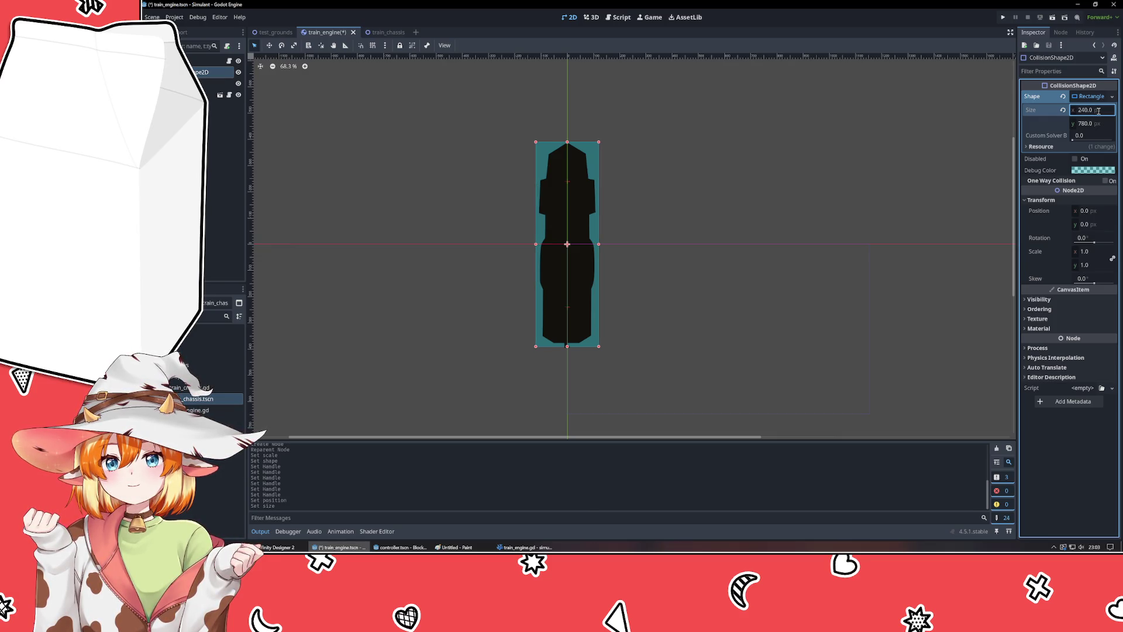
left_click(1095, 124)
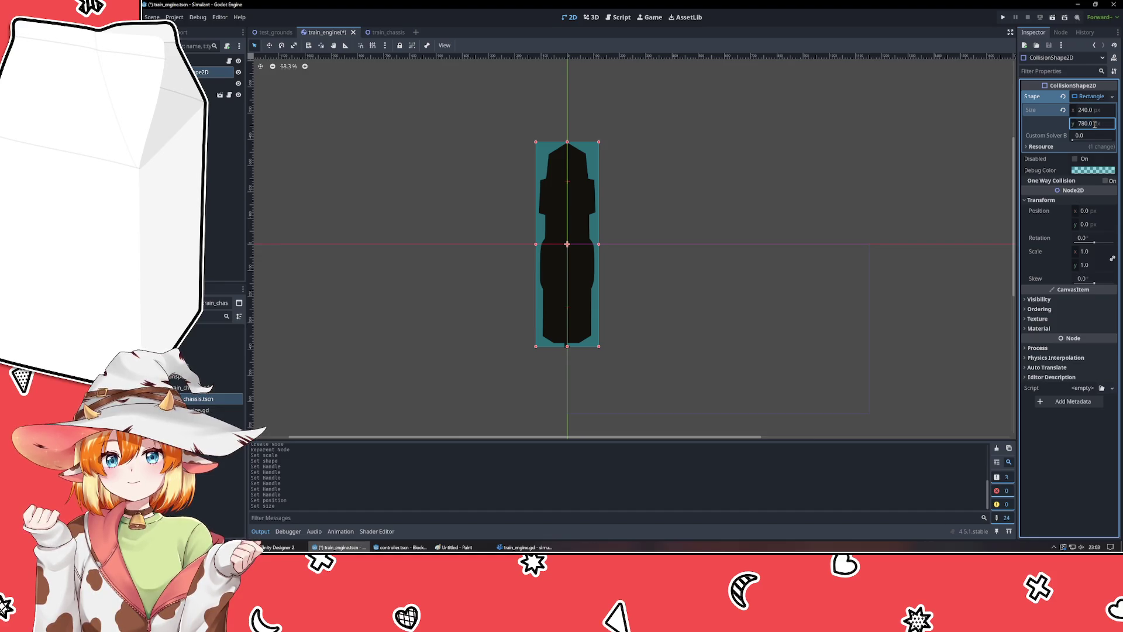
left_click(809, 203)
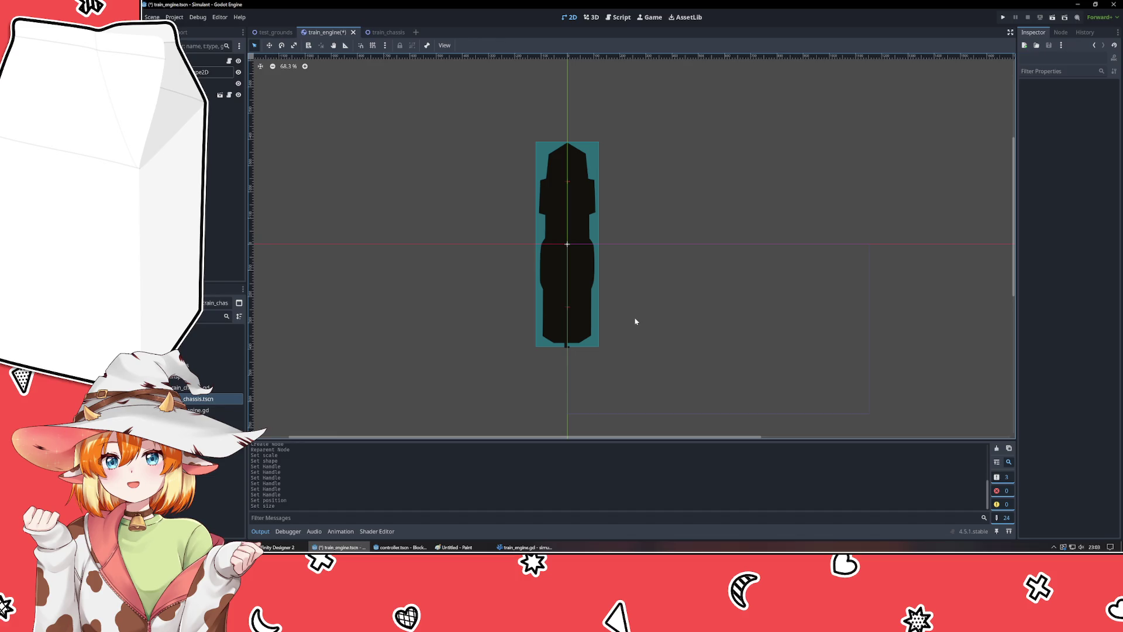
left_click(594, 159)
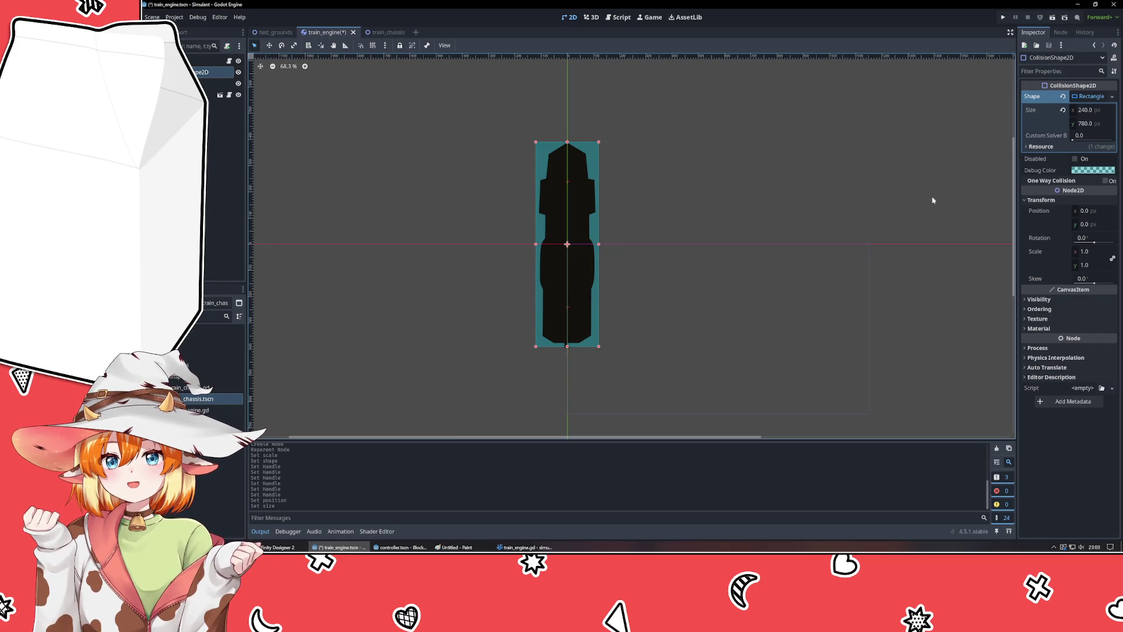
- Replace the rectangle with a new CapsuleShape2D and drag its handles to fit the sprite
left_click(1111, 96)
left_click(1070, 245)
left_click(1082, 96)
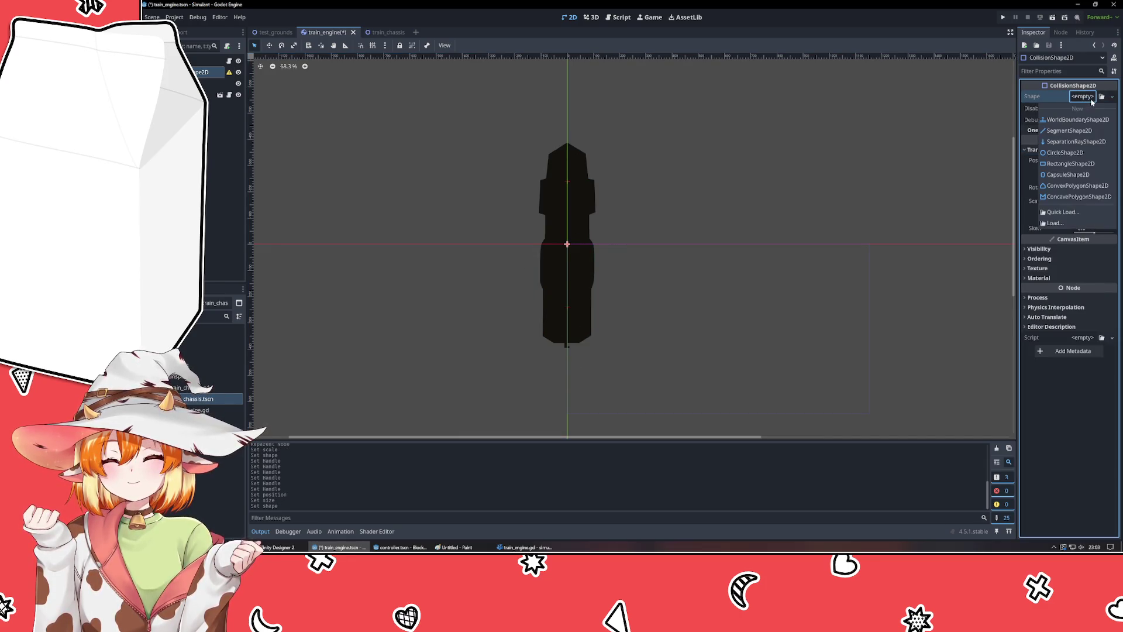
left_click(1062, 176)
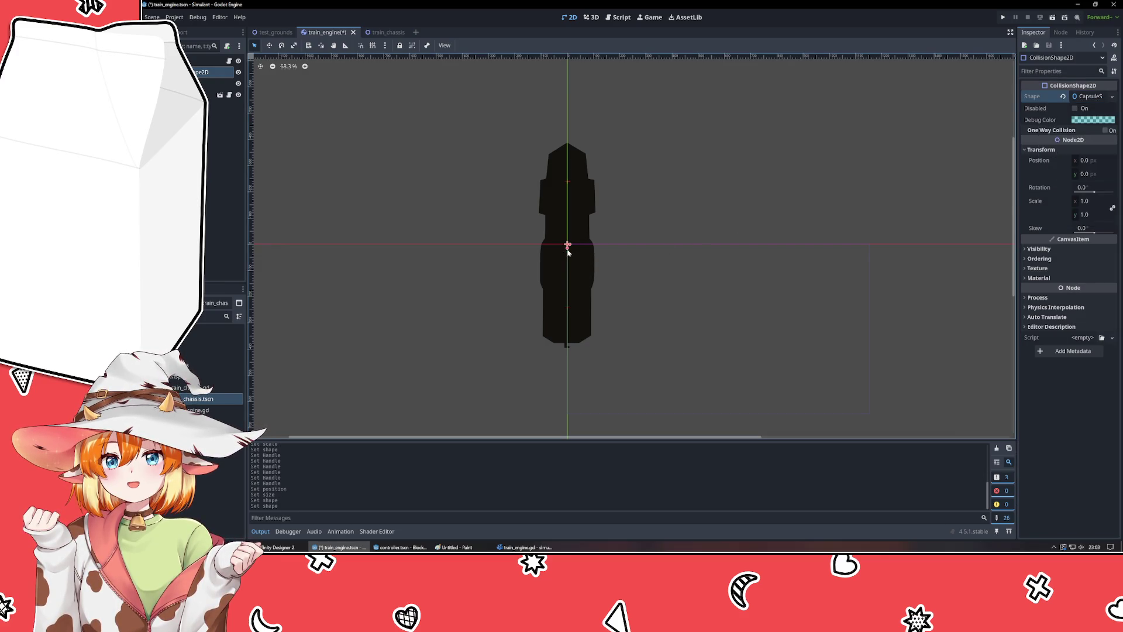
left_click_drag(572, 246, 604, 246)
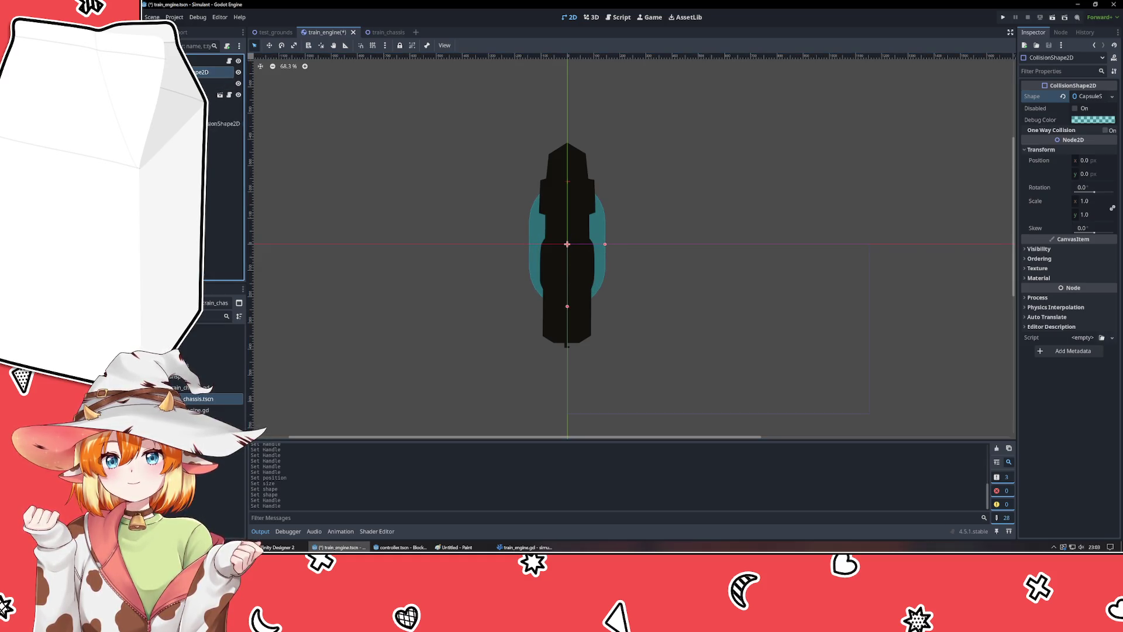
left_click_drag(193, 123, 202, 91)
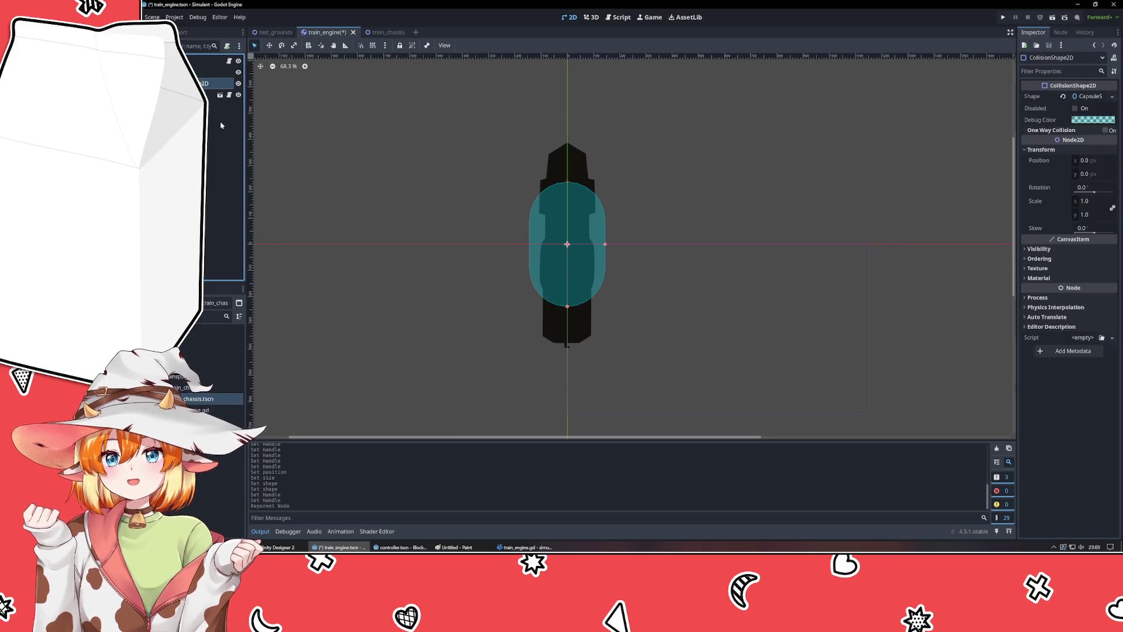
left_click_drag(604, 244, 593, 247)
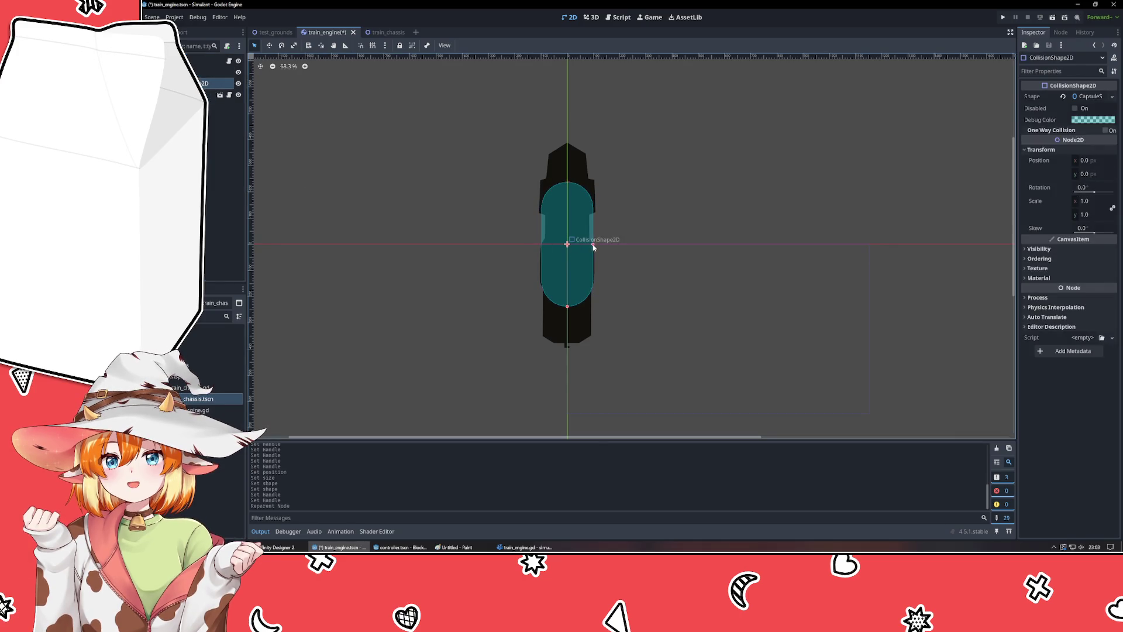
left_click_drag(567, 305, 566, 344)
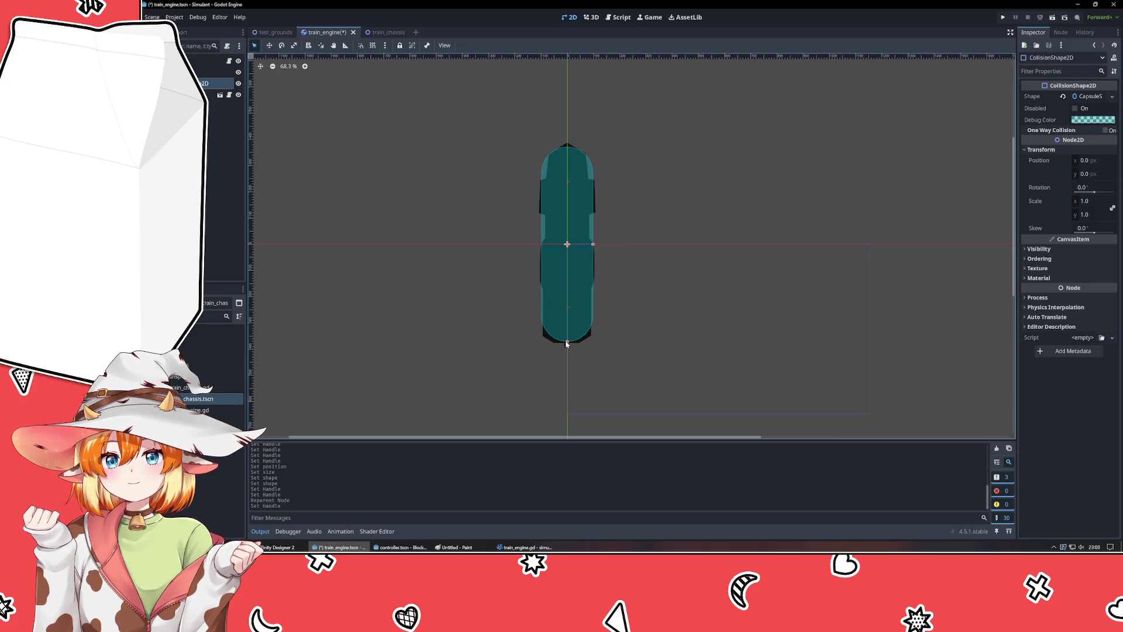
- Set the capsule radius to 100 and height to 740, then nudge the height up slightly
left_click(1090, 96)
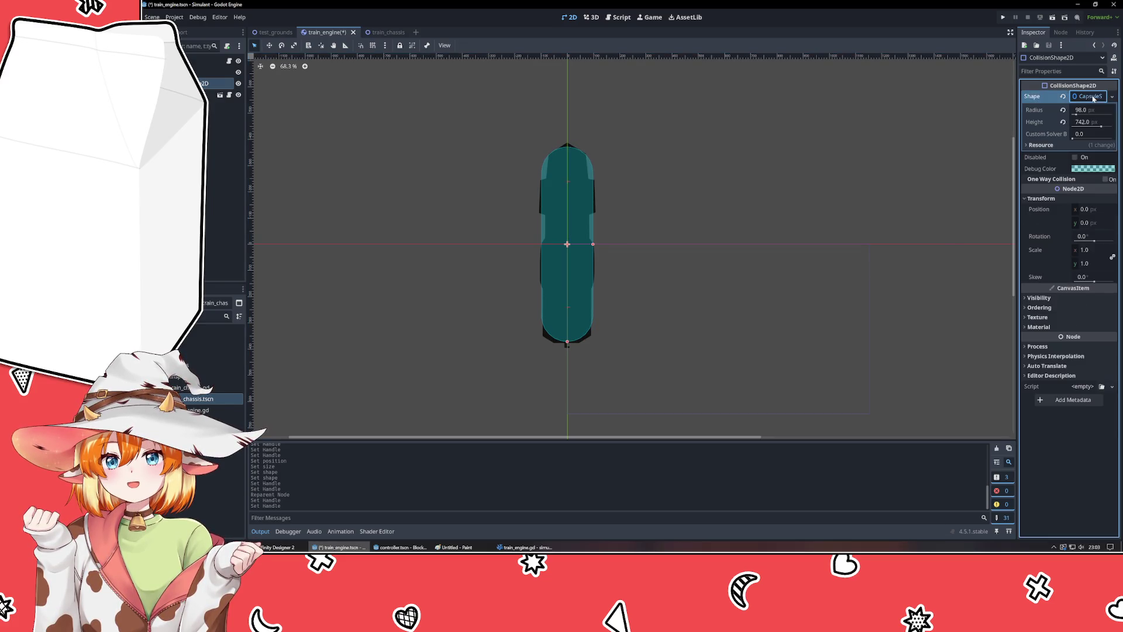
left_click(1091, 110)
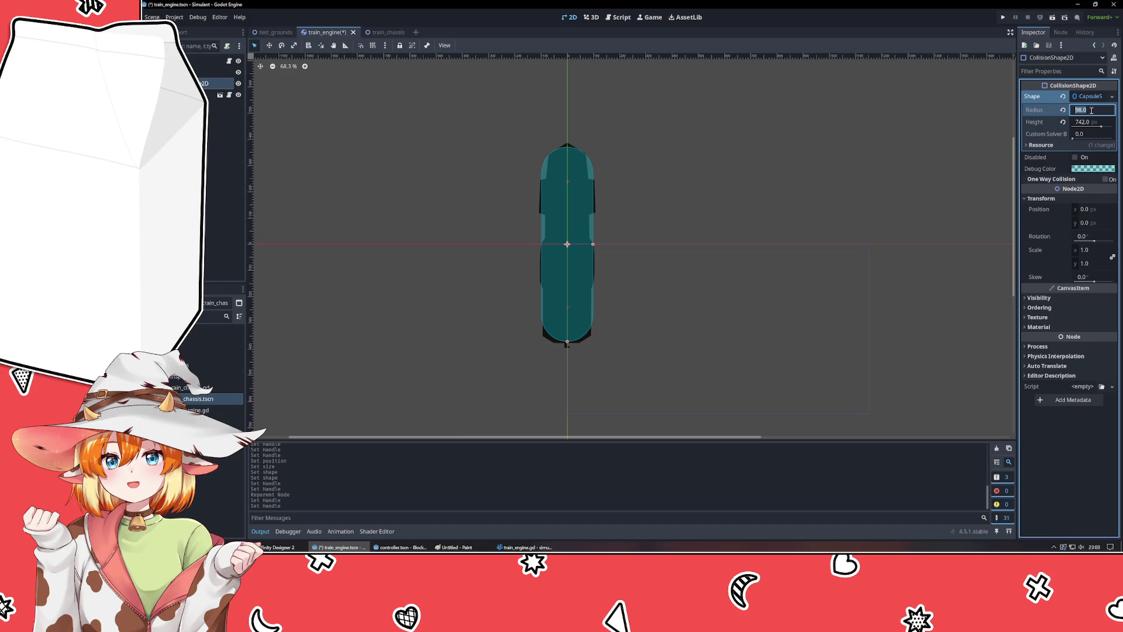
type("100")
key("Tab")
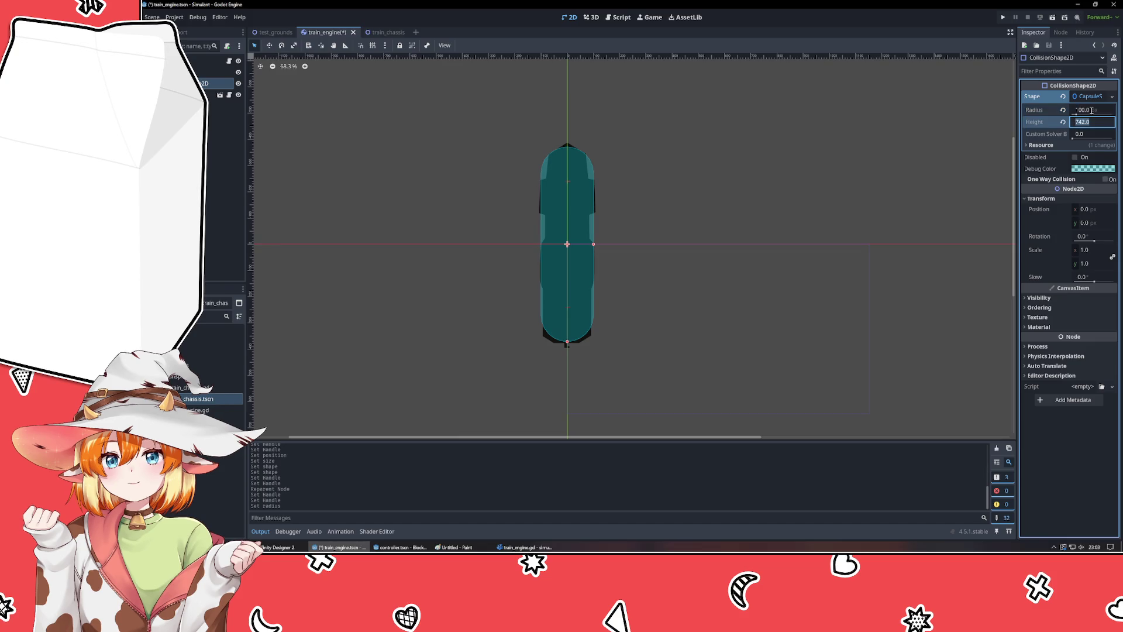
type("740")
key("Tab")
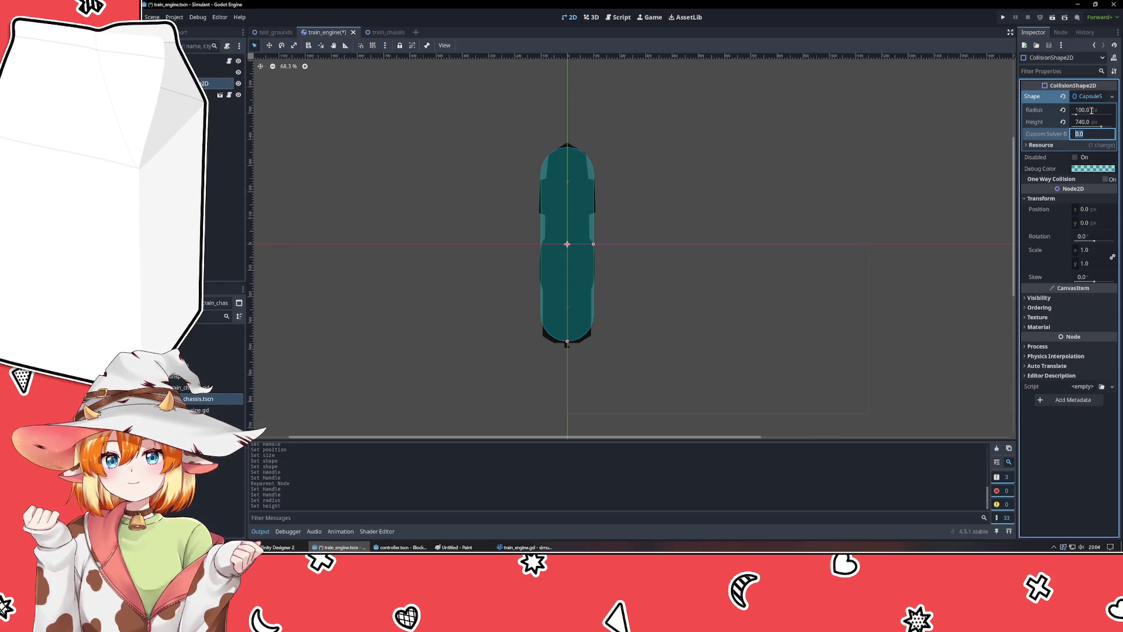
left_click(833, 239)
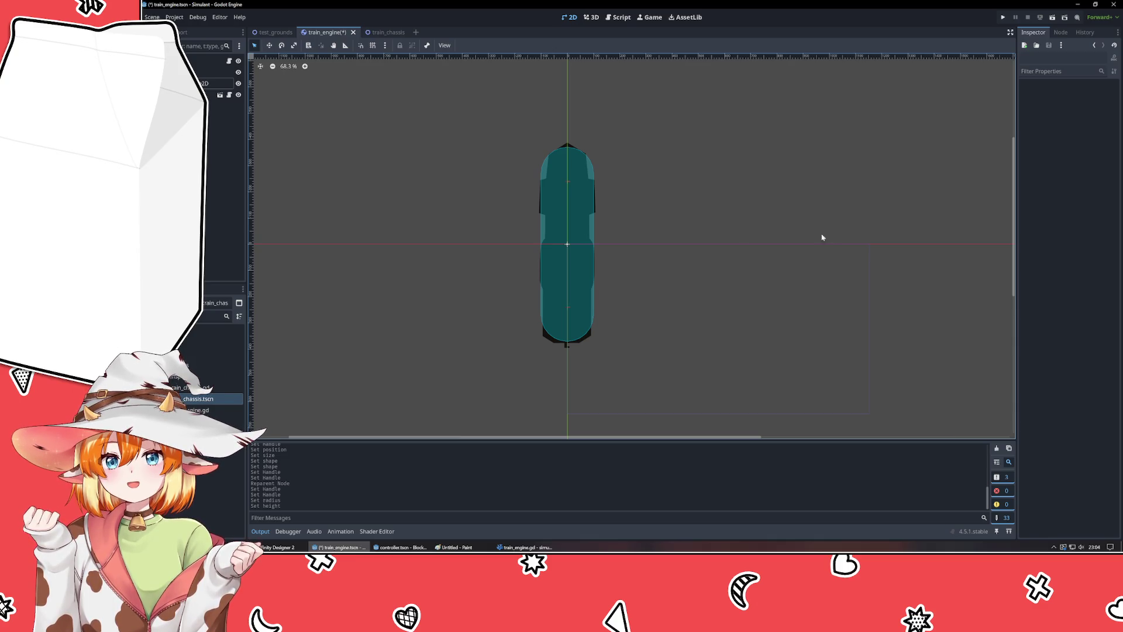
left_click(592, 243)
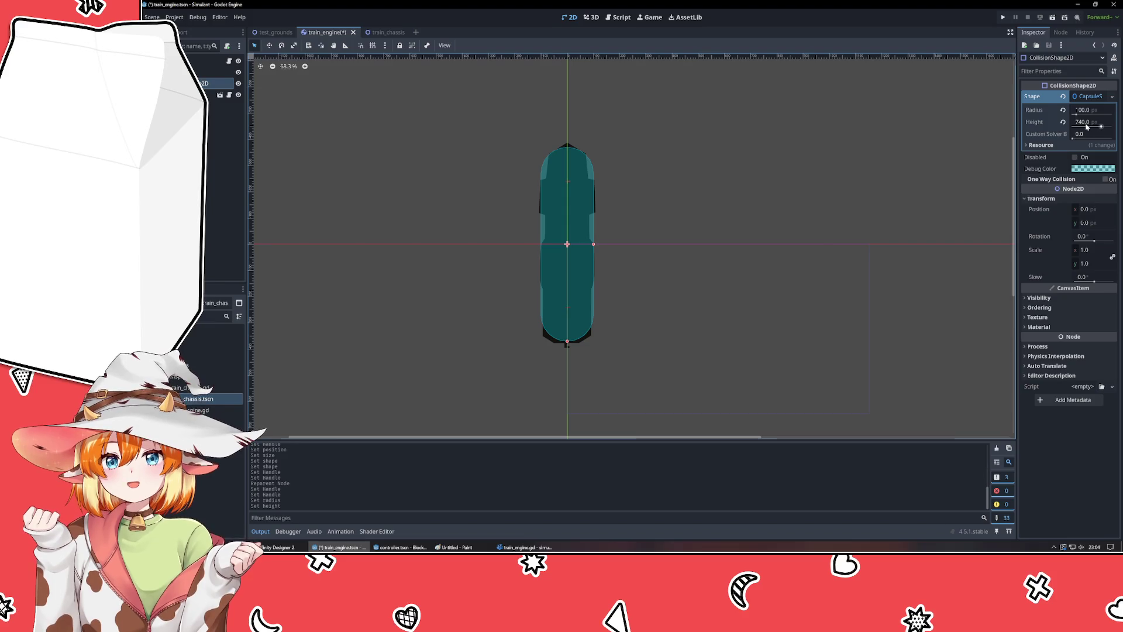
left_click(1086, 122)
key("Up")
key("Up")
key("Up")
key("Up")
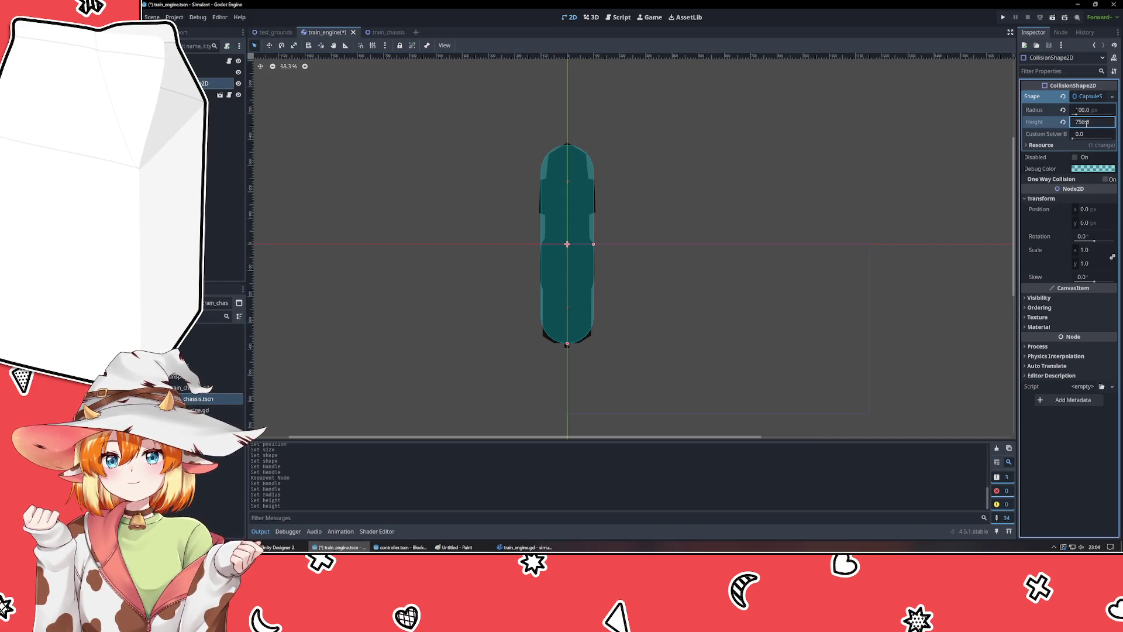
key("Up")
key("Up")
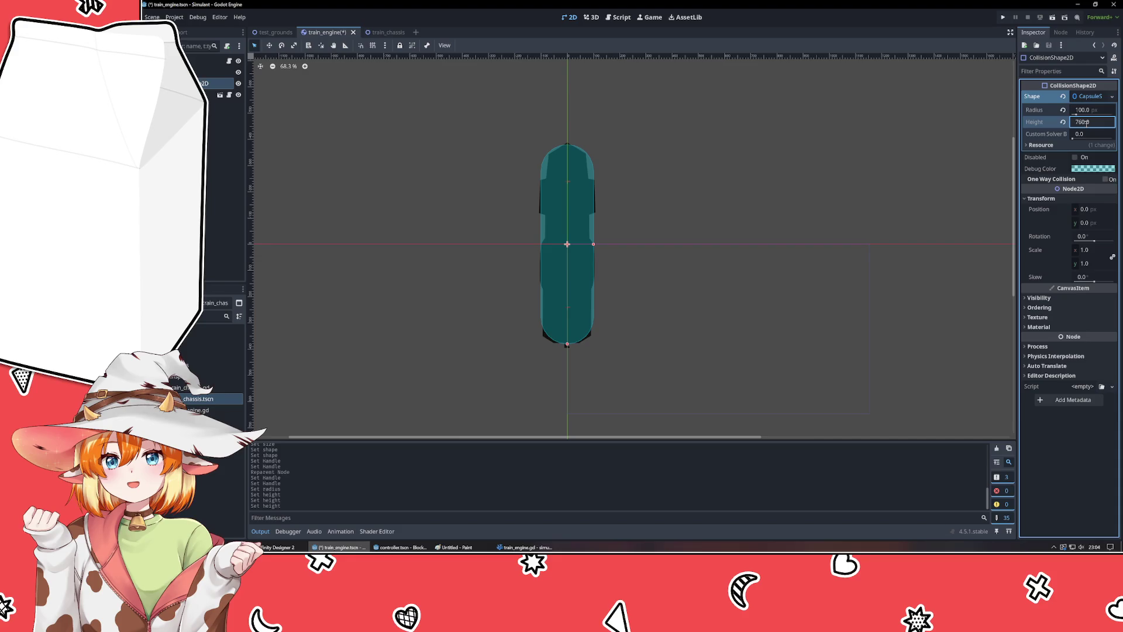
left_click(819, 143)
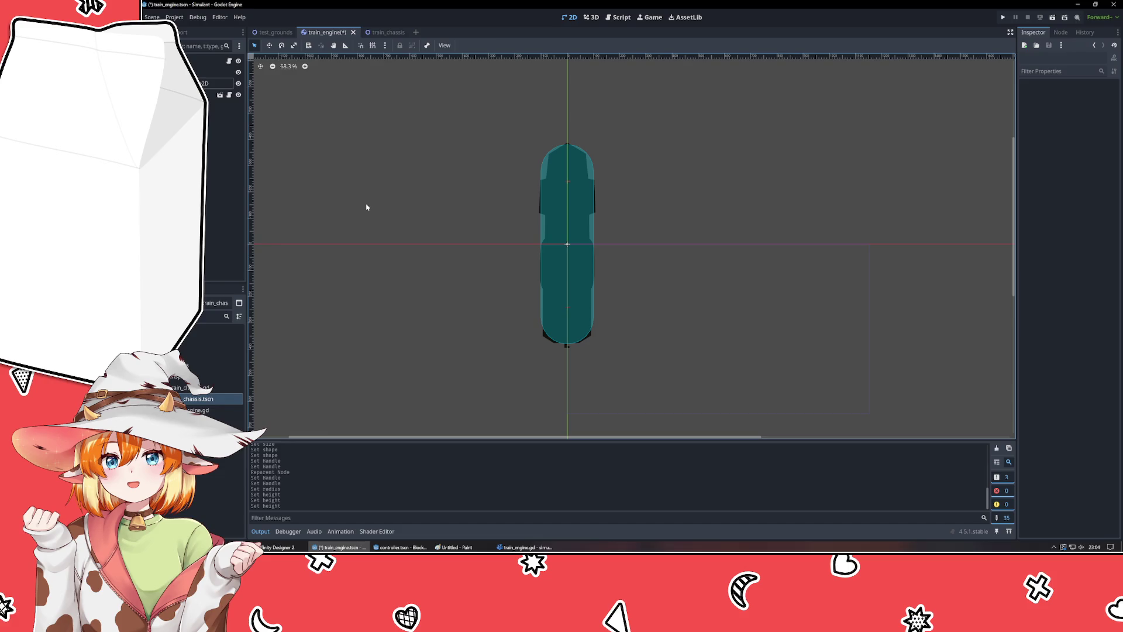
- Reorder the nodes so the sprite draws above the capsule, and save the scene
key("ctrl+s")
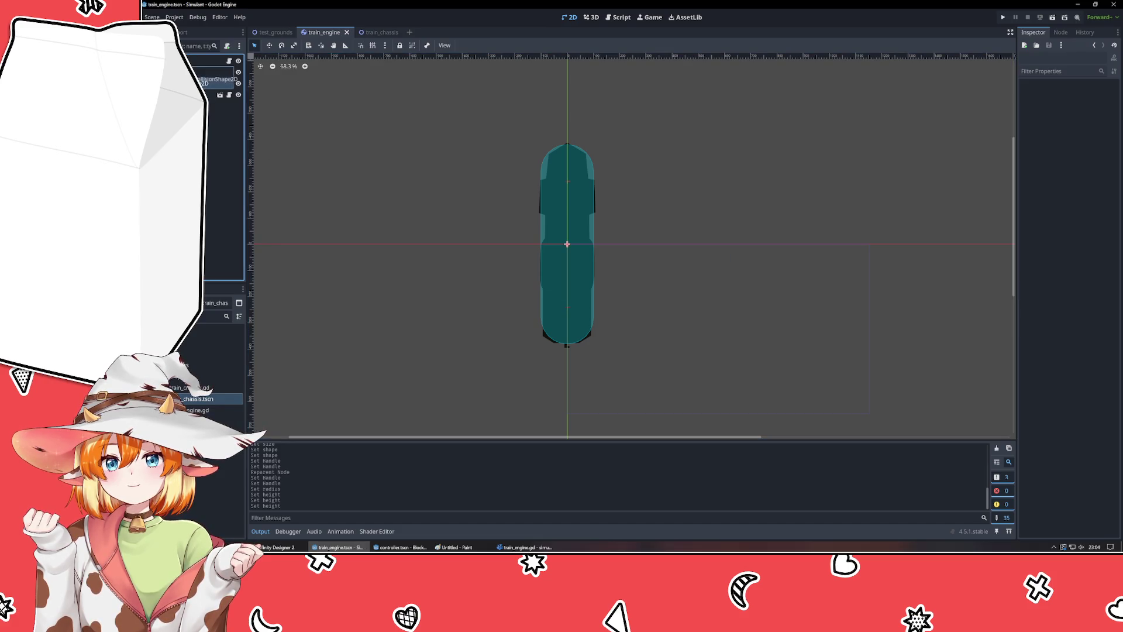
left_click_drag(211, 83, 210, 70)
left_click(355, 169)
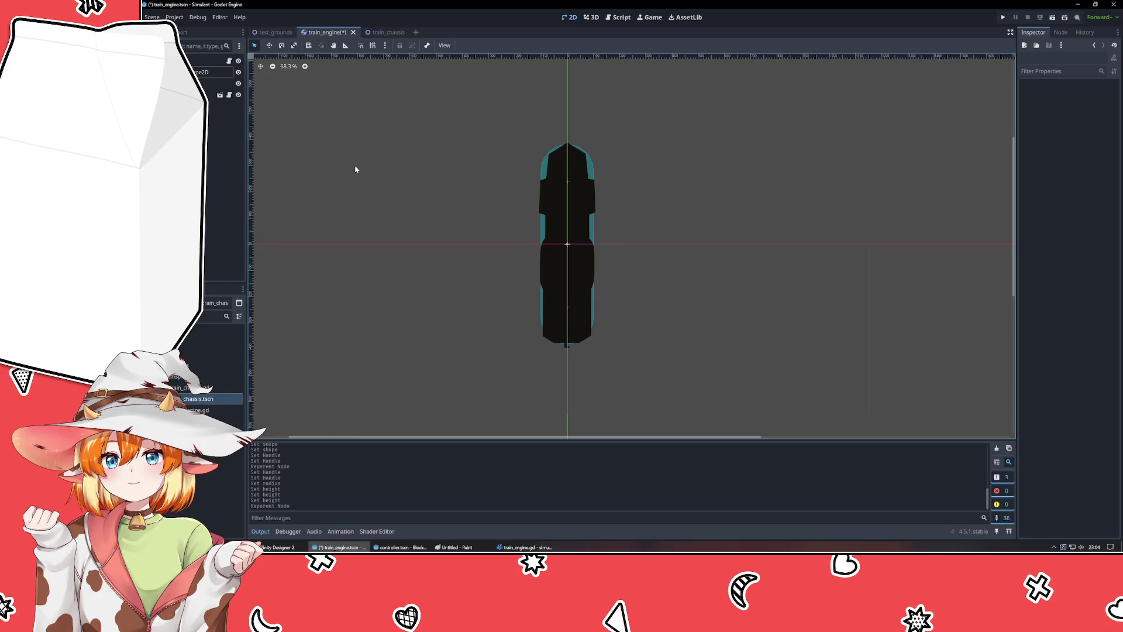
key("ctrl+s")
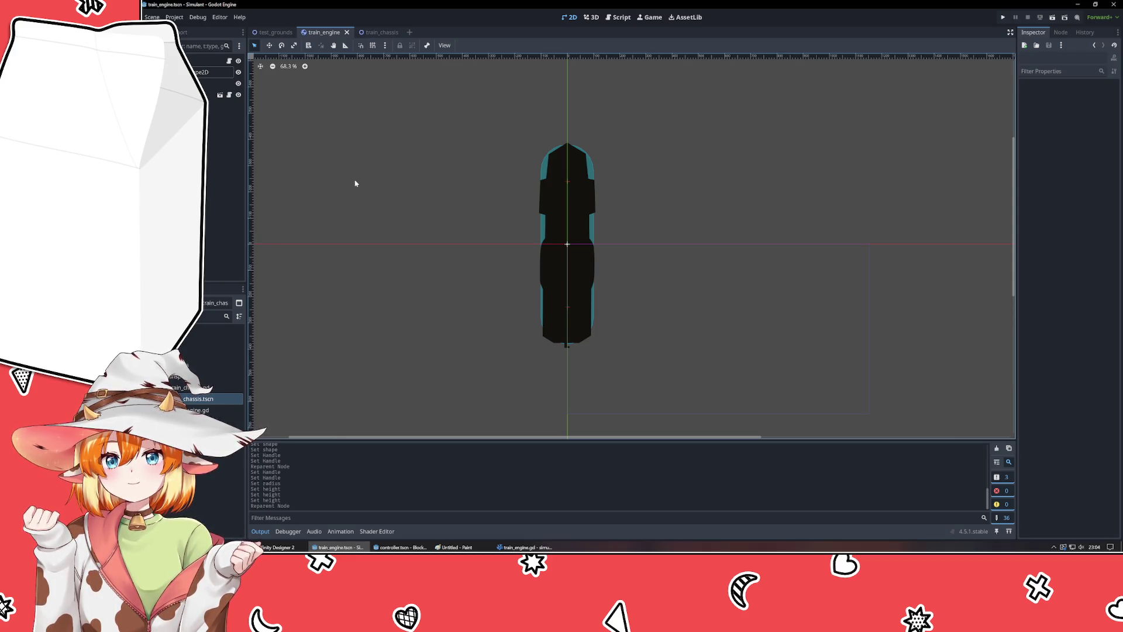
- Change train_engine.gd's base class from Node2D to RigidBody2D and save it
left_click(524, 547)
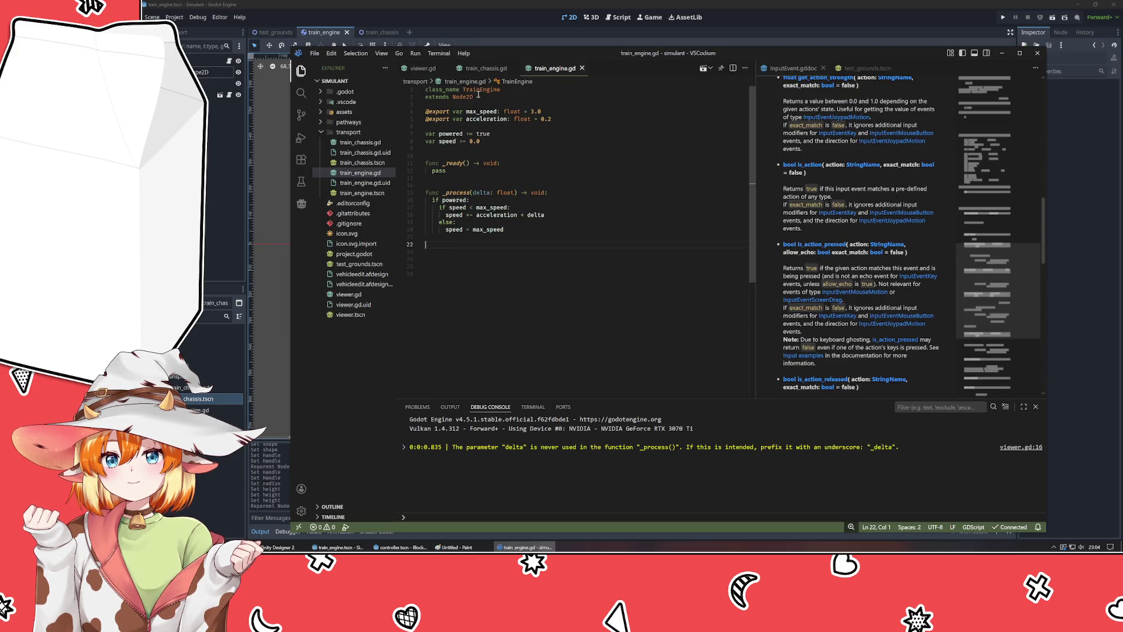
left_click(366, 142)
left_click(377, 174)
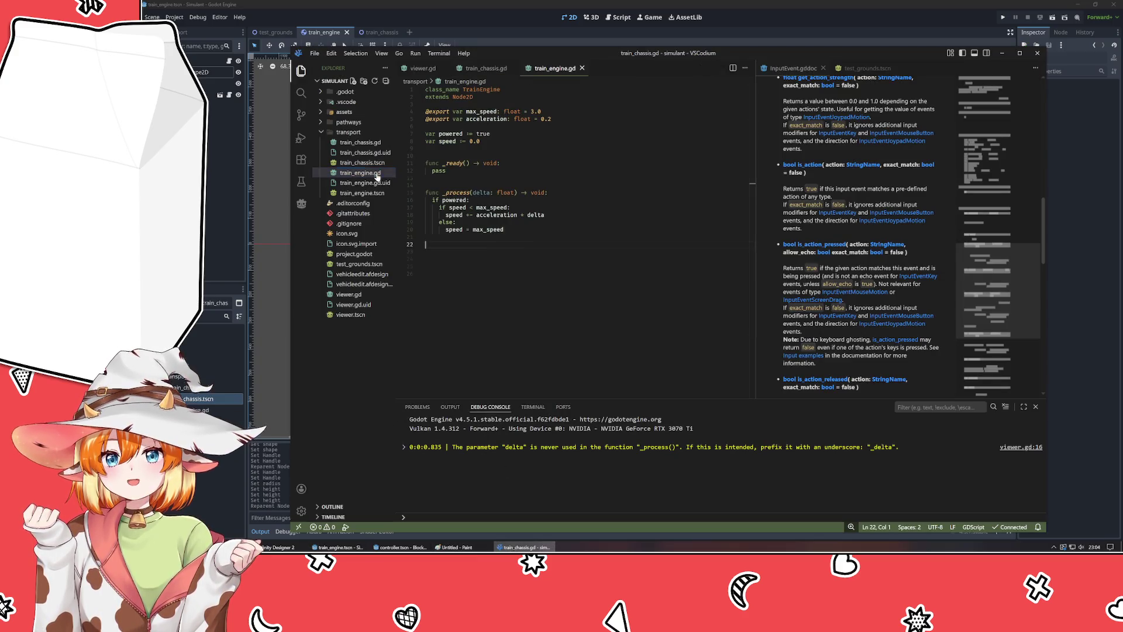
double_click(468, 97)
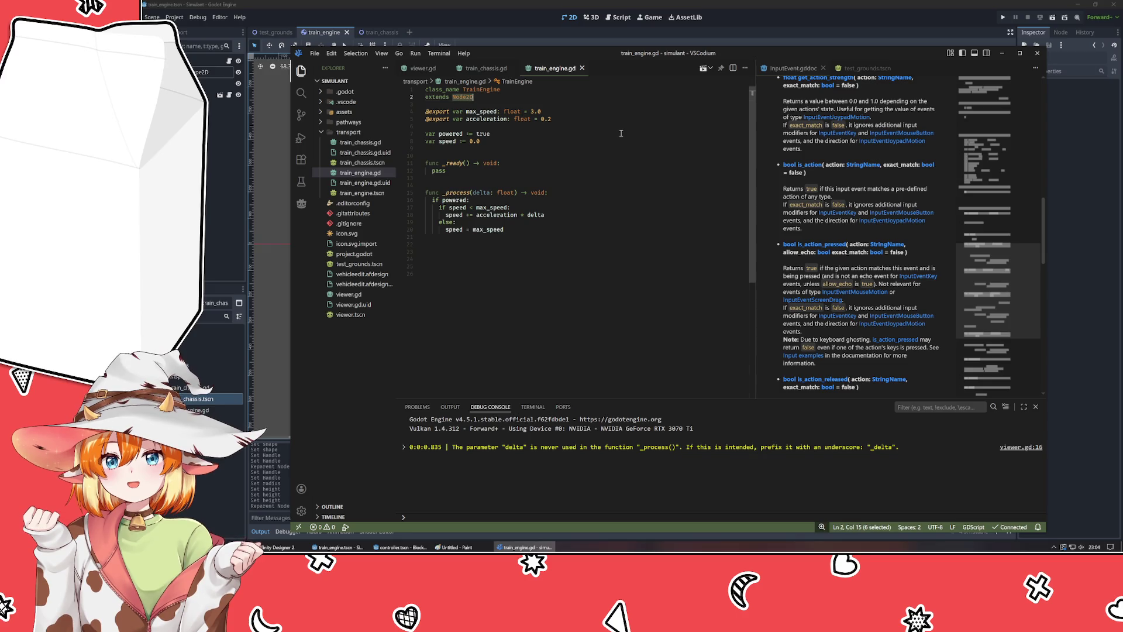
type("Rigid")
key("Return")
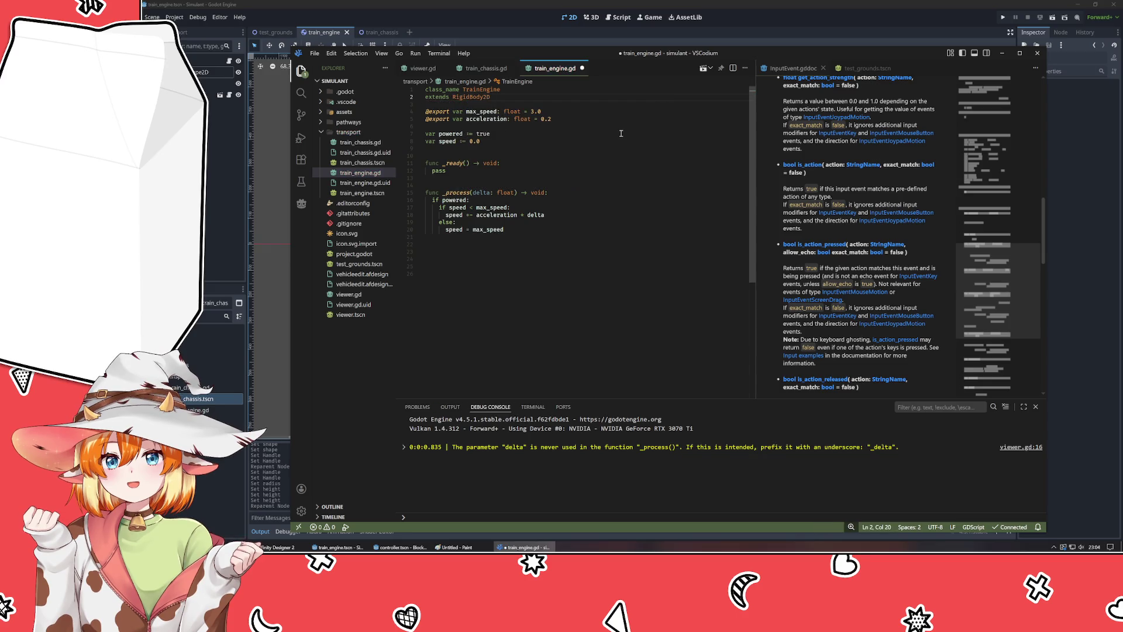
key("Down")
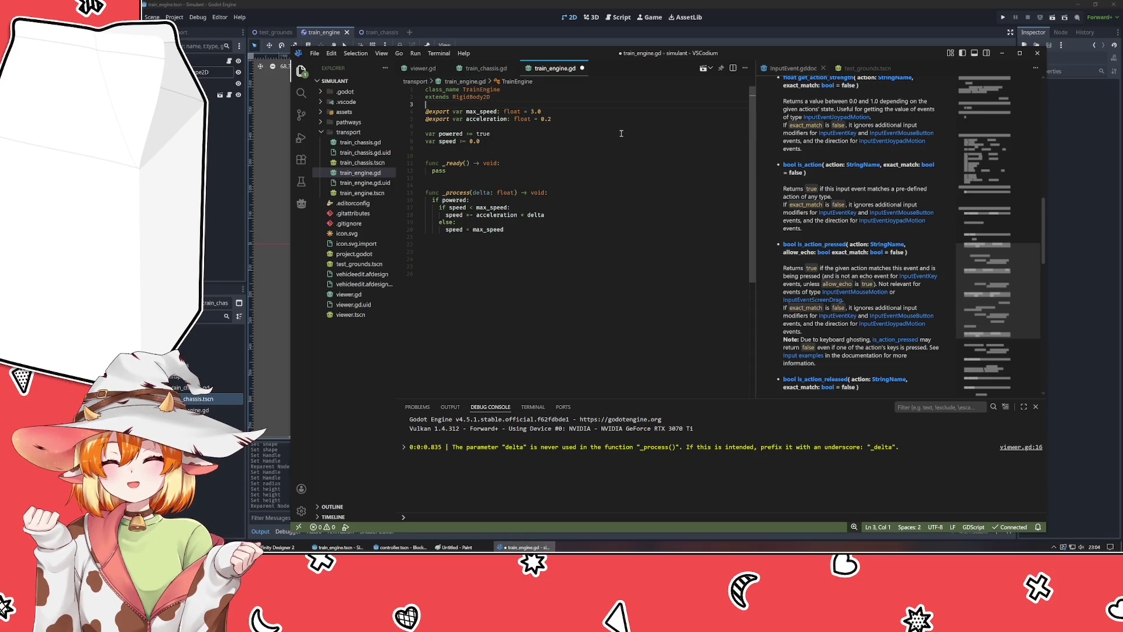
key("ctrl+s")
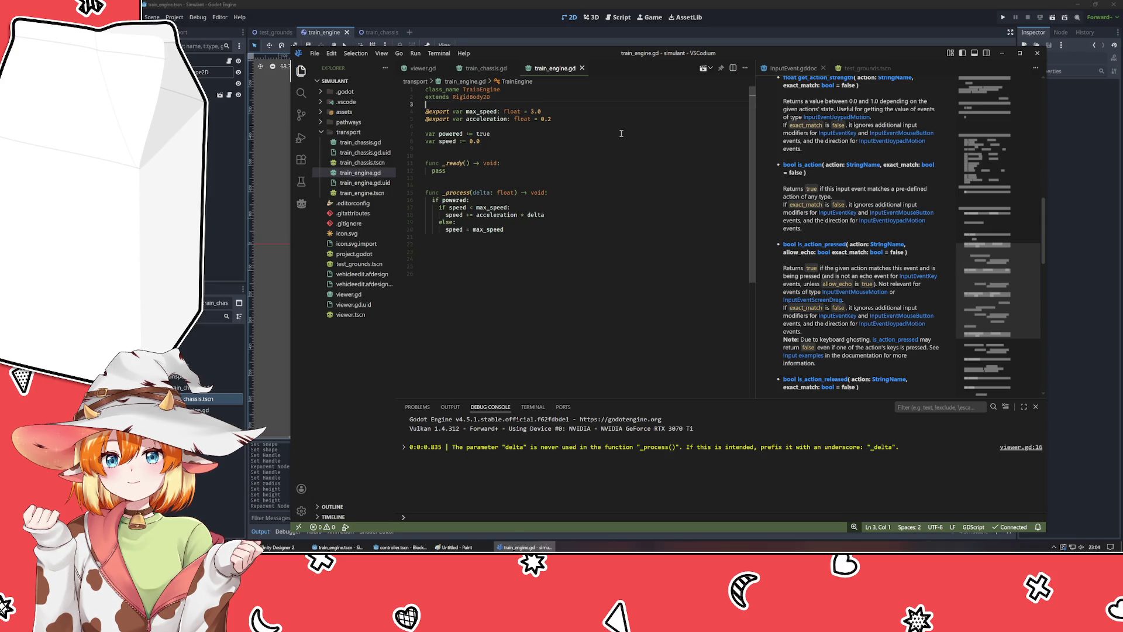
- Add an indented apply_force() call on a new line at the end of _process
left_click(502, 244)
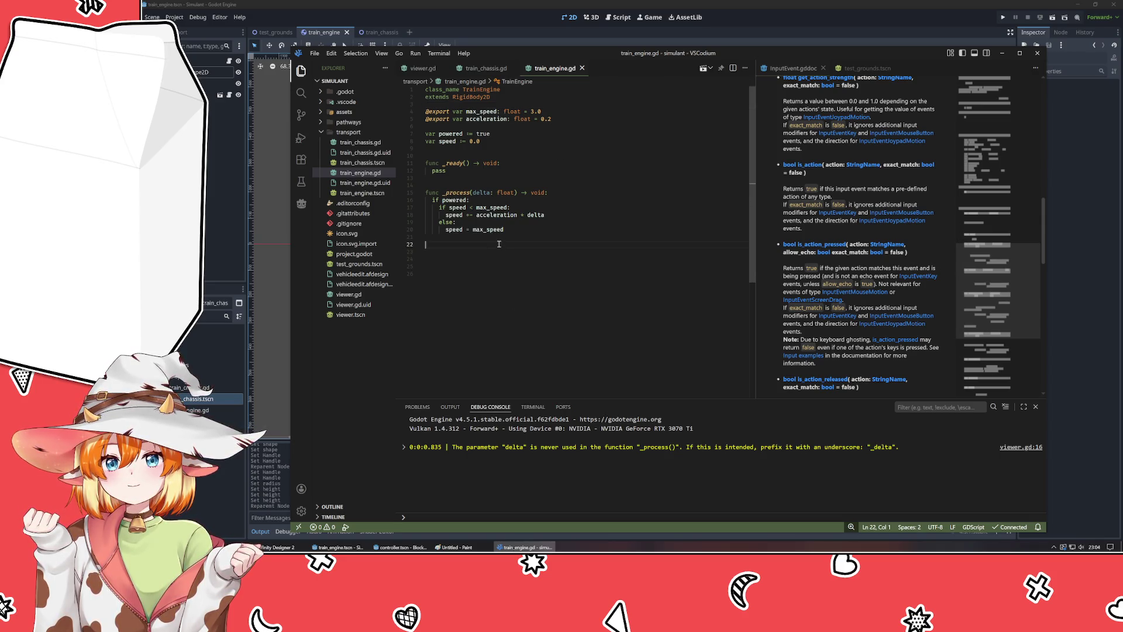
key("Tab")
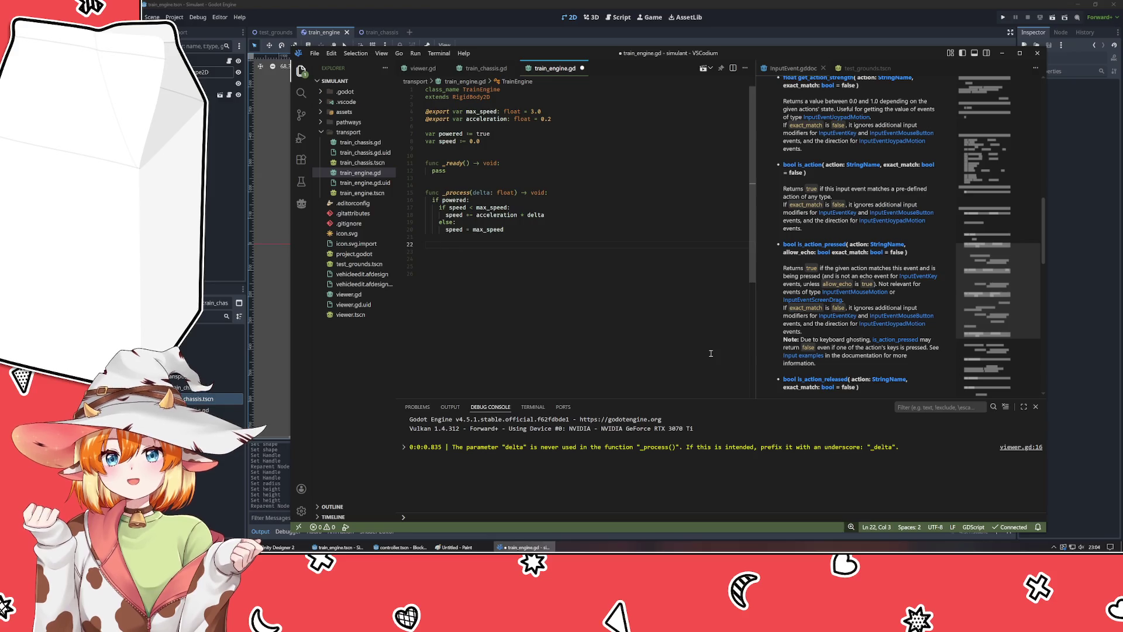
type("Input.is_action_pressed")
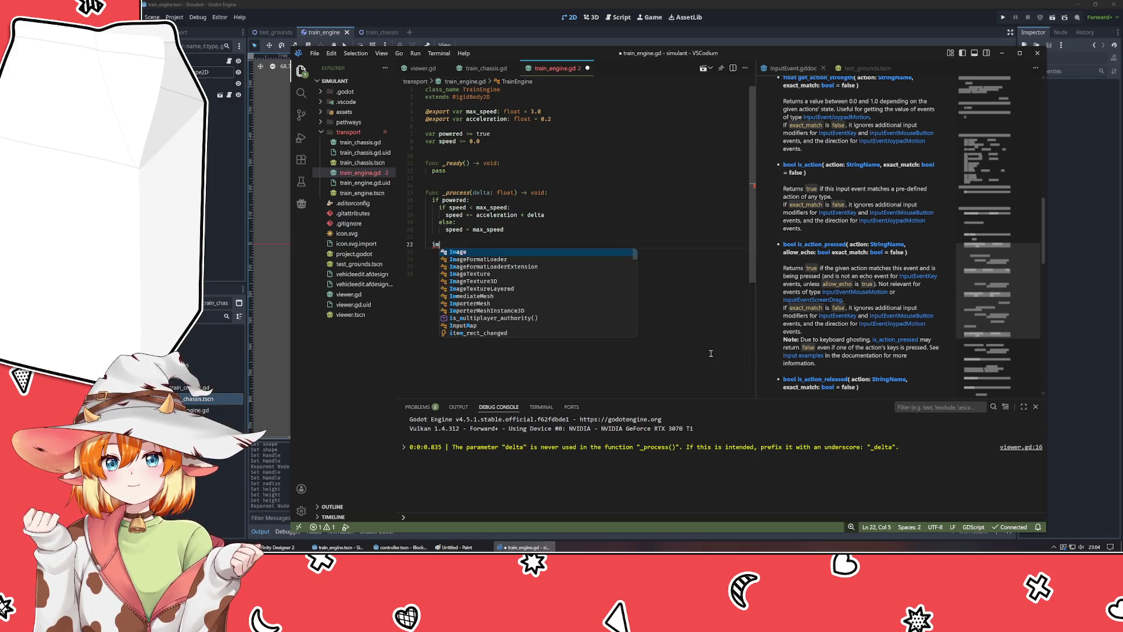
key("ctrl+z")
type("appl")
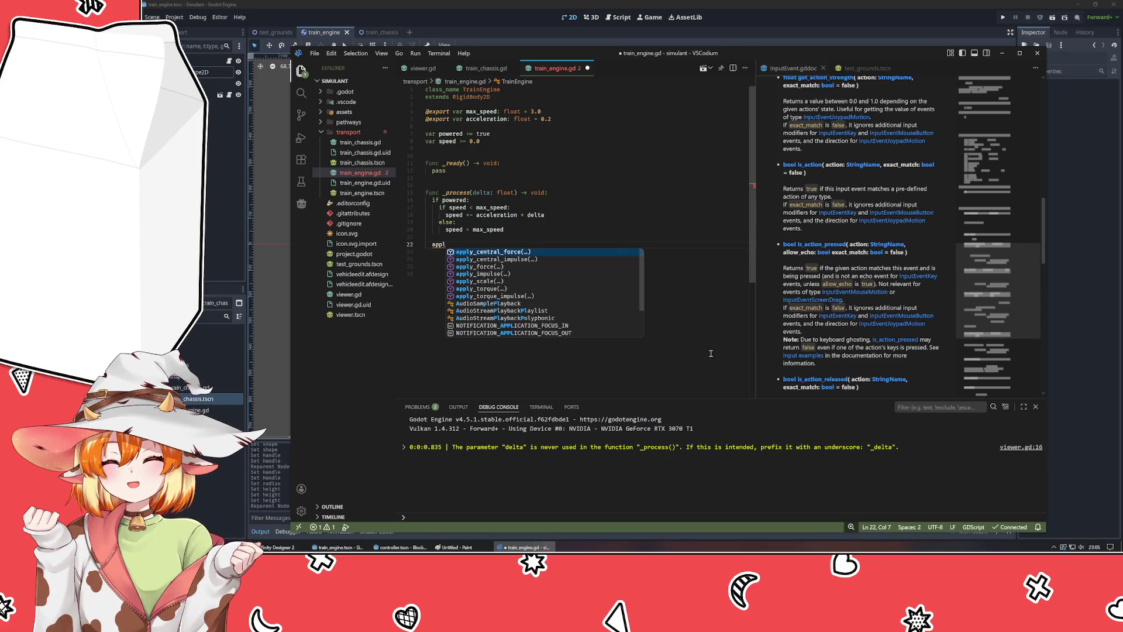
key("Down")
key("Down")
key("Down")
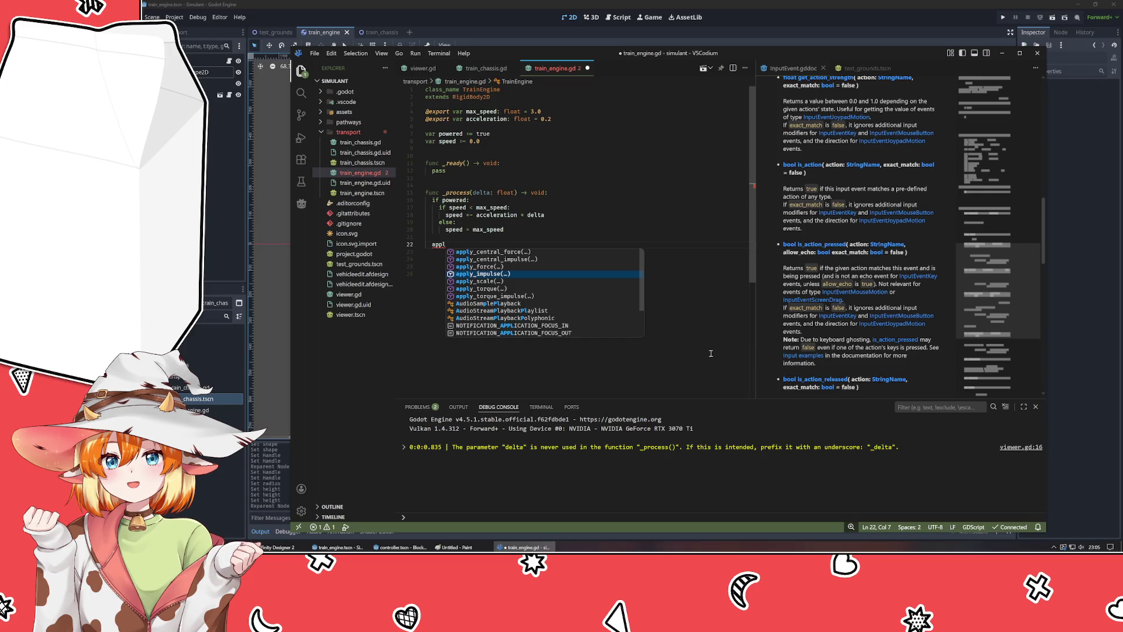
key("Up")
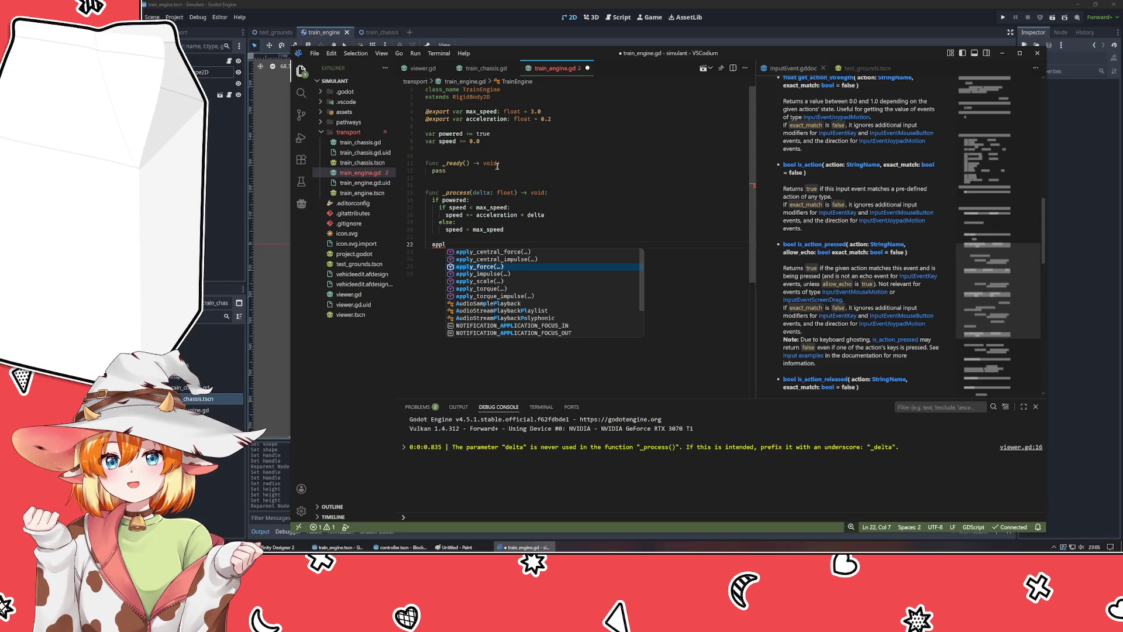
key("Return")
type(")")
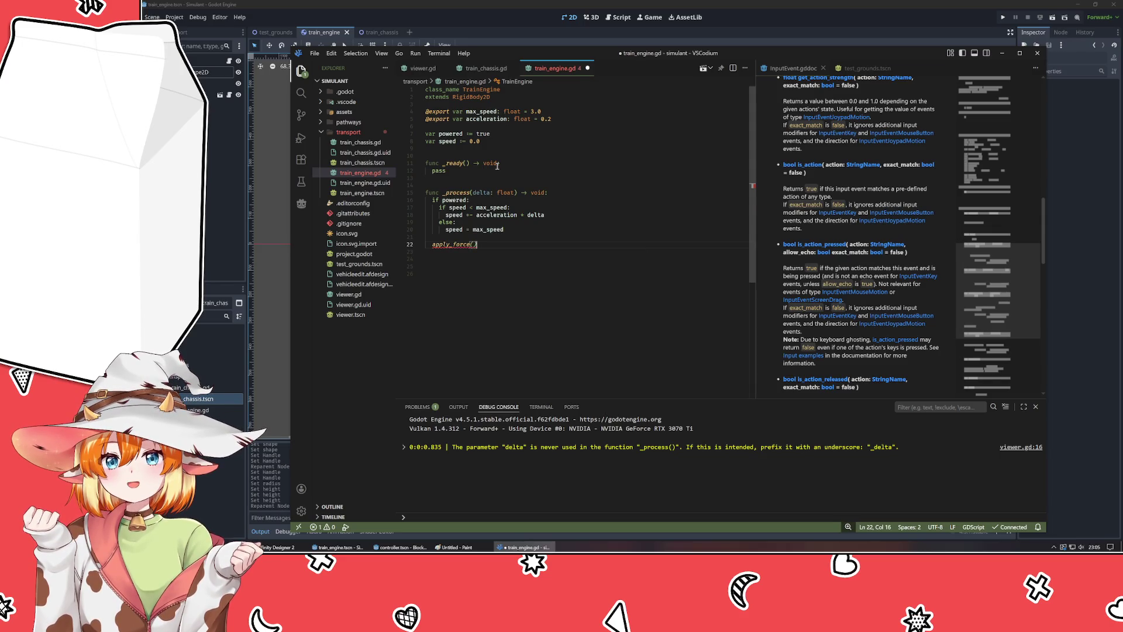
left_click(471, 97)
- Open the RigidBody2D docs in a split beside the script and jump to Methods
left_click(474, 97, "ctrl")
mouse_move(649, 68)
left_mouse_down()
mouse_move(866, 211)
mouse_move(818, 210)
left_mouse_up()
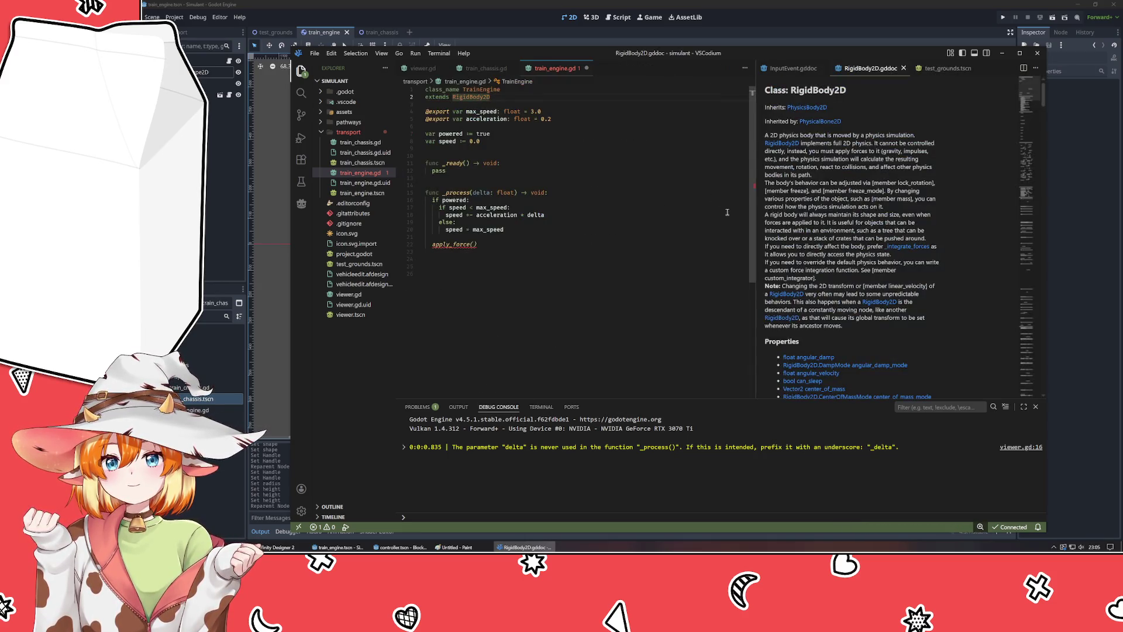
left_click_drag(754, 228, 726, 237)
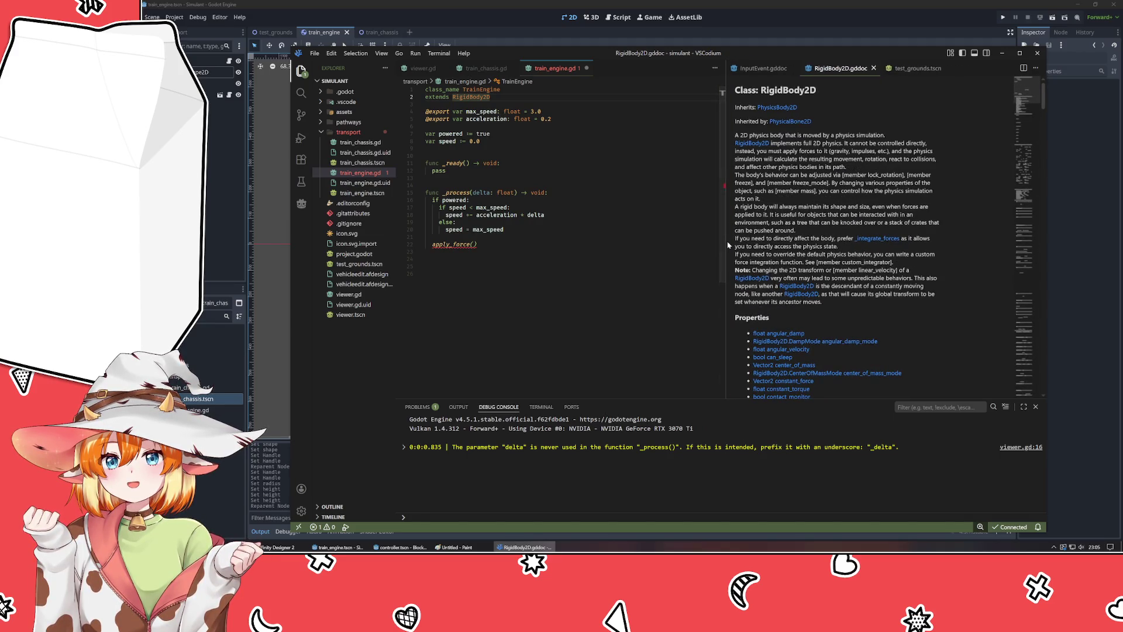
left_click(1019, 193)
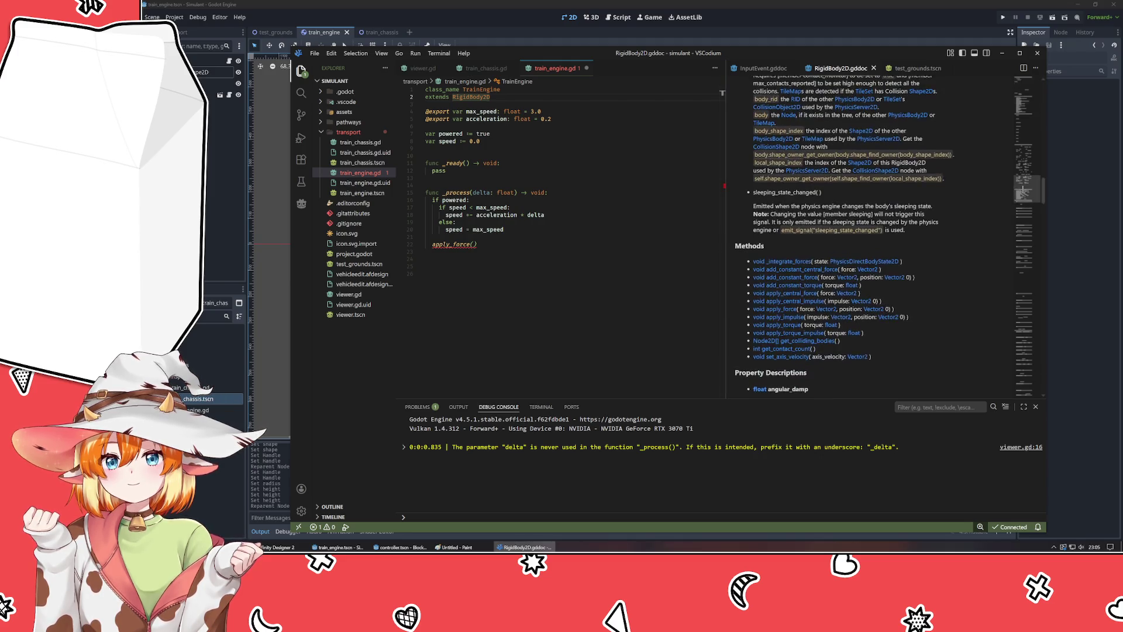
- Browse the RigidBody2D methods in a wider docs pane, then save train_engine.gd
scroll(877, 134, "up", 15)
scroll(877, 135, "down", 10)
scroll(877, 134, "up", 8)
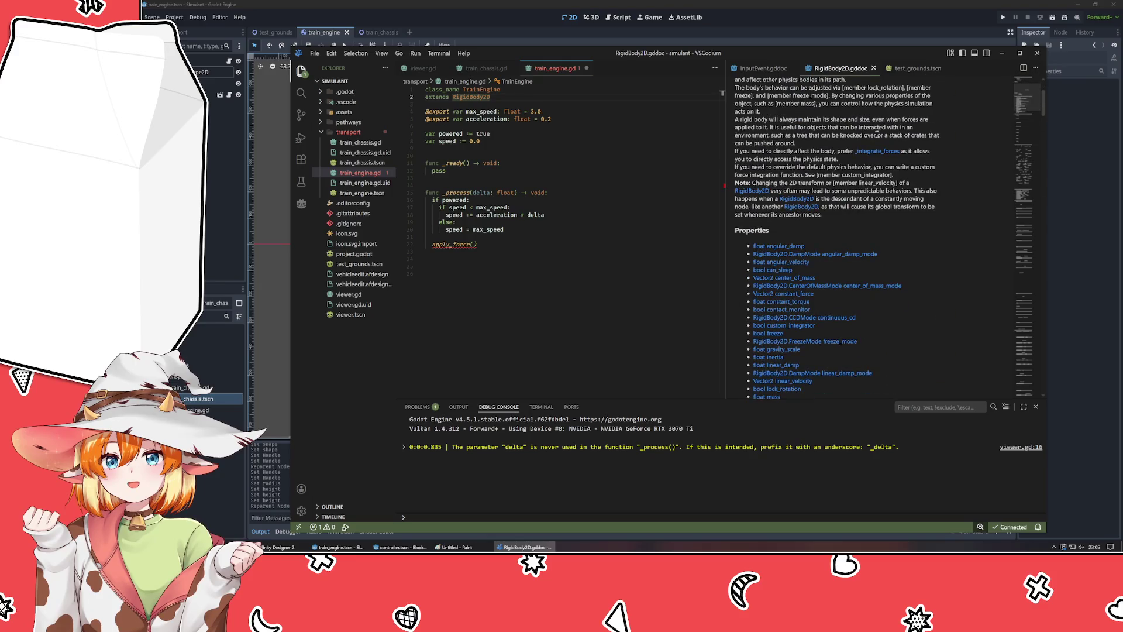
scroll(822, 191, "down", 10)
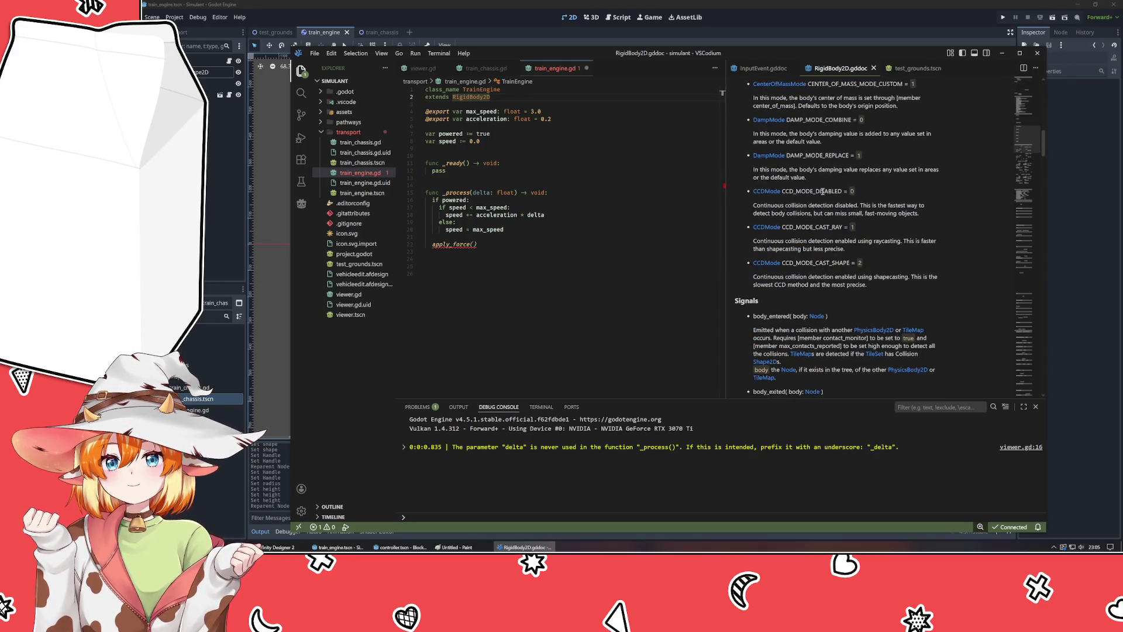
scroll(822, 192, "up", 10)
scroll(823, 191, "up", 4)
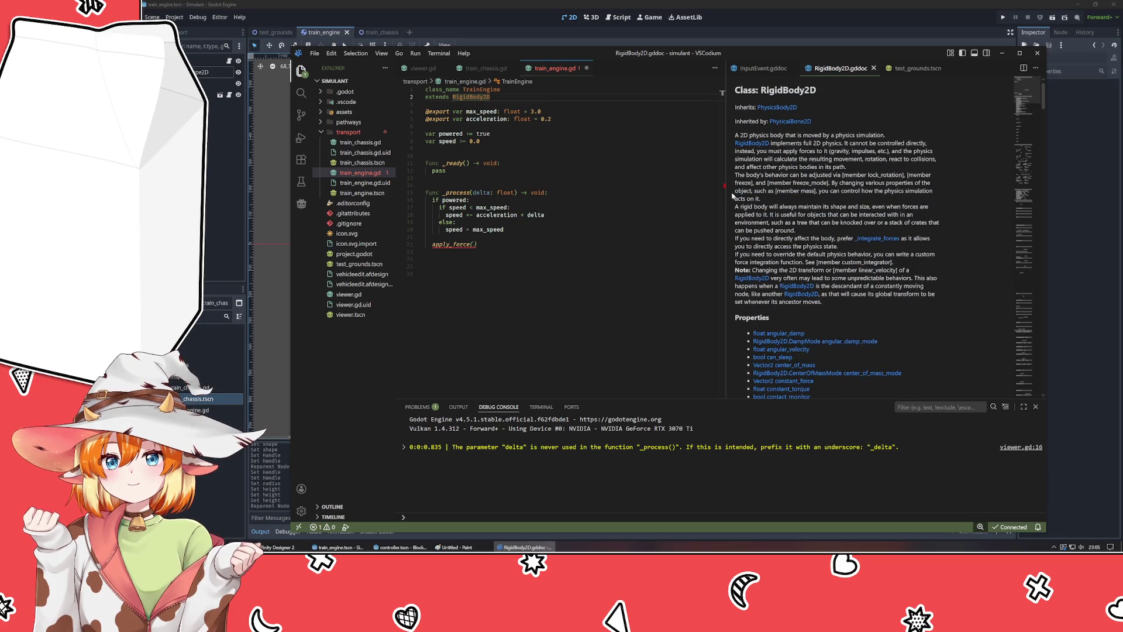
left_click_drag(724, 203, 671, 203)
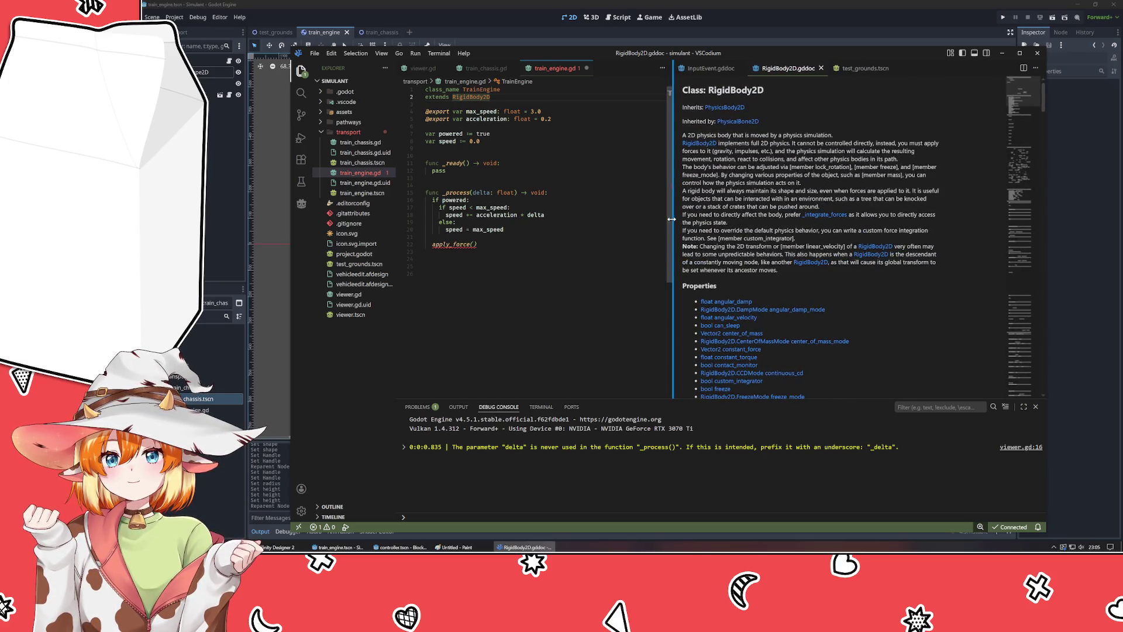
scroll(768, 191, "down", 4)
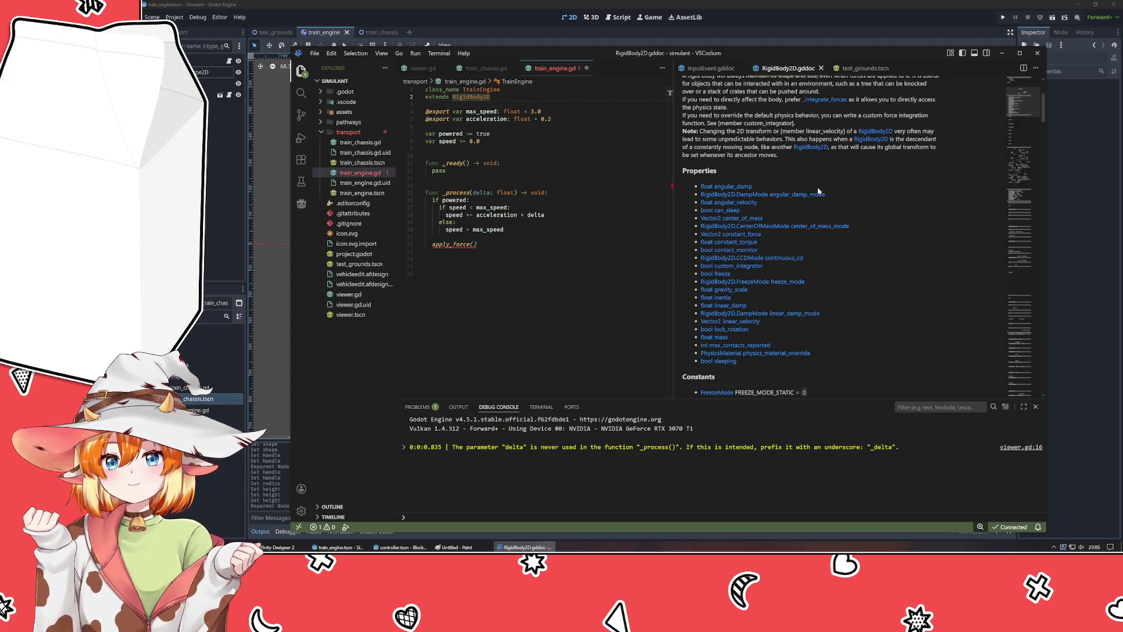
key("ctrl+s")
key("alt+Tab")
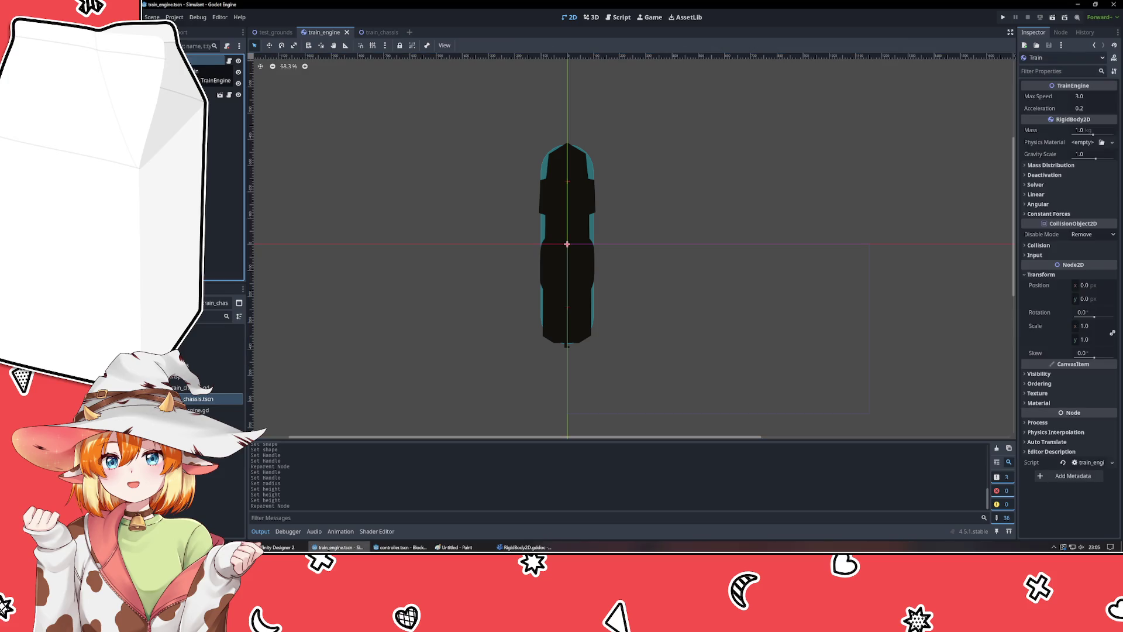
- Drag the Train's Mass slider from 1.0 up to about 1.97 kg
left_click_drag(1095, 138, 1097, 135)
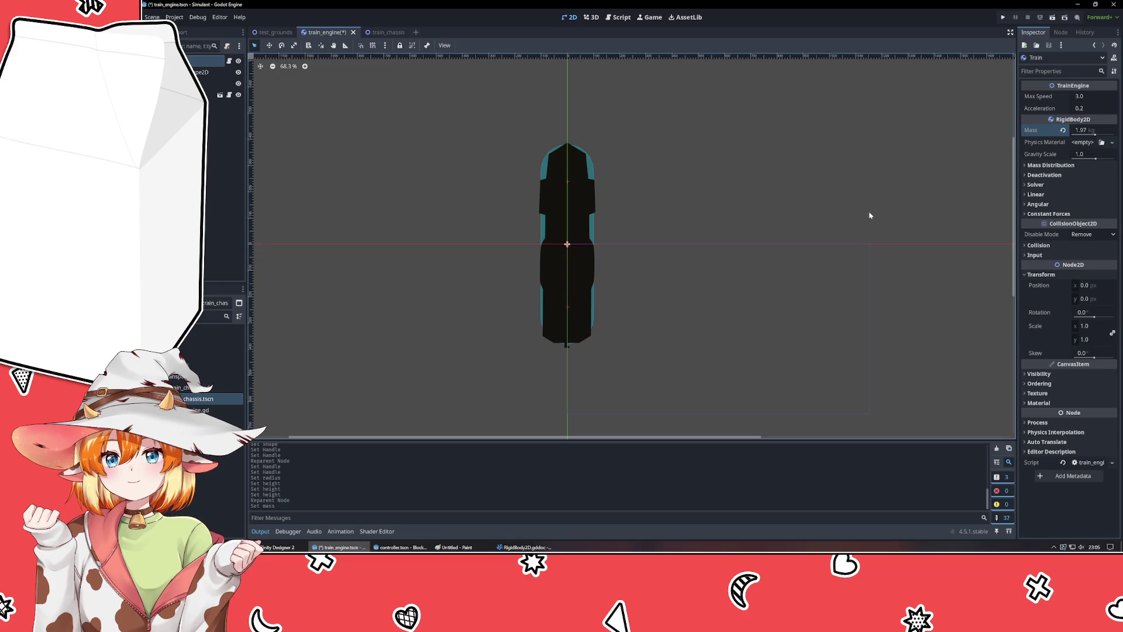
key("alt+Tab")
- Search 'gp40 weight' and note the 245,000 lbs dry weight on The Diesel Shop's GP40 sheet
scroll(509, 269, "down", 2)
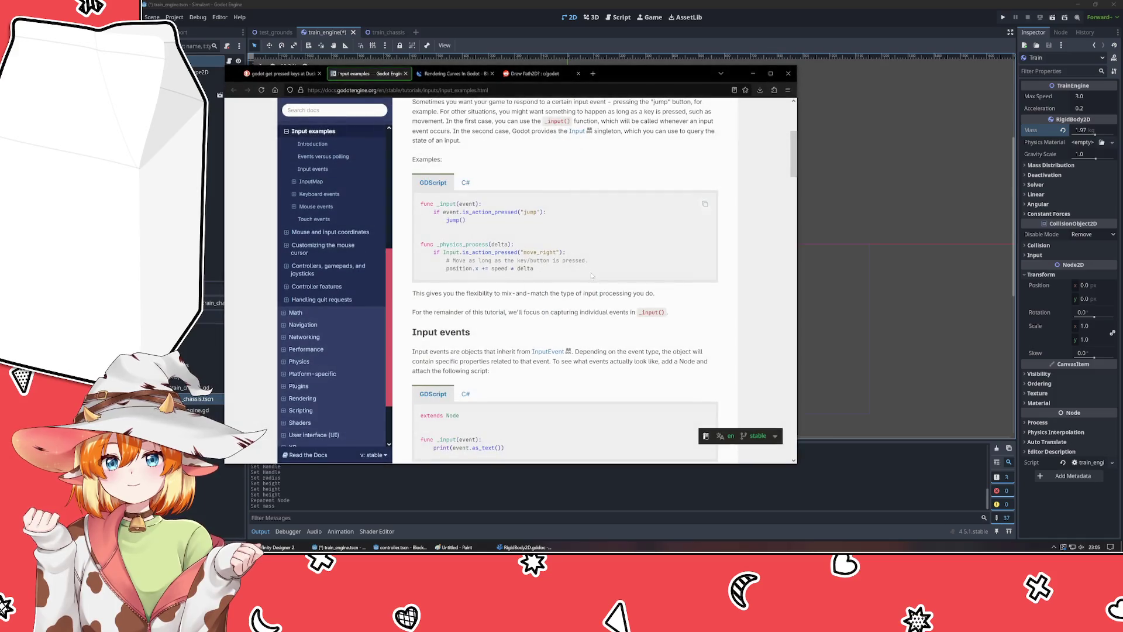
key("ctrl+t")
type("gp")
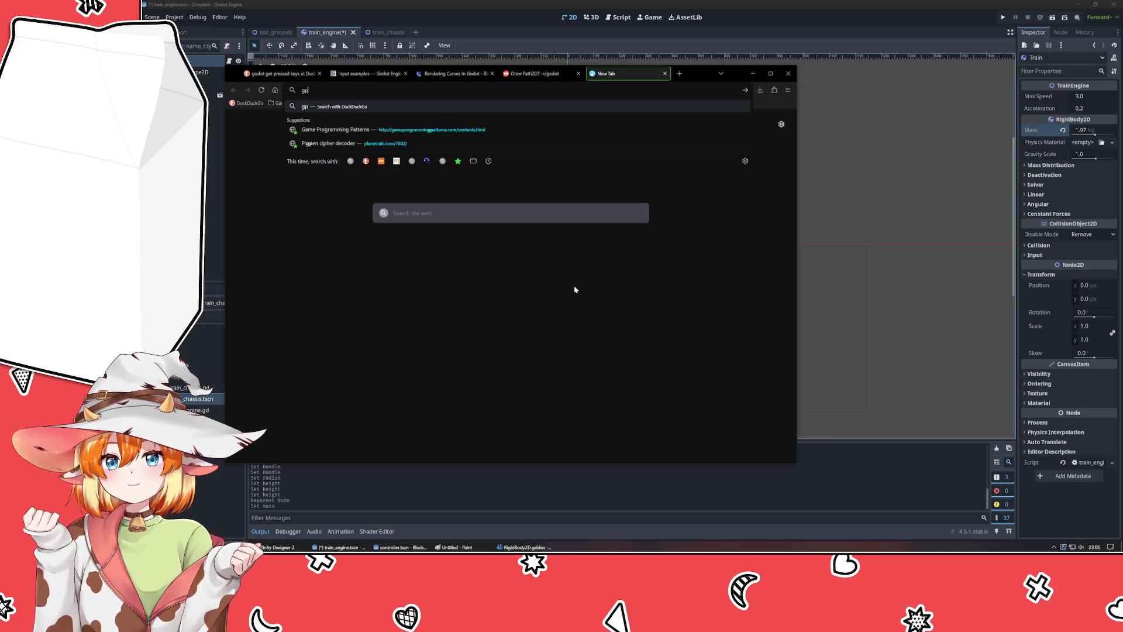
type("40 weight")
key("Return")
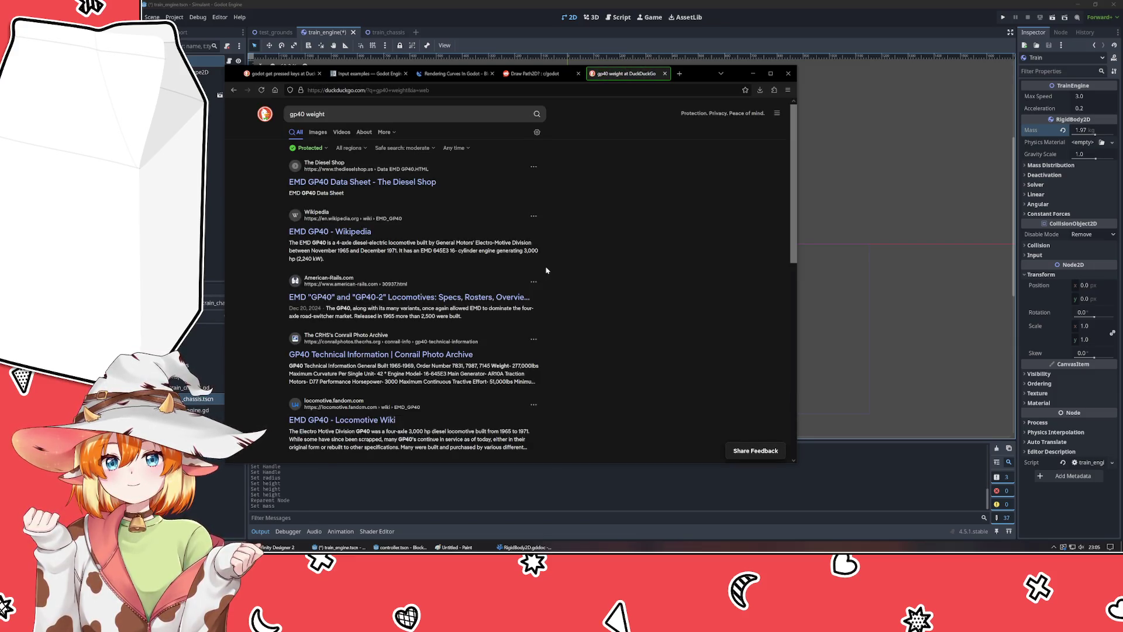
left_click(413, 190)
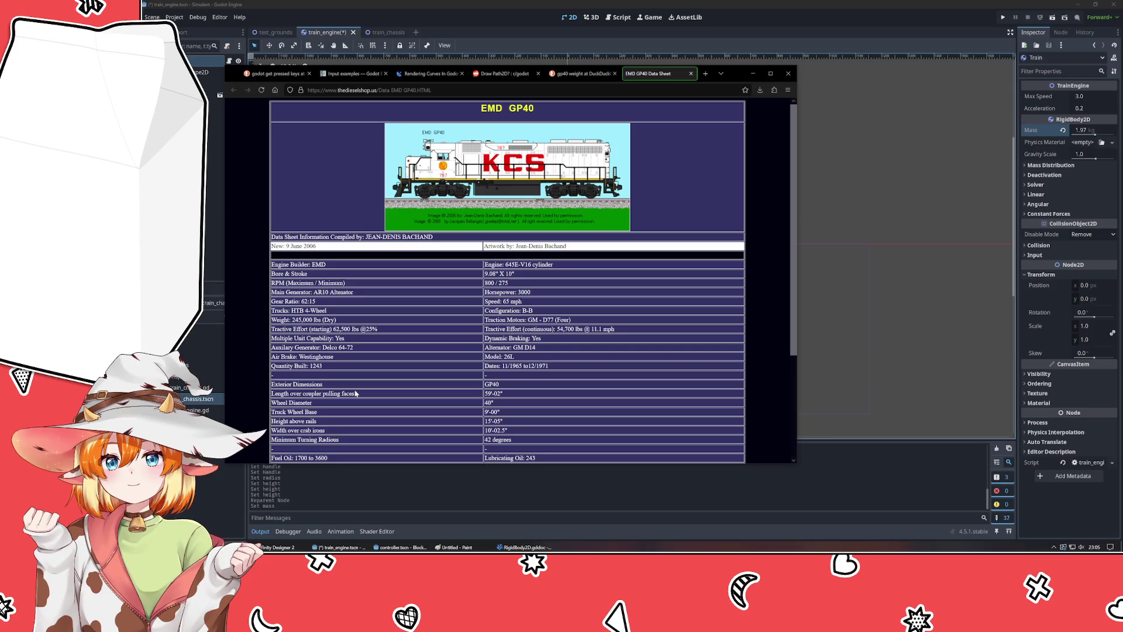
scroll(351, 395, "down", 3)
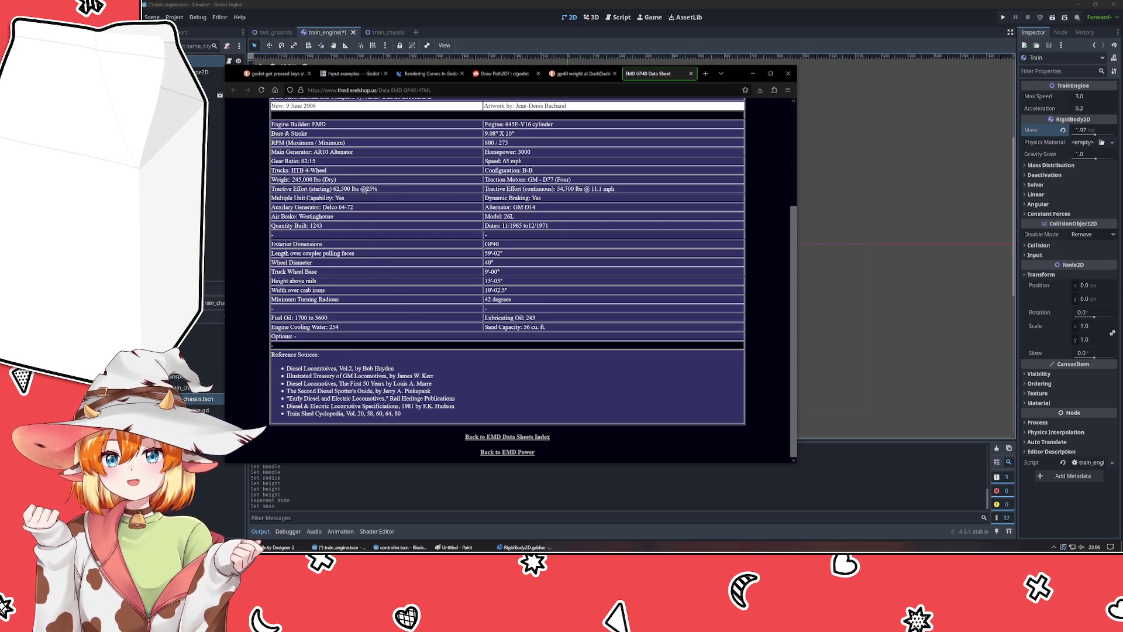
left_click_drag(284, 180, 347, 183)
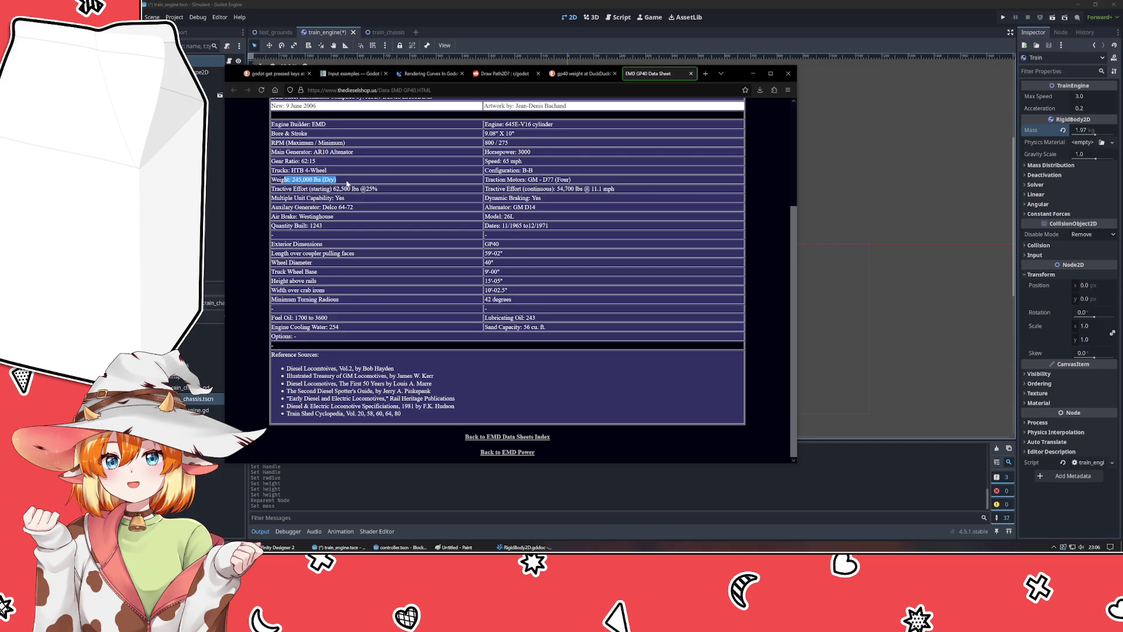
scroll(340, 246, "up", 3)
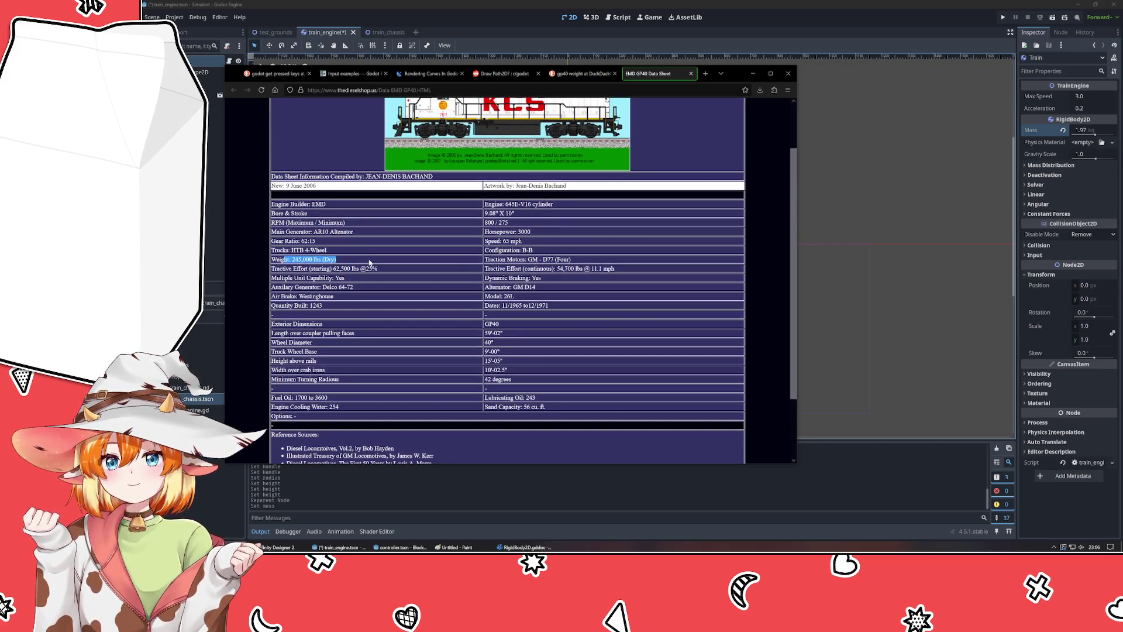
left_click(369, 262)
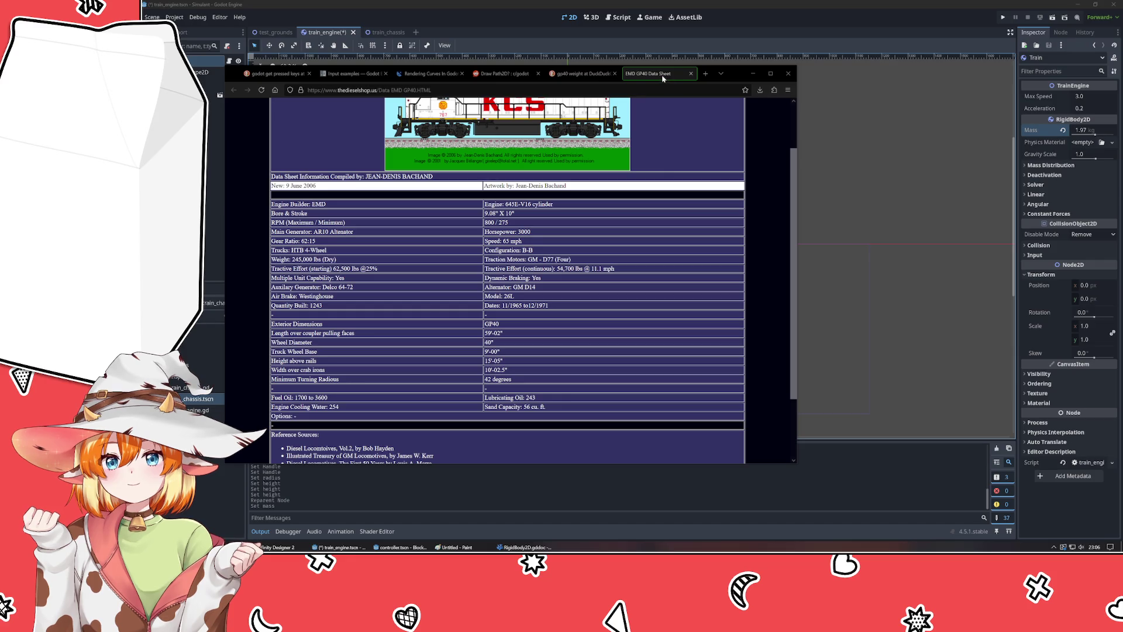
left_click(752, 73)
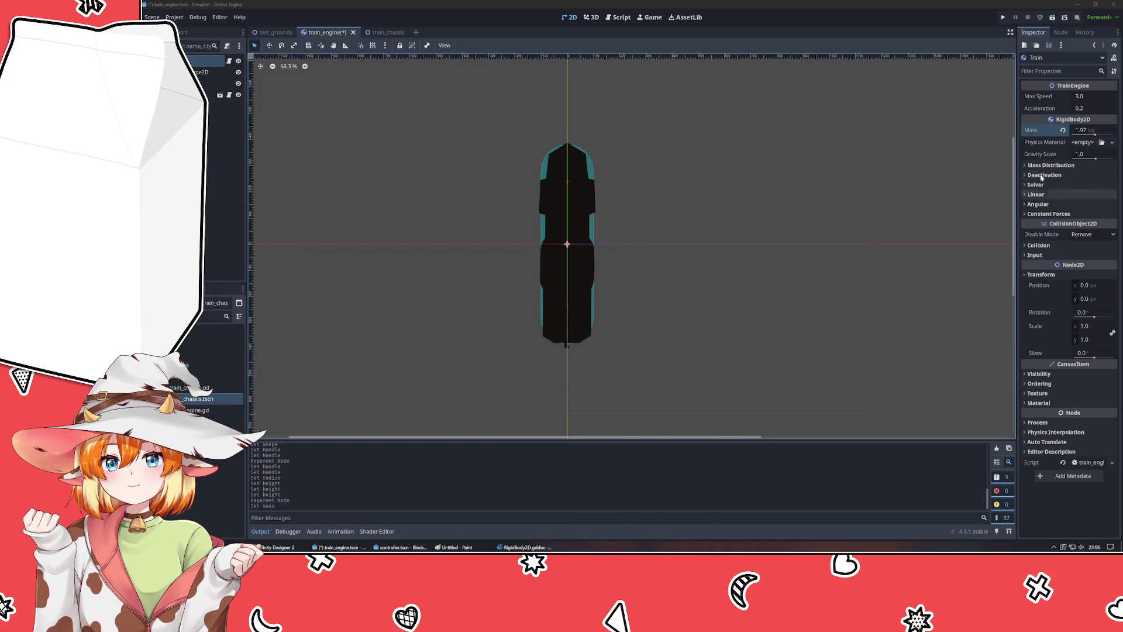
- Enter 115 kg in the Train's Mass field, then reselect the Train root node
left_click(1086, 130)
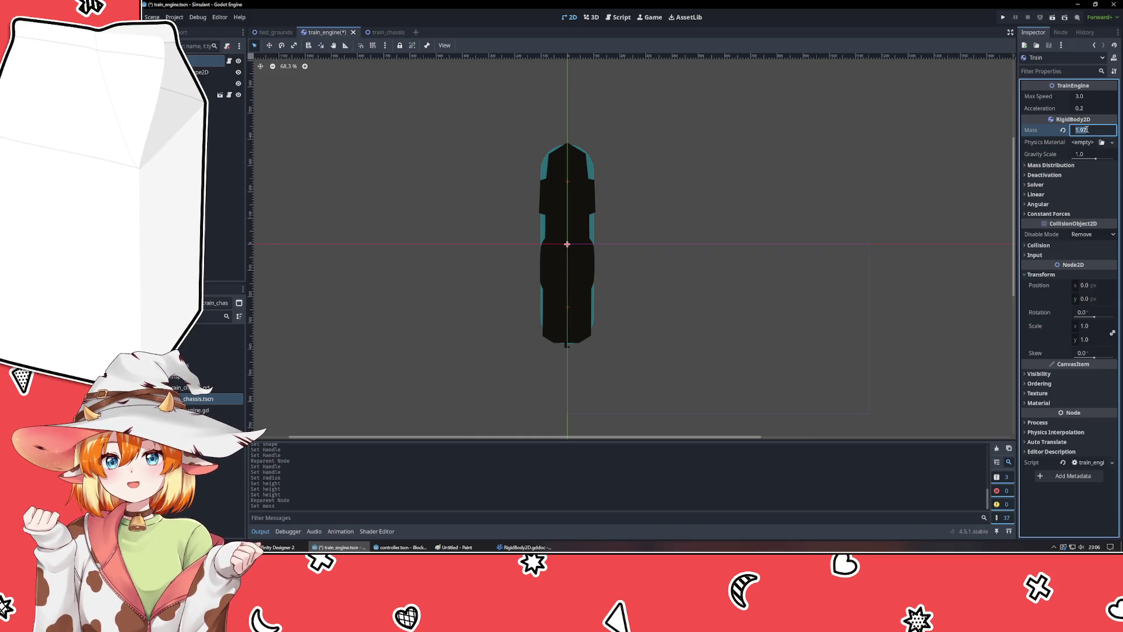
type("115")
key("Return")
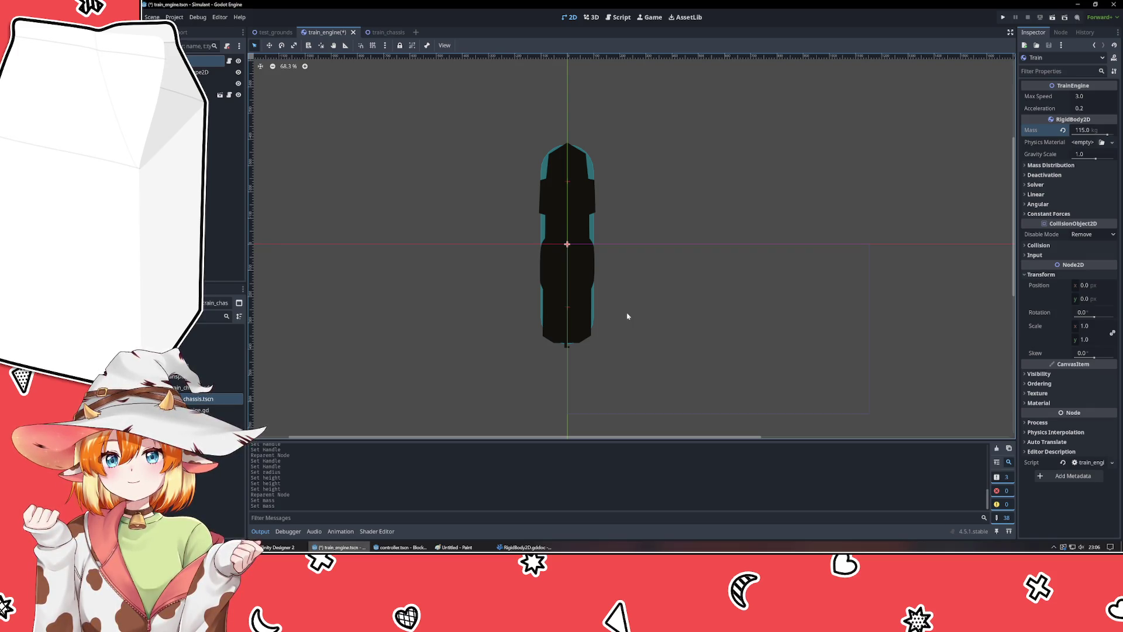
left_click(393, 335)
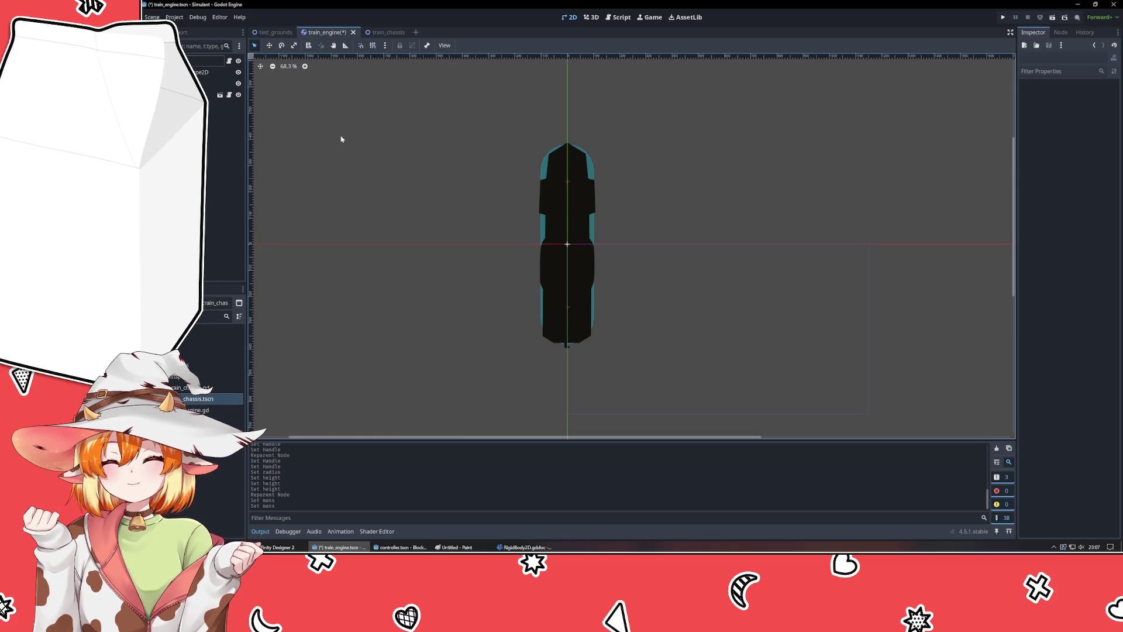
left_click(211, 95)
left_click(208, 61)
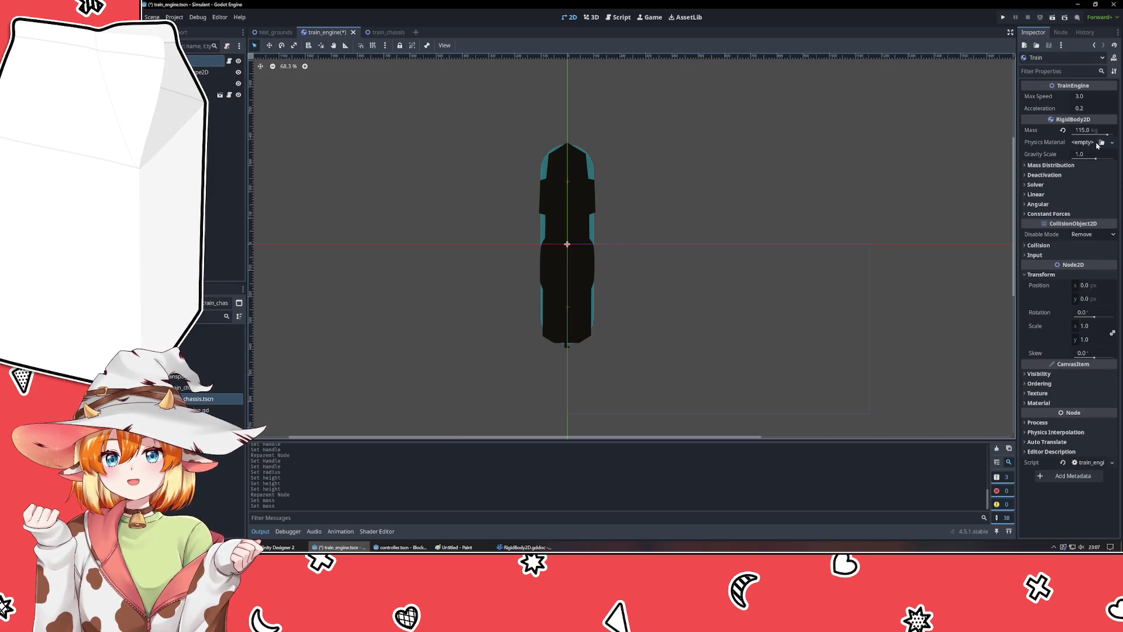
- Create a new PhysicsMaterial override on the Train body and enable Rough
left_click(1082, 143)
left_click(1088, 165)
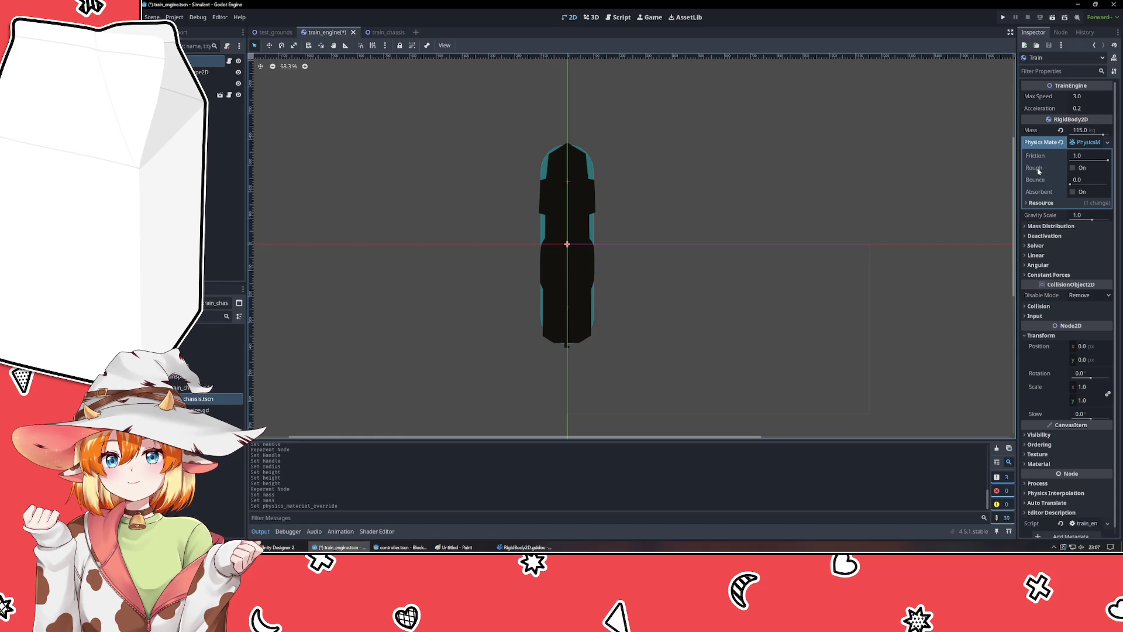
mouse_move(1041, 171)
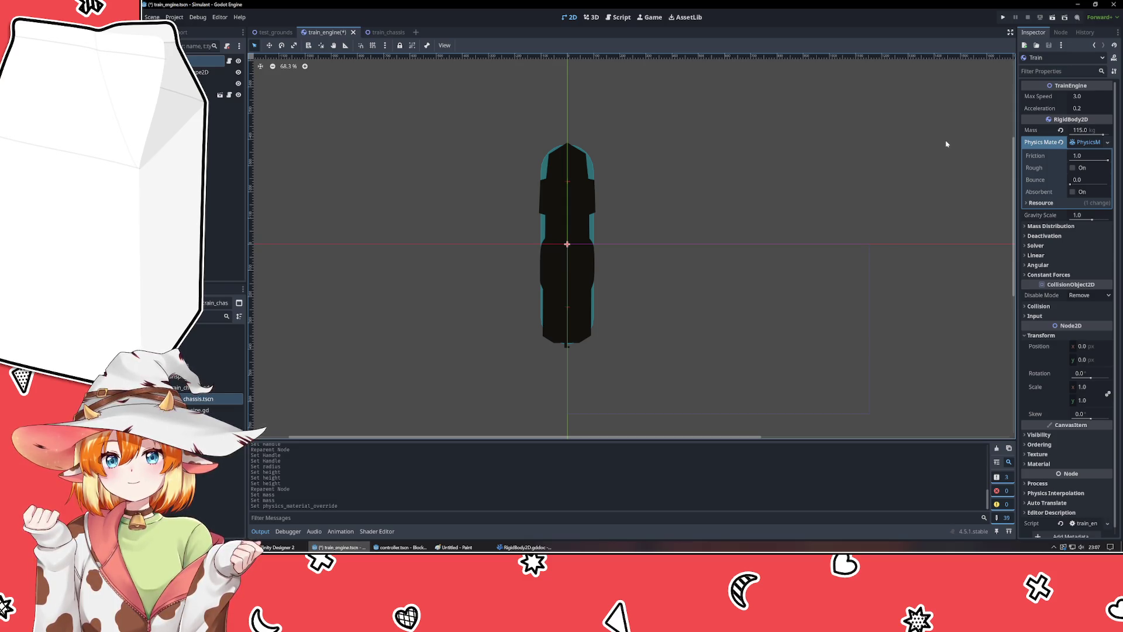
left_click(1071, 167)
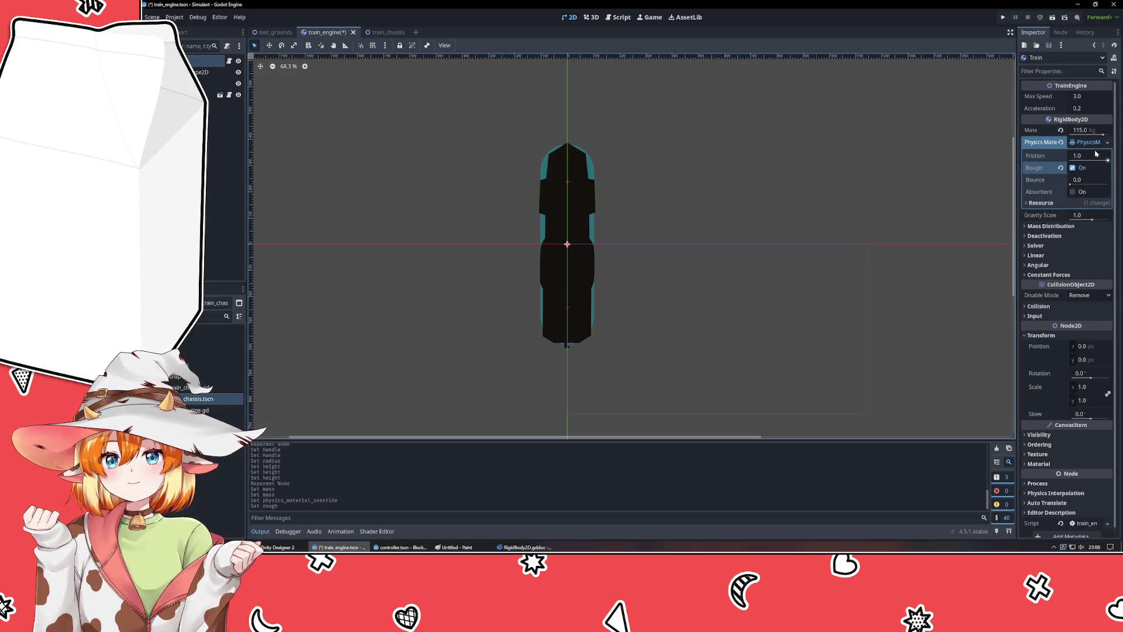
left_click(1047, 203)
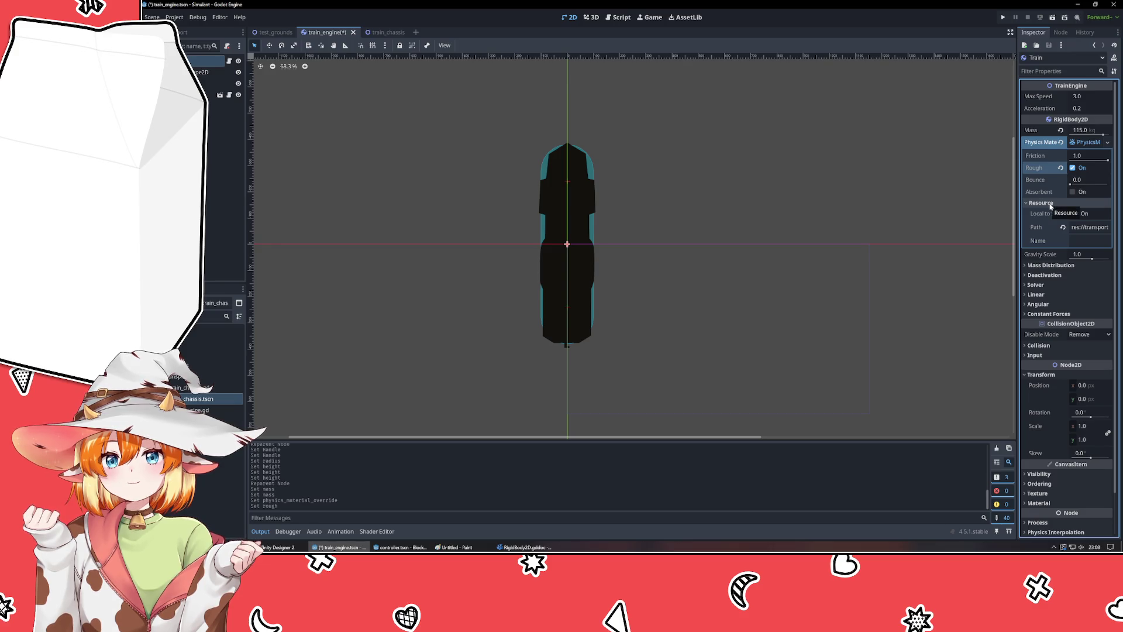
left_click(1051, 203)
left_click(1086, 142)
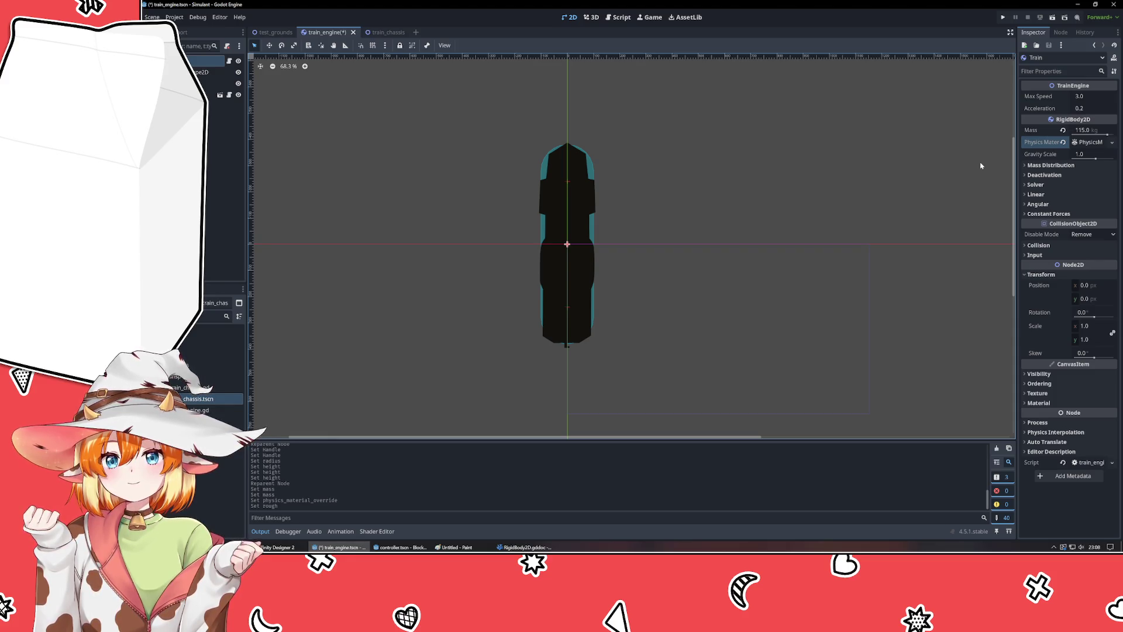
left_click(1051, 165)
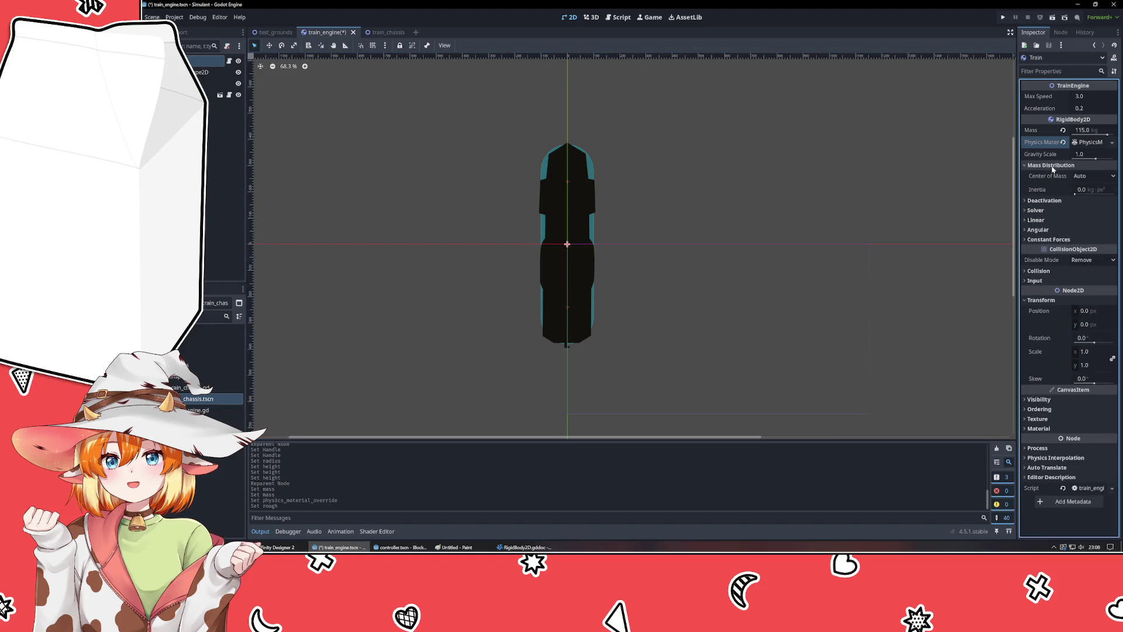
left_click(1105, 177)
left_click(1107, 180)
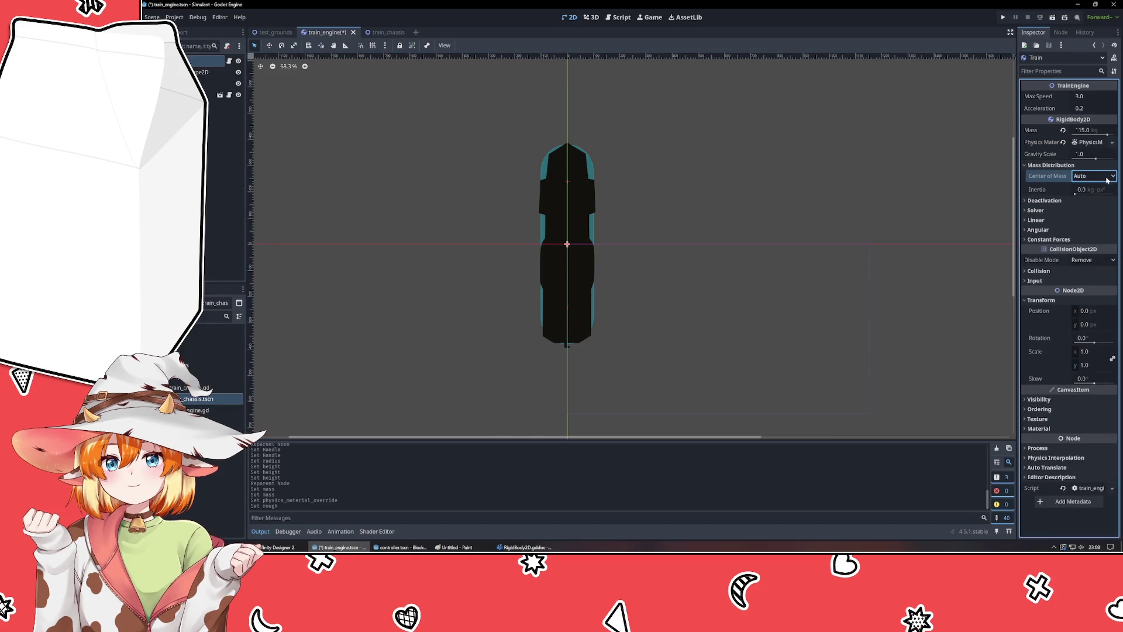
mouse_move(1046, 195)
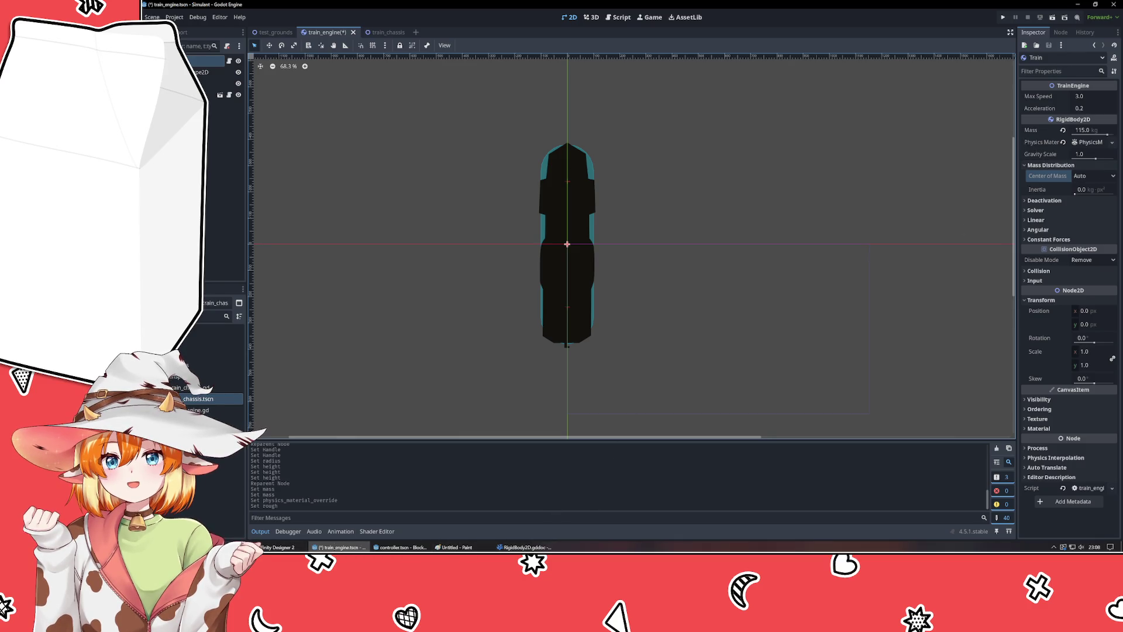
key("alt+Tab")
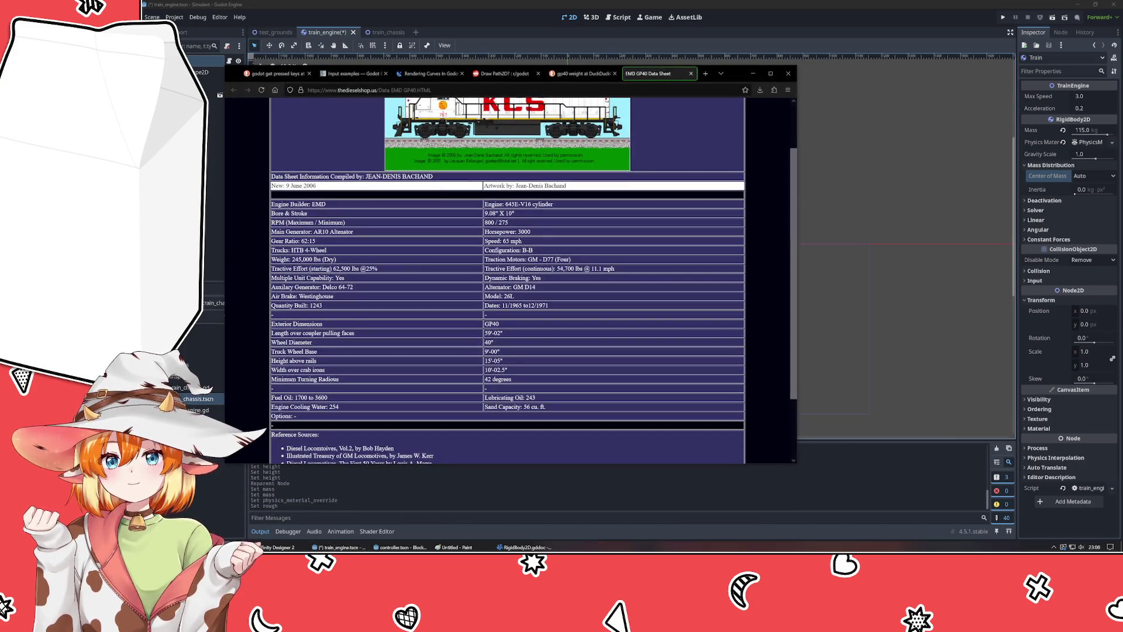
key("ctrl+f")
type("mer")
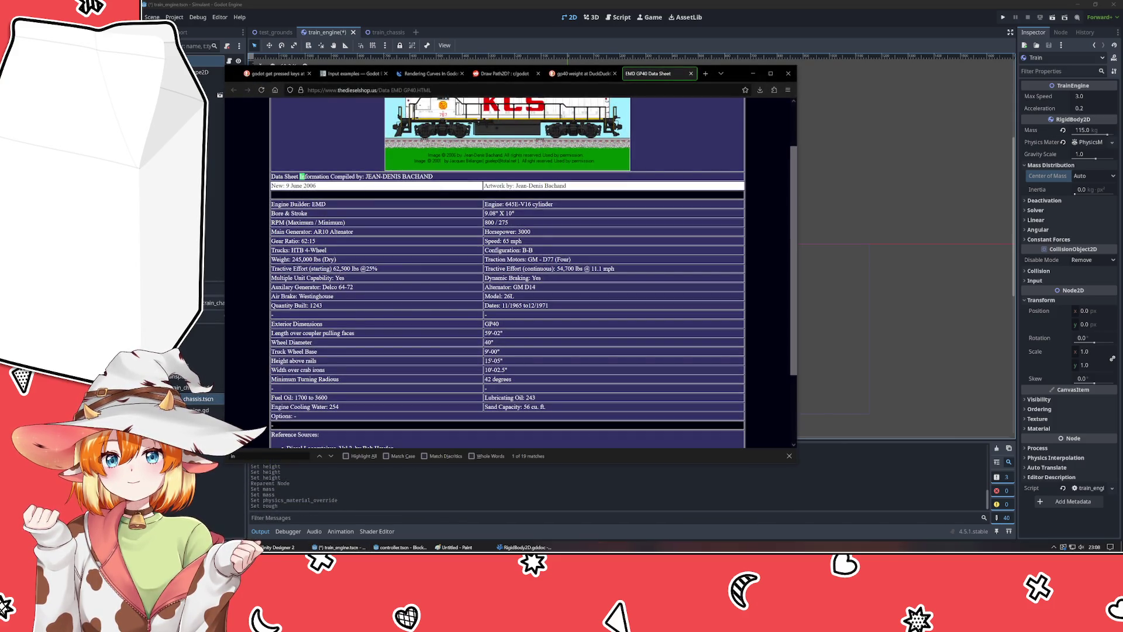
key("BackSpace")
key("BackSpace")
key("BackSpace")
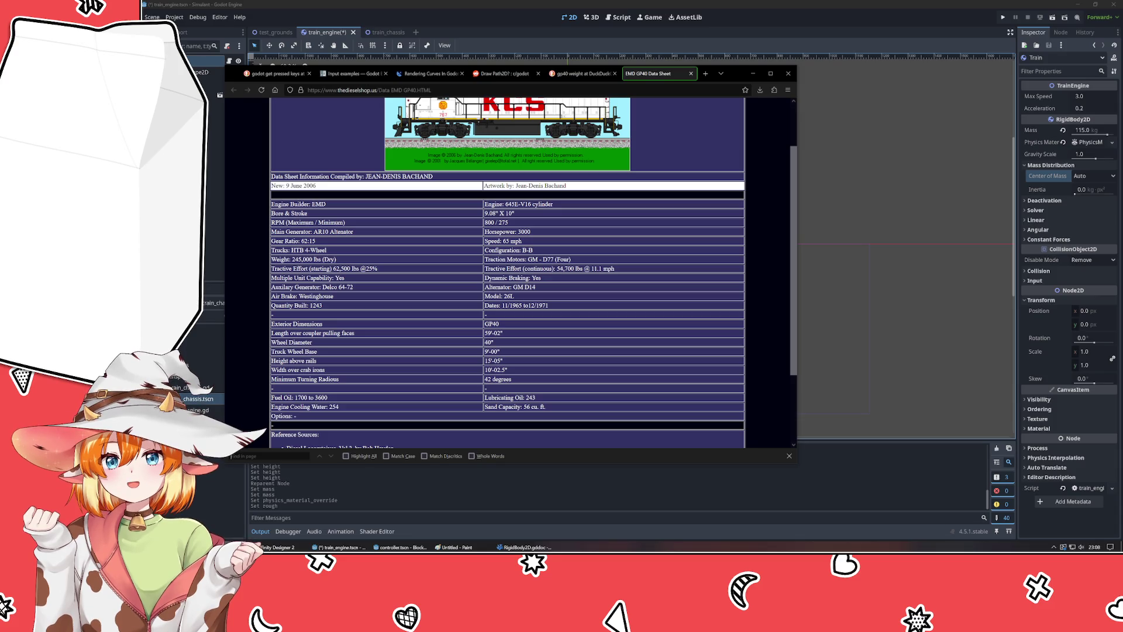
type("k")
left_click(753, 73)
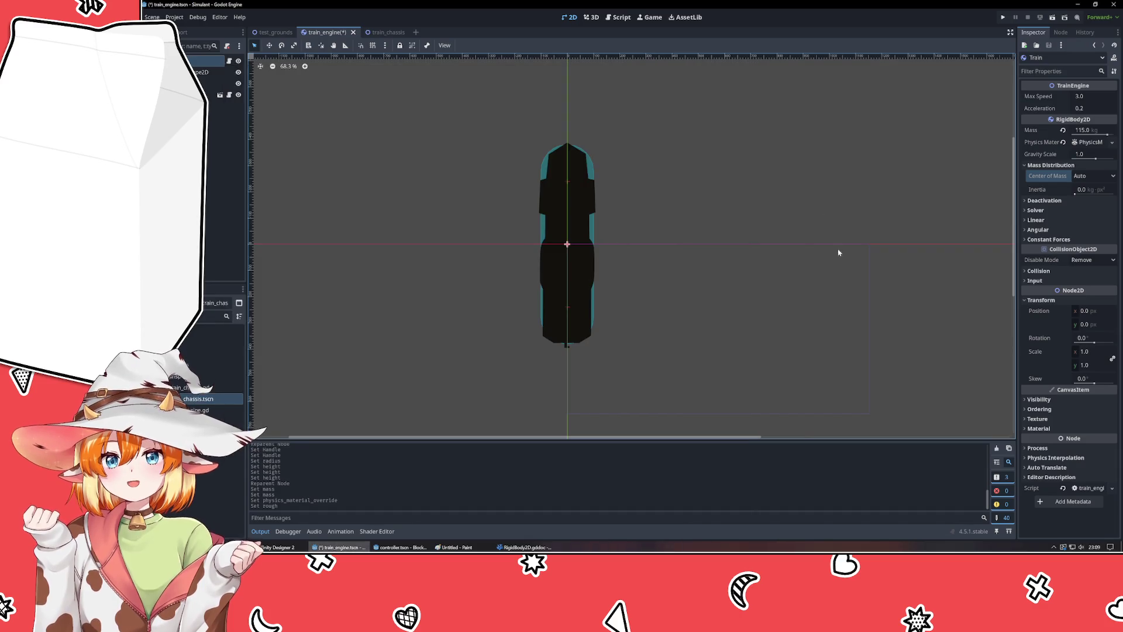
left_click(213, 72)
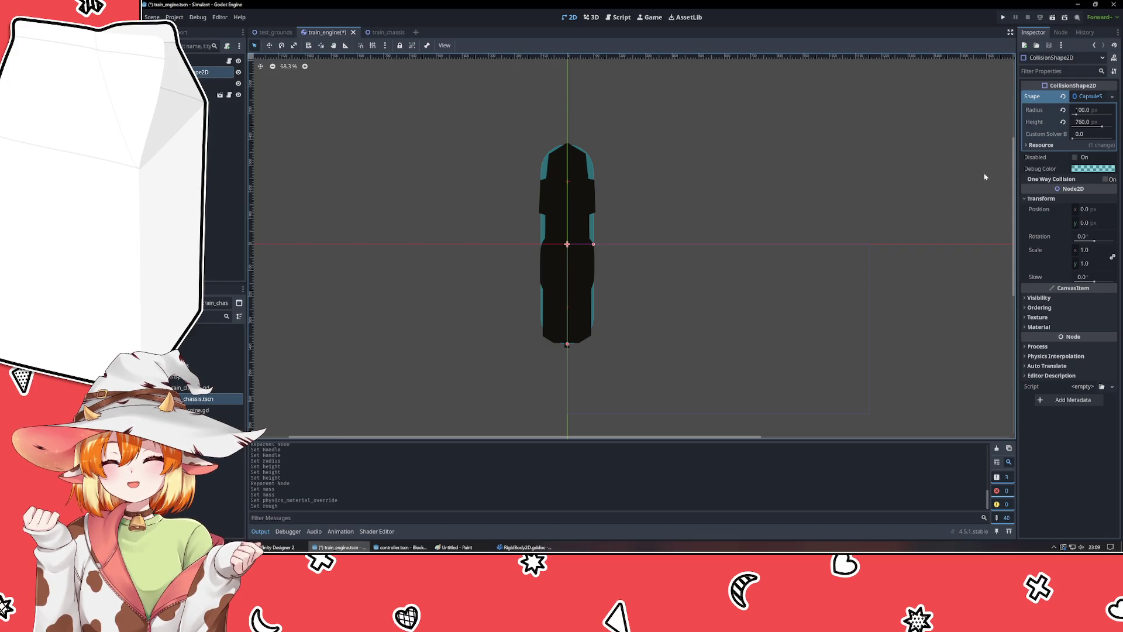
left_click(207, 61)
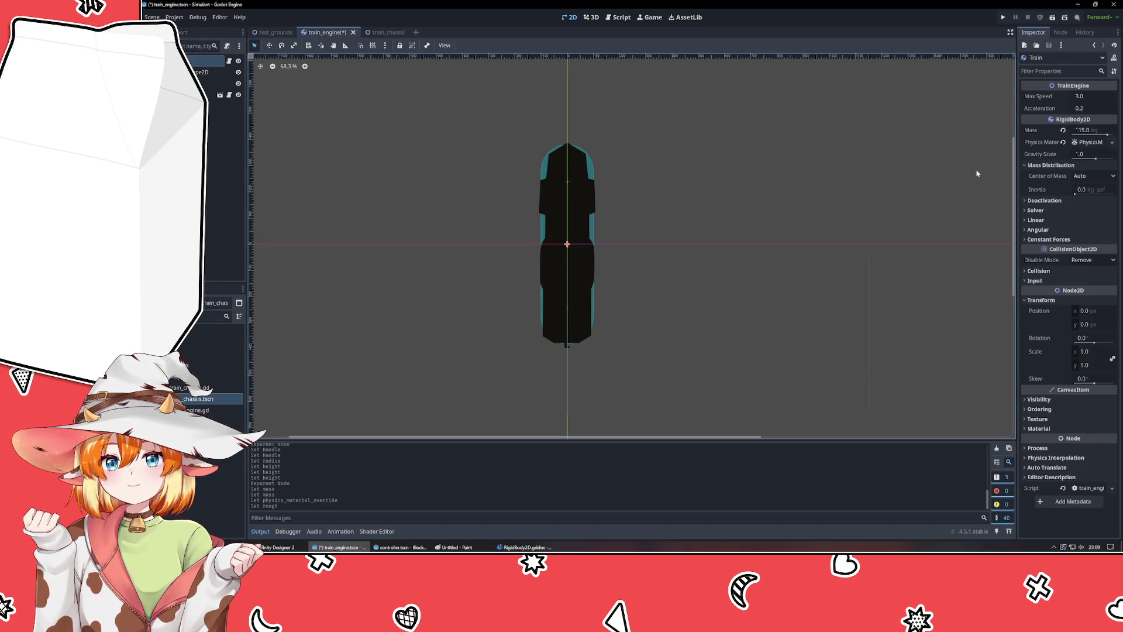
left_click(1044, 200)
left_click(1036, 166)
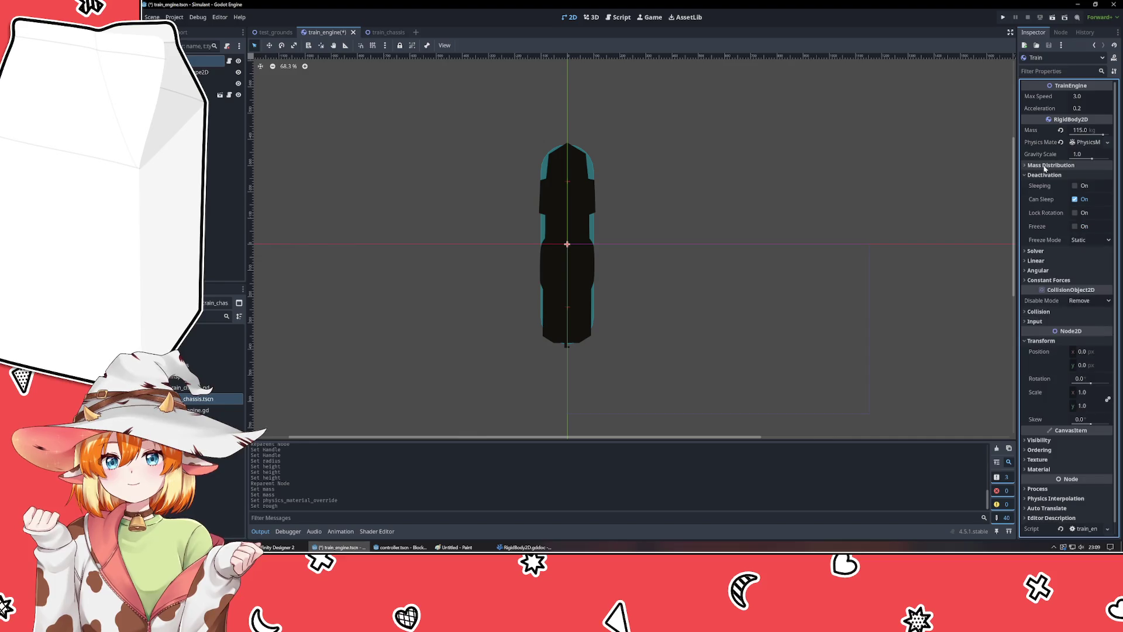
mouse_move(1043, 186)
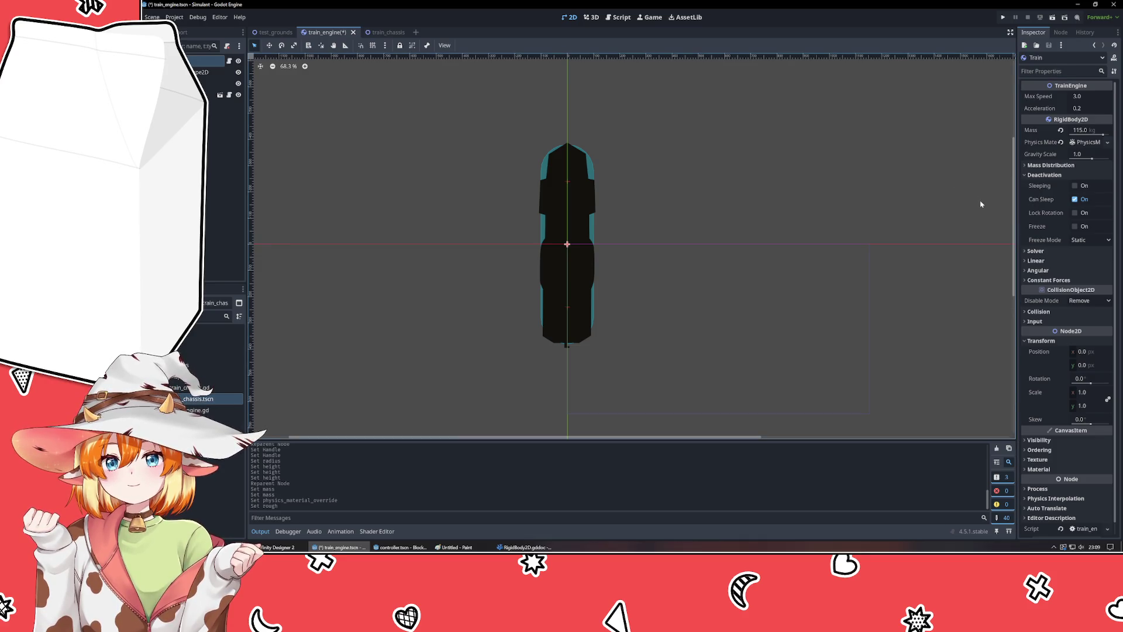
left_click(1042, 176)
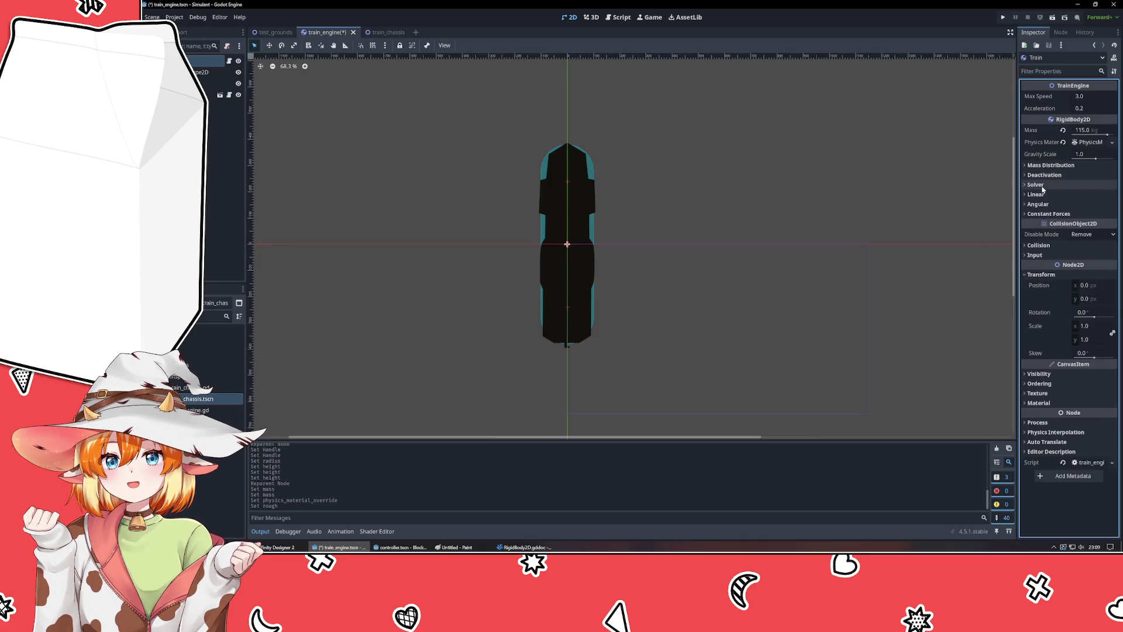
left_click(1042, 185)
mouse_move(1037, 200)
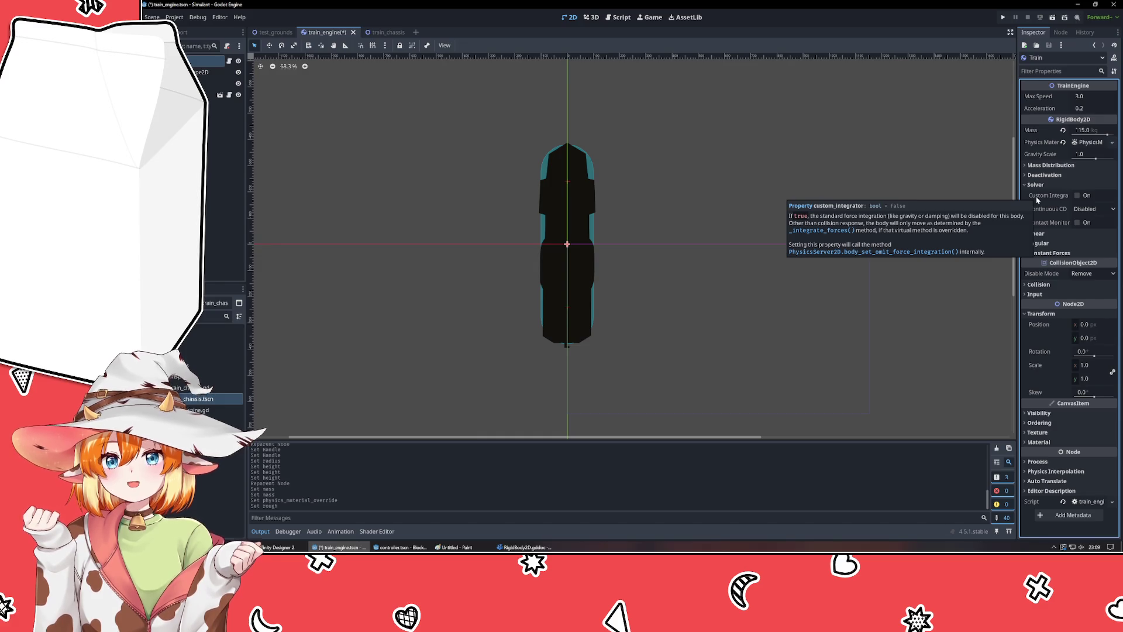
mouse_move(1040, 157)
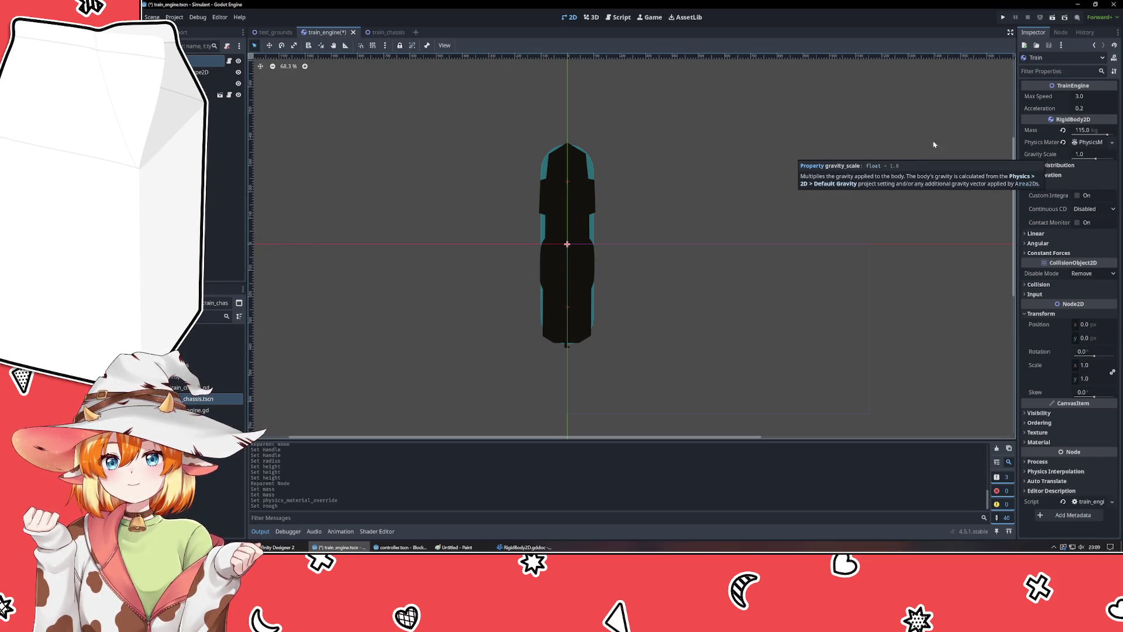
scroll(413, 126, "down", 5)
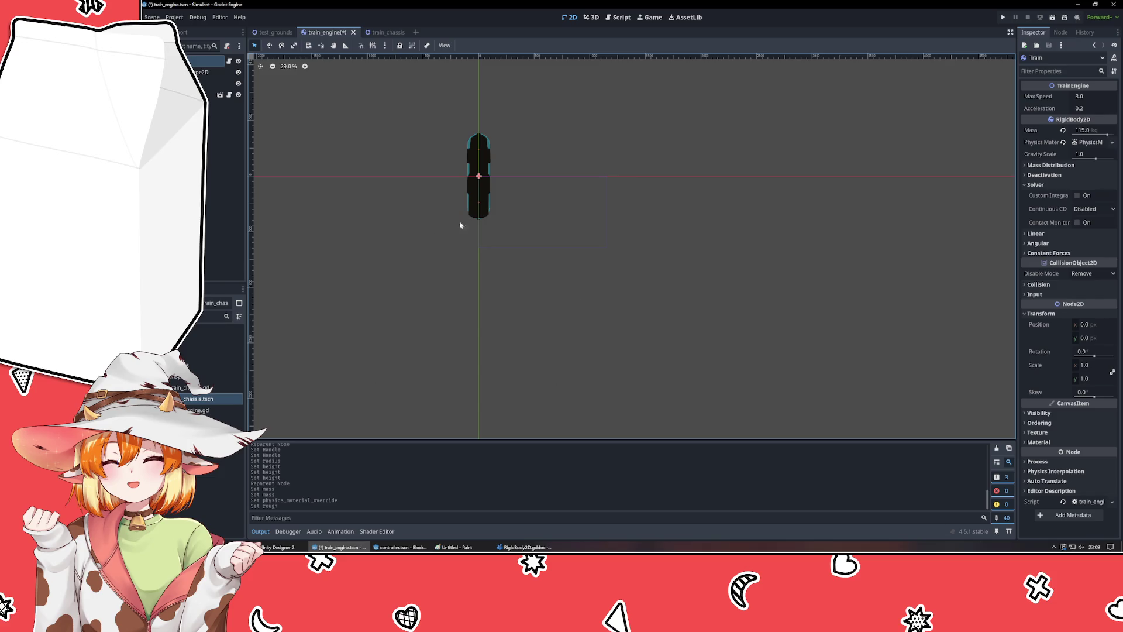
- Save the train_engine scene and filter Project Settings to the Physics > 2D gravity options
key("ctrl+s")
left_click(176, 17)
left_click(198, 29)
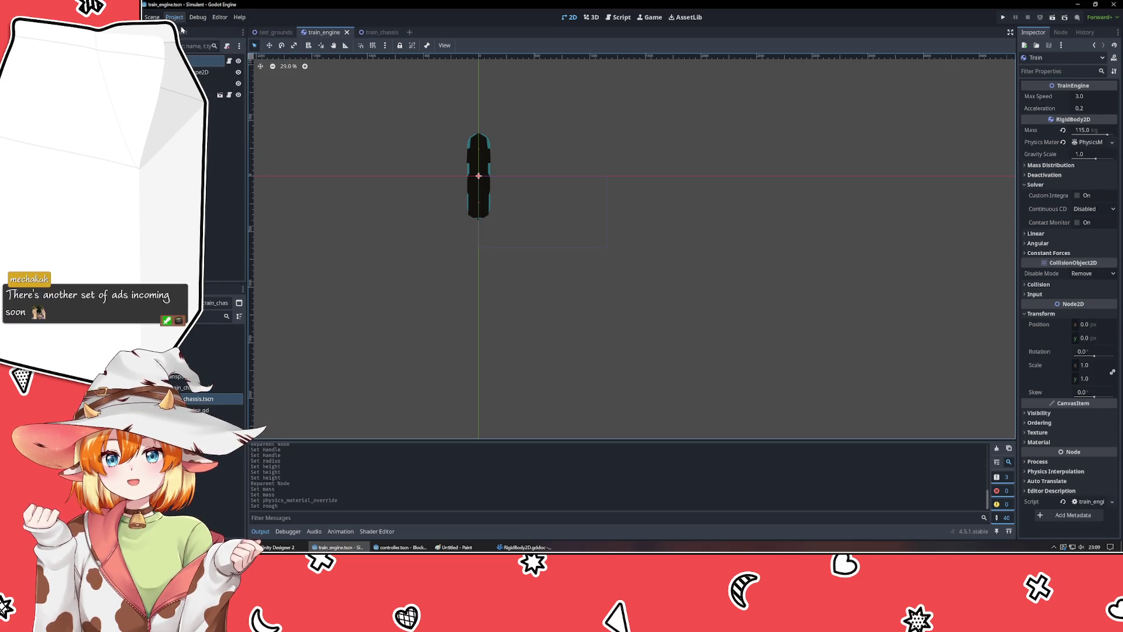
left_click(418, 151)
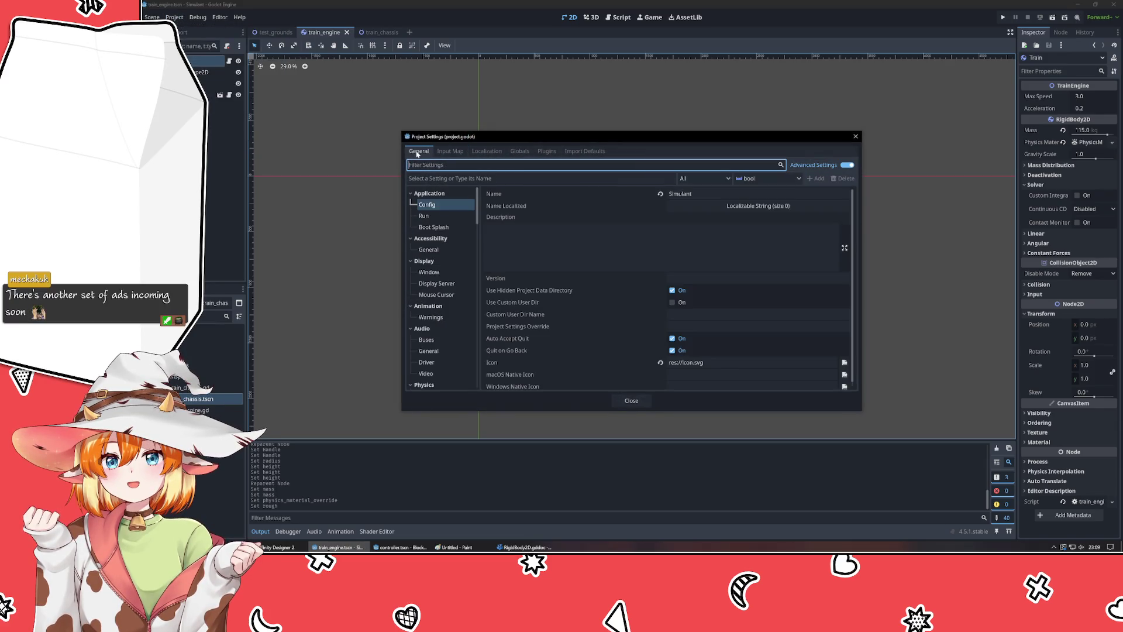
type("grav")
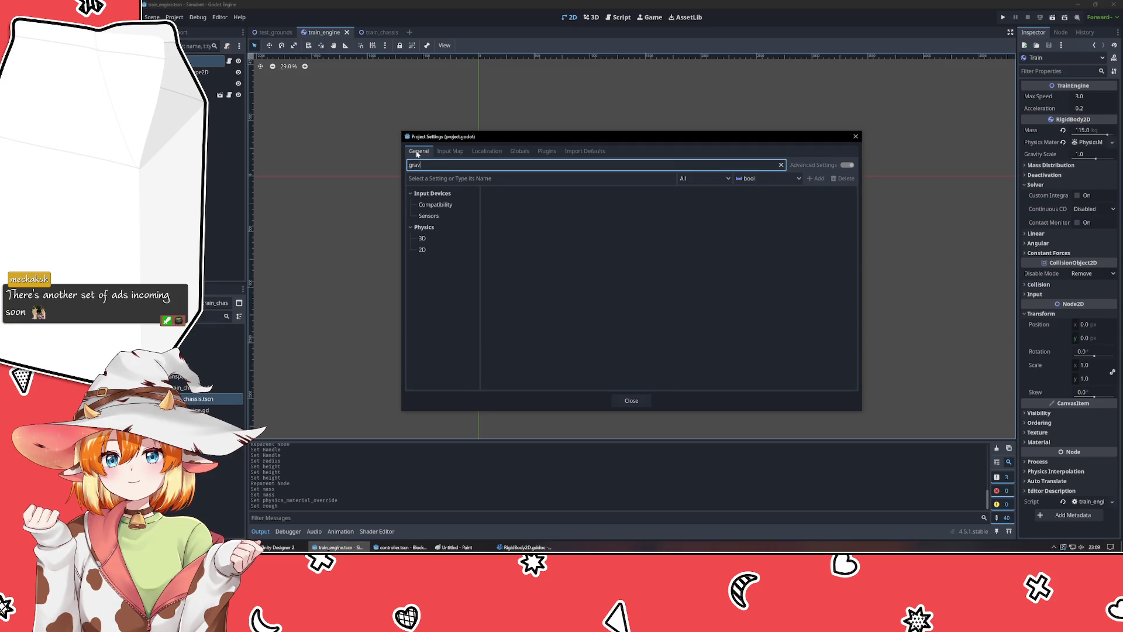
left_click(422, 249)
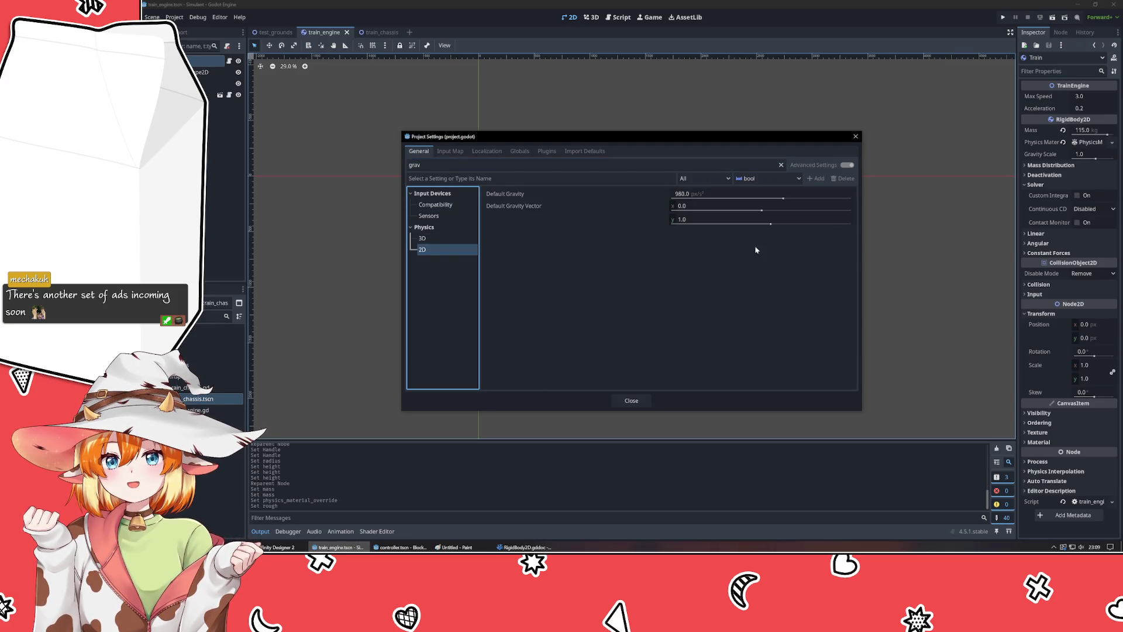
- Set the Default Gravity Vector's y component to 0 and close Project Settings
left_click(688, 221)
type("0")
key("Return")
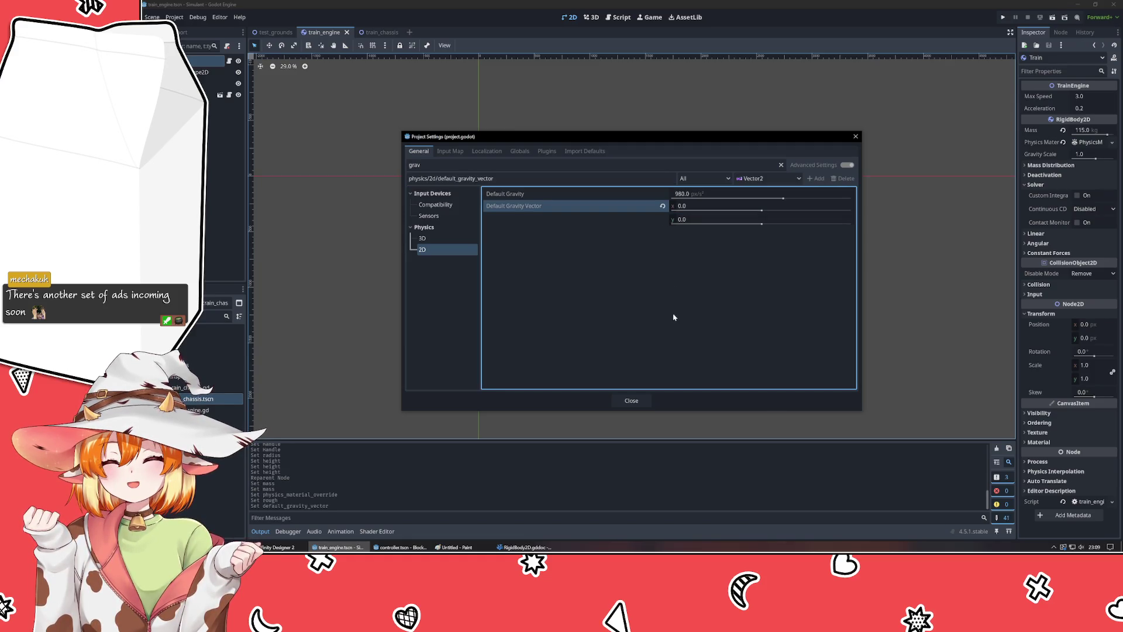
mouse_move(518, 206)
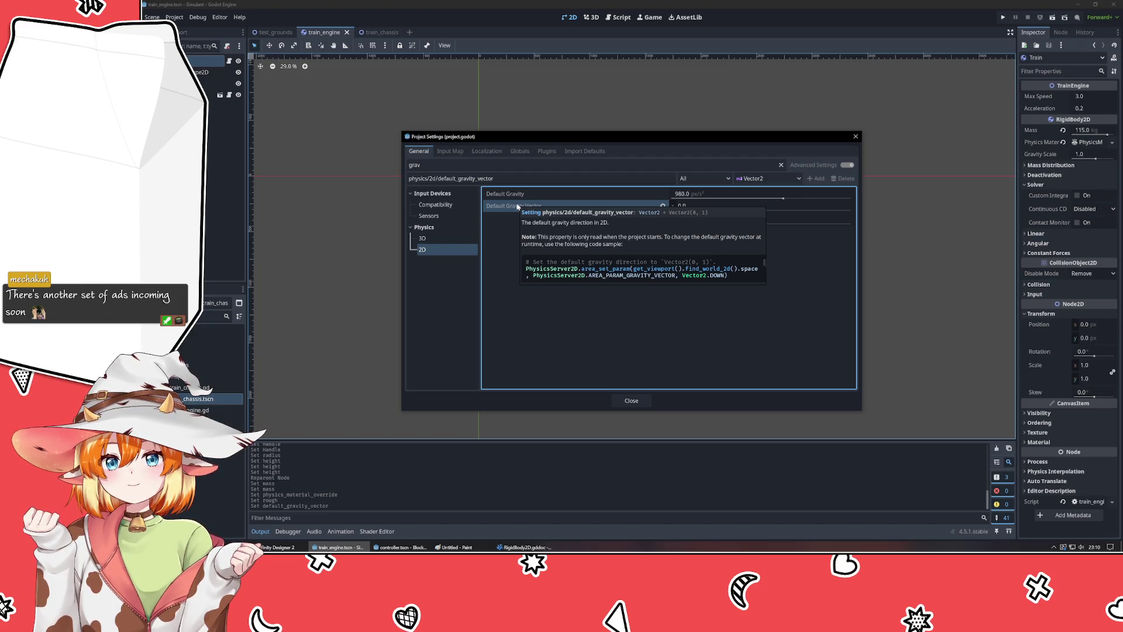
left_click(632, 400)
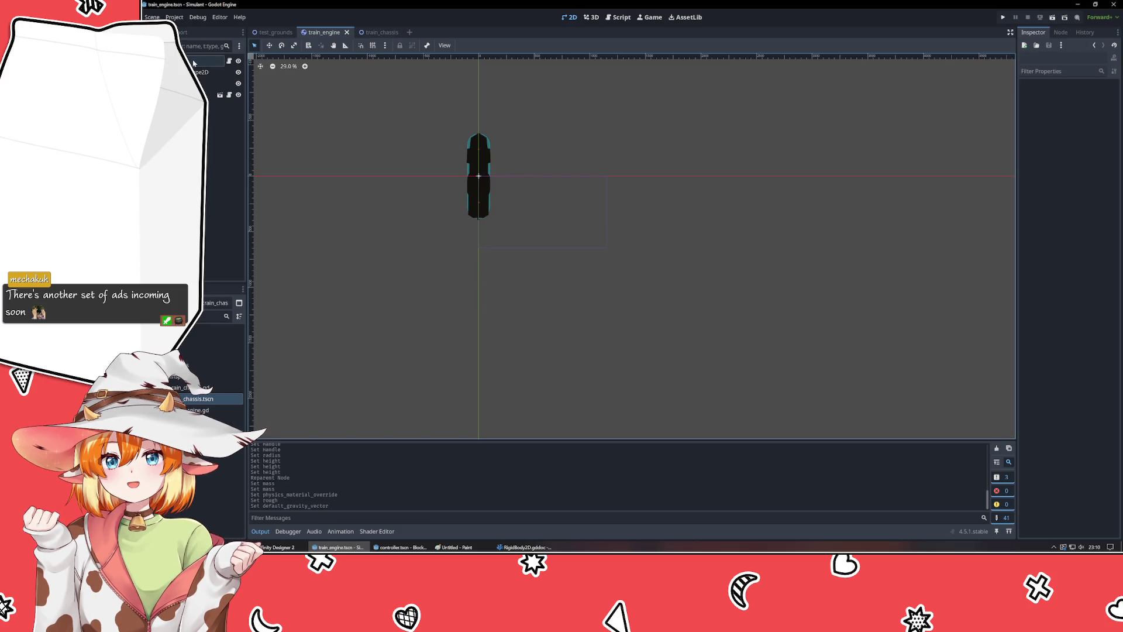
left_click(193, 62)
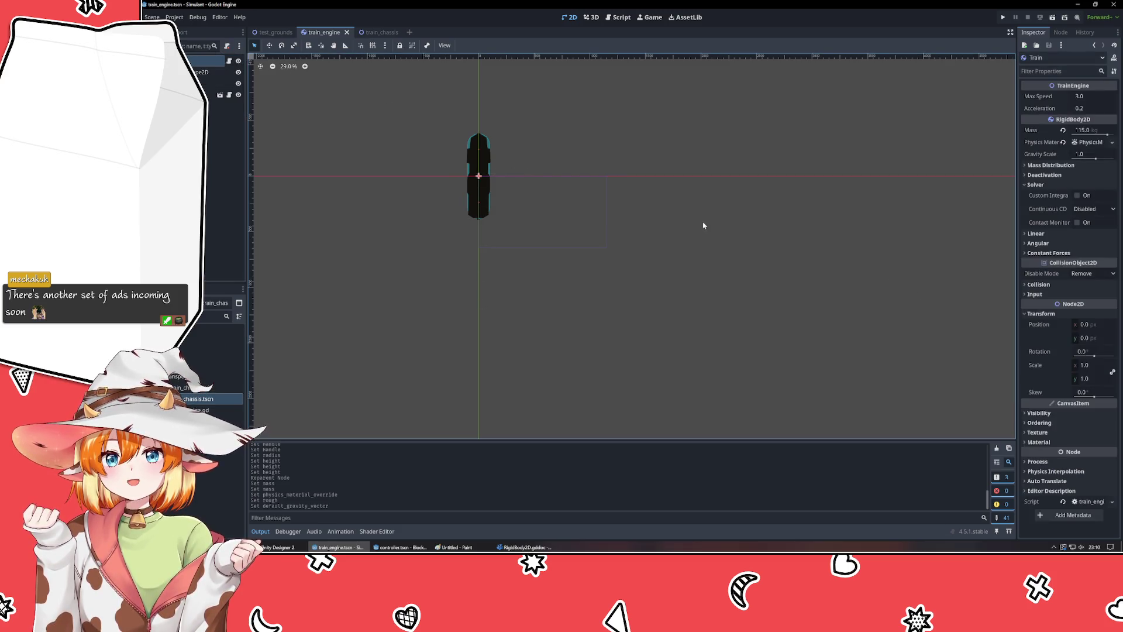
mouse_move(703, 225)
left_mouse_down()
mouse_move(739, 328)
mouse_move(741, 316)
left_mouse_up()
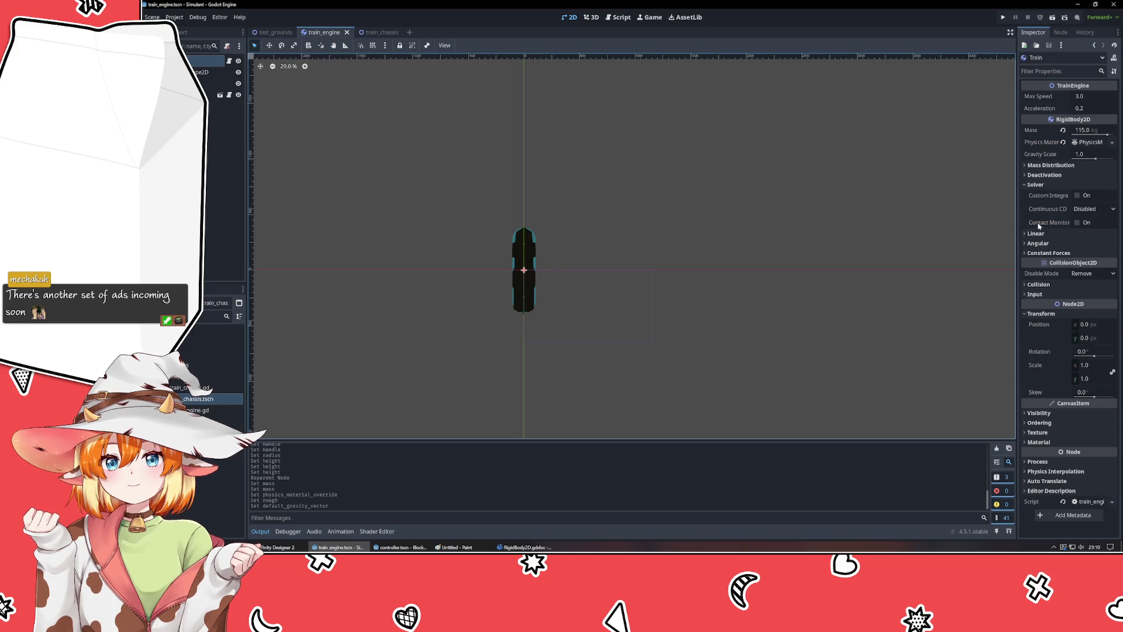
mouse_move(1039, 226)
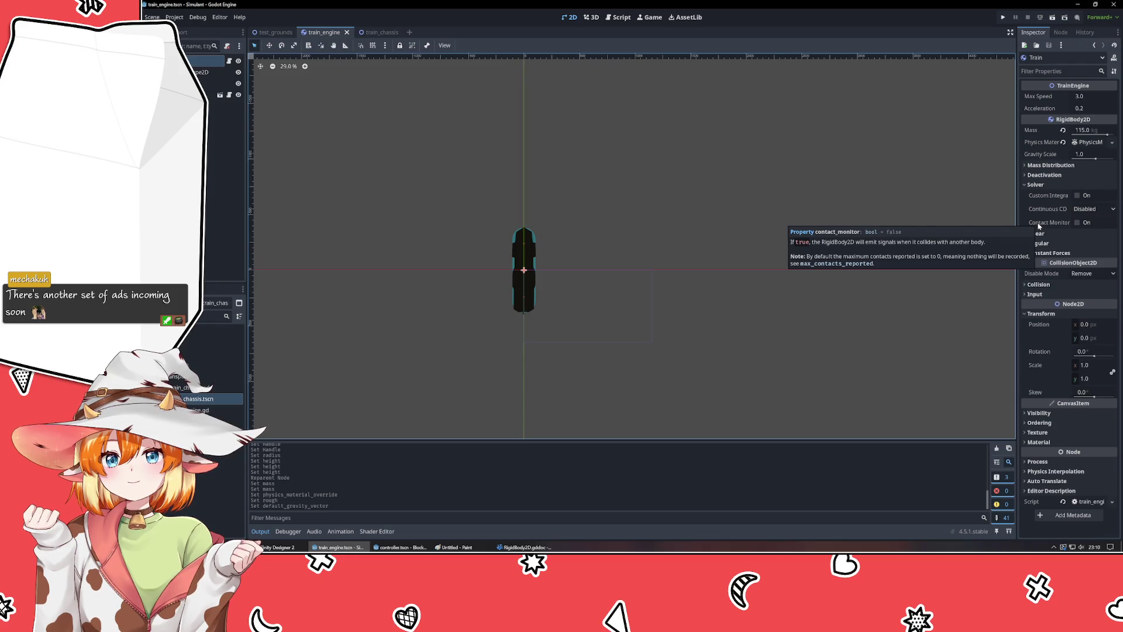
left_click(1044, 226)
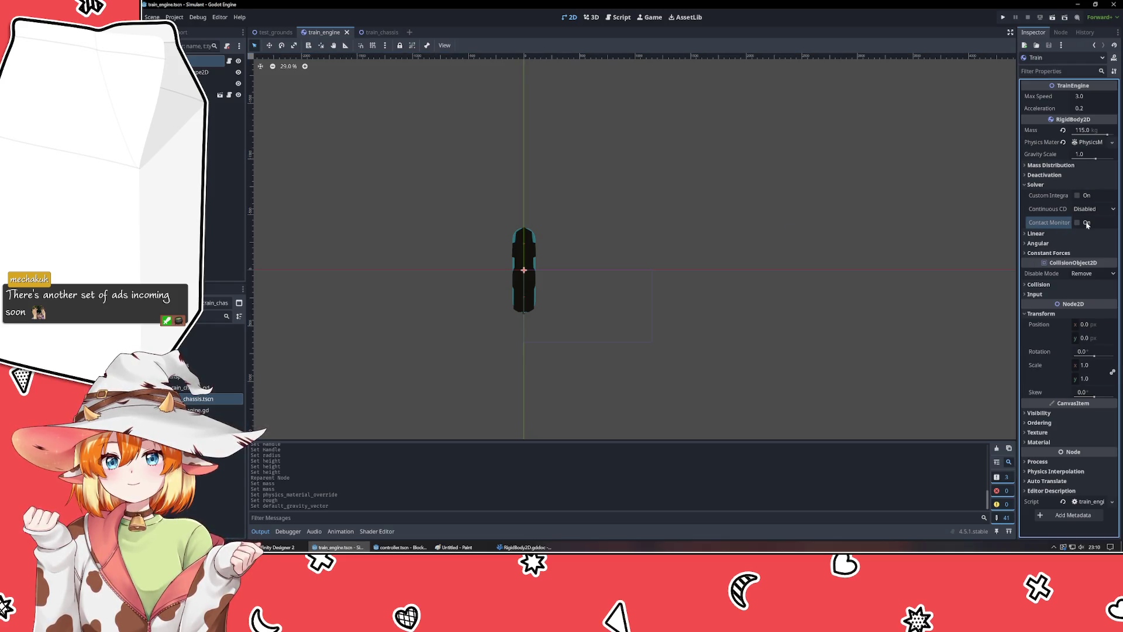
left_click(1077, 222)
mouse_move(1056, 238)
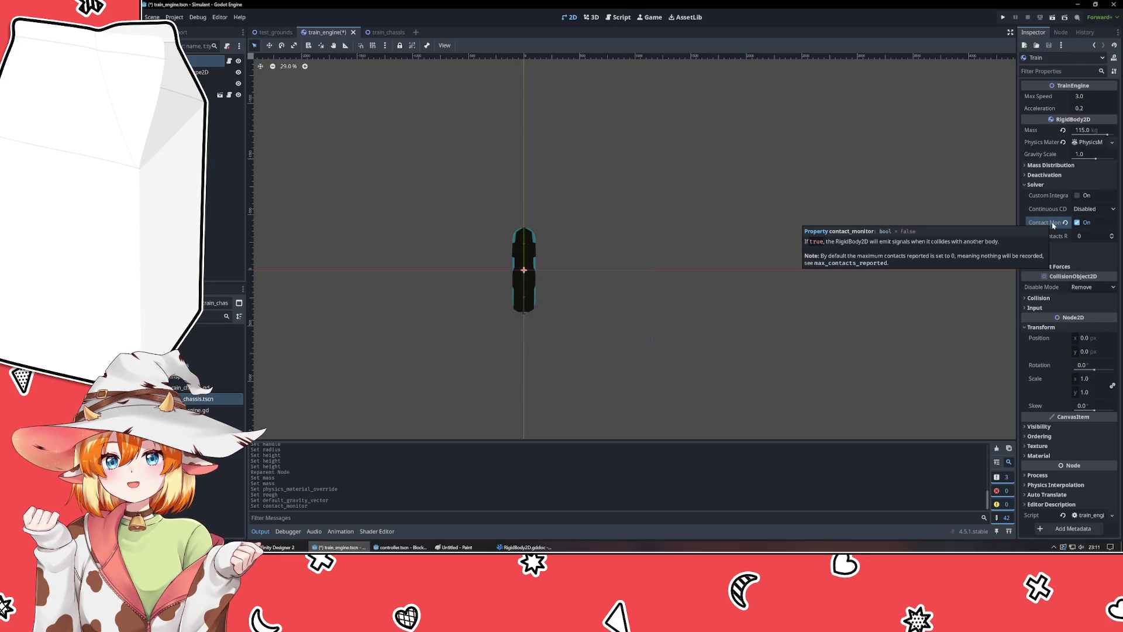
left_click(1066, 223)
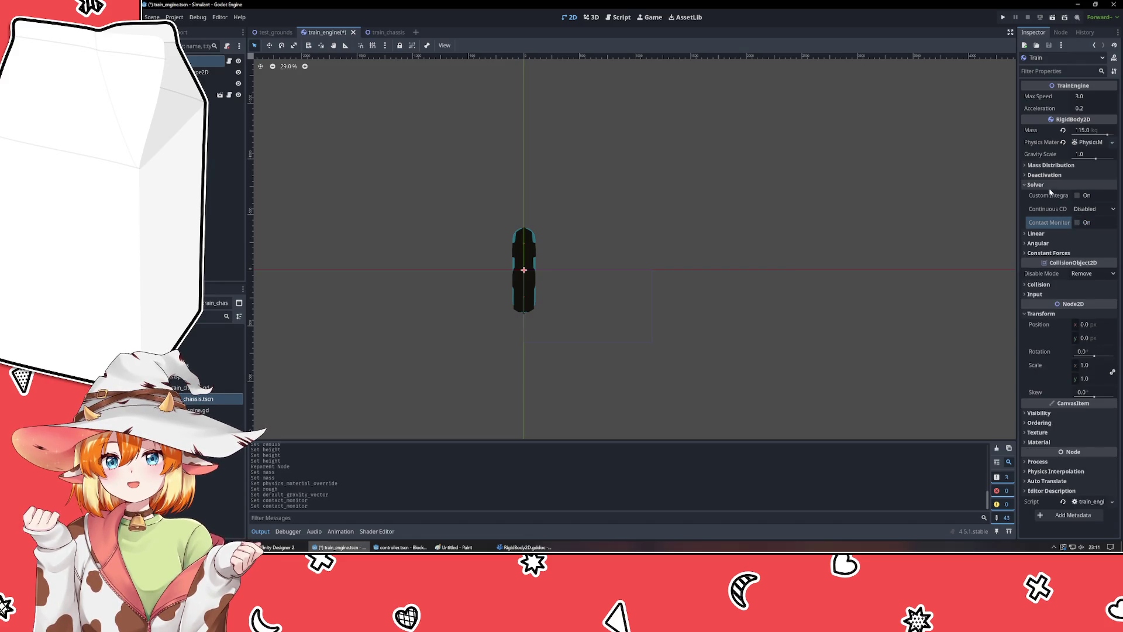
- Review the Train's Signals and its Linear, Angular and Constant Forces settings
left_click(1061, 32)
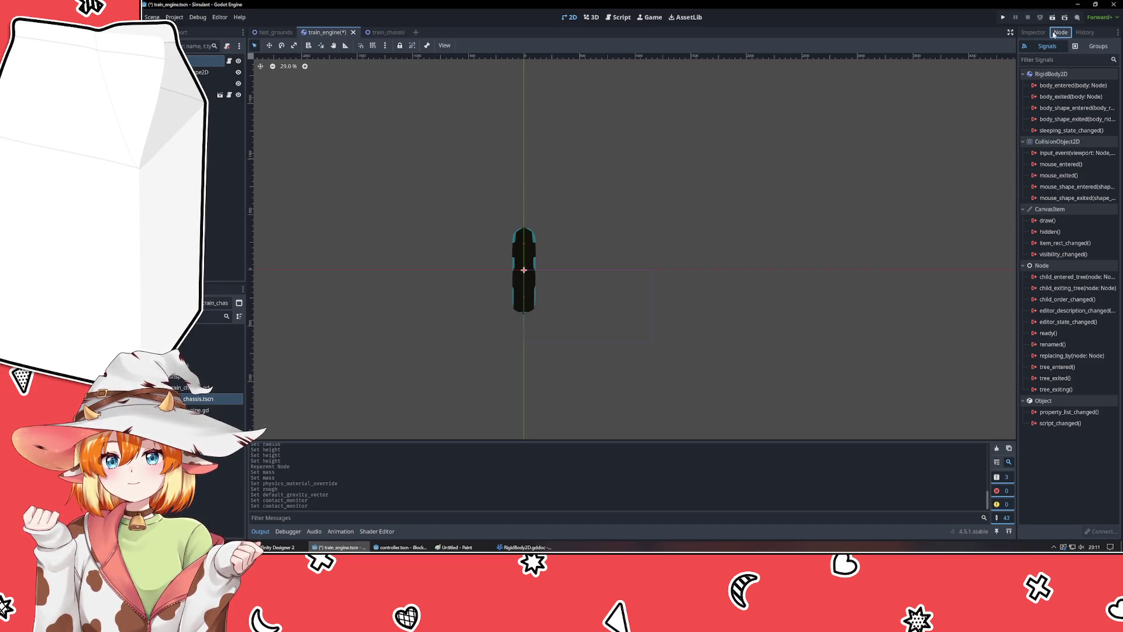
left_click(1034, 33)
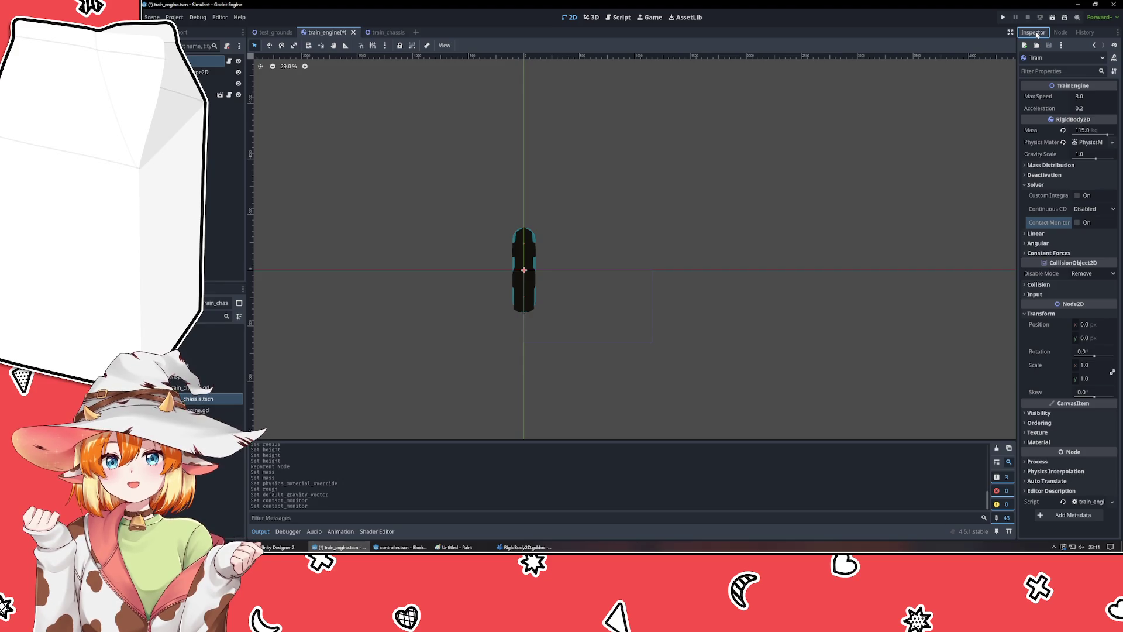
left_click(1037, 234)
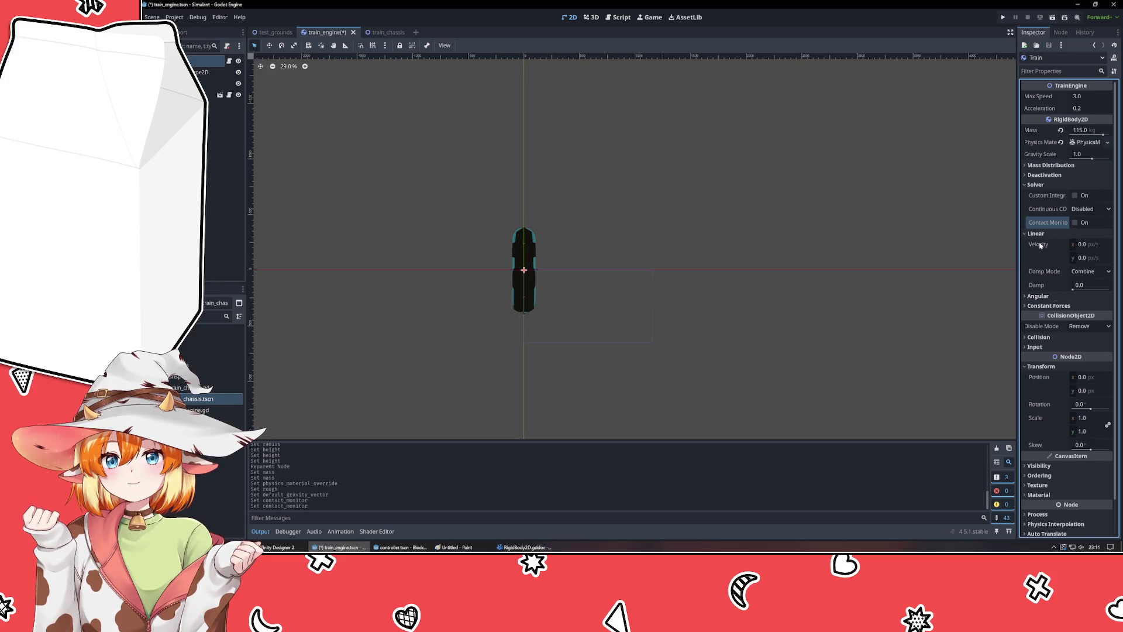
mouse_move(1040, 246)
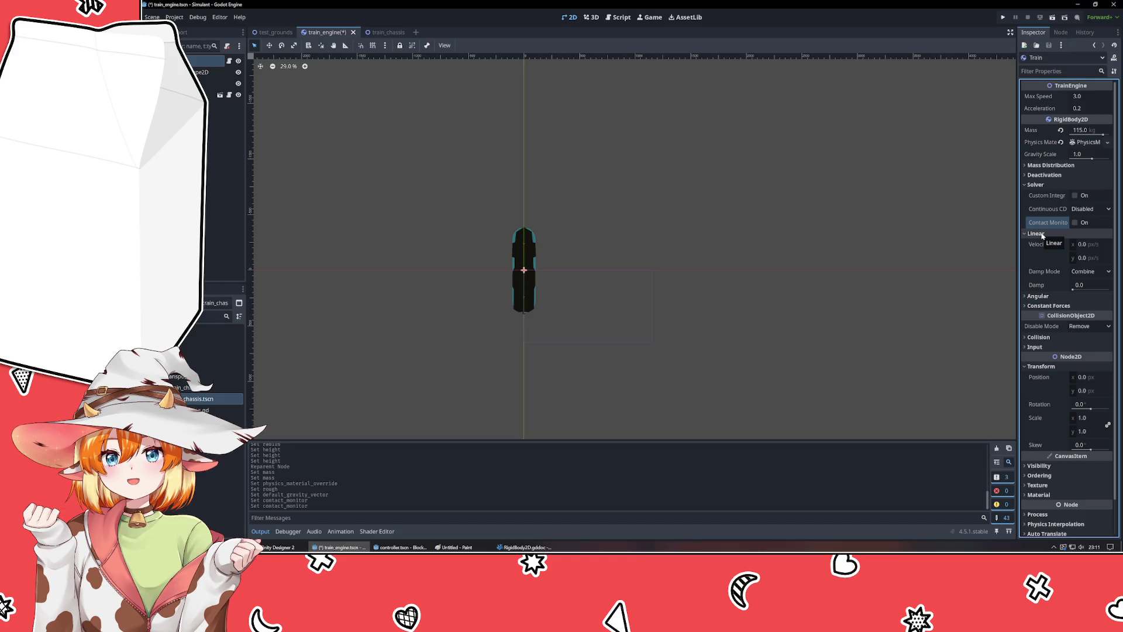
left_click(1035, 233)
left_click(1043, 244)
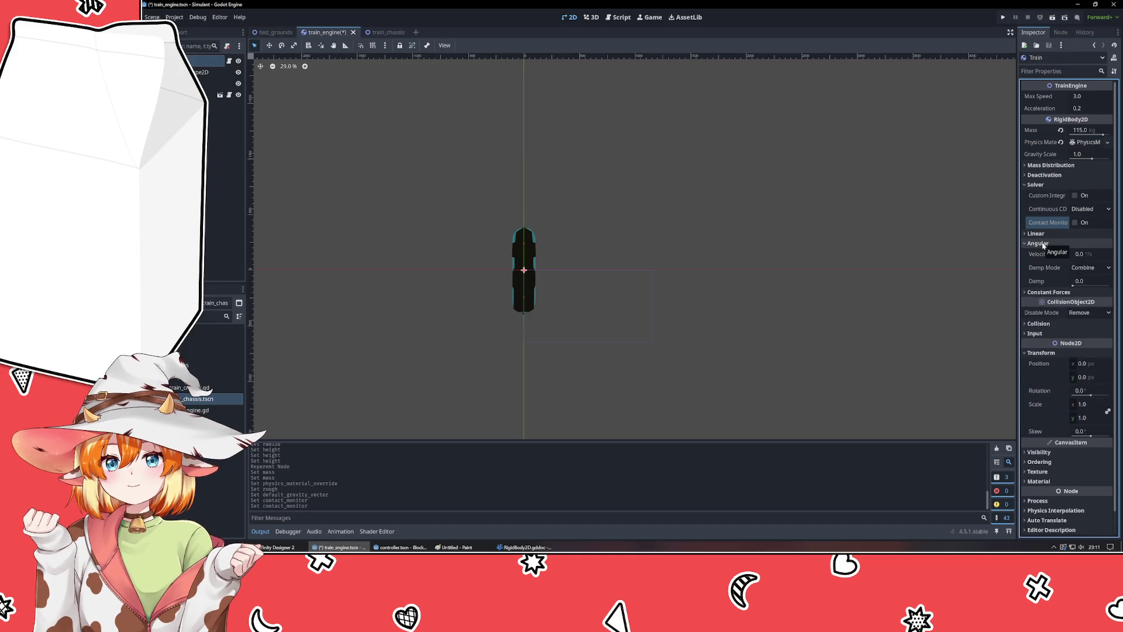
mouse_move(1040, 255)
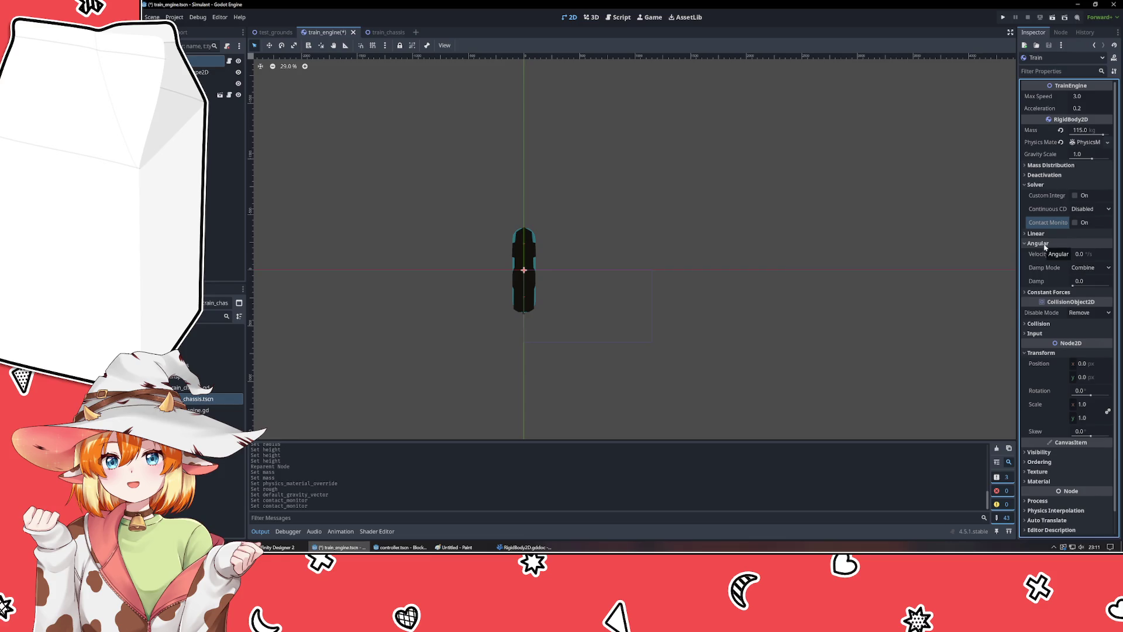
left_click(1045, 244)
left_click(1043, 254)
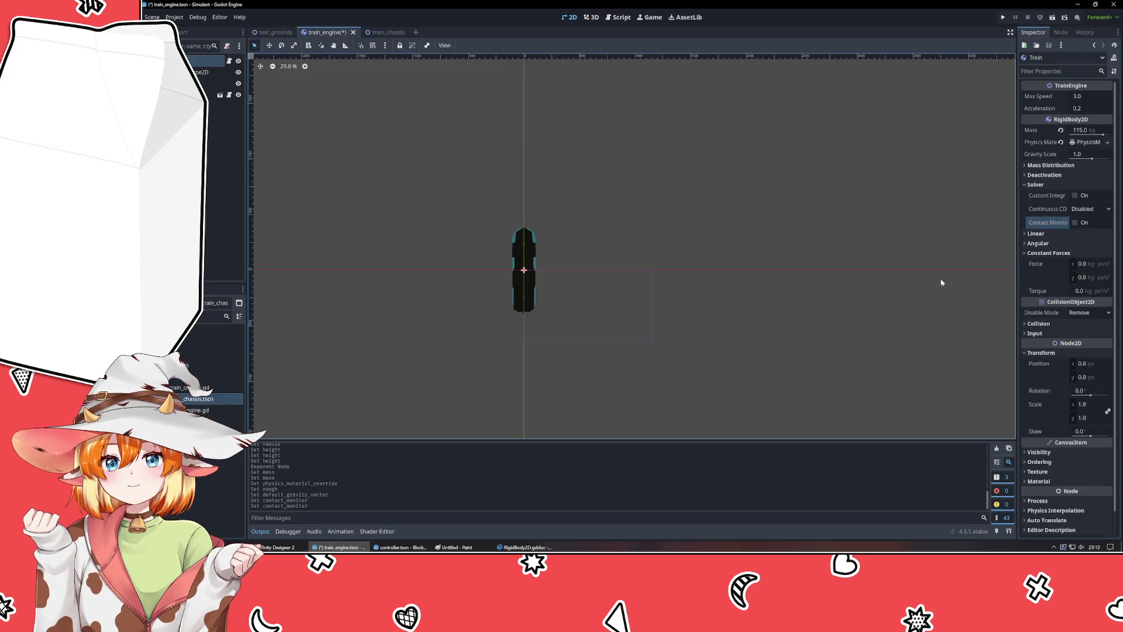
left_click(1047, 253)
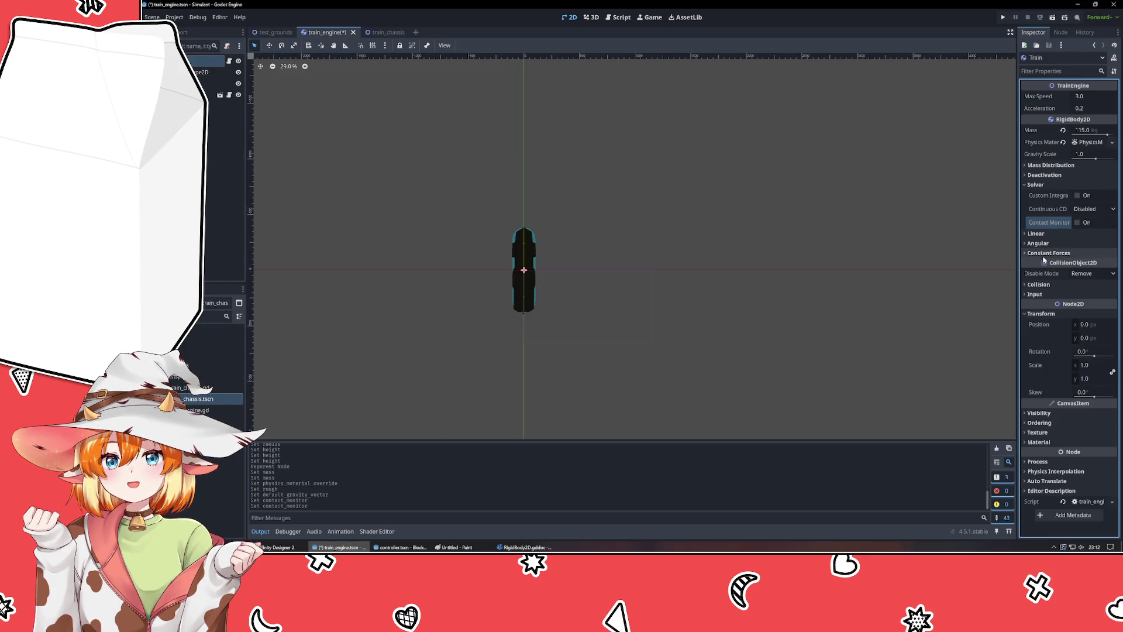
left_click(1035, 185)
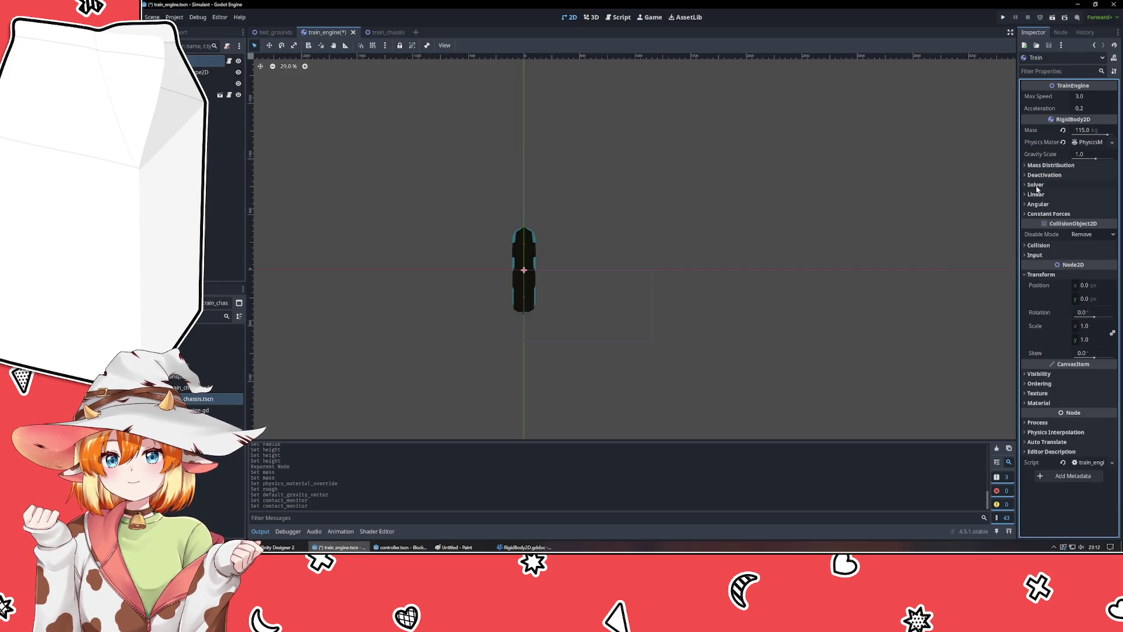
- Deselect Train, save the train_engine scene, and switch to VSCodium
left_click(759, 180)
key("ctrl+s")
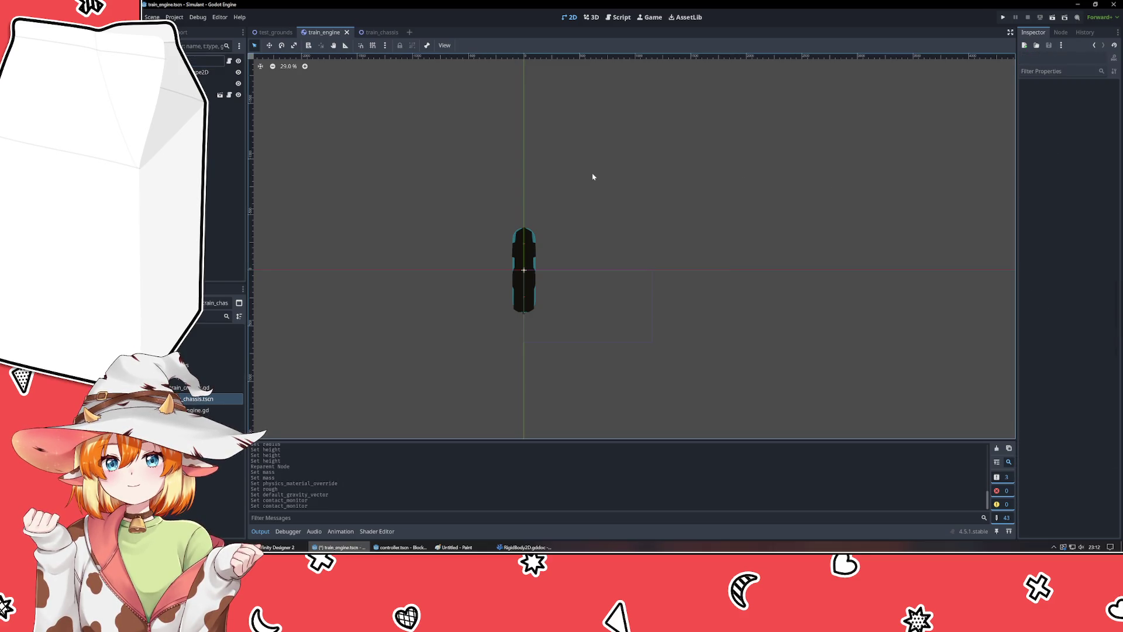
key("alt+Tab")
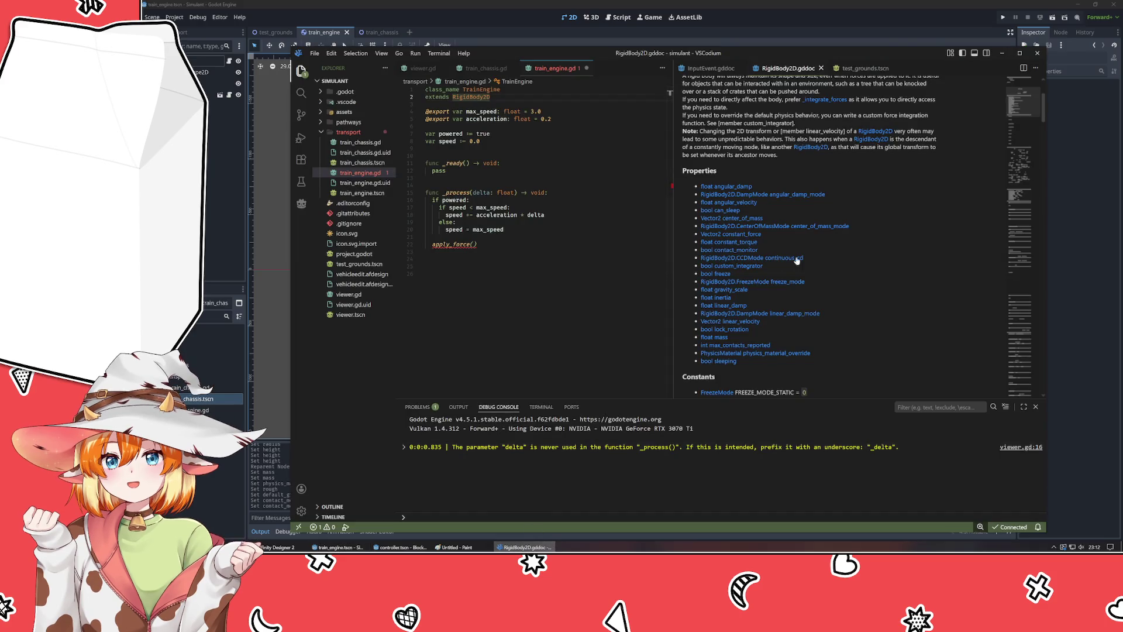
- Widen the train_engine.gd editor pane and browse the RigidBody2D Signals docs
mouse_move(671, 128)
left_mouse_down()
mouse_move(705, 128)
mouse_move(665, 134)
left_mouse_up()
scroll(819, 281, "down", 4)
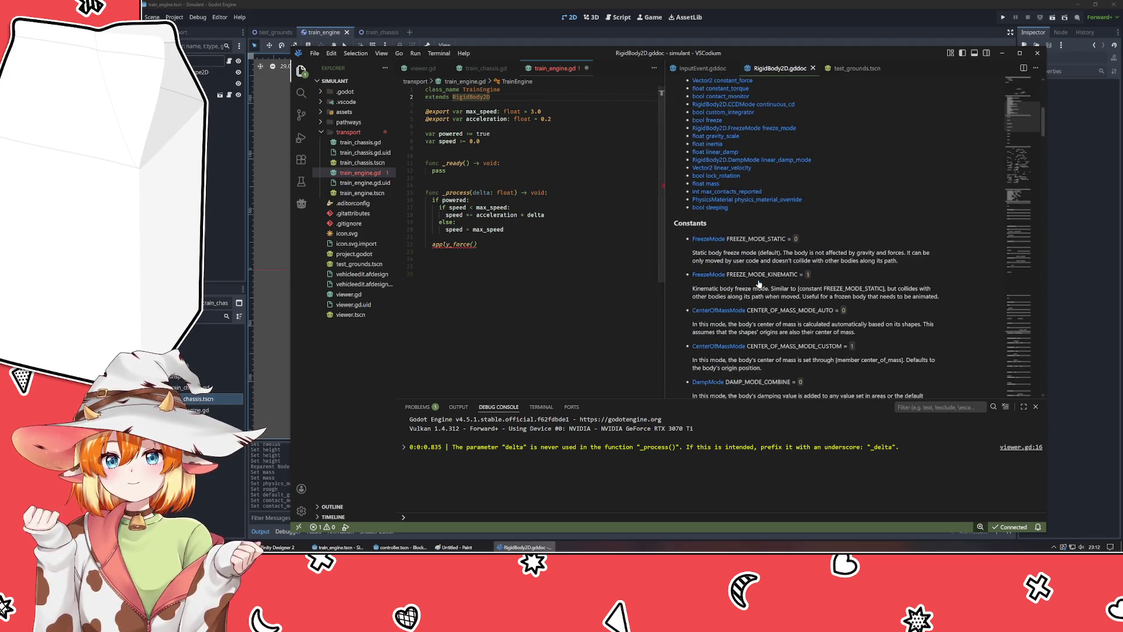
scroll(821, 296, "up", 5)
scroll(821, 296, "down", 15)
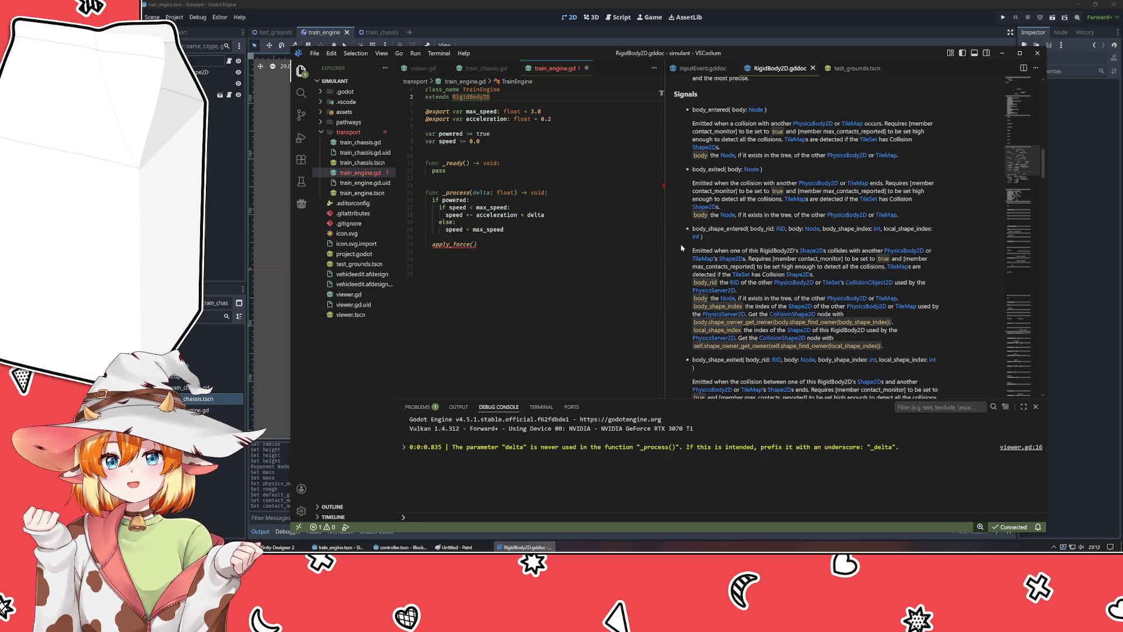
scroll(681, 247, "up", 1)
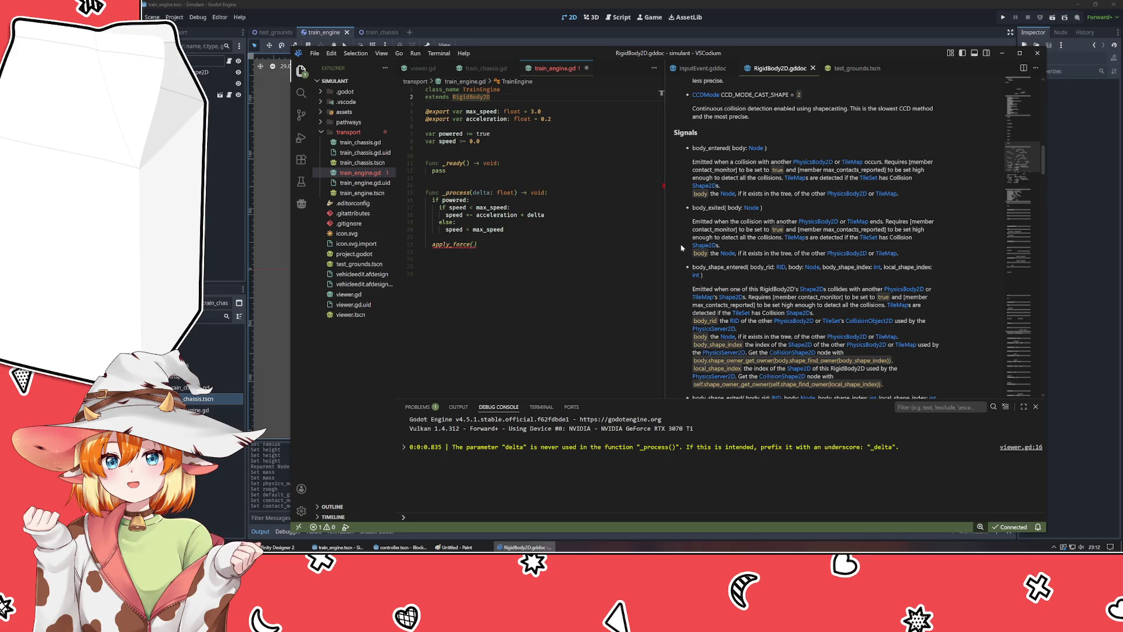
scroll(681, 247, "down", 5)
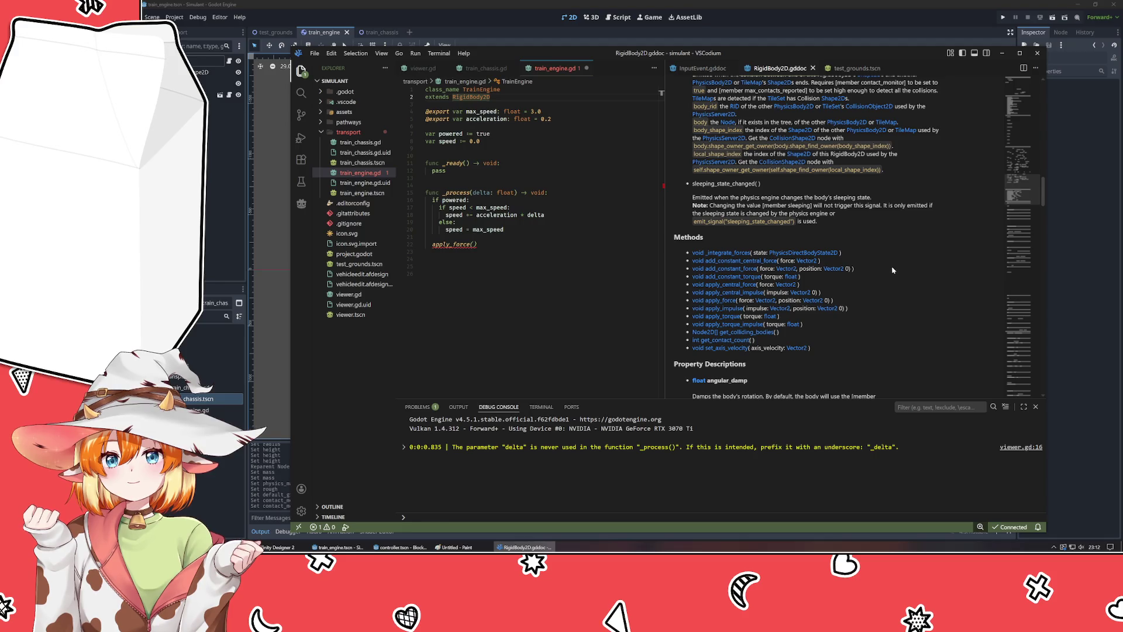
scroll(718, 132, "up", 8)
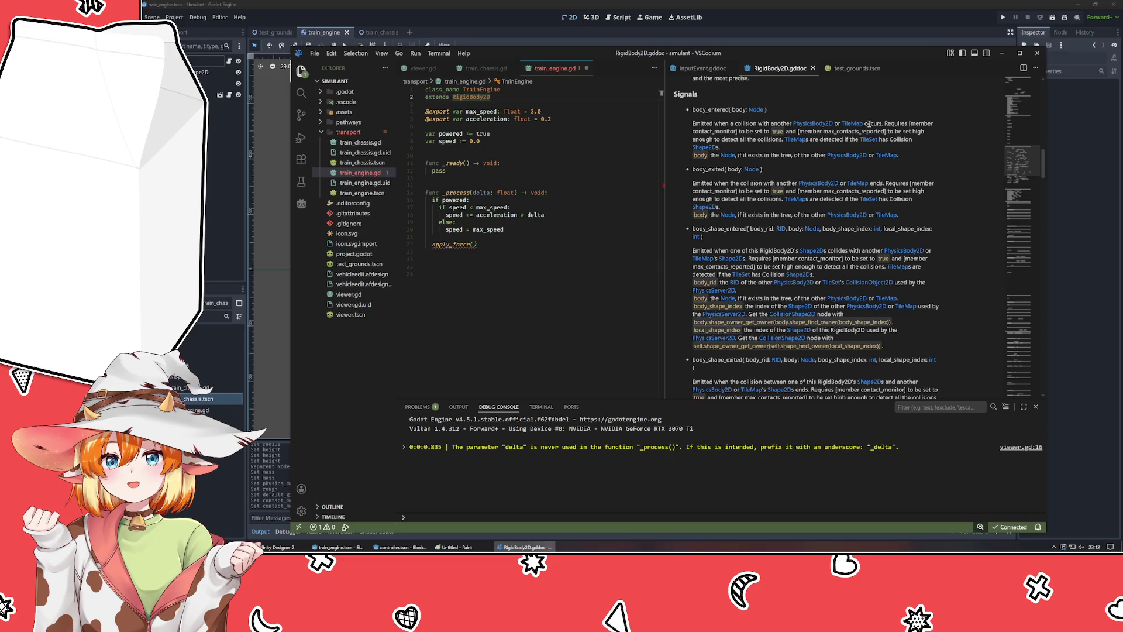
- Highlight the body_entered description, then continue into the Property Descriptions
left_click_drag(883, 123, 692, 124)
left_click(898, 154)
scroll(894, 157, "down", 10)
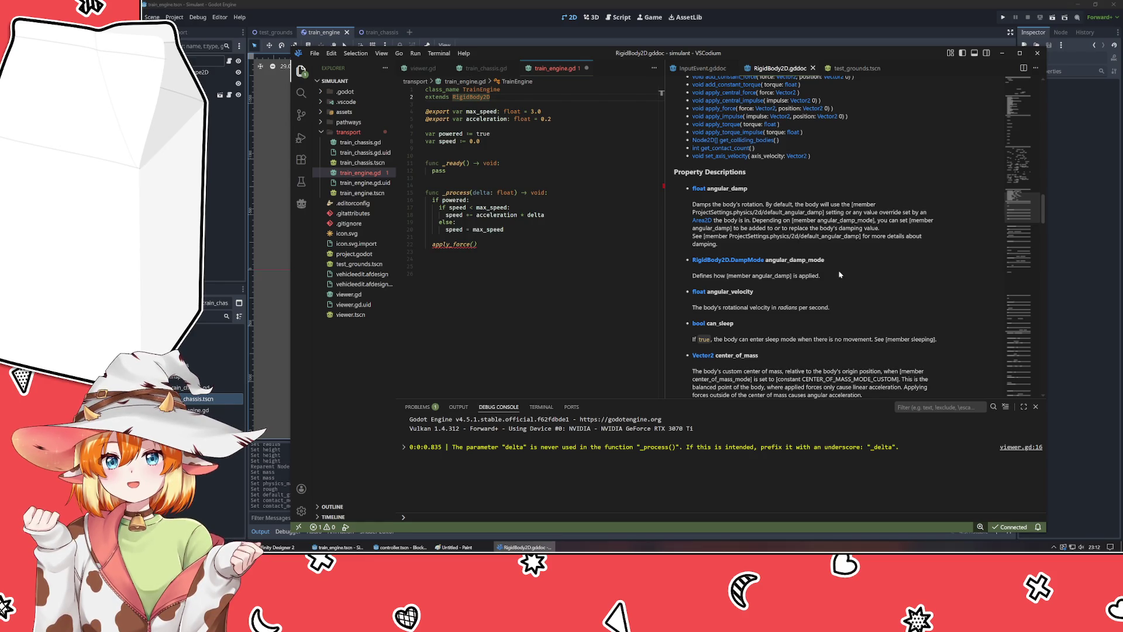
- Change line 22's apply_force() call to apply_central_force() and save train_engine.gd
scroll(839, 274, "down", 10)
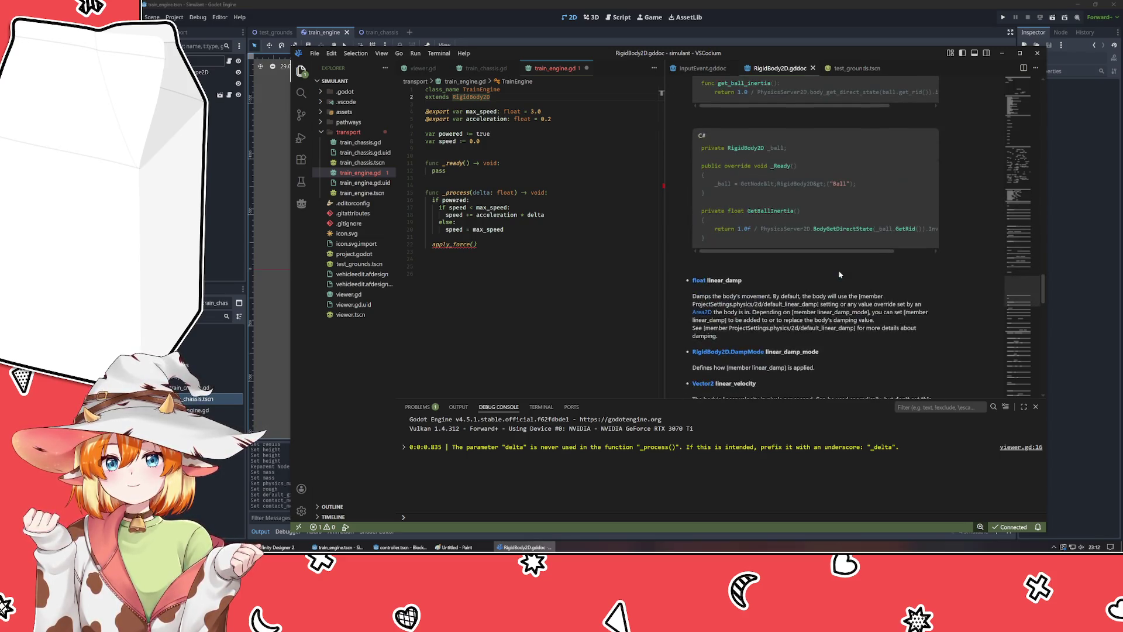
scroll(839, 274, "down", 8)
scroll(839, 274, "down", 3)
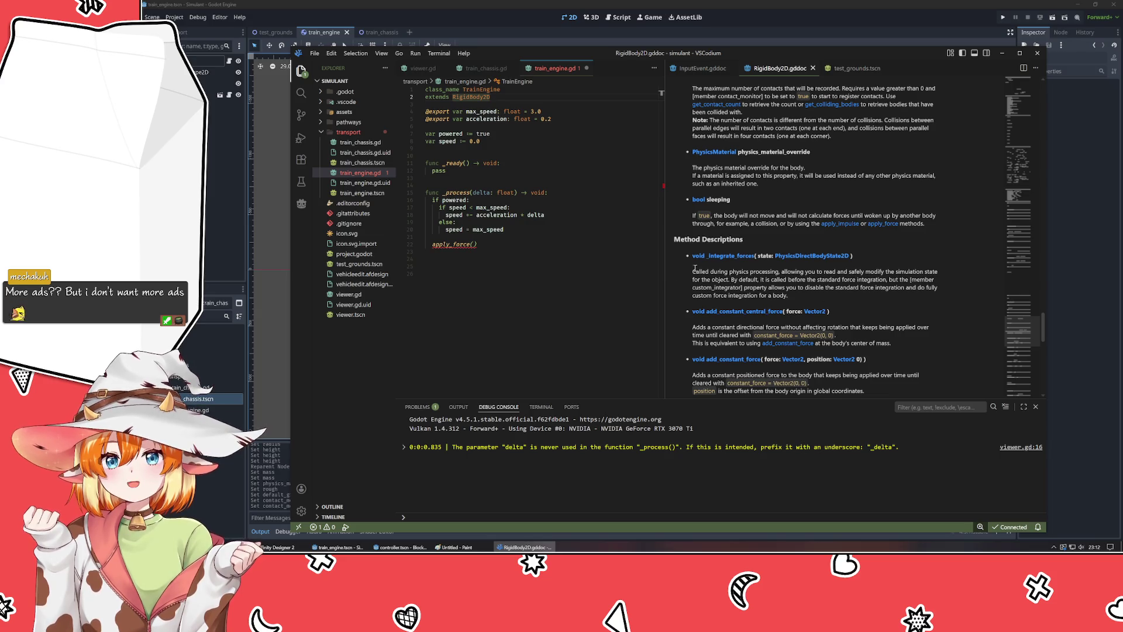
scroll(704, 273, "down", 2)
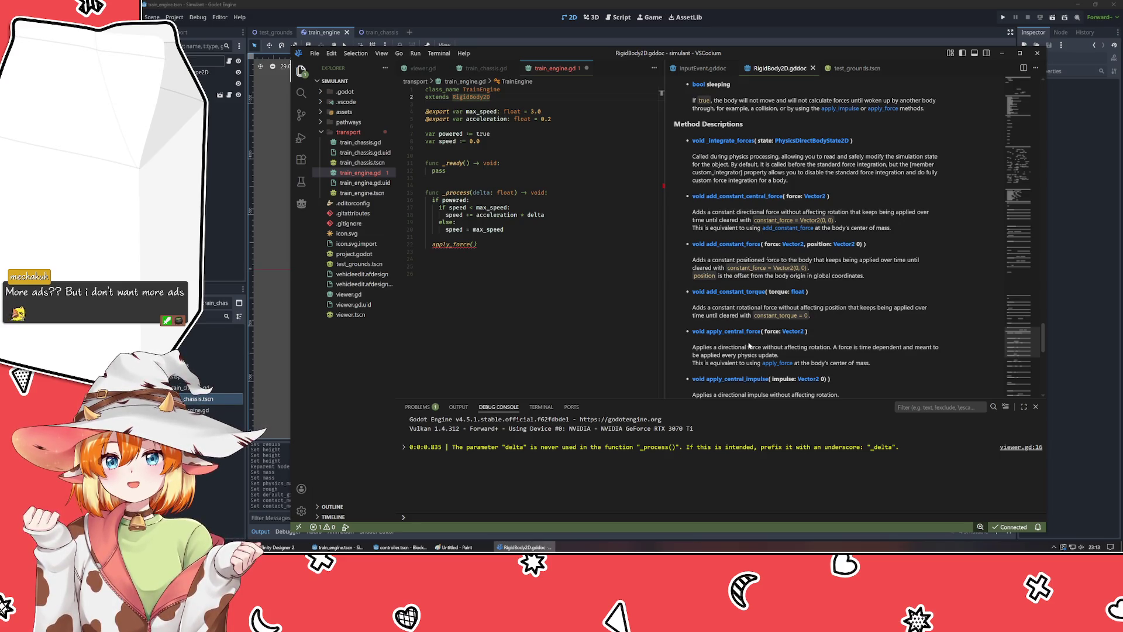
scroll(749, 345, "down", 2)
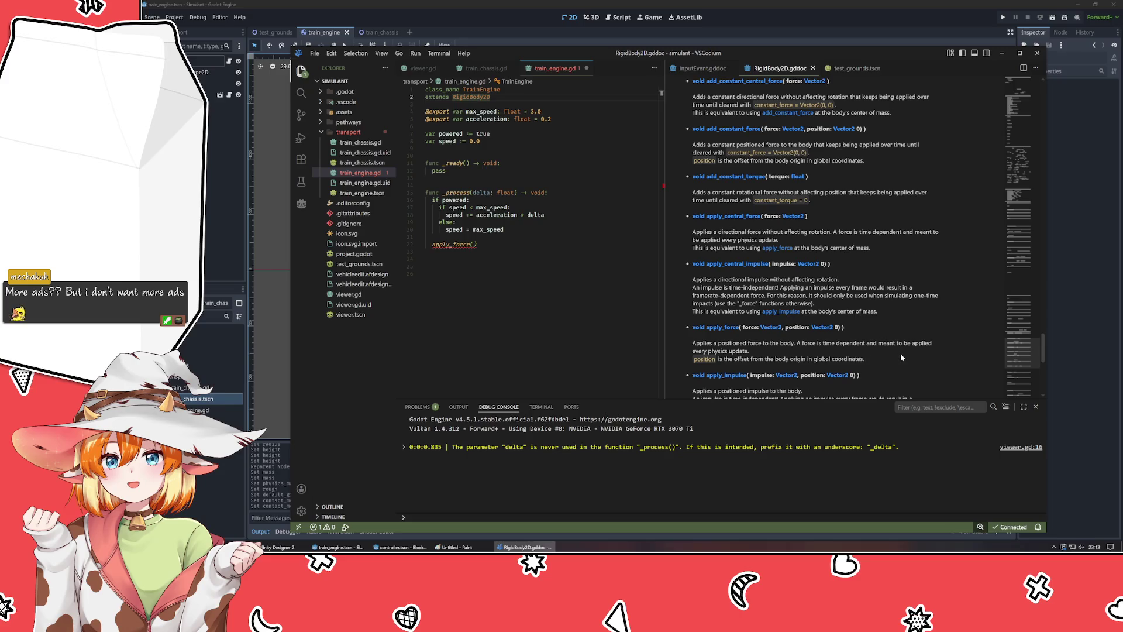
left_click(450, 244)
type("central")
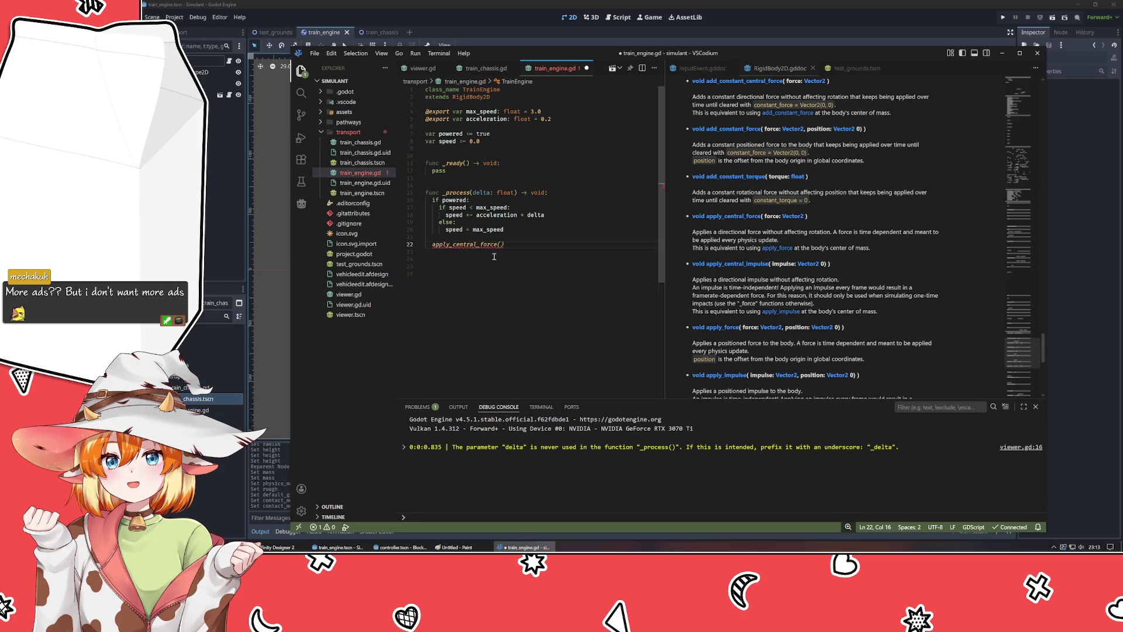
key("ctrl+s")
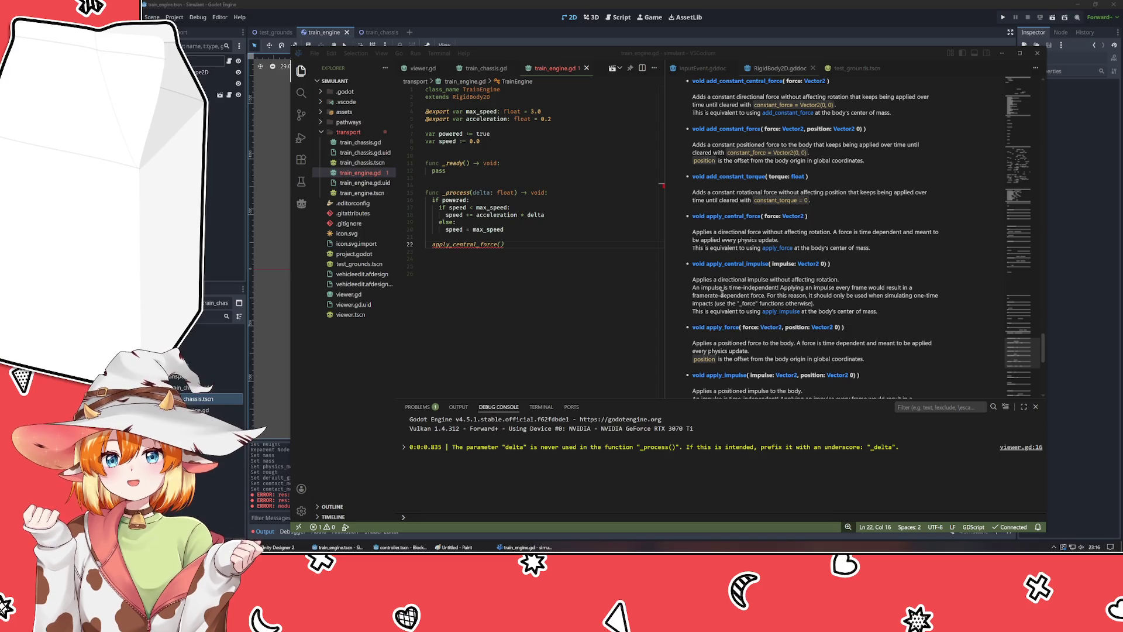
scroll(692, 297, "down", 1)
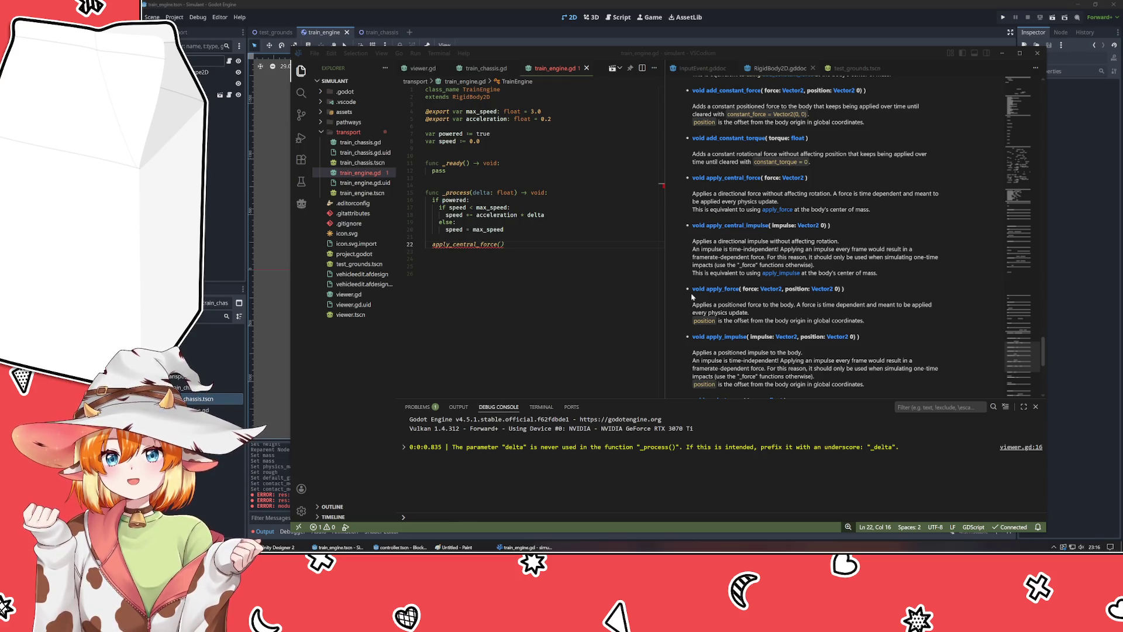
scroll(692, 297, "down", 2)
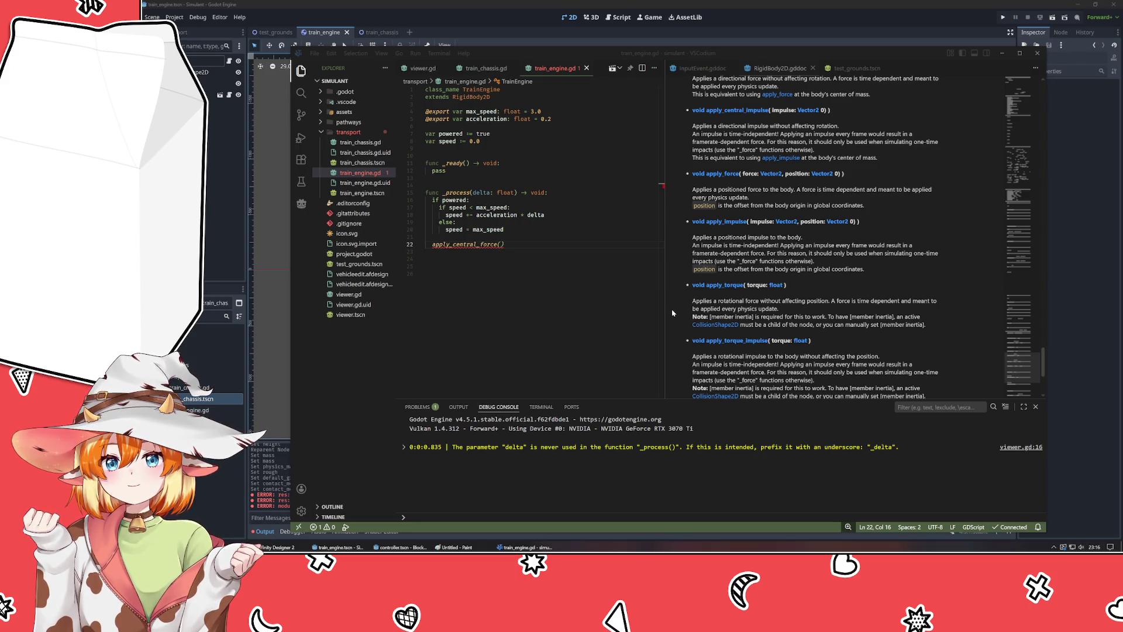
scroll(678, 310, "up", 1)
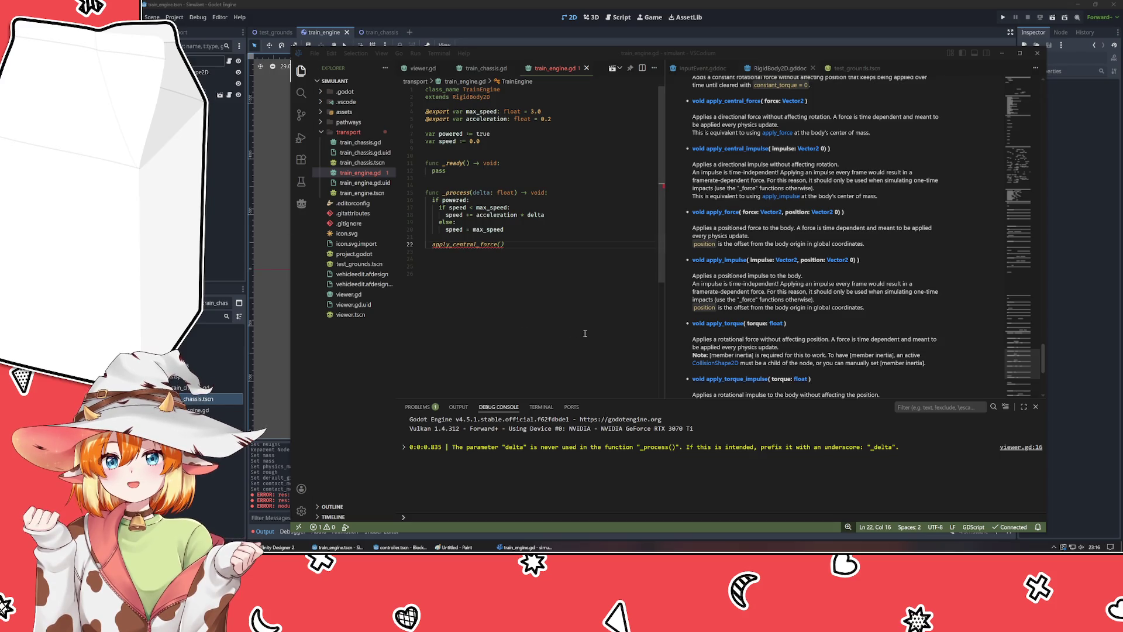
scroll(811, 281, "down", 1)
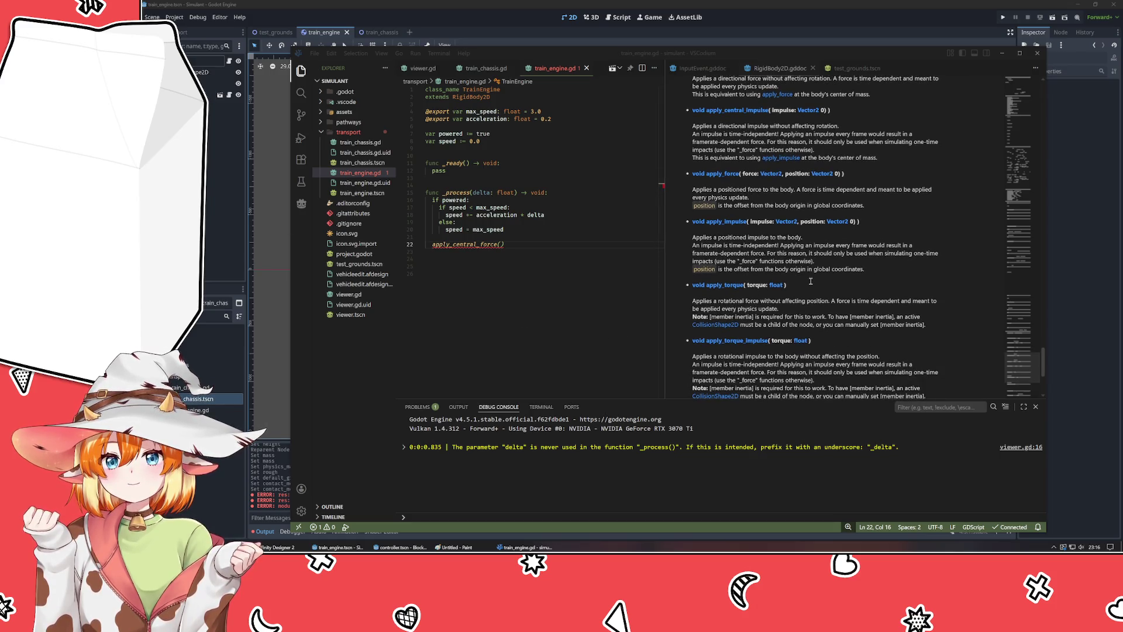
scroll(811, 282, "down", 1)
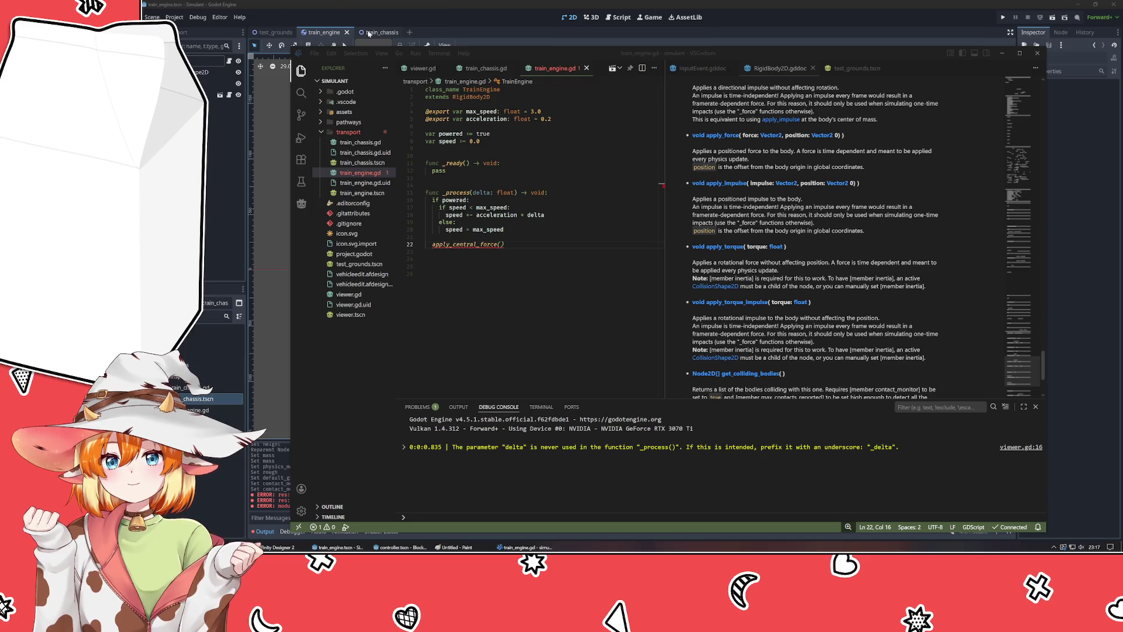
- Check test_grounds, select the speed-update lines 18–20 in train_engine.gd, then return to Godot
left_click(273, 21)
left_click(267, 32)
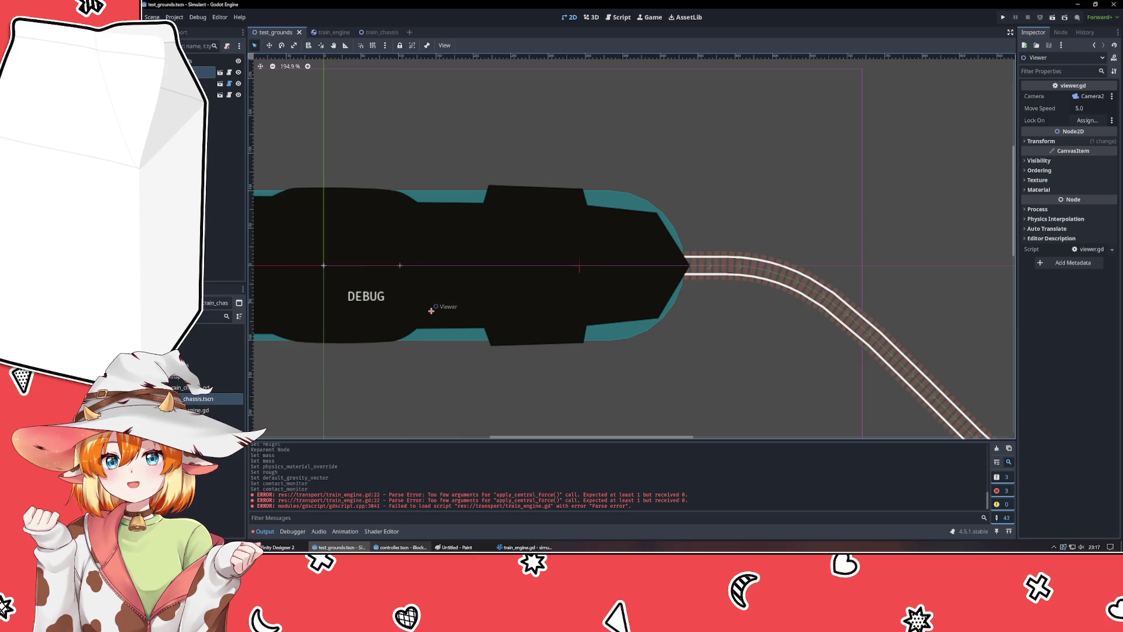
mouse_move(402, 548)
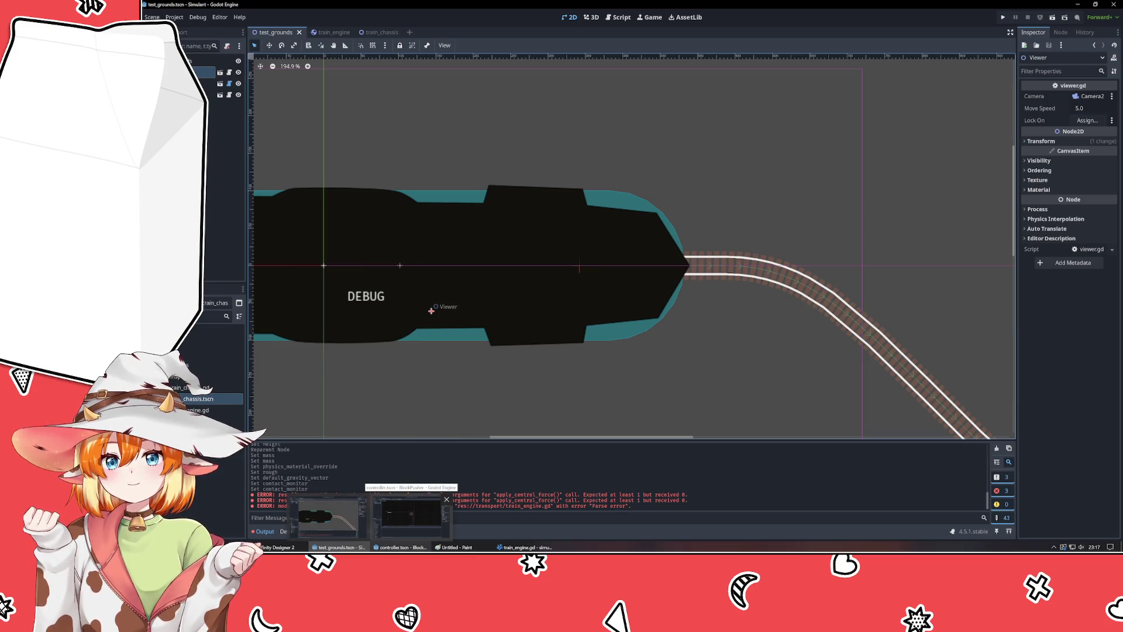
left_click(525, 548)
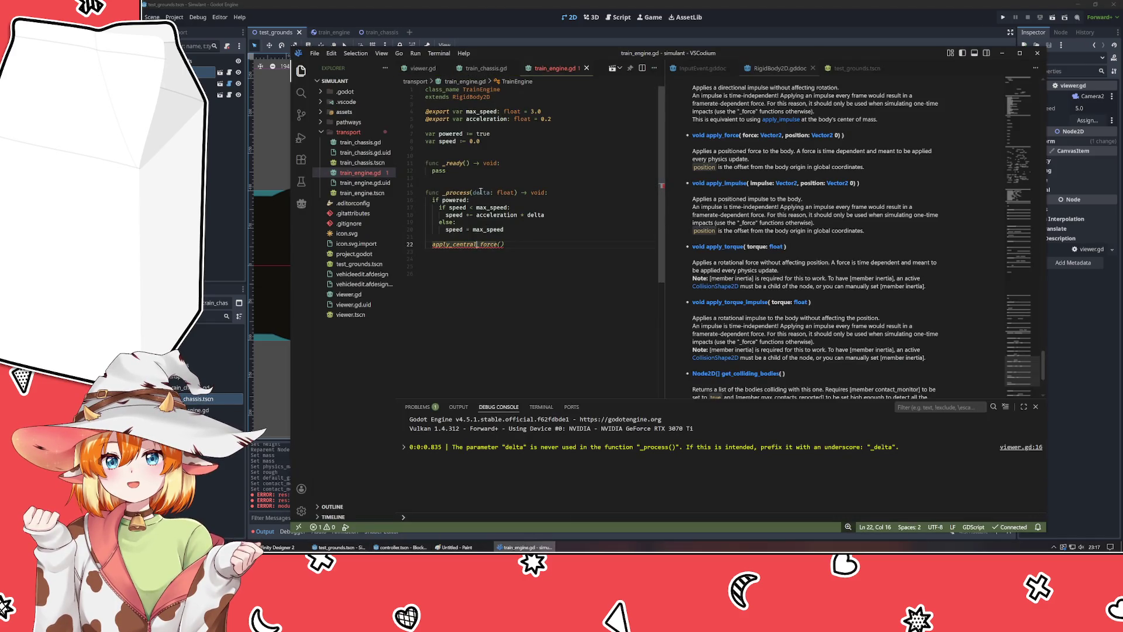
left_click_drag(445, 214, 504, 229)
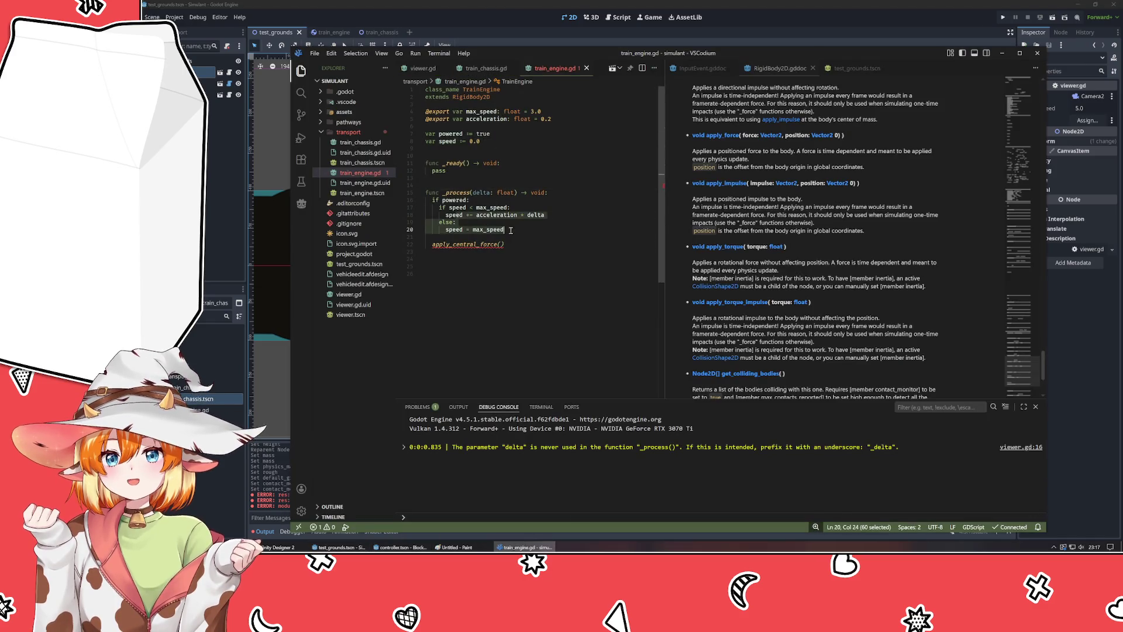
key("alt+Tab")
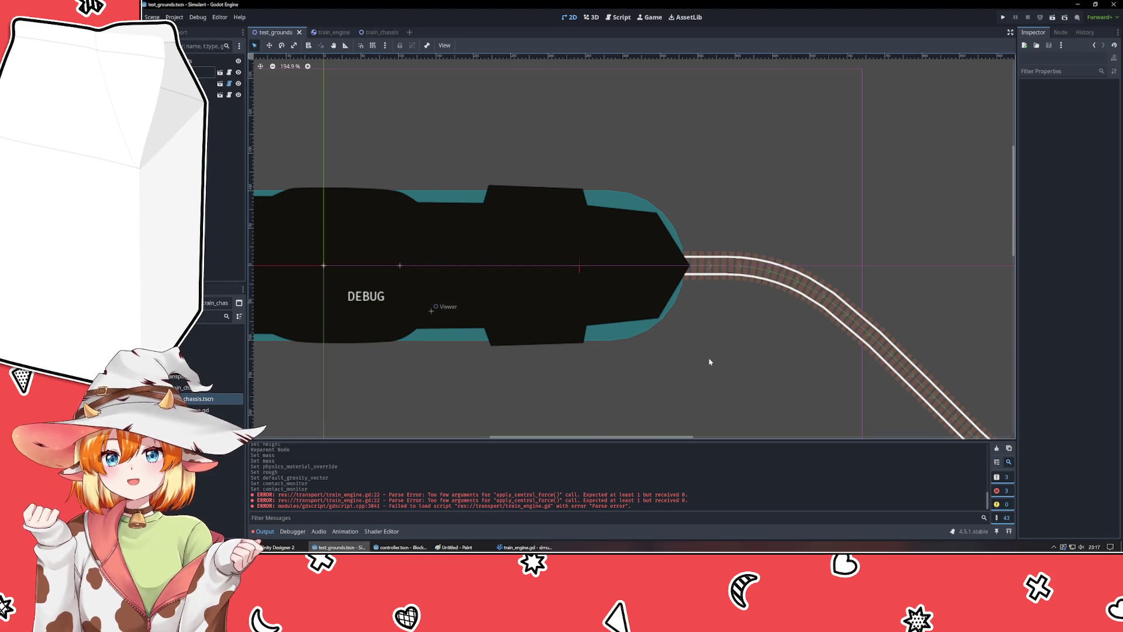
- Drag the Train rightward along the curved test_grounds track
left_click_drag(415, 286, 613, 292)
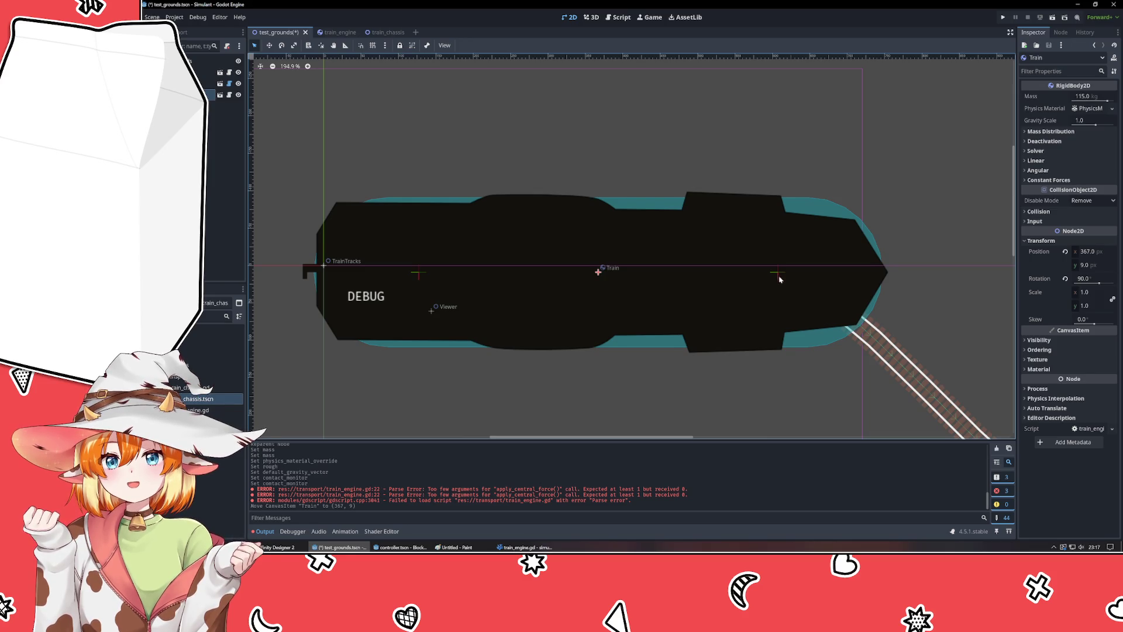
left_click_drag(778, 276, 838, 304)
mouse_move(477, 313)
left_mouse_down()
mouse_move(501, 281)
mouse_move(532, 284)
left_mouse_up()
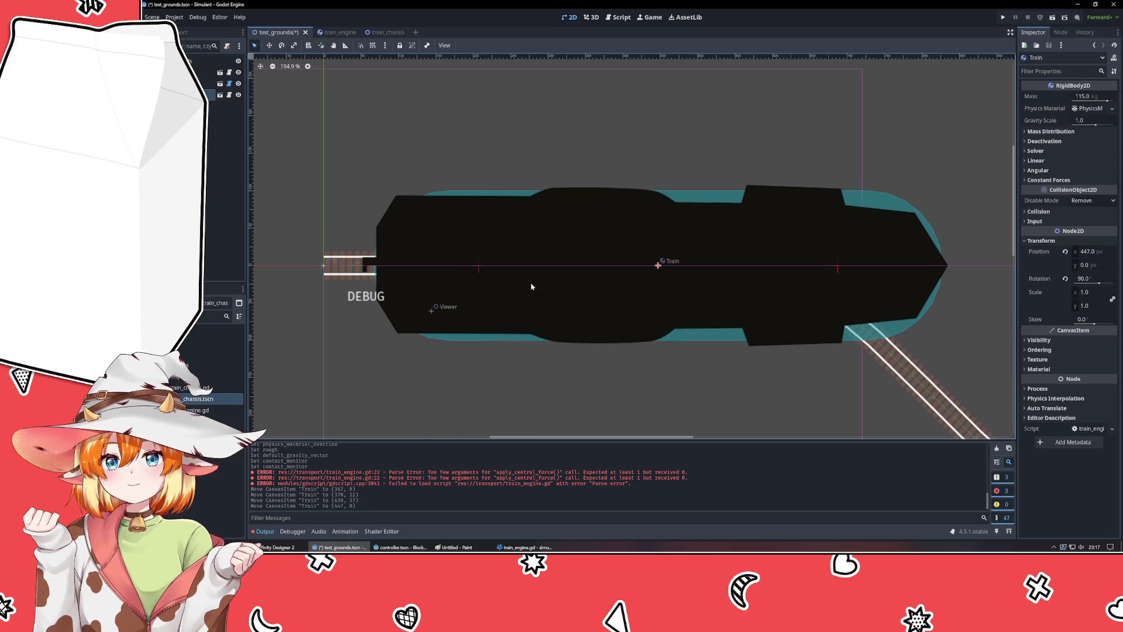
mouse_move(807, 295)
left_mouse_down()
mouse_move(924, 332)
mouse_move(943, 291)
mouse_move(955, 321)
left_mouse_up()
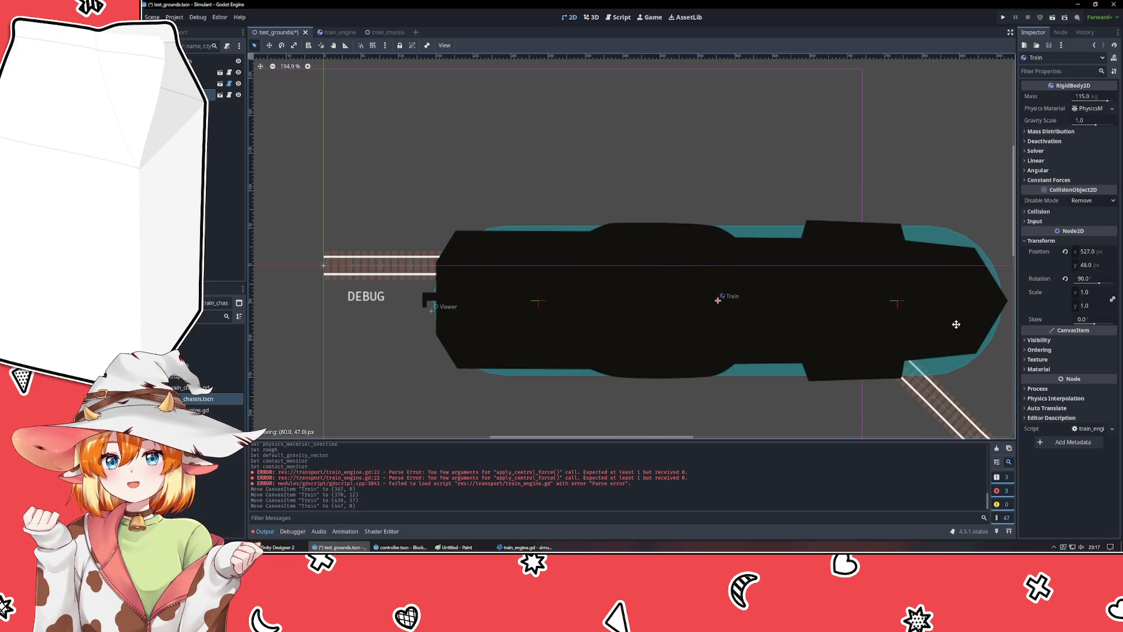
mouse_move(614, 286)
left_mouse_down()
mouse_move(747, 368)
mouse_move(805, 341)
mouse_move(860, 424)
left_mouse_up()
mouse_move(500, 209)
left_mouse_down()
mouse_move(378, 105)
mouse_move(447, 215)
mouse_move(444, 143)
mouse_move(462, 216)
left_mouse_up()
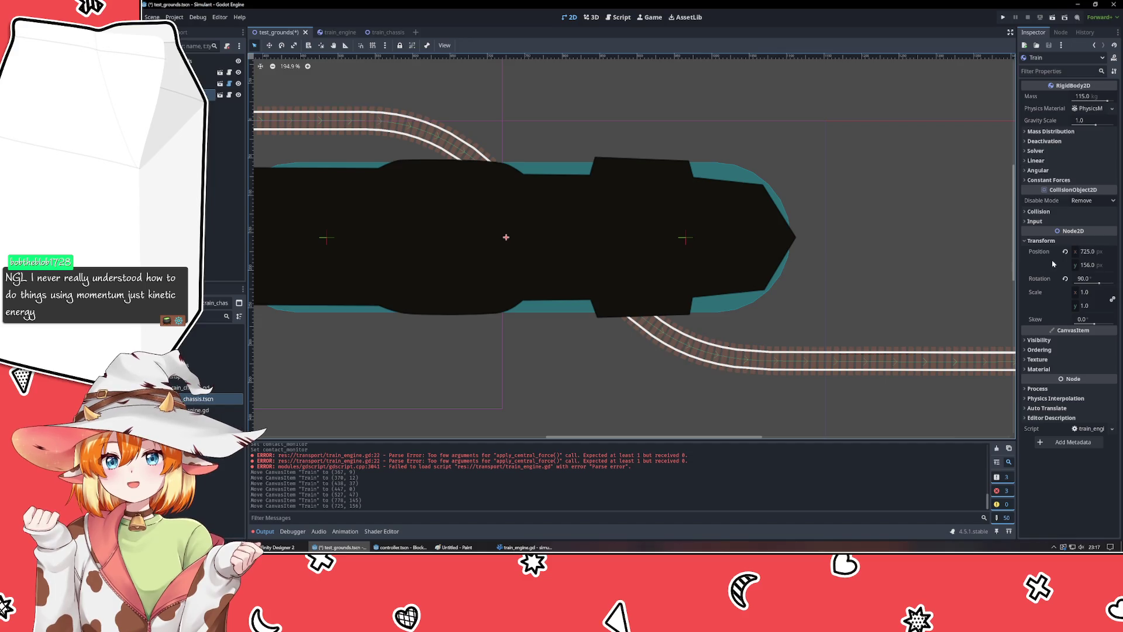
- Rotate the Train to 118.1°, reorder it, place it at (642, 105), and open train_engine
left_click_drag(1100, 280, 1105, 285)
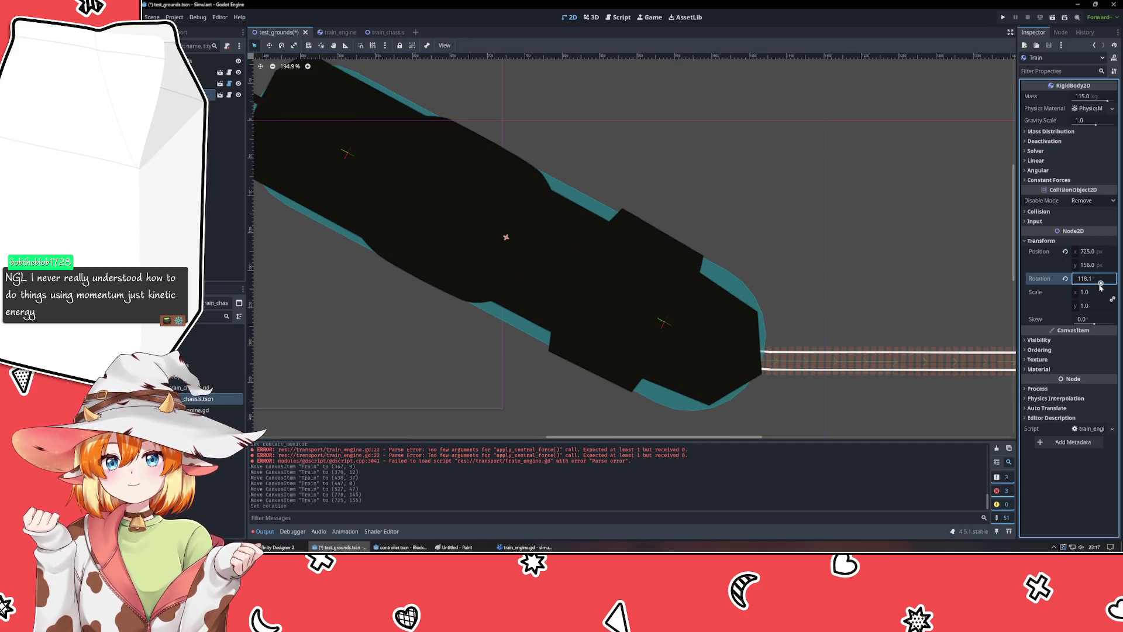
left_click_drag(214, 95, 210, 83)
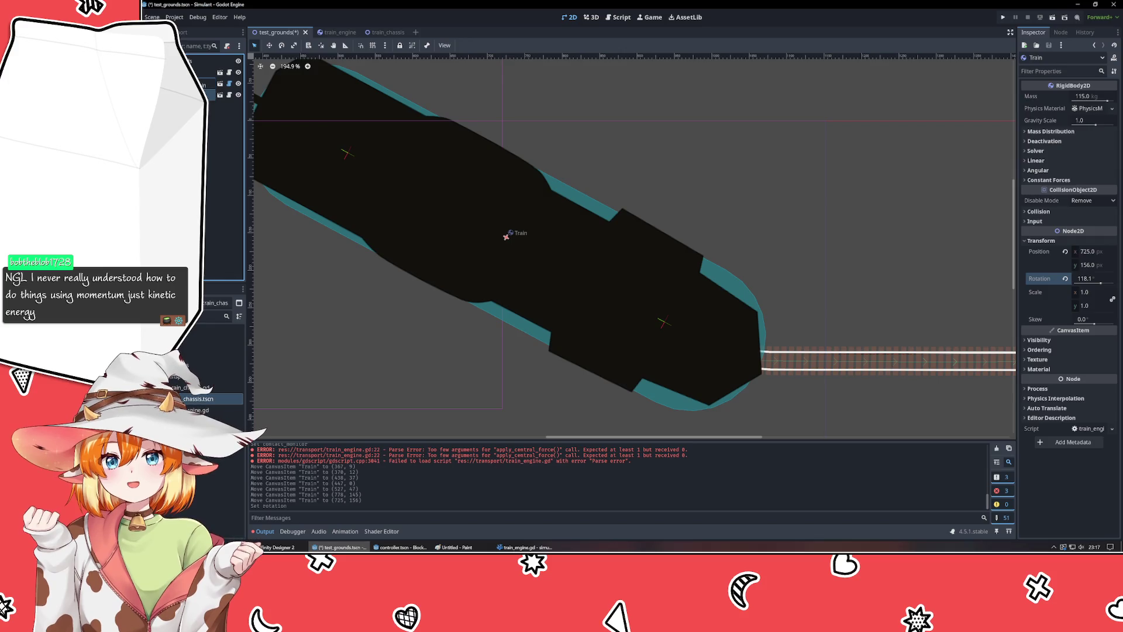
mouse_move(453, 250)
left_mouse_down()
mouse_move(468, 230)
mouse_move(554, 201)
mouse_move(366, 196)
mouse_move(375, 210)
left_mouse_up()
scroll(345, 335, "down", 4)
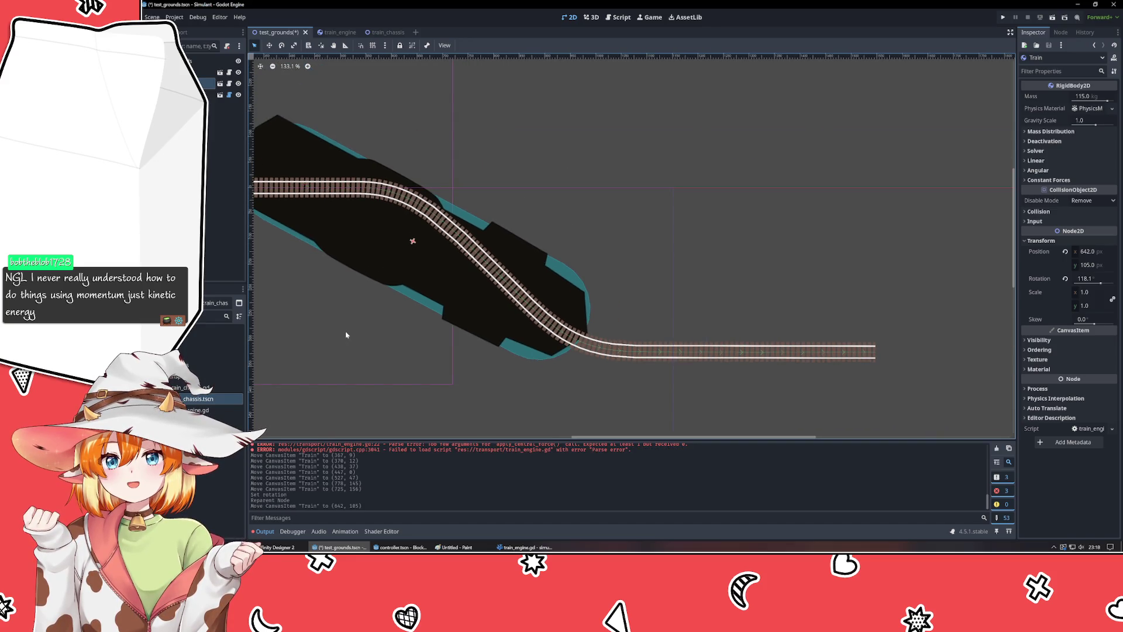
left_click_drag(346, 328, 459, 347)
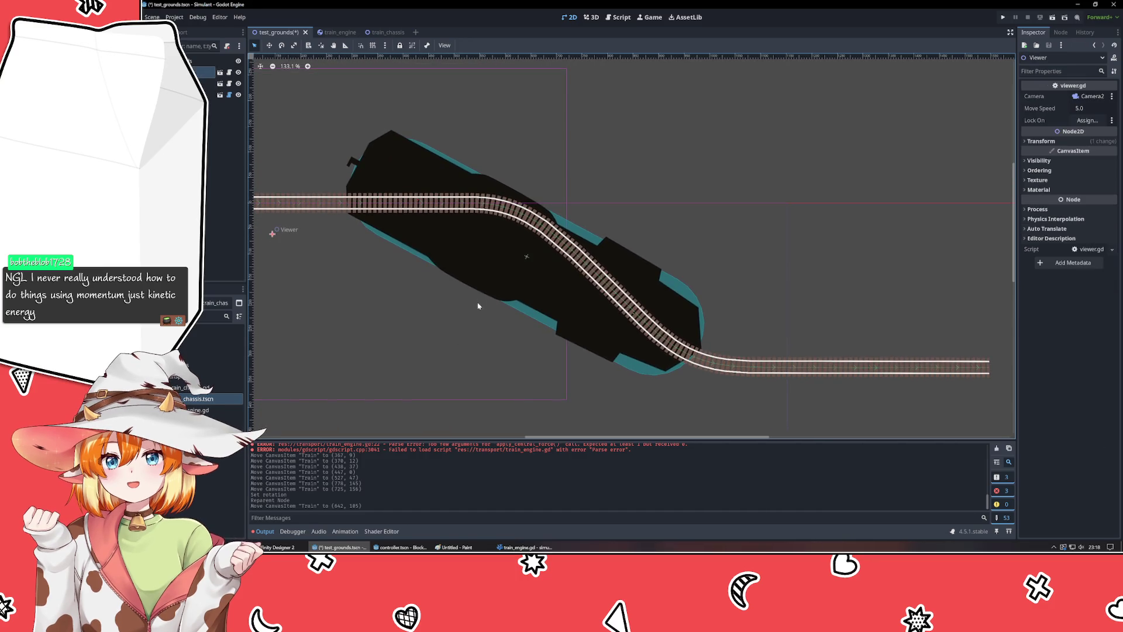
double_click(489, 279)
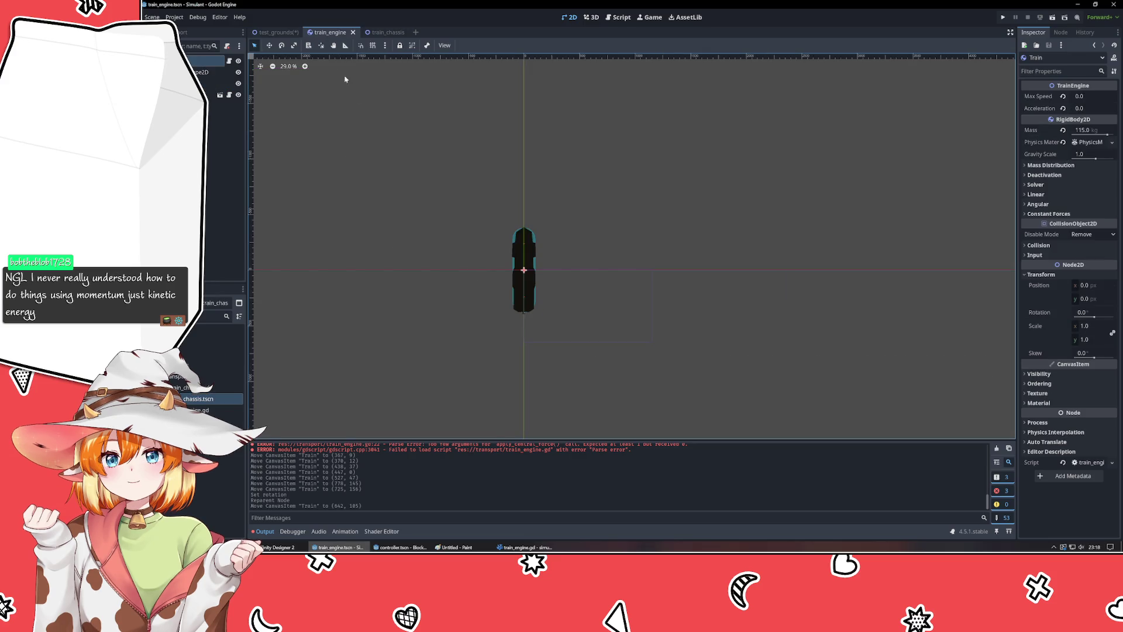
- Back on test_grounds, nudge the Train down the curve to (636, 134)
left_click(277, 32)
left_click_drag(504, 289, 507, 297)
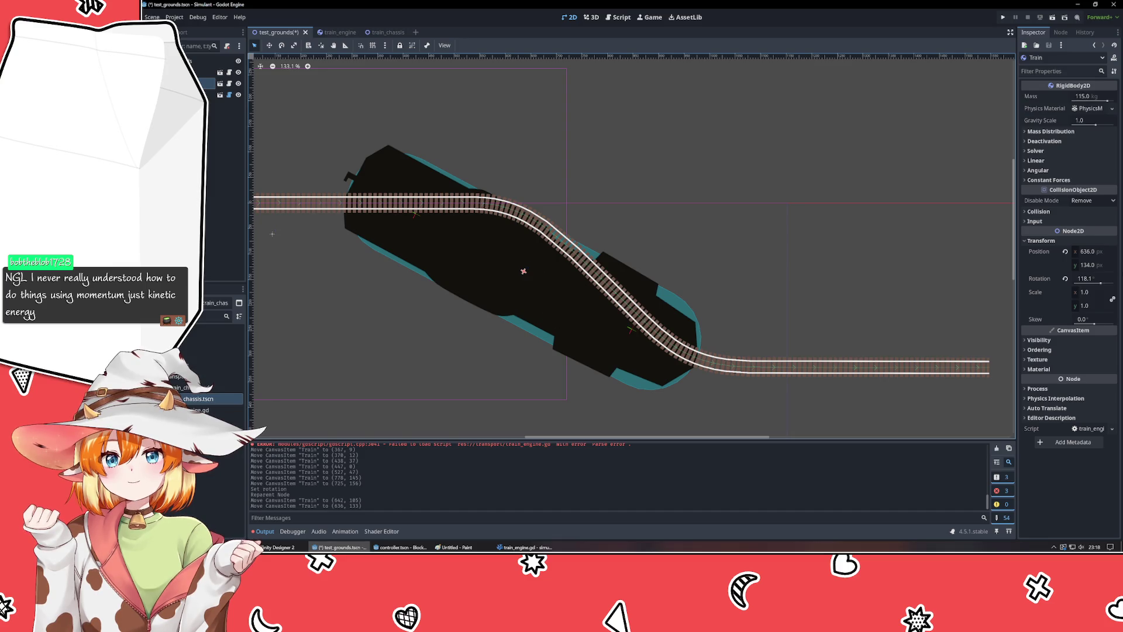
- Reset the Train's Rotation to 0° in the Inspector
left_click(1100, 279)
type("0")
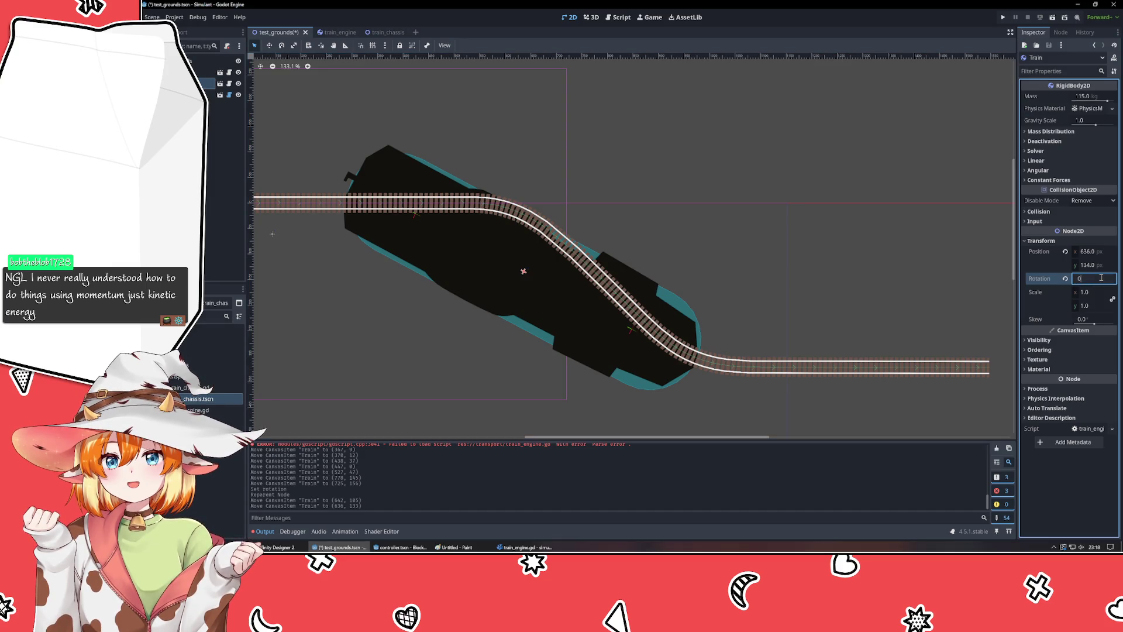
key("Return")
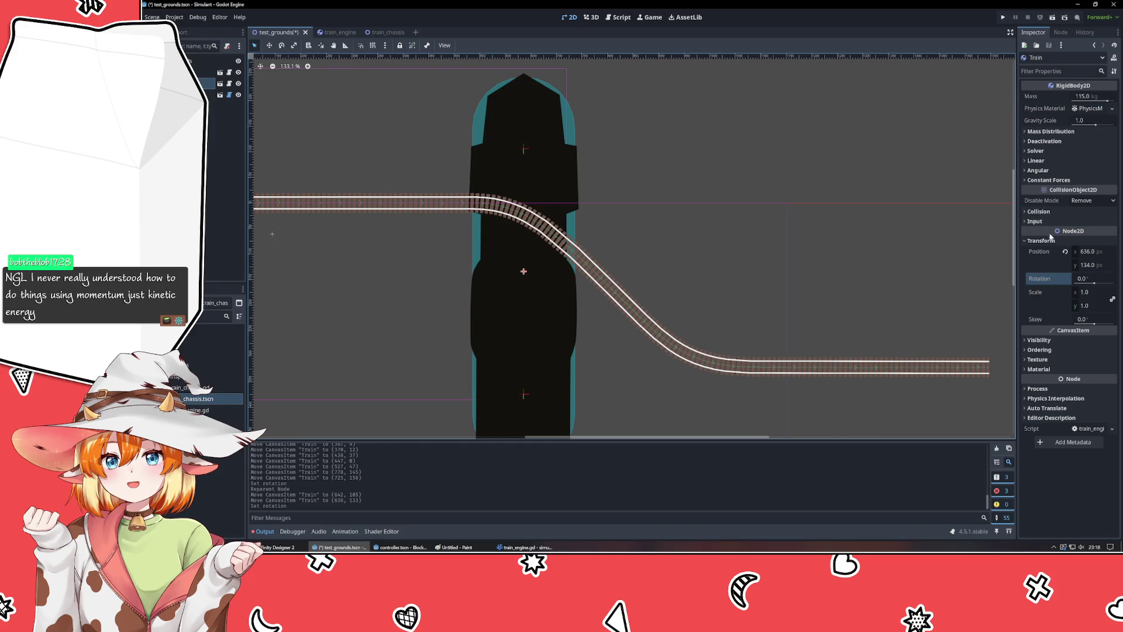
left_click(1086, 291)
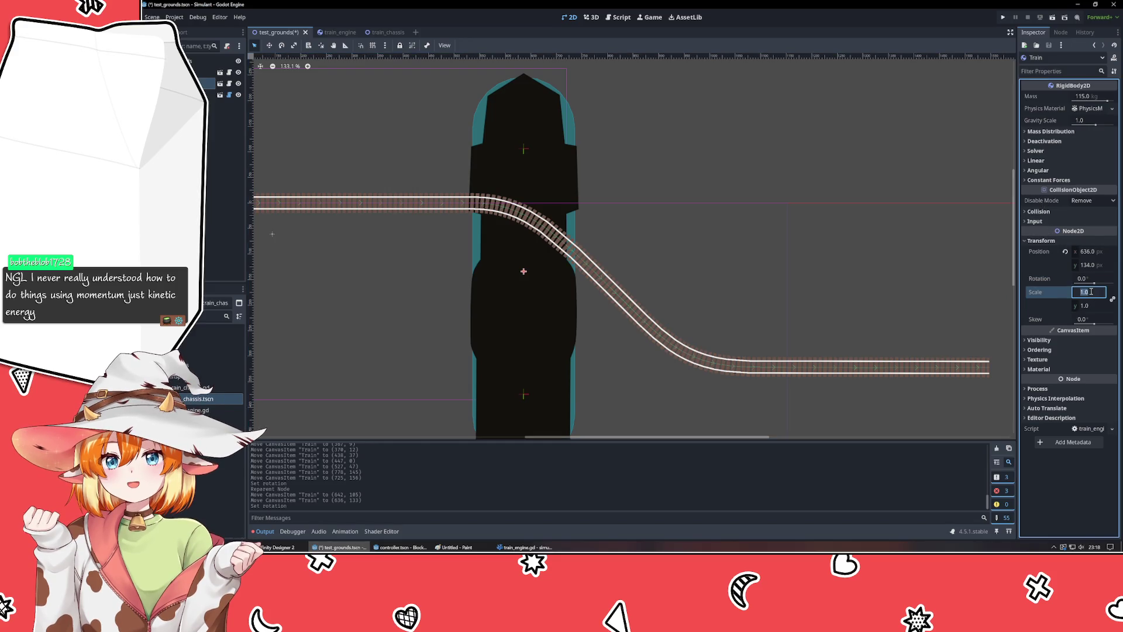
type("0.2")
key("Return")
double_click(1090, 291)
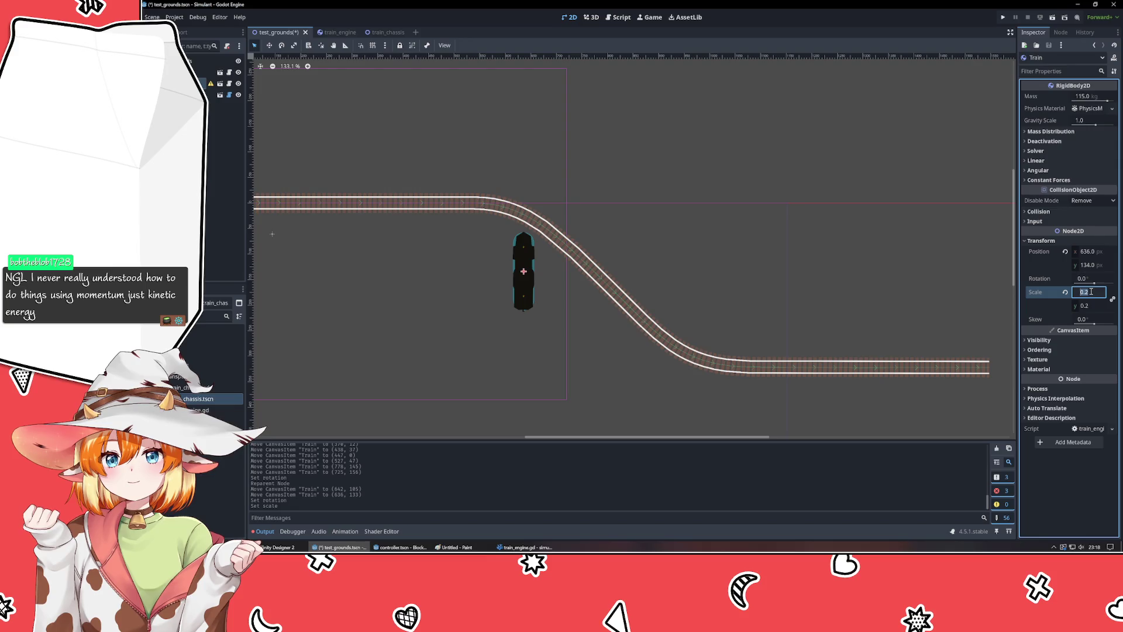
type("0.5")
key("Return")
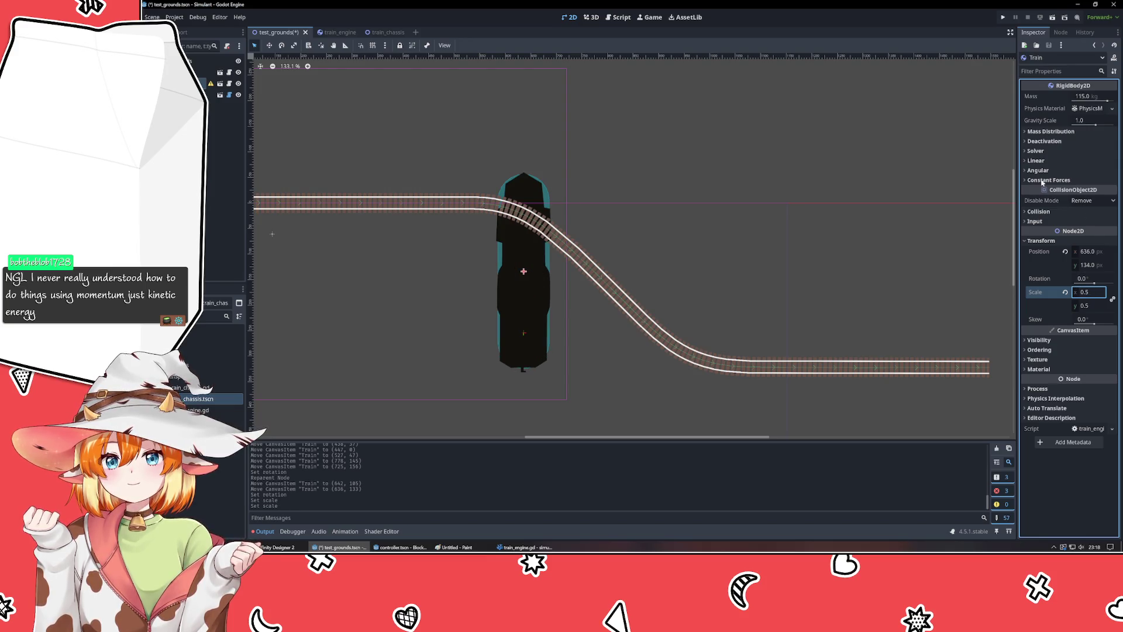
mouse_move(211, 85)
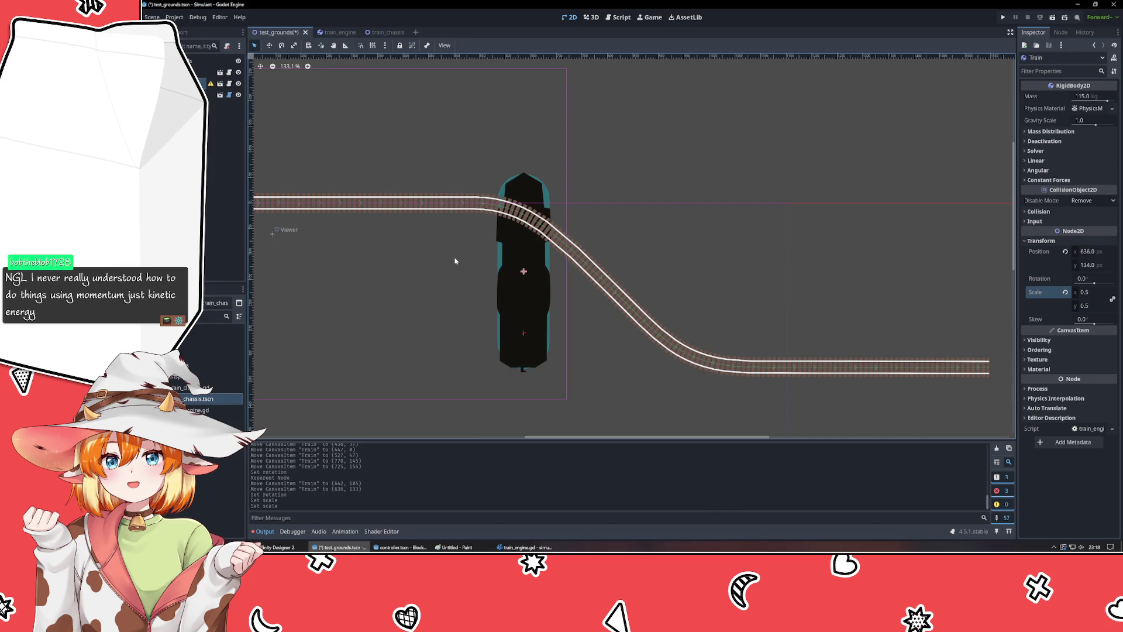
left_click(1064, 292)
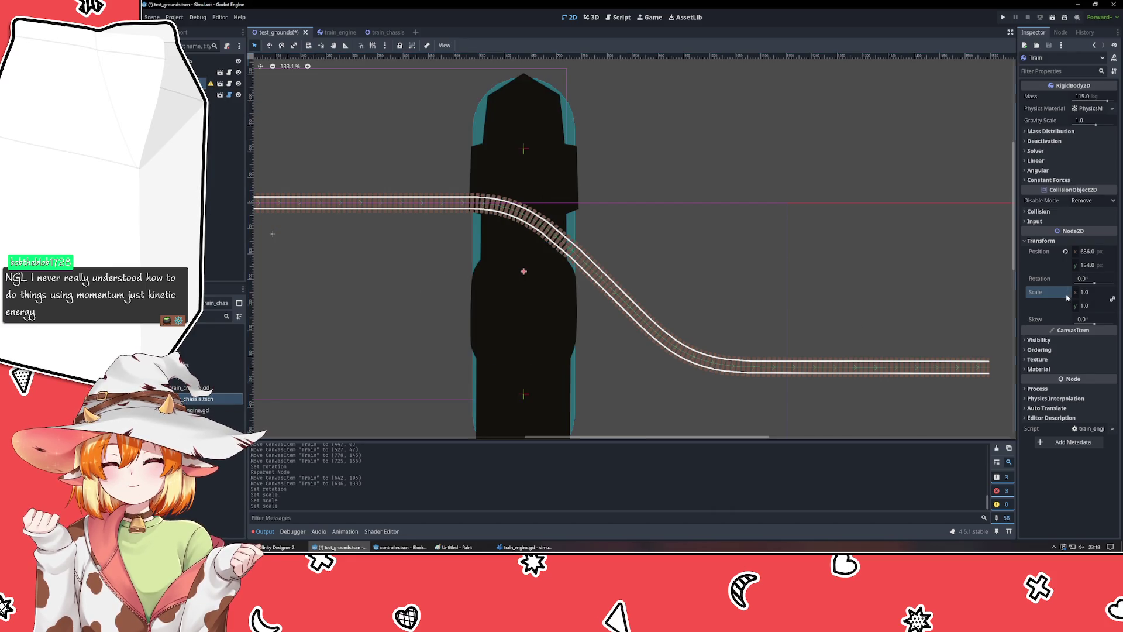
left_click(842, 226)
scroll(842, 225, "down", 1)
scroll(842, 226, "down", 3)
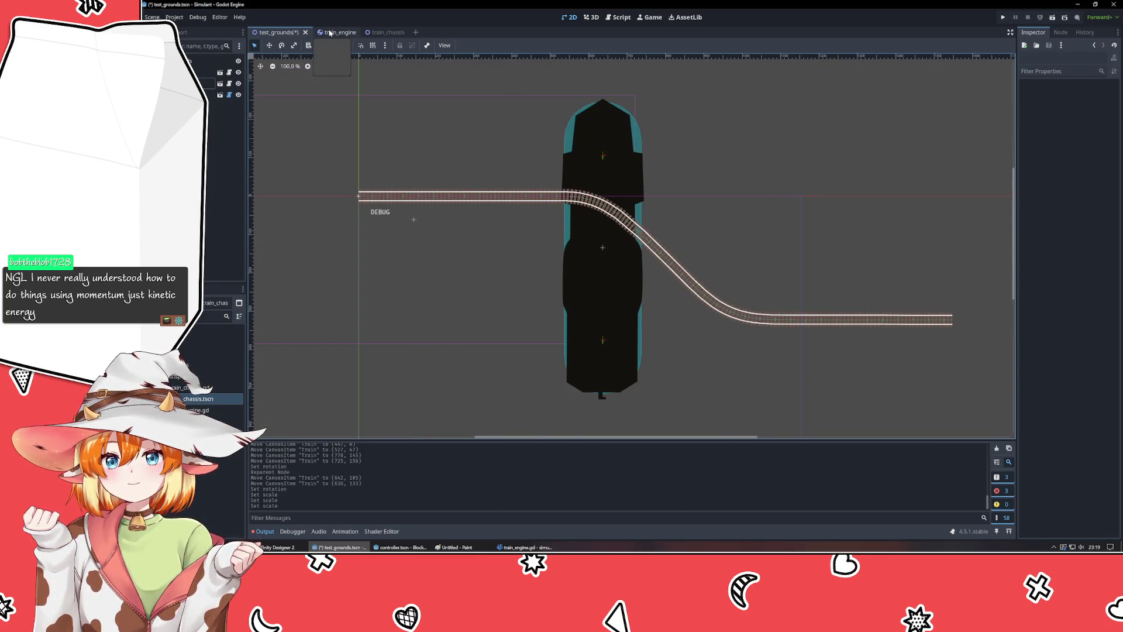
- Save test_grounds and set the train_engine sprite's scale to 0.25
key("ctrl+s")
left_click(331, 33)
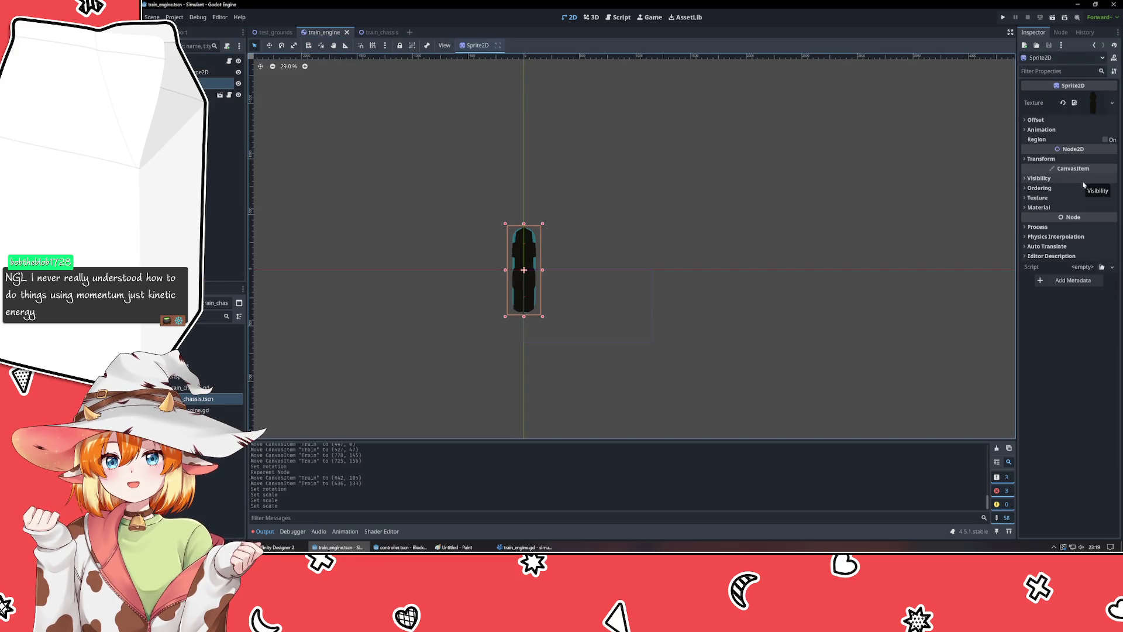
left_click(1055, 159)
left_click(1093, 213)
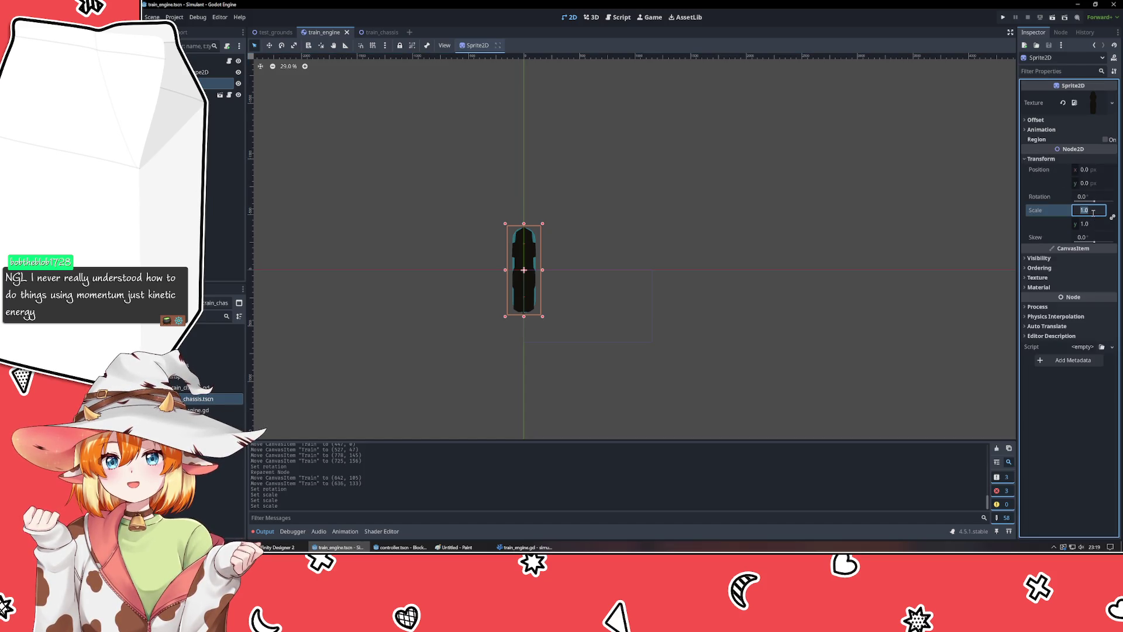
type("0.25")
key("Return")
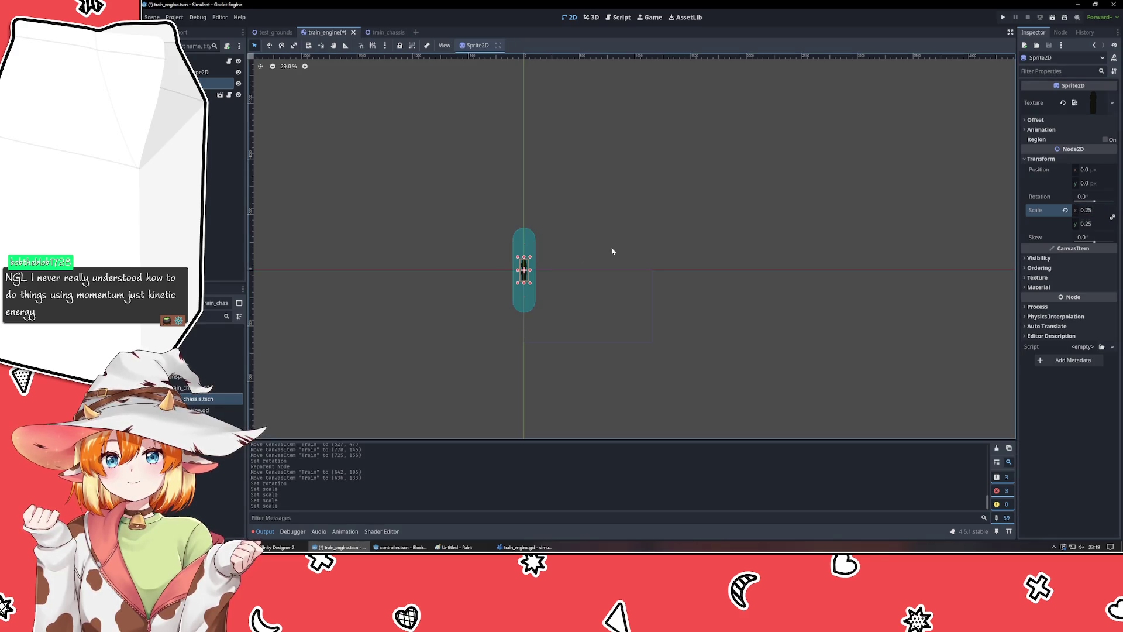
- Set the engine's collision shape scale to 0.25 as well
scroll(488, 284, "up", 5)
left_click(211, 71)
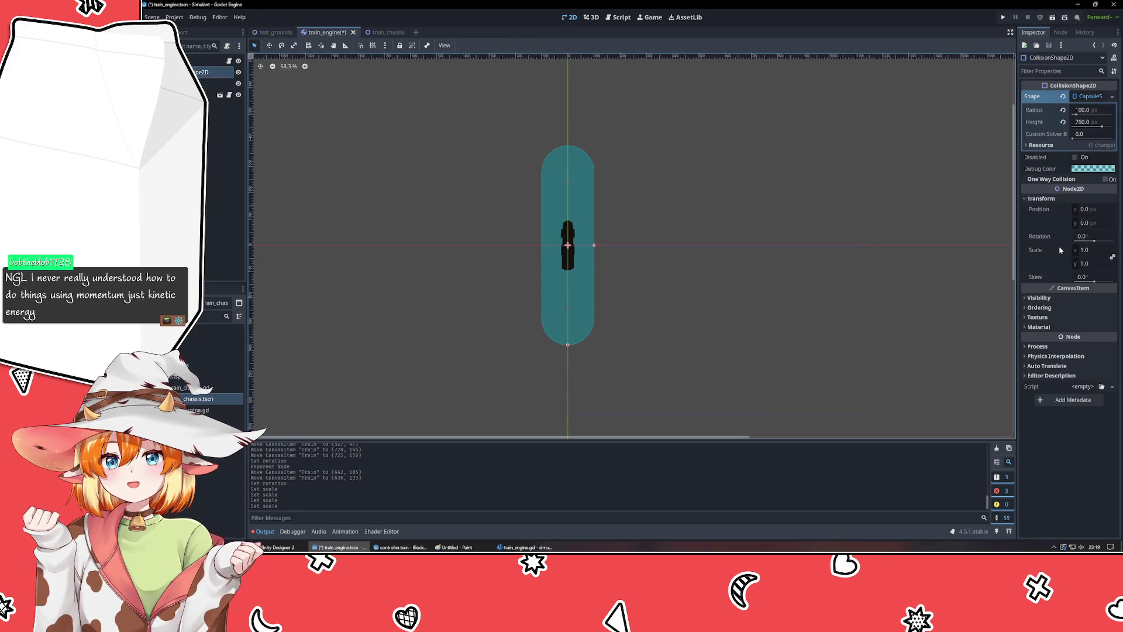
left_click(1092, 251)
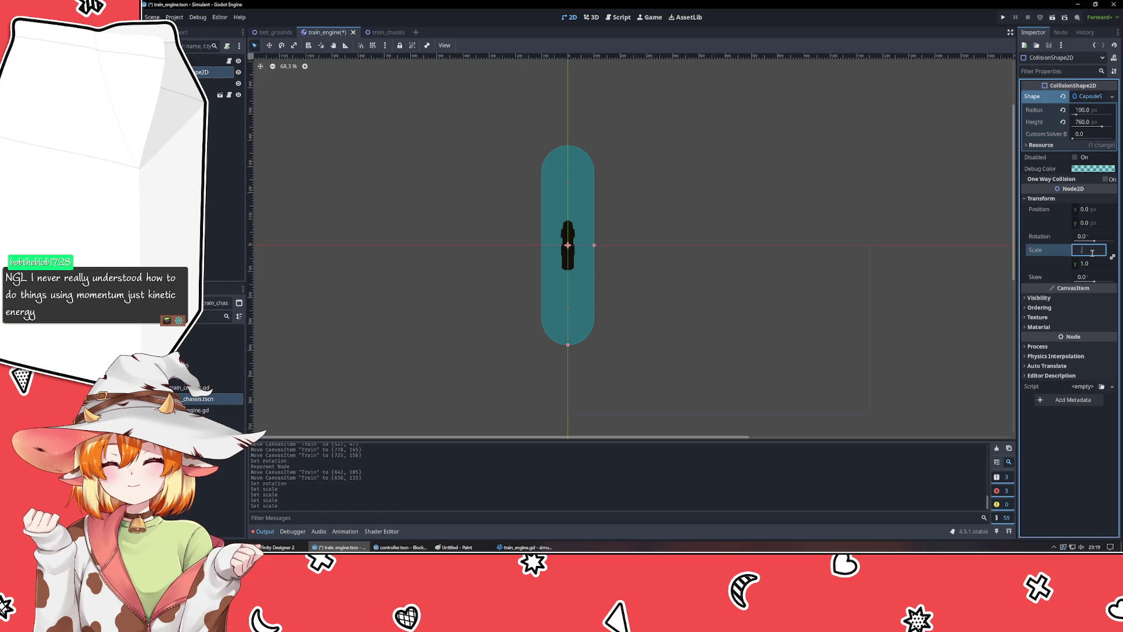
type("0.25")
key("Return")
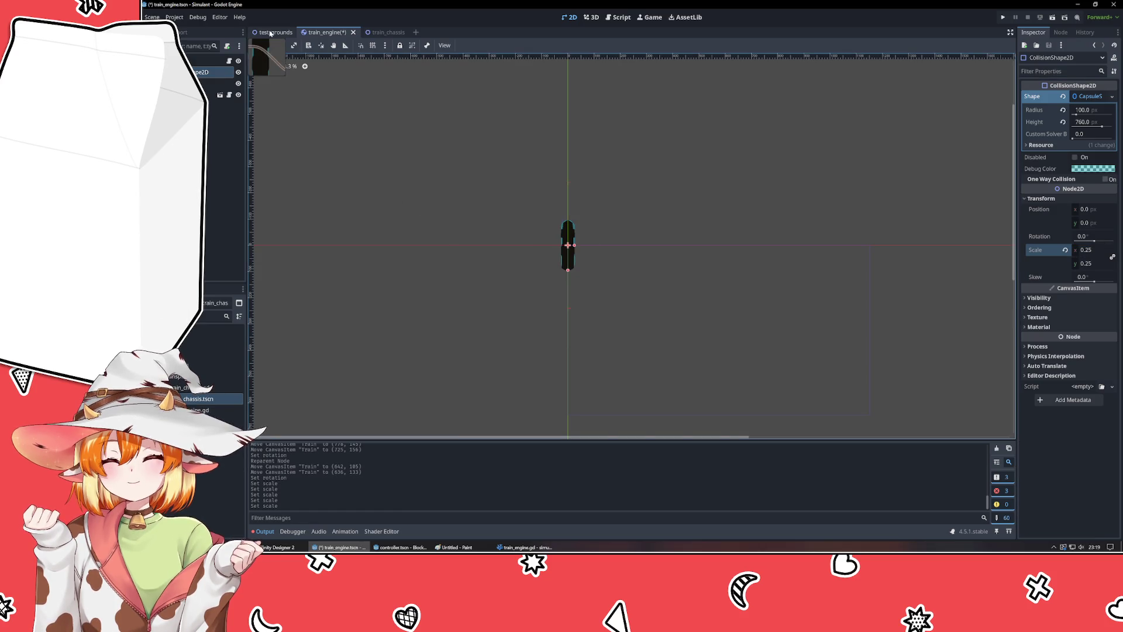
- In test_grounds, lay the Train on the track start at (106, 1), rotated 88.8°
left_click(271, 34)
mouse_move(606, 244)
left_mouse_down()
mouse_move(562, 245)
mouse_move(394, 191)
left_mouse_up()
left_click(1109, 299)
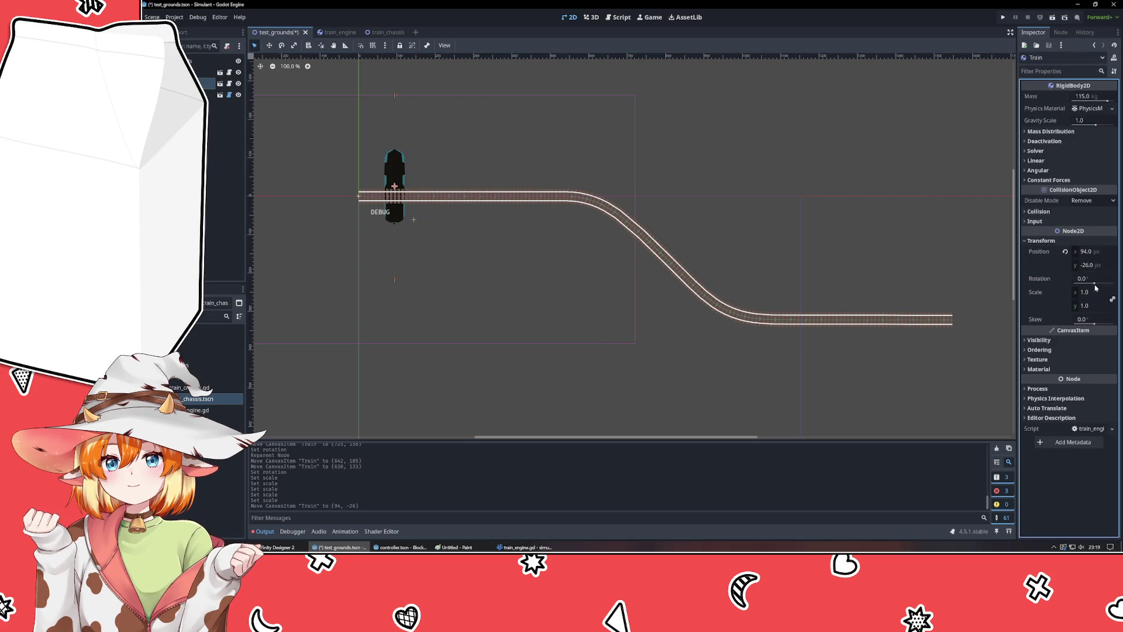
left_click_drag(1095, 285, 1099, 286)
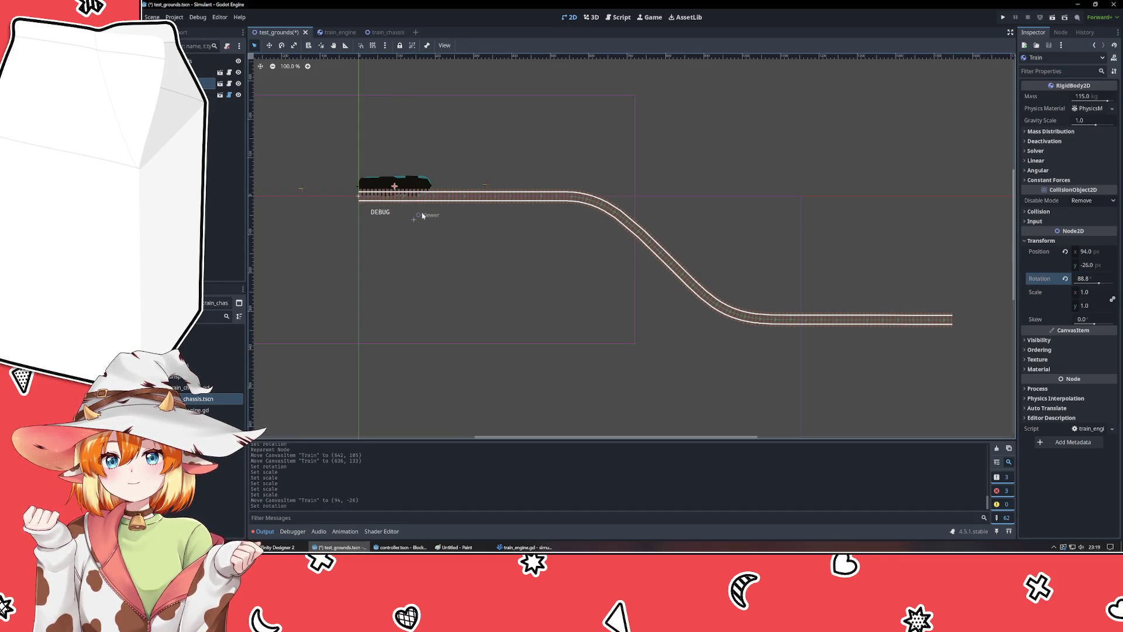
left_click_drag(410, 183, 417, 194)
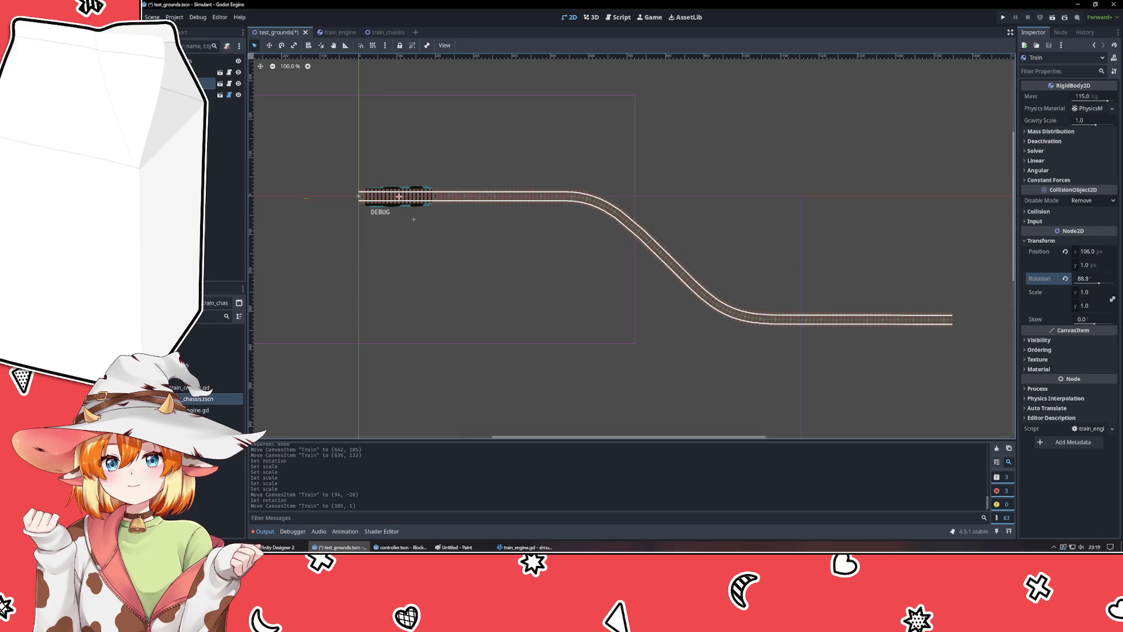
- Set the TrainChassis scale to 0.25 in train_engine, then return to test_grounds
left_click(330, 32)
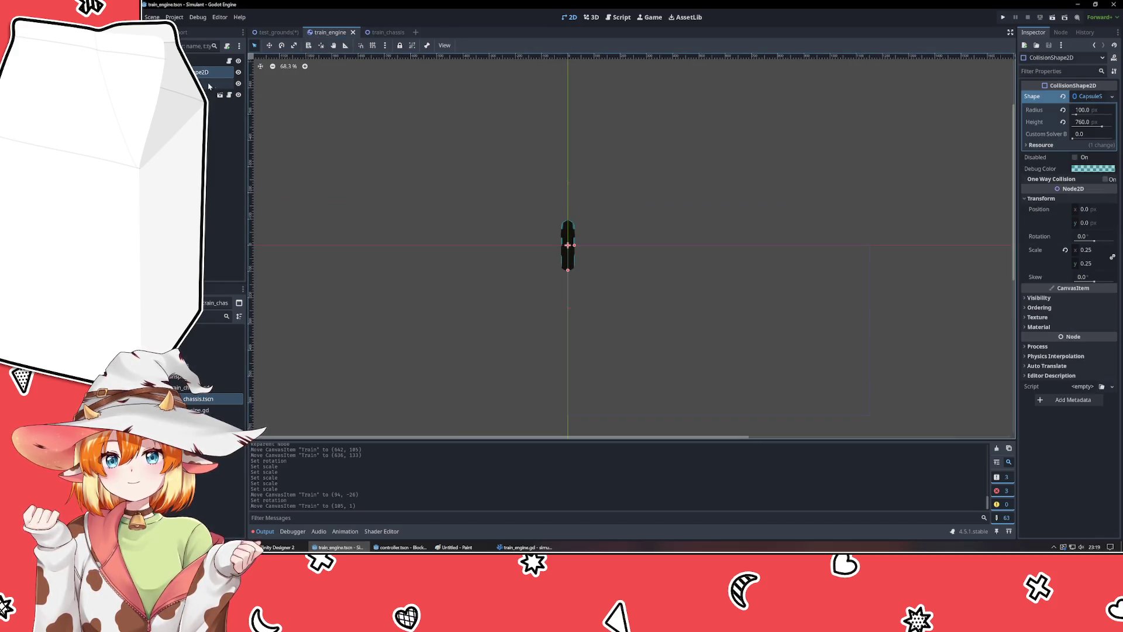
left_click(1095, 150)
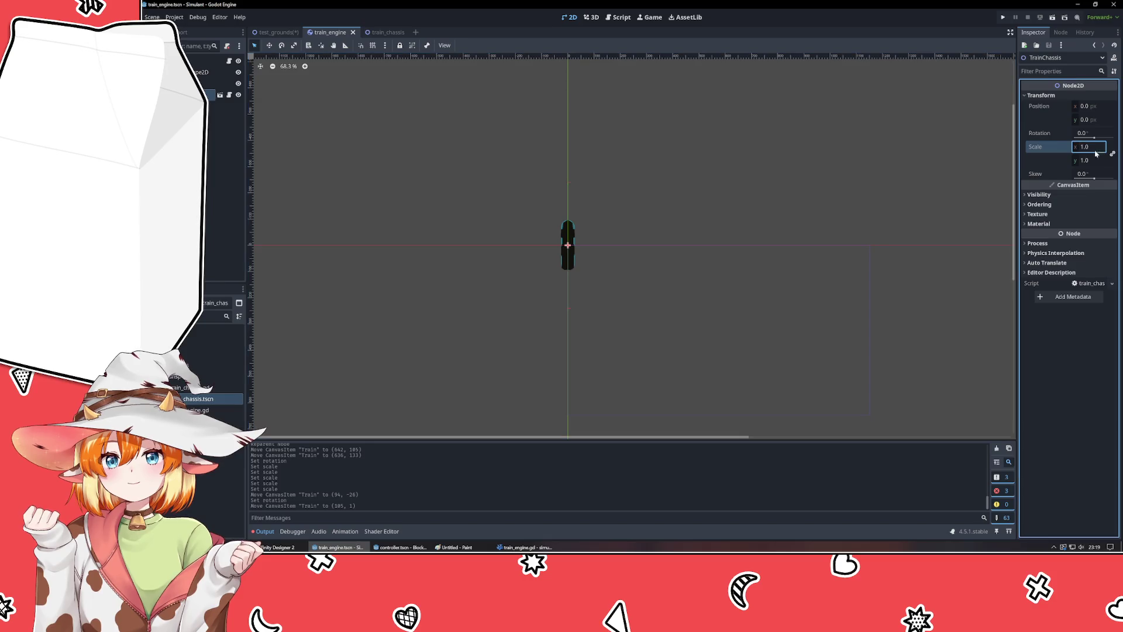
type("5")
key("Return")
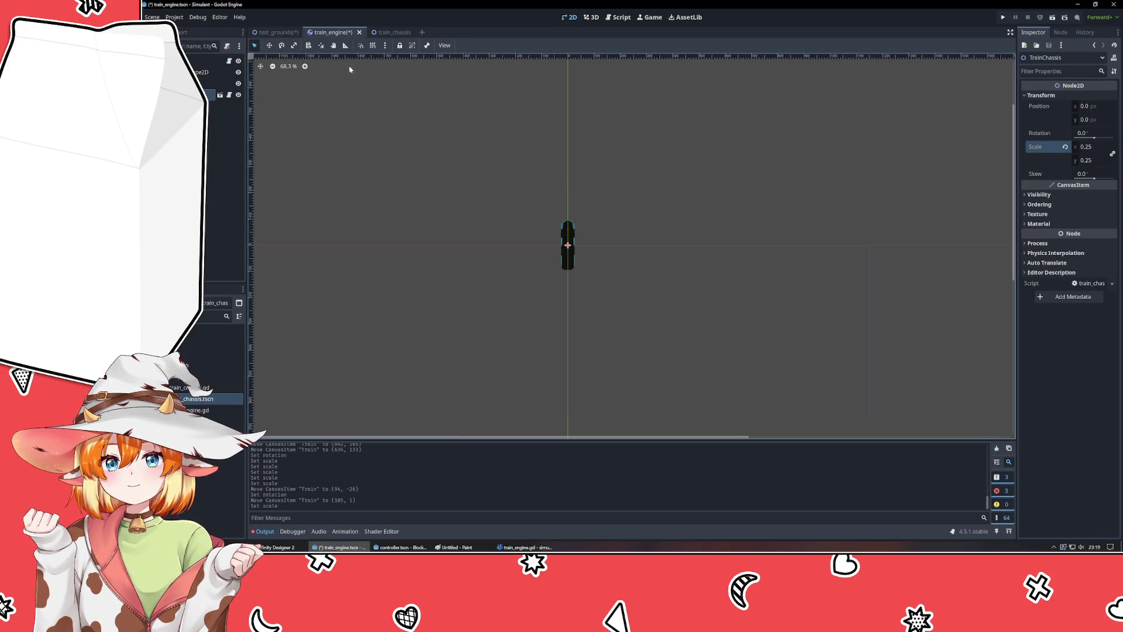
left_click(276, 32)
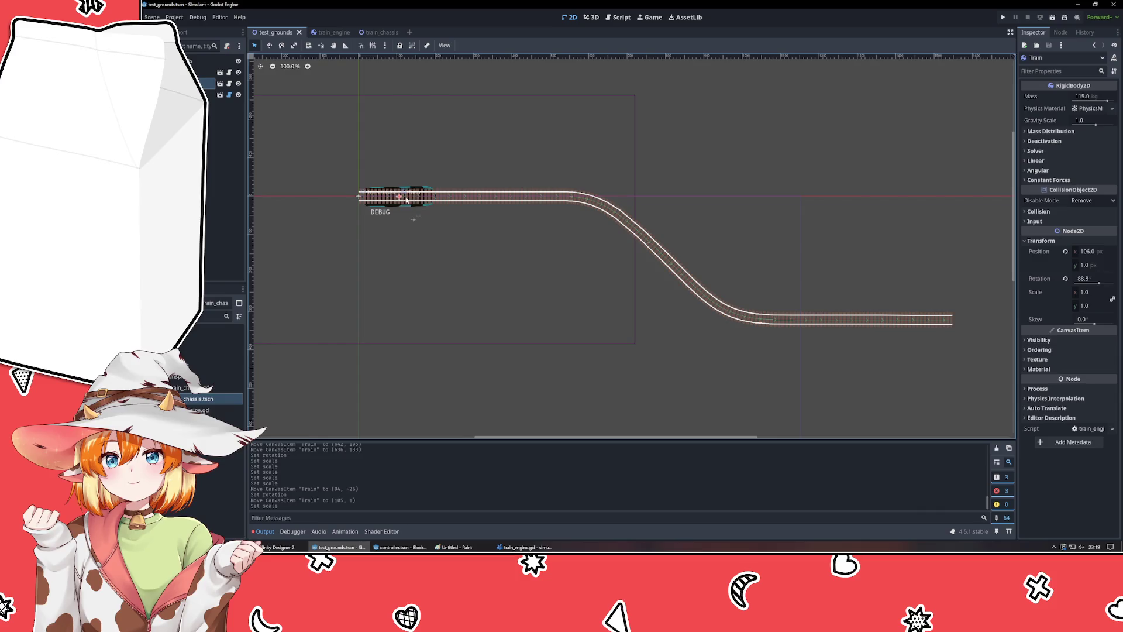
- Undo the accidental 43 px TrainTracks move, select the Train, and save test_grounds
left_click_drag(406, 199, 410, 223)
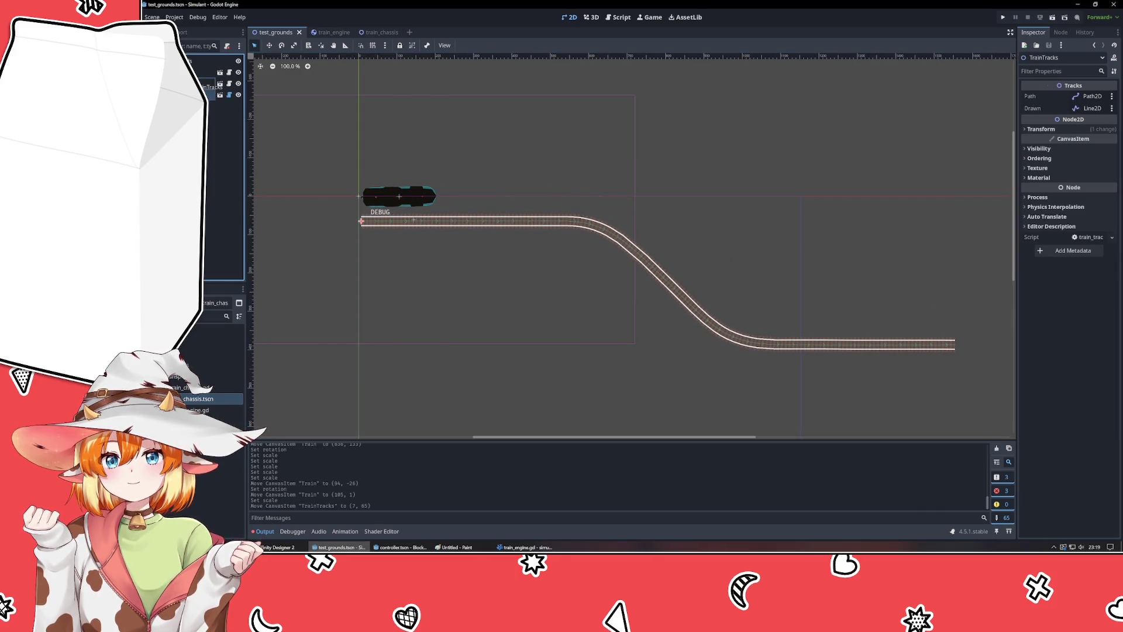
key("ctrl+z")
key("ctrl+z")
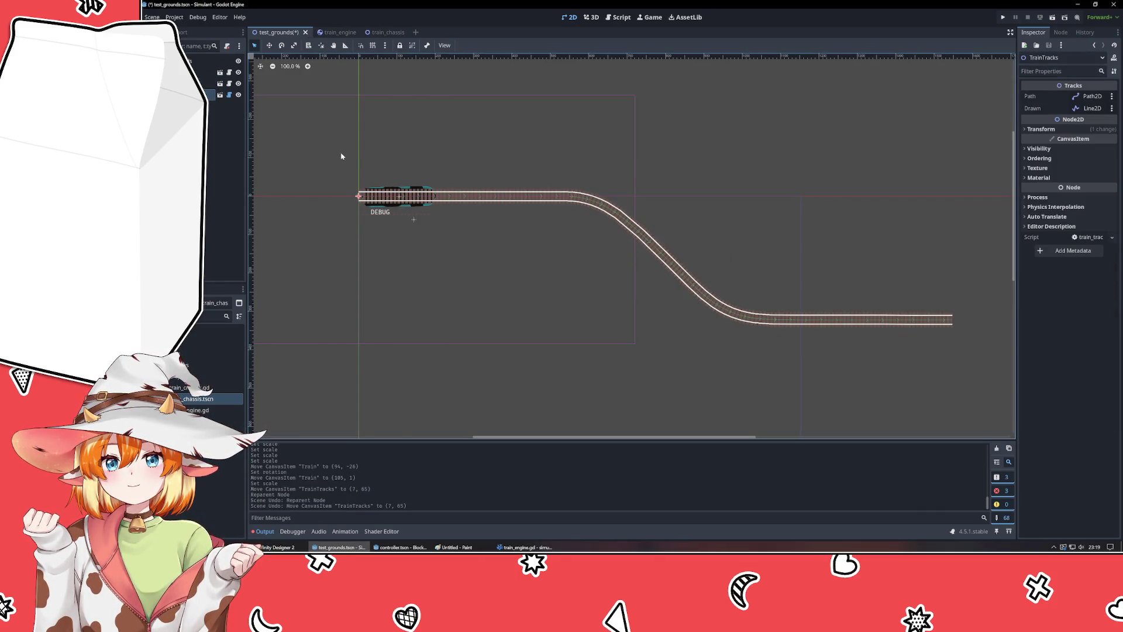
left_click(399, 197)
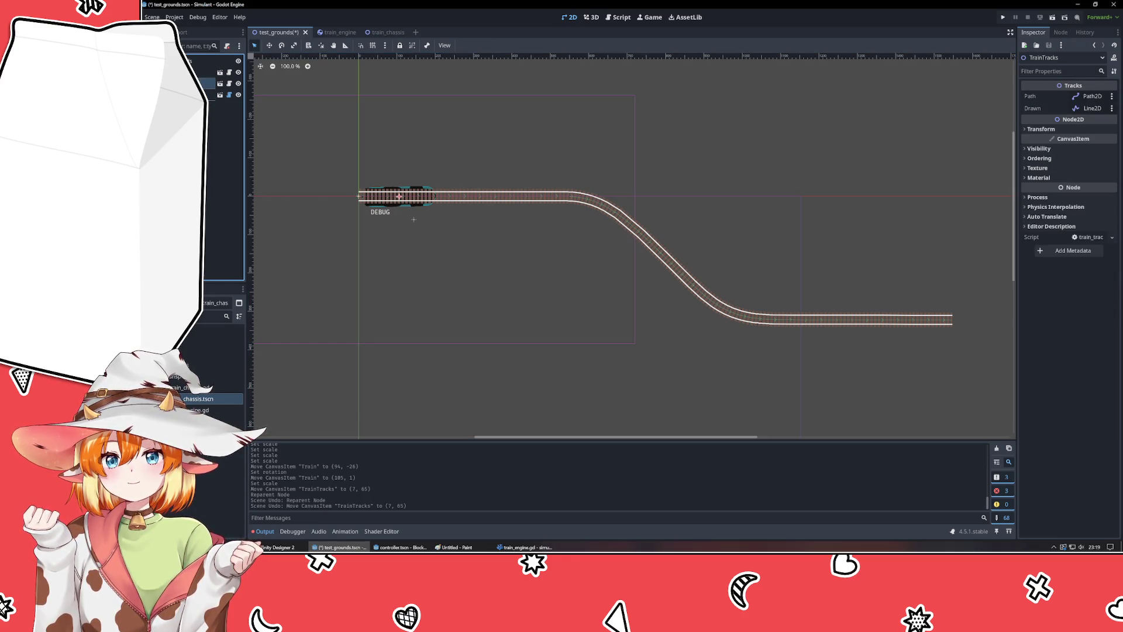
key("ctrl+s")
scroll(358, 199, "up", 8)
- Slide the Train right along the track, adjusting its rotation to follow the curve
mouse_move(404, 199)
left_mouse_down()
mouse_move(389, 199)
mouse_move(818, 202)
left_mouse_up()
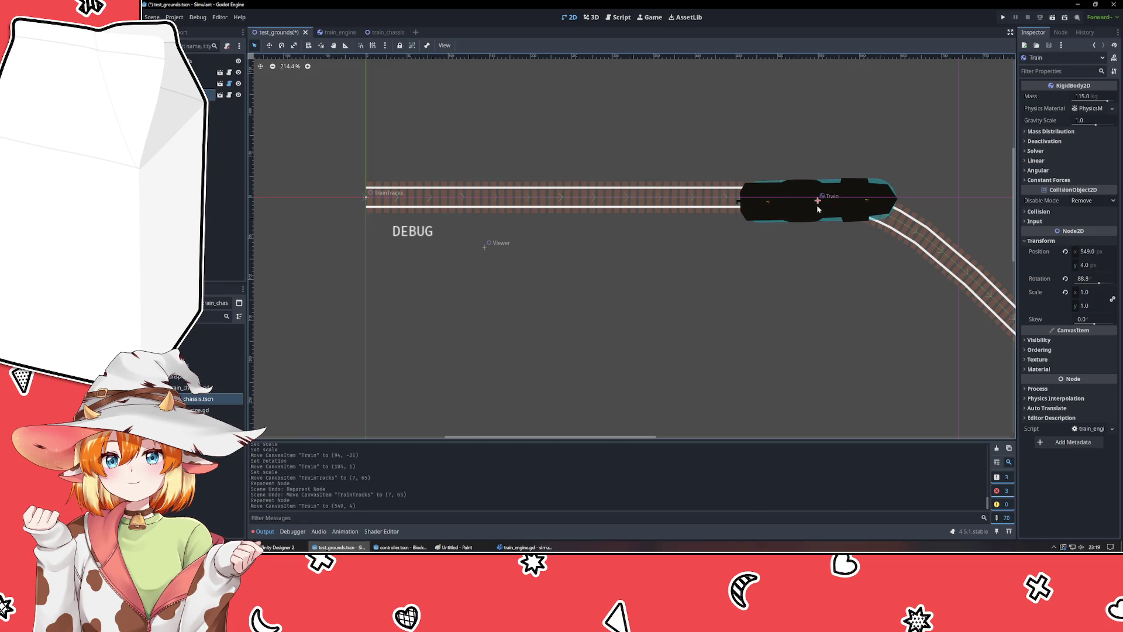
left_click_drag(1099, 285, 1100, 285)
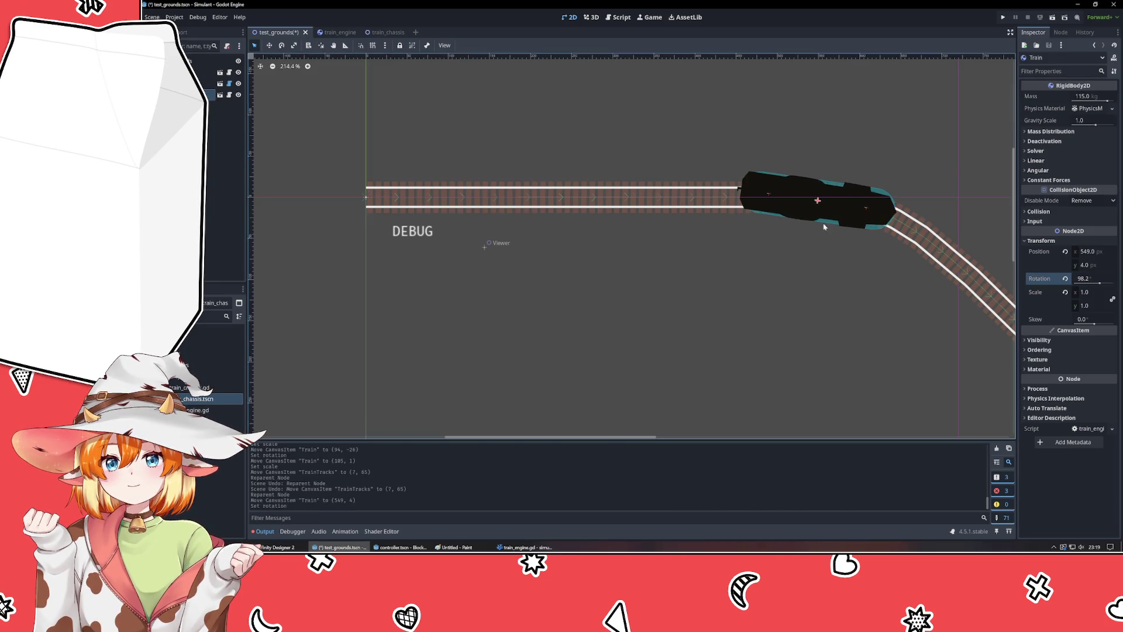
left_click_drag(801, 200, 826, 208)
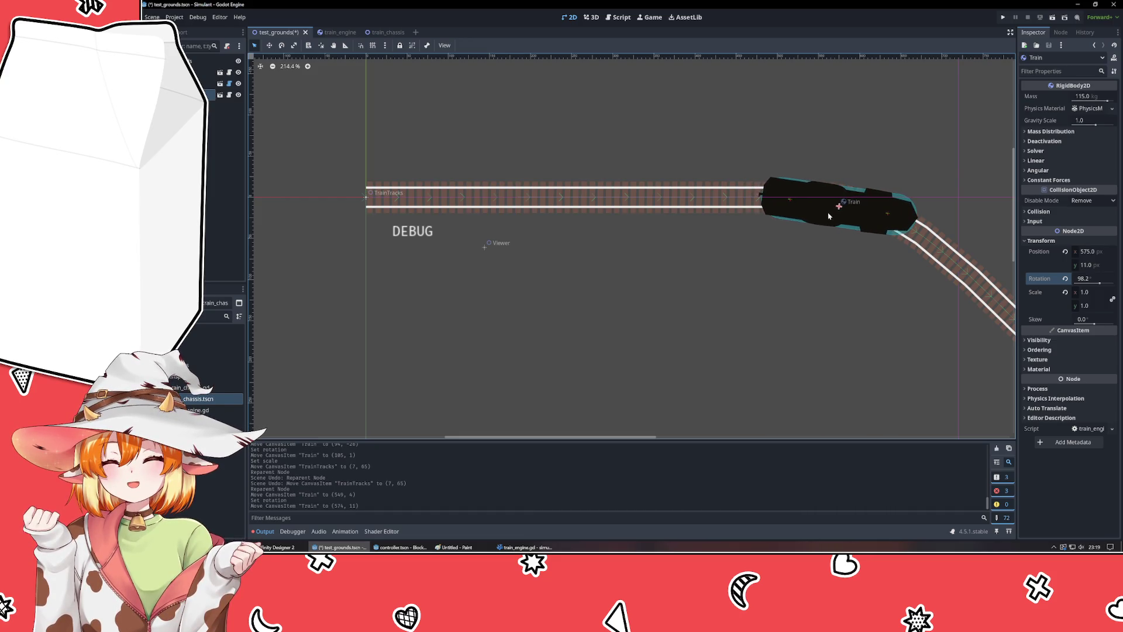
left_click_drag(1099, 284, 1099, 284)
left_click_drag(836, 209, 936, 248)
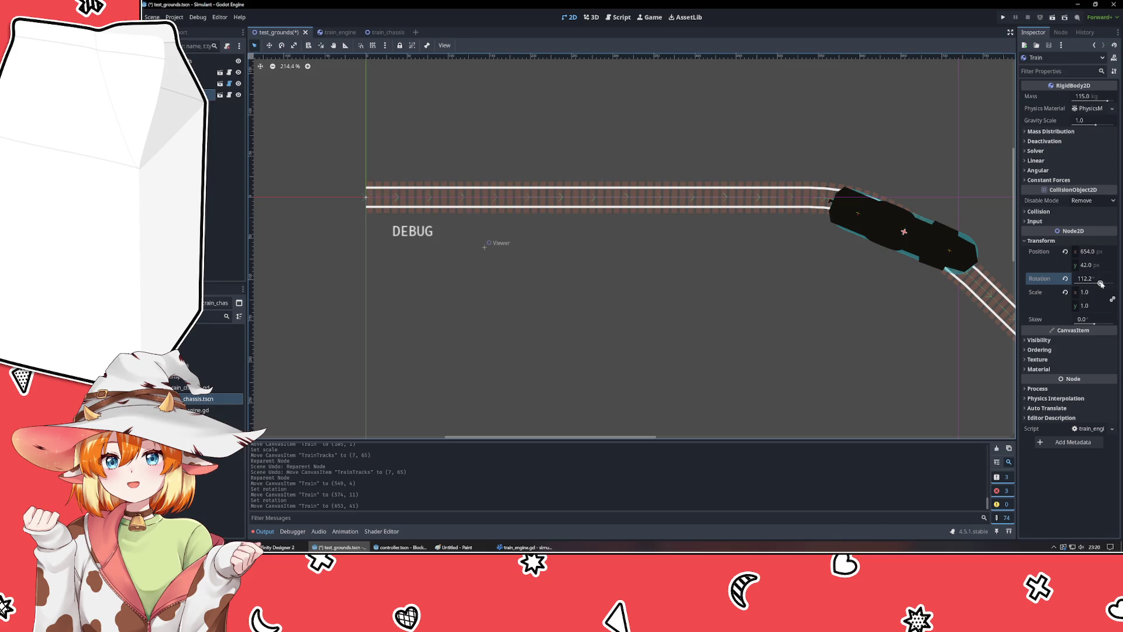
left_click_drag(1101, 284, 1103, 284)
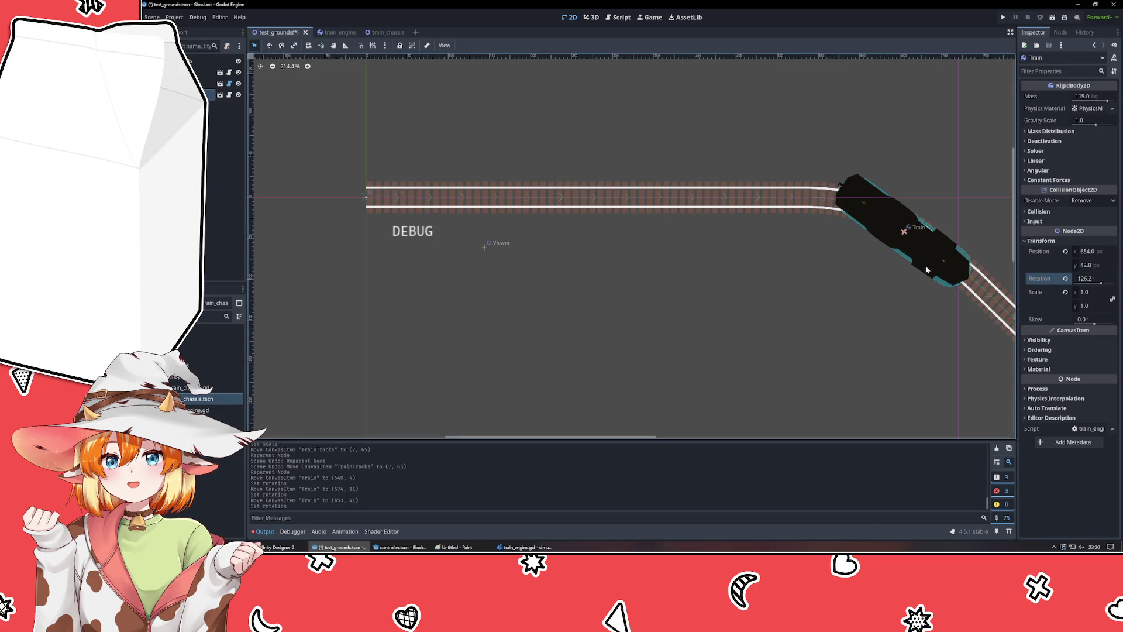
mouse_move(926, 269)
left_mouse_down()
mouse_move(938, 276)
mouse_move(742, 303)
mouse_move(542, 222)
mouse_move(627, 292)
left_mouse_up()
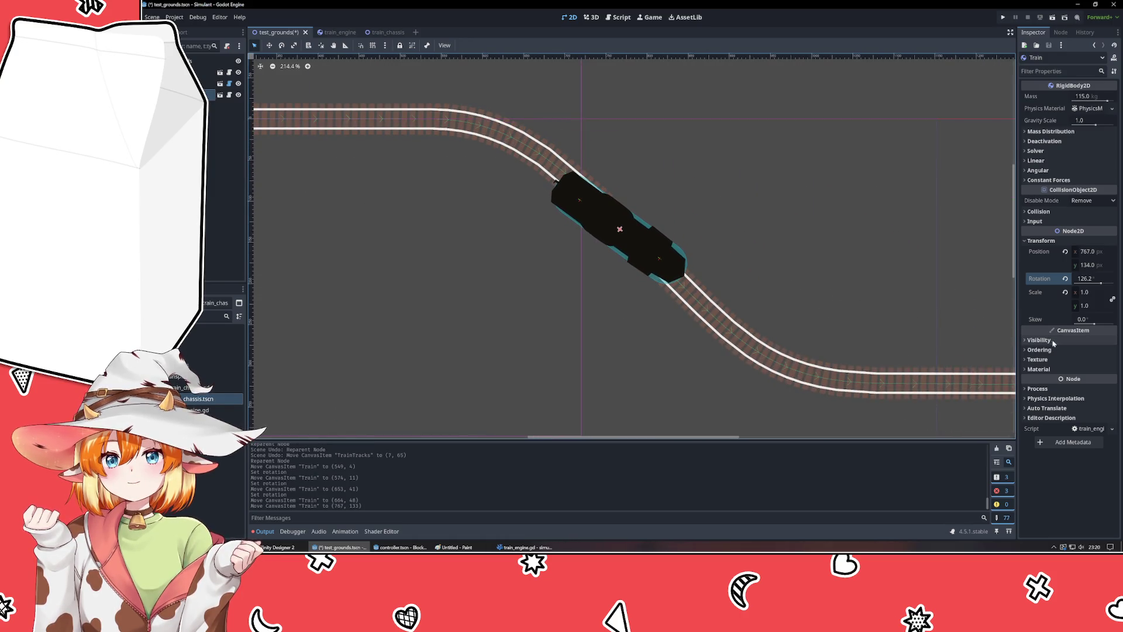
left_click(1088, 279)
scroll(620, 284, "down", 2)
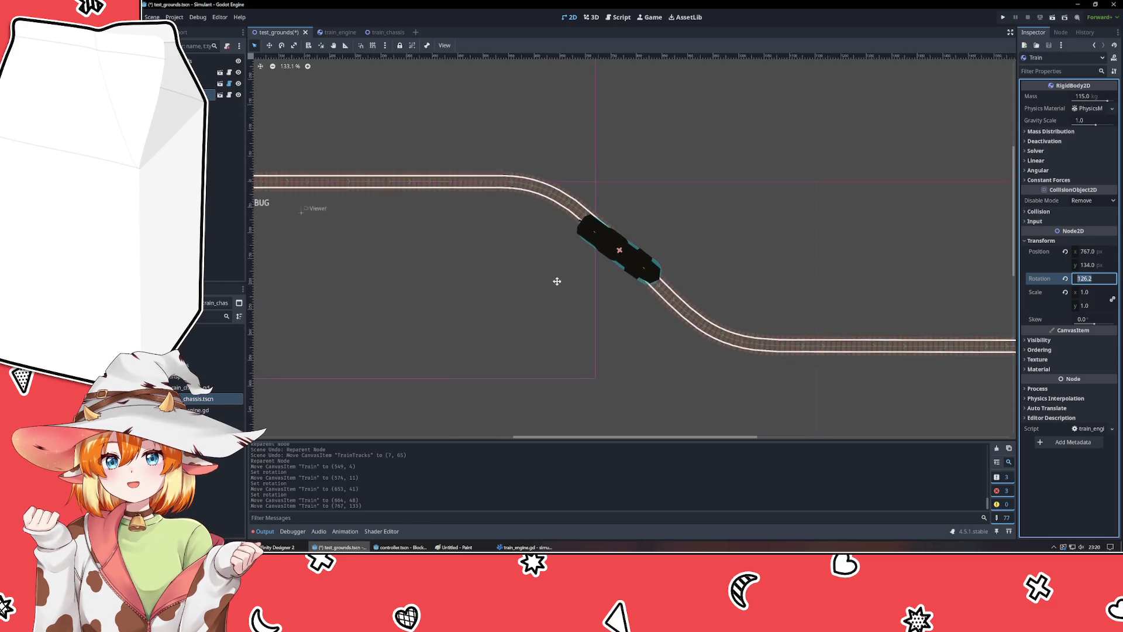
- Return the Train to the straight start at 90° rotation on the rails, then select Viewer
left_click_drag(807, 292, 485, 234)
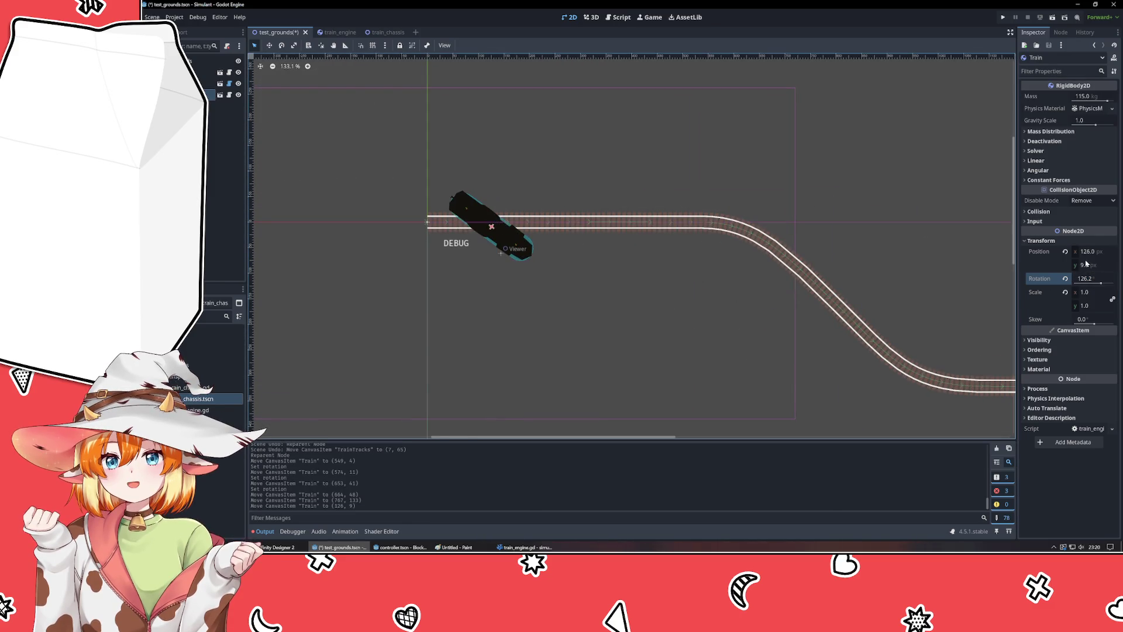
left_click(1091, 283)
type("90")
key("Return")
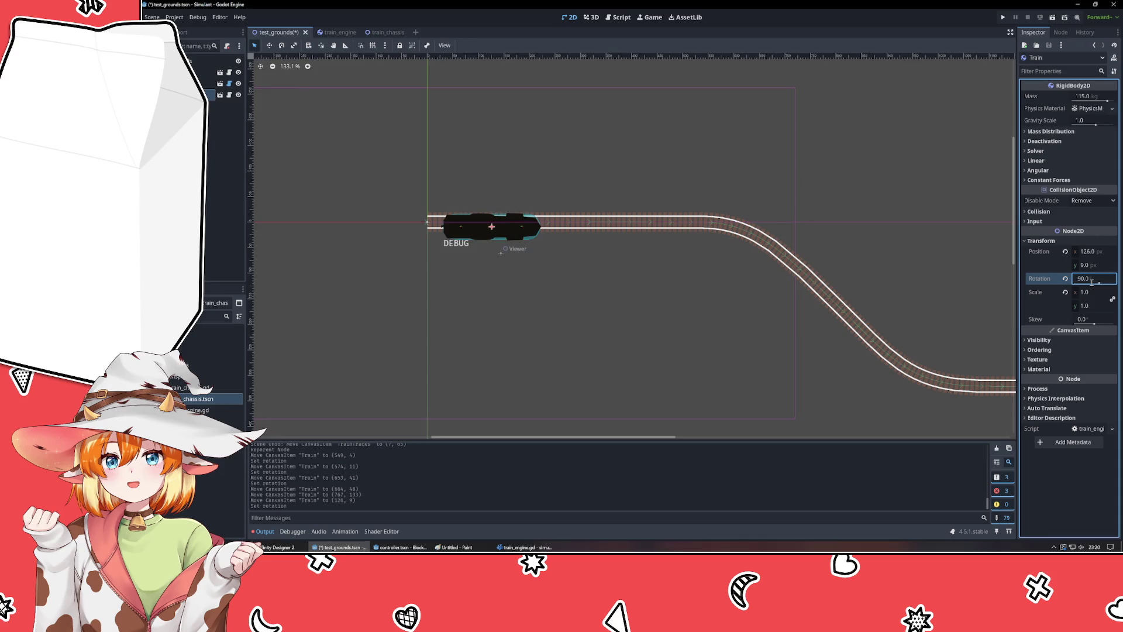
scroll(526, 267, "up", 4)
mouse_move(535, 249)
left_mouse_down()
mouse_move(497, 233)
mouse_move(515, 234)
left_mouse_up()
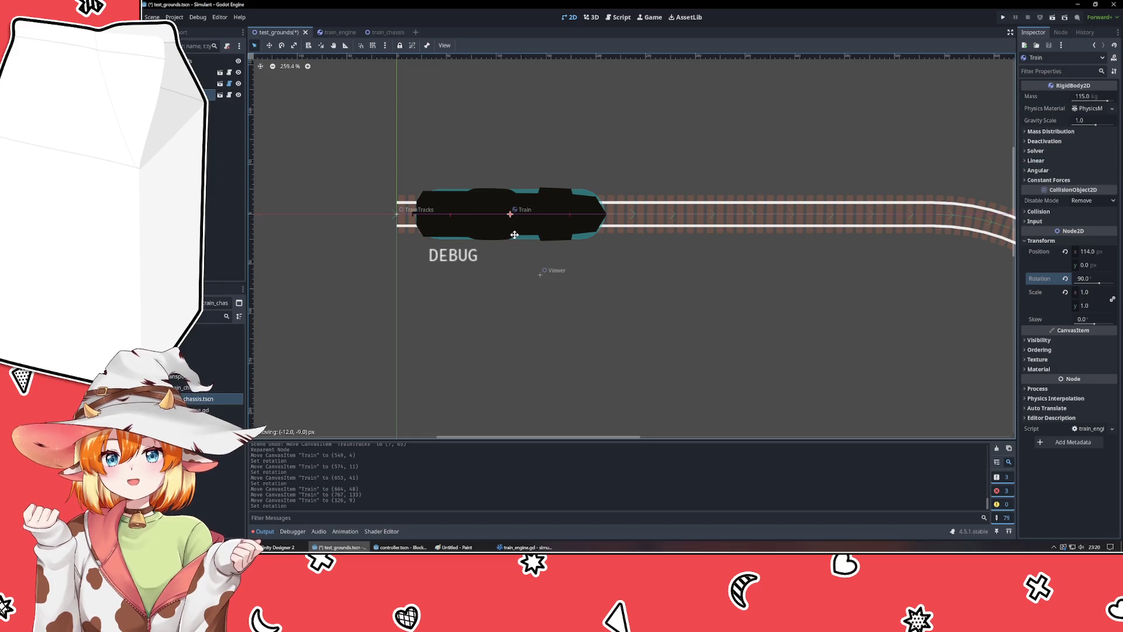
left_click(540, 273)
scroll(627, 305, "down", 8)
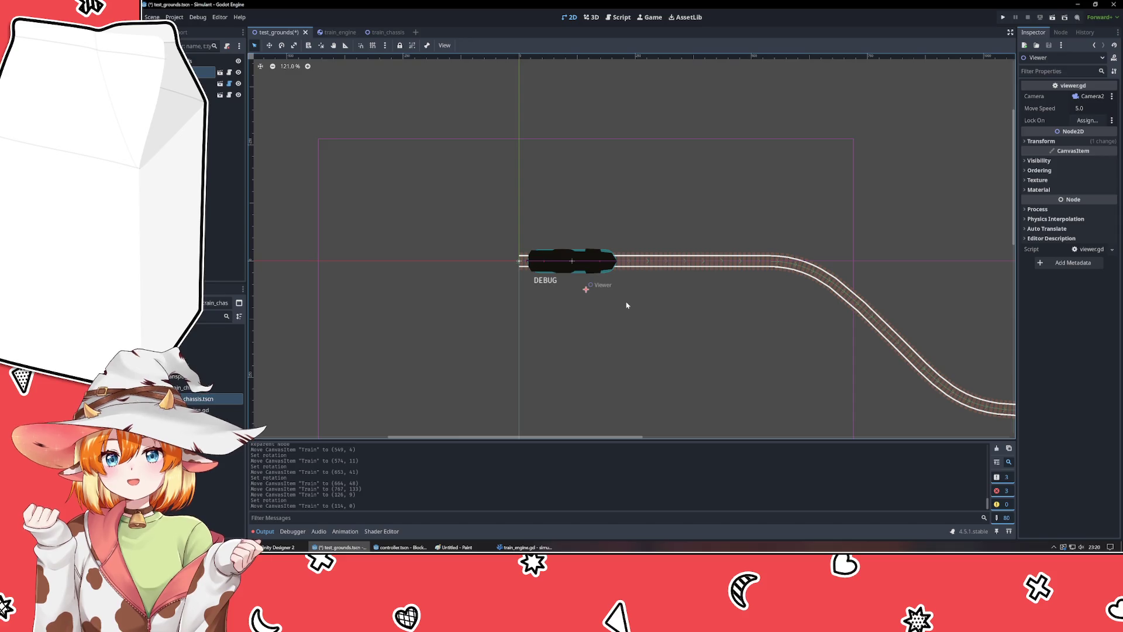
- Save the test_grounds scene and switch over to train_engine.gd in VSCodium
key("ctrl+s")
scroll(626, 305, "up", 2)
scroll(627, 305, "down", 4)
scroll(659, 300, "up", 2)
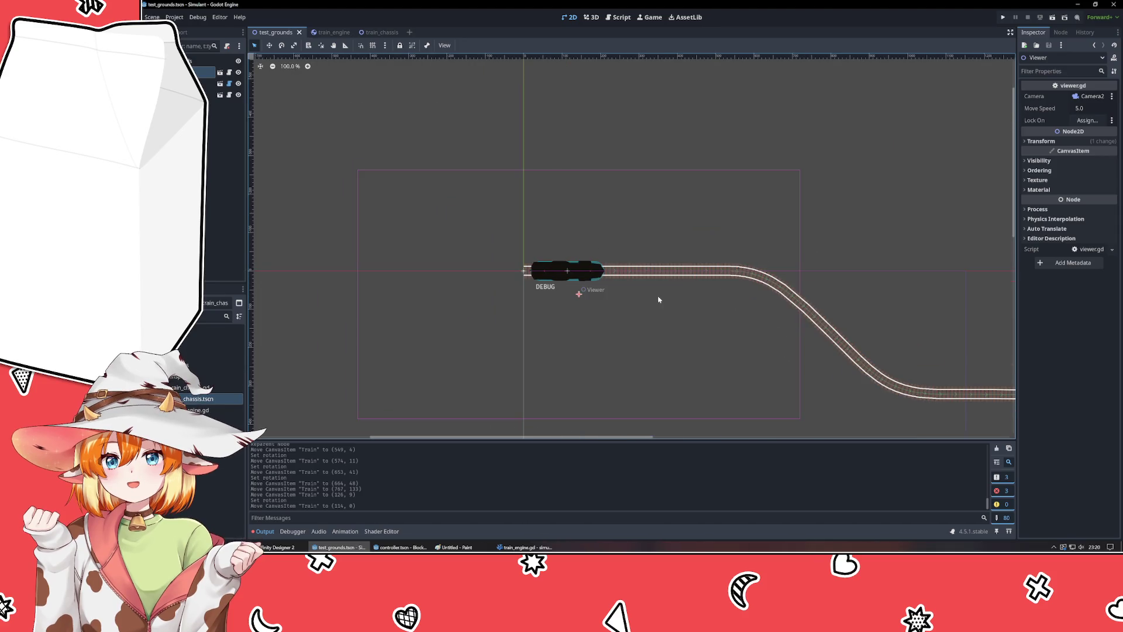
scroll(549, 298, "up", 3)
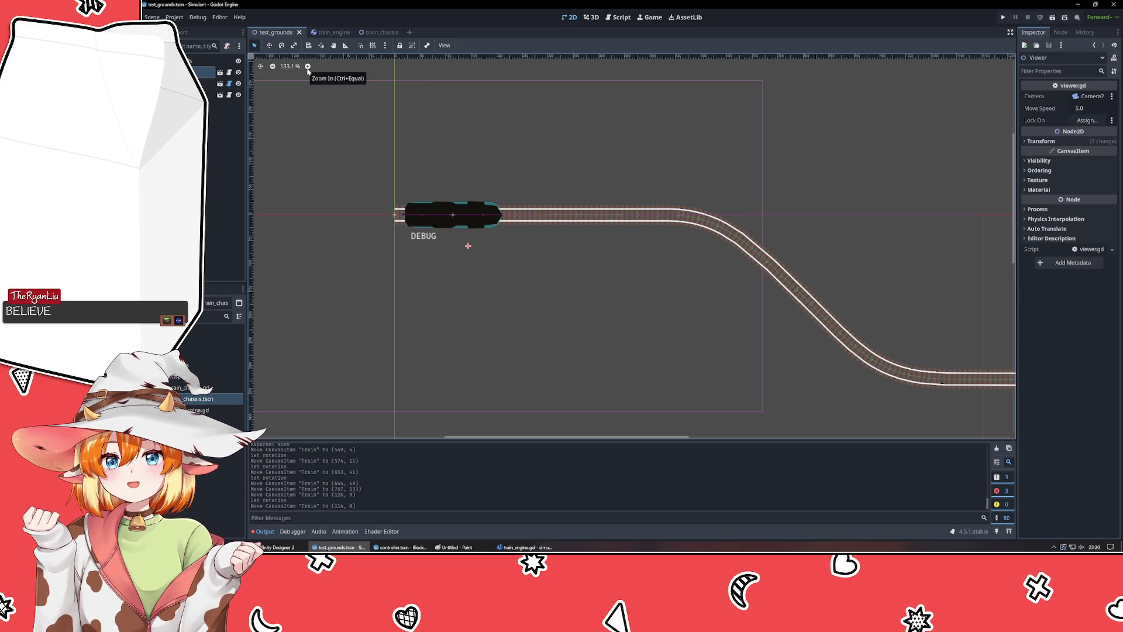
key("alt+Tab")
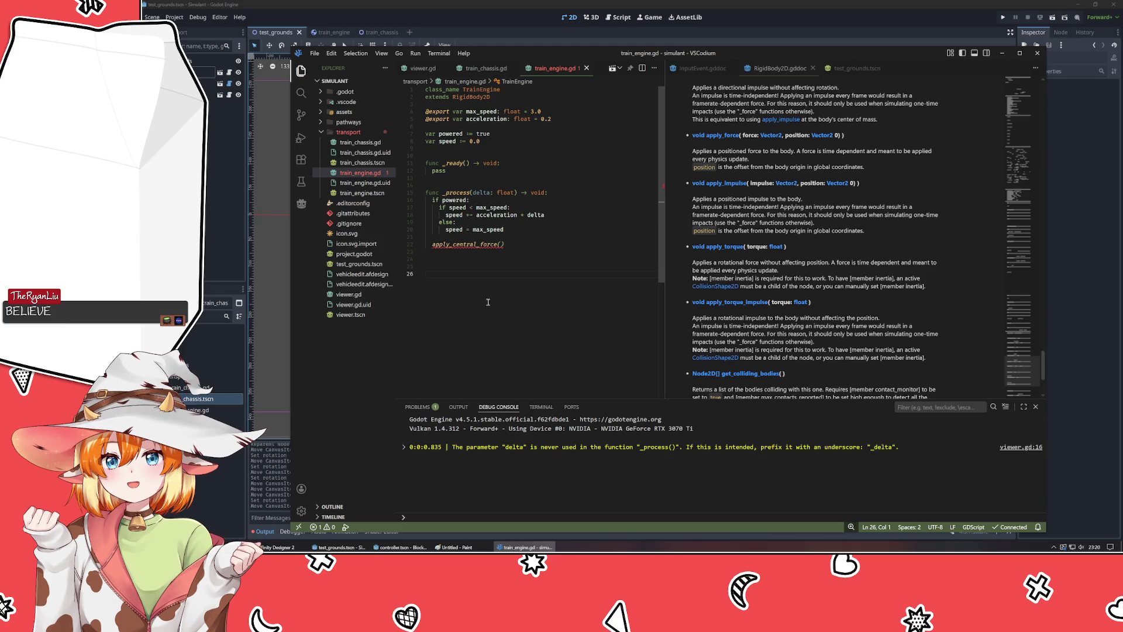
scroll(790, 286, "up", 5)
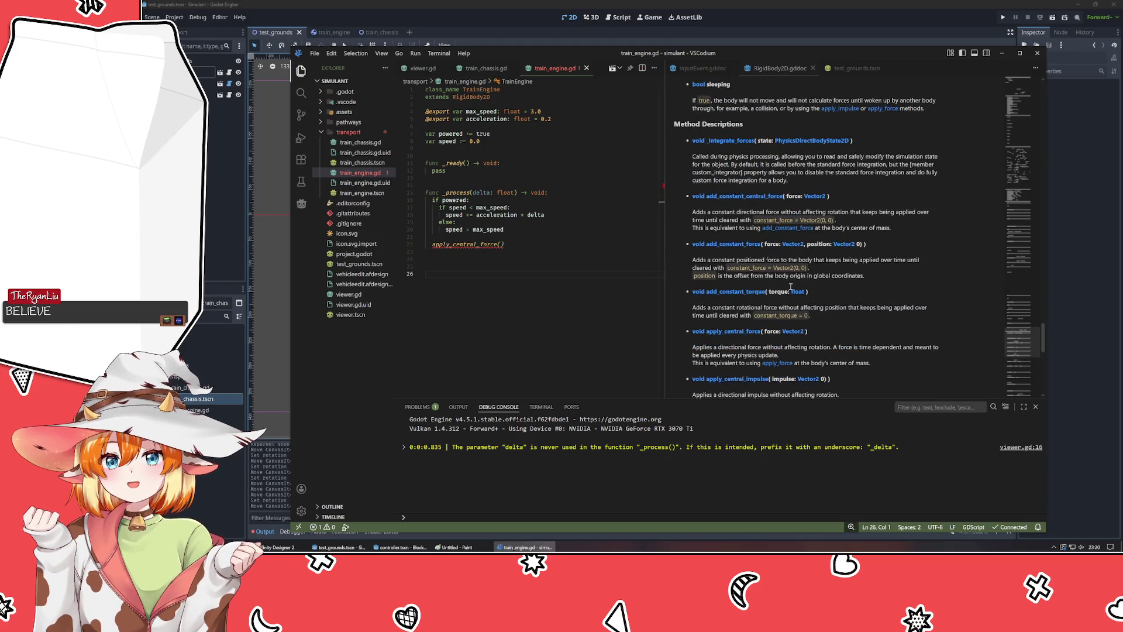
scroll(790, 287, "down", 1)
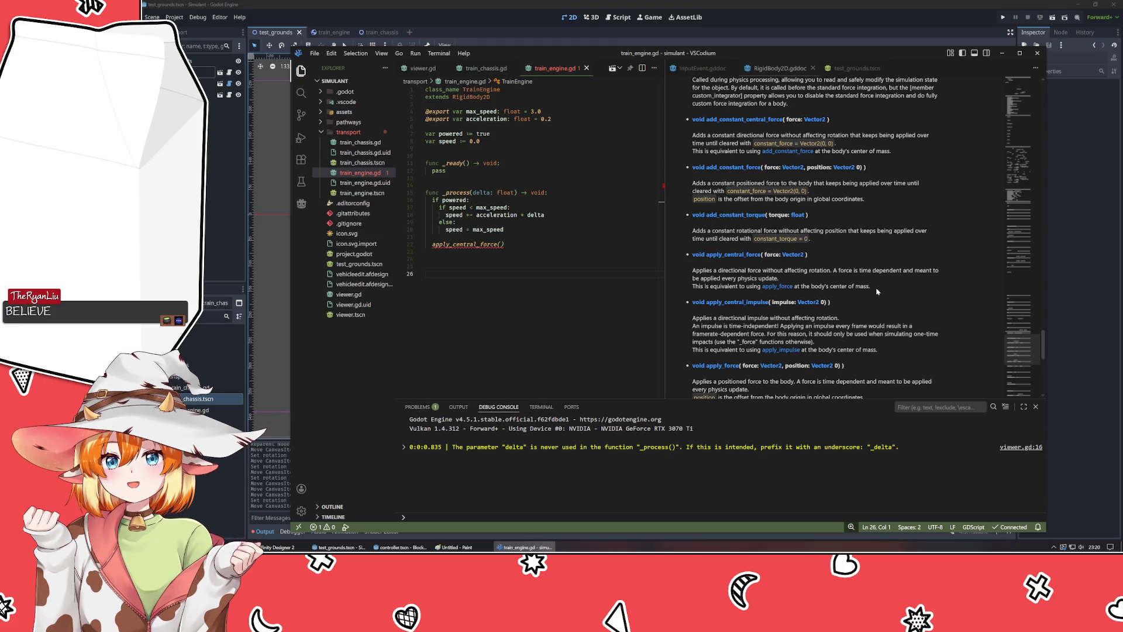
left_click(512, 241)
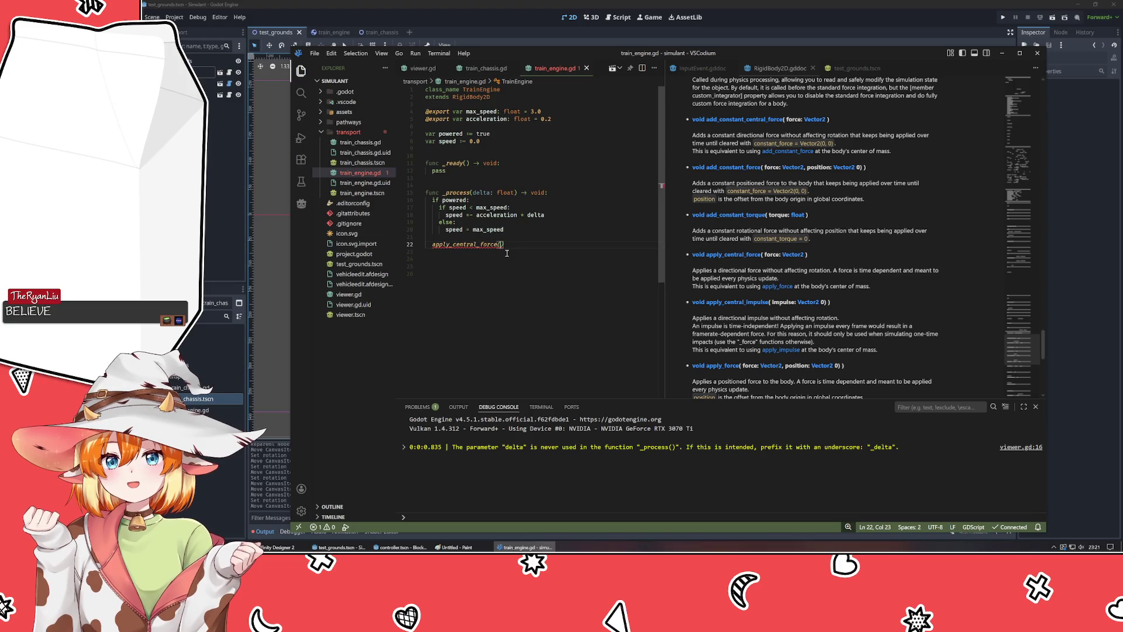
- Finish the call as apply_central_force(Vector2.UP), save, and glance at the train_engine scene
type("Vector2")
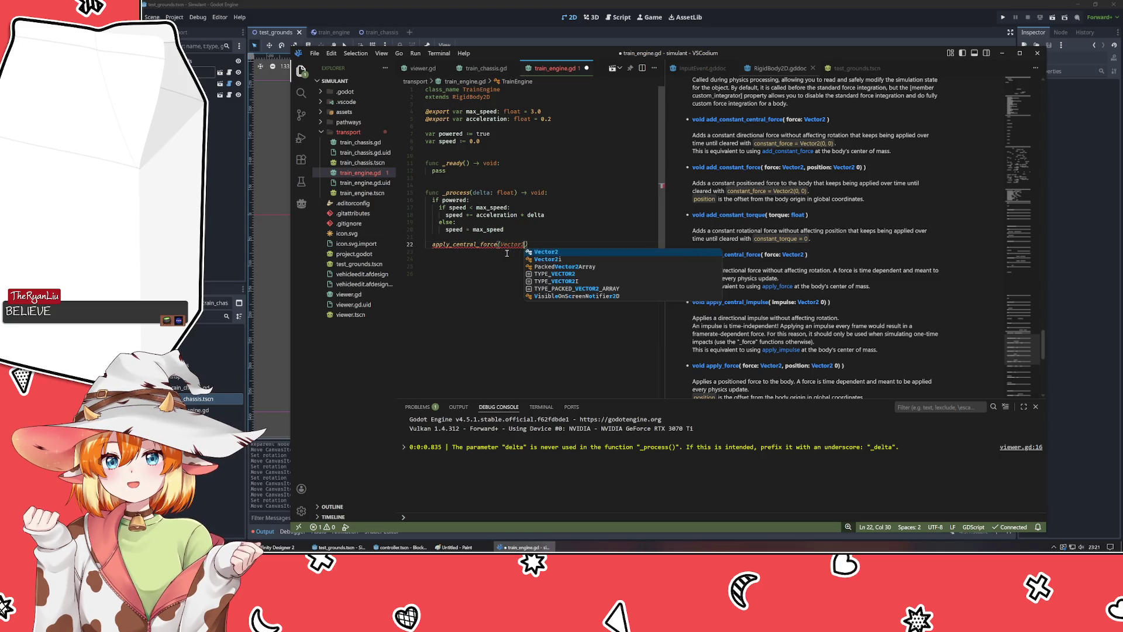
type(".")
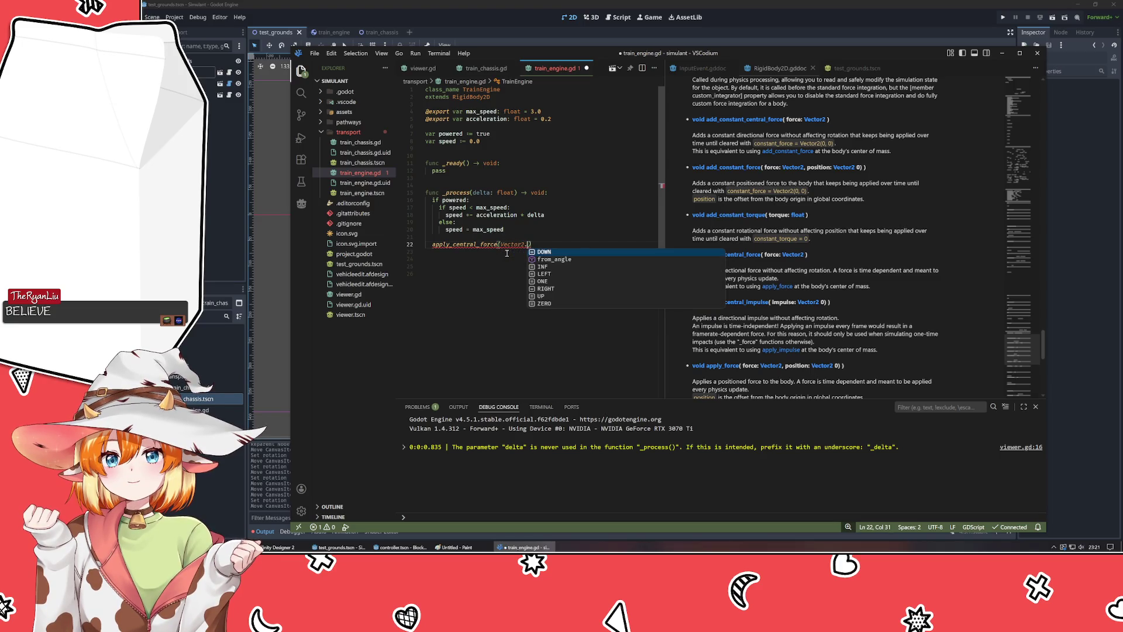
key("Escape")
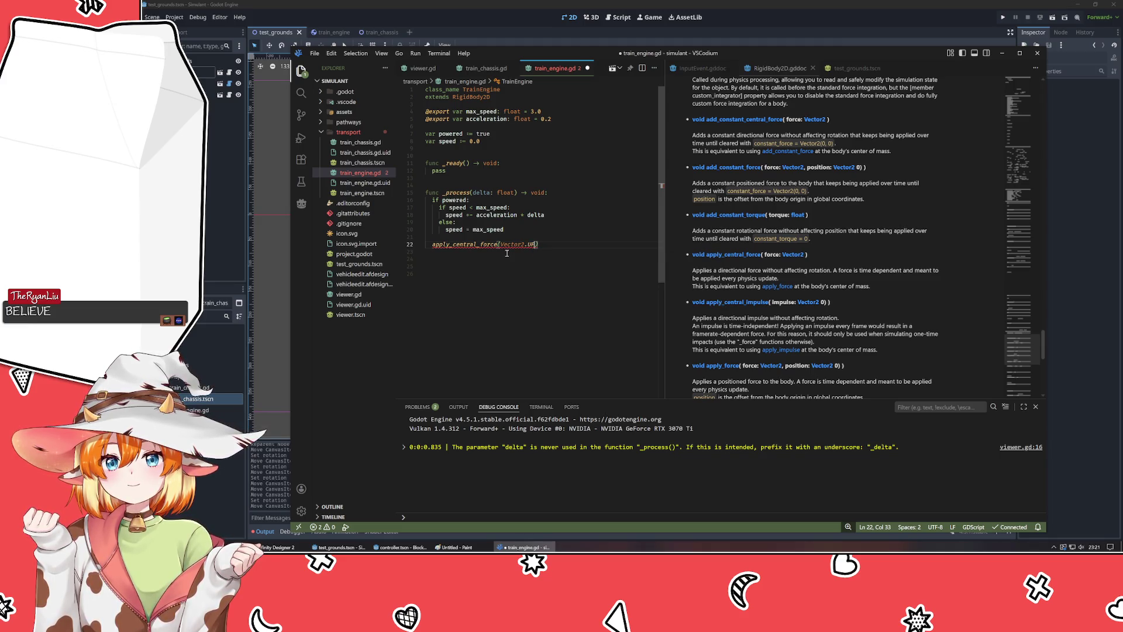
key("ctrl+s")
left_click(335, 32)
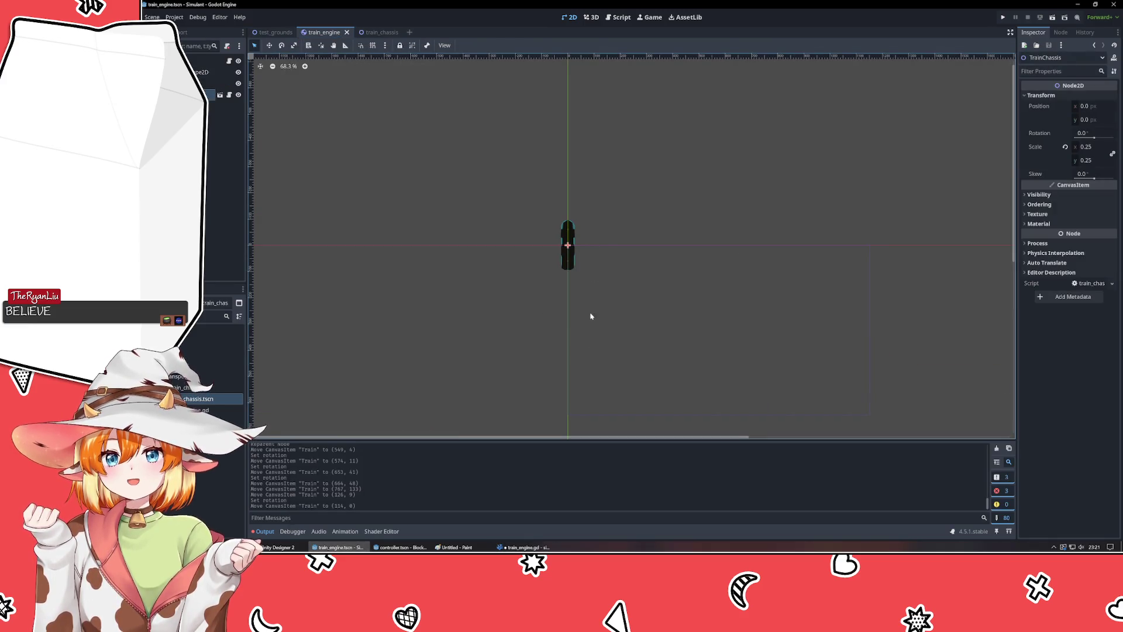
left_click(523, 547)
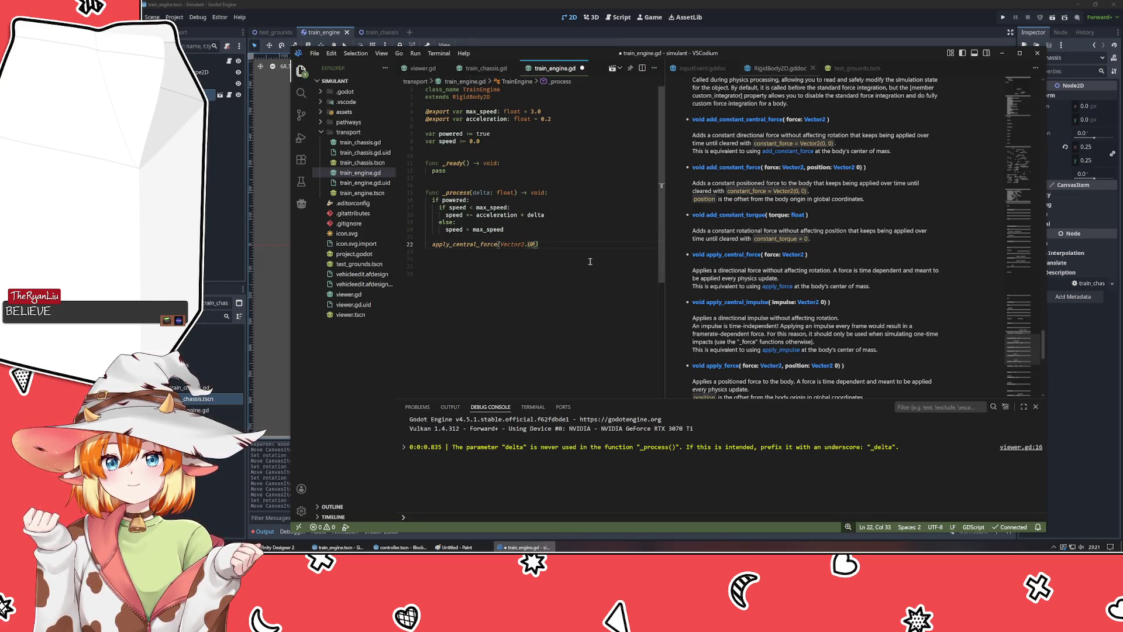
- Extend the force argument to Vector2.UP * speed
type("* speed")
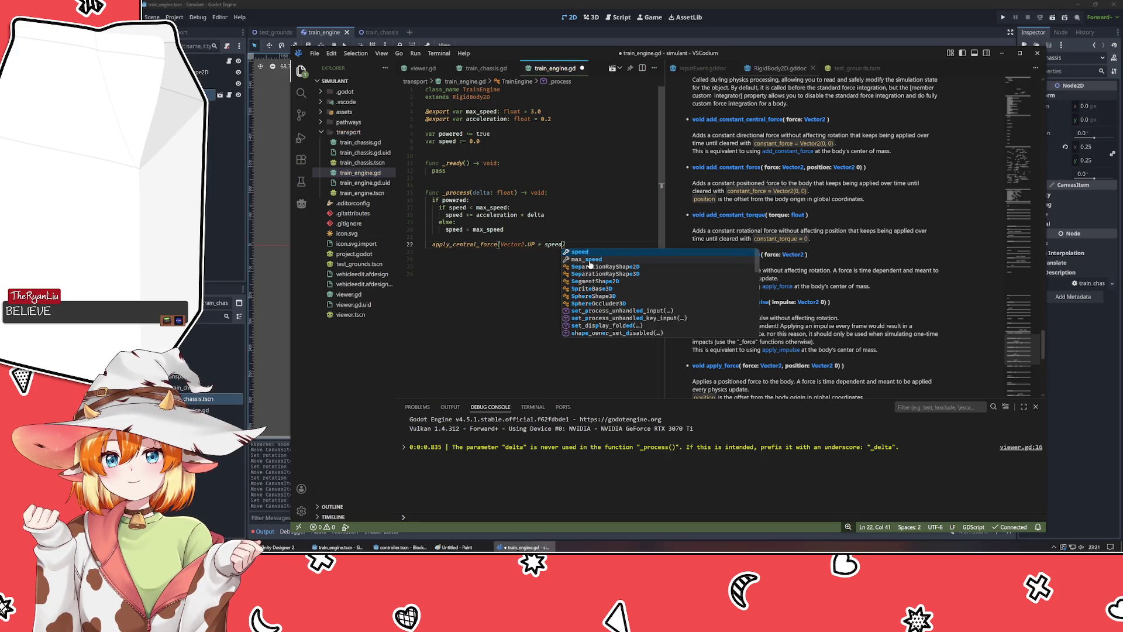
key("Return")
left_click(473, 273)
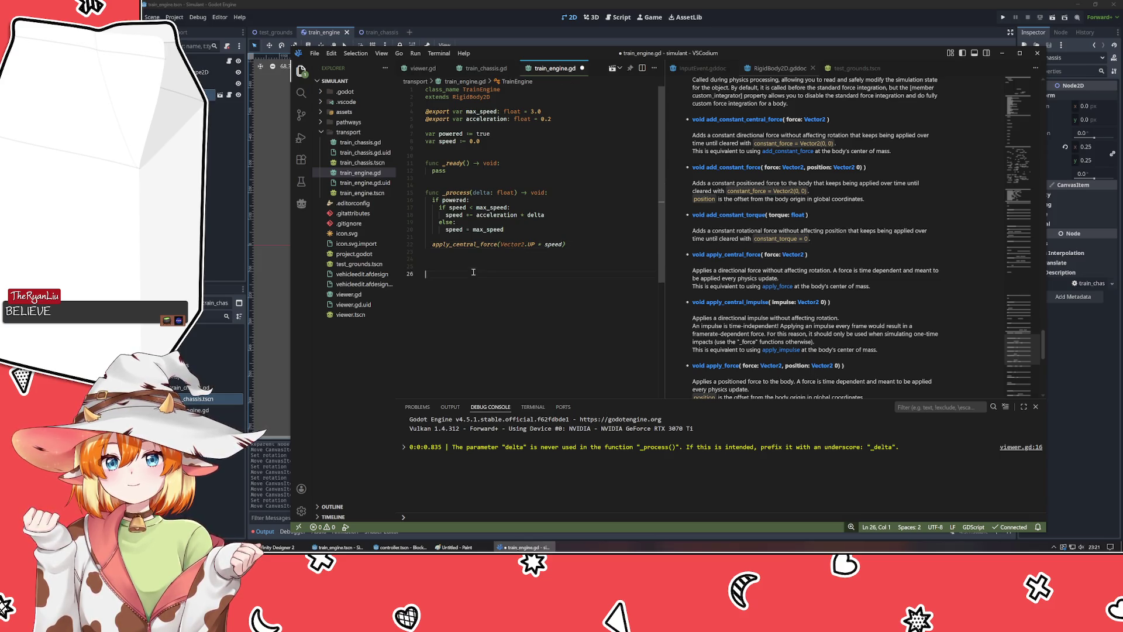
left_click(490, 141)
left_click(451, 207)
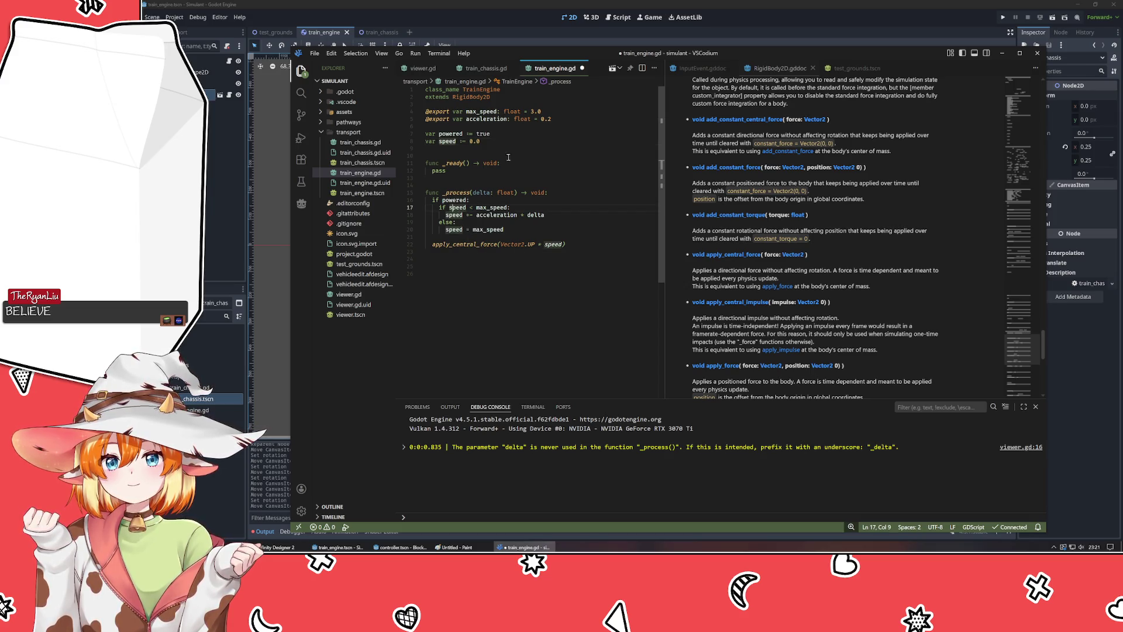
- Rename the max_speed export to speed and comment out acceleration and the old speed variable
left_click(480, 111)
key("BackSpace")
key("BackSpace")
key("BackSpace")
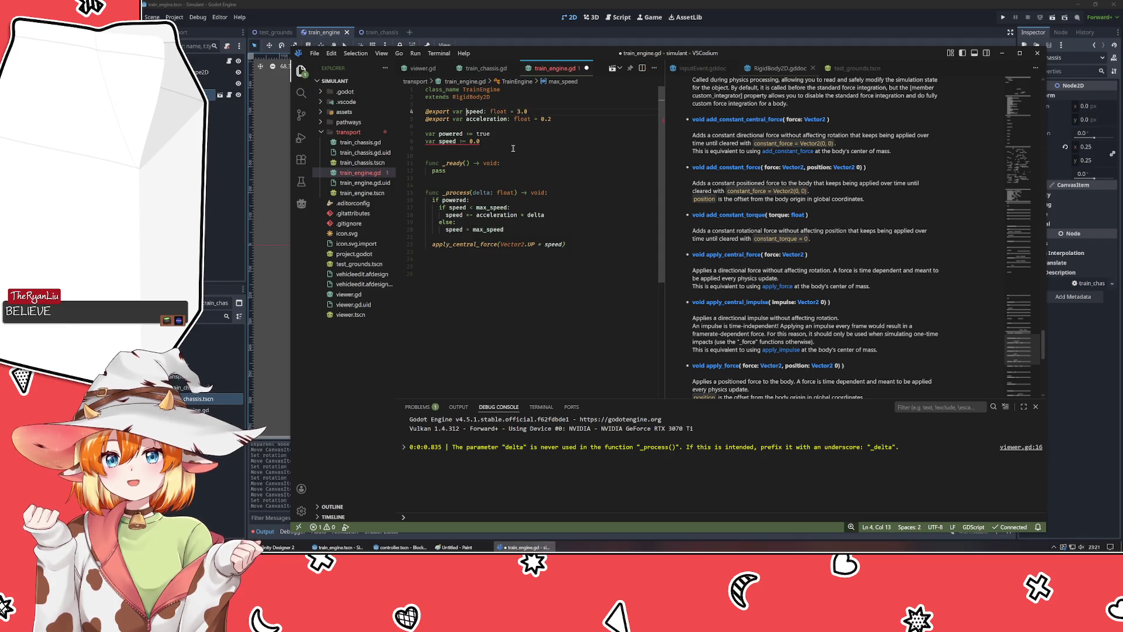
left_click(498, 119)
key("ctrl+slash")
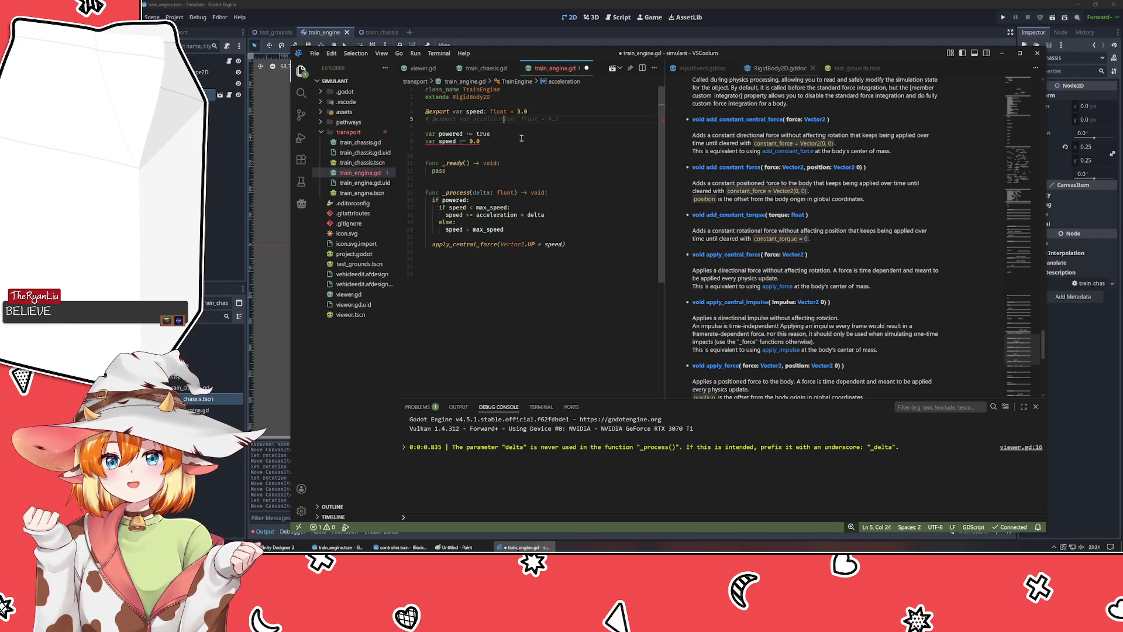
left_click(522, 141)
key("ctrl+slash")
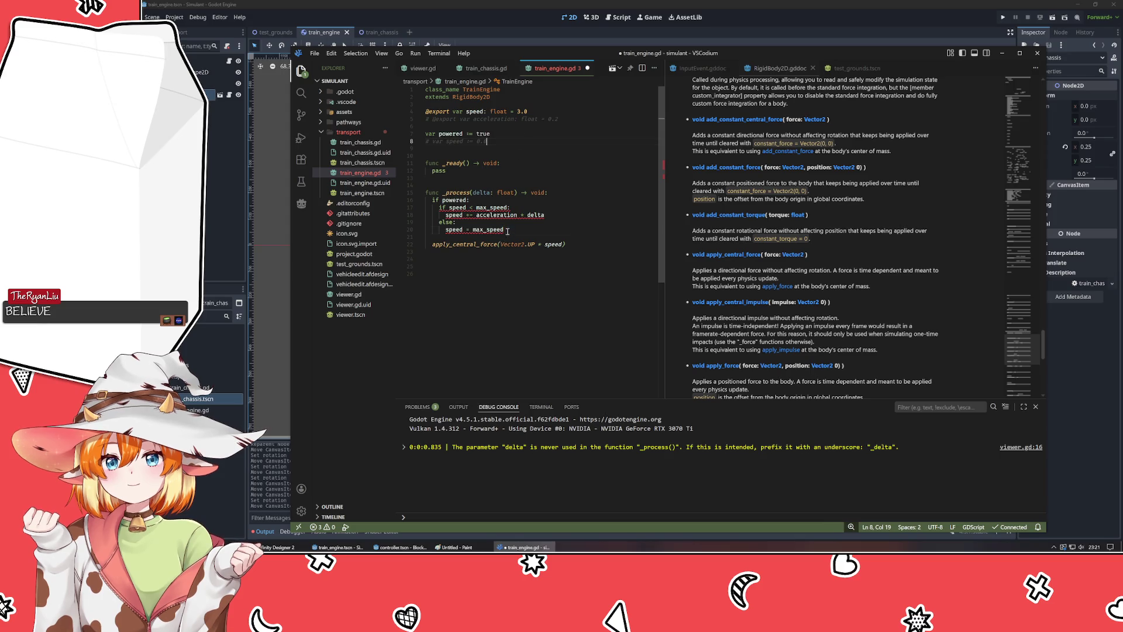
- Delete the if/else speed block so the force call sits directly under if powered
left_click_drag(504, 229, 473, 200)
key("BackSpace")
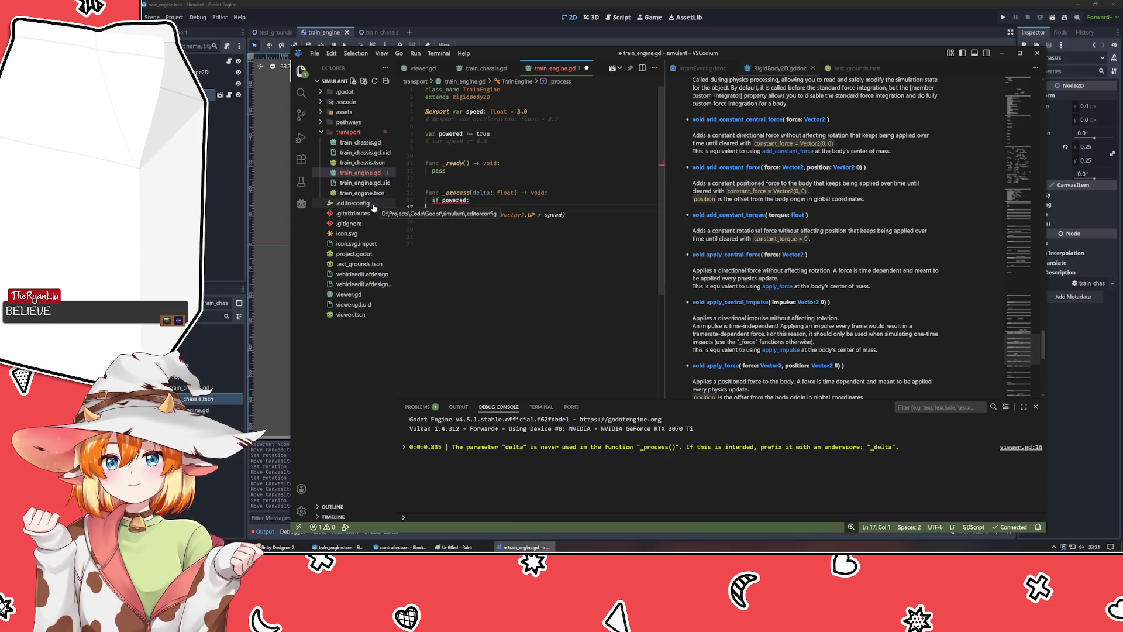
key("Down")
key("ctrl+shift+k")
left_click(565, 295)
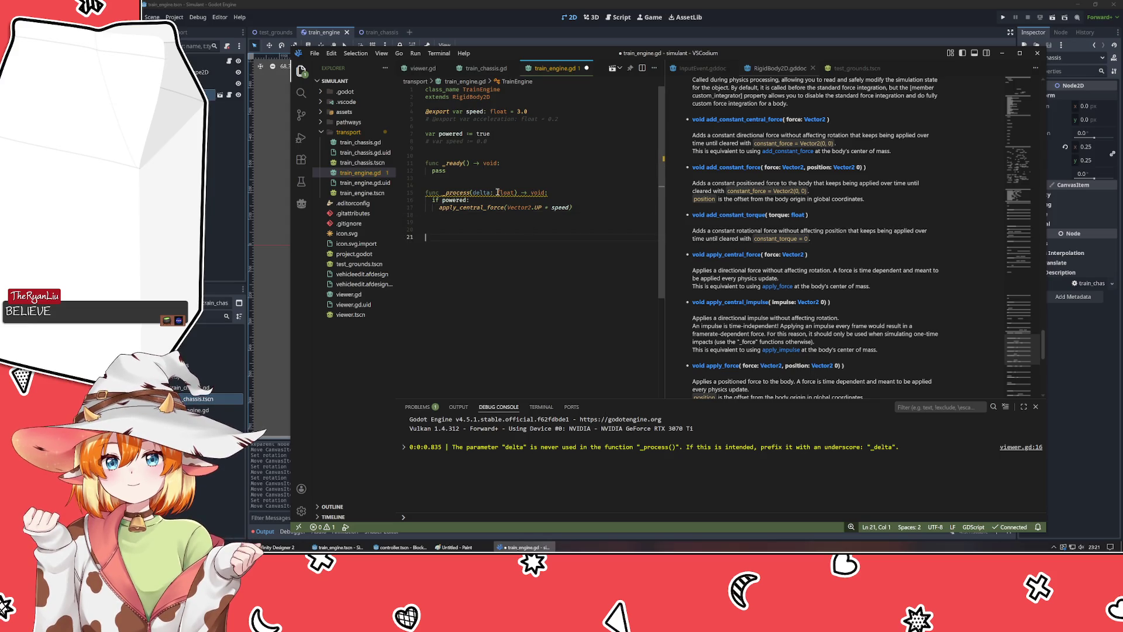
- Append * delta to the force argument and save train_engine.gd
left_click(580, 212)
key("Left")
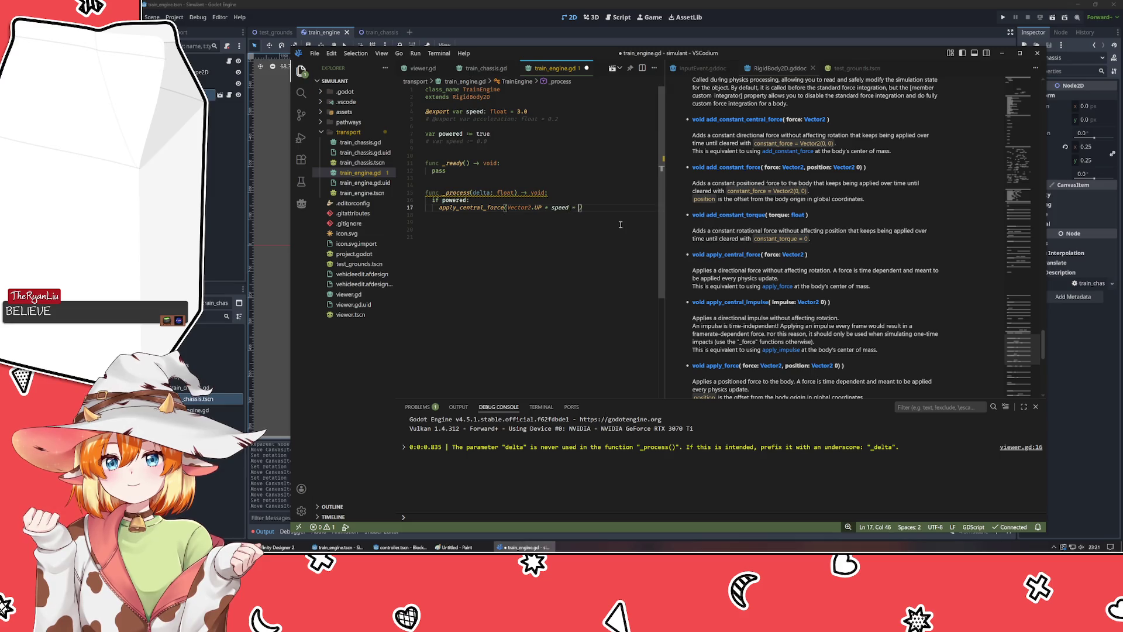
type("* delta")
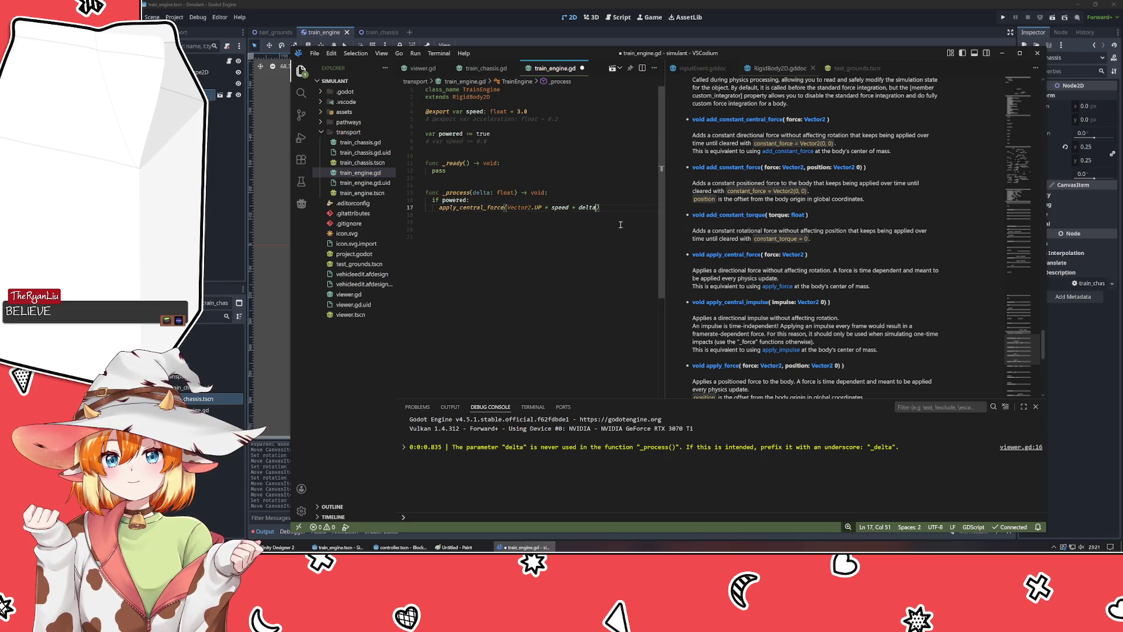
key("ctrl+s")
left_click(545, 249)
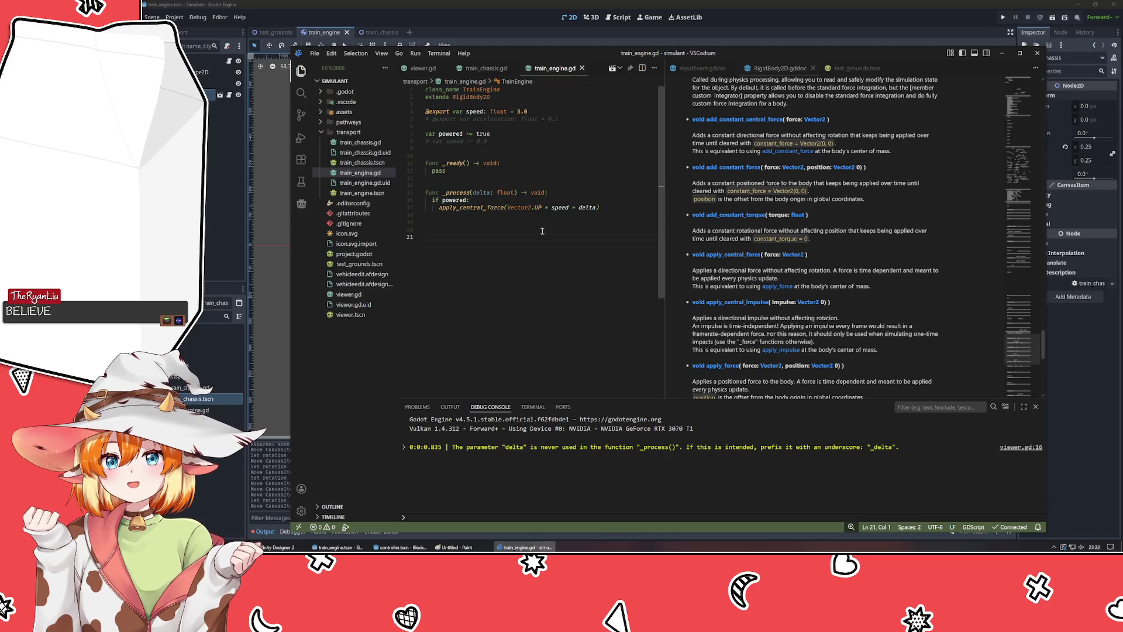
- Open the test_grounds scene, run the project to watch the train, then close the game
left_click(213, 176)
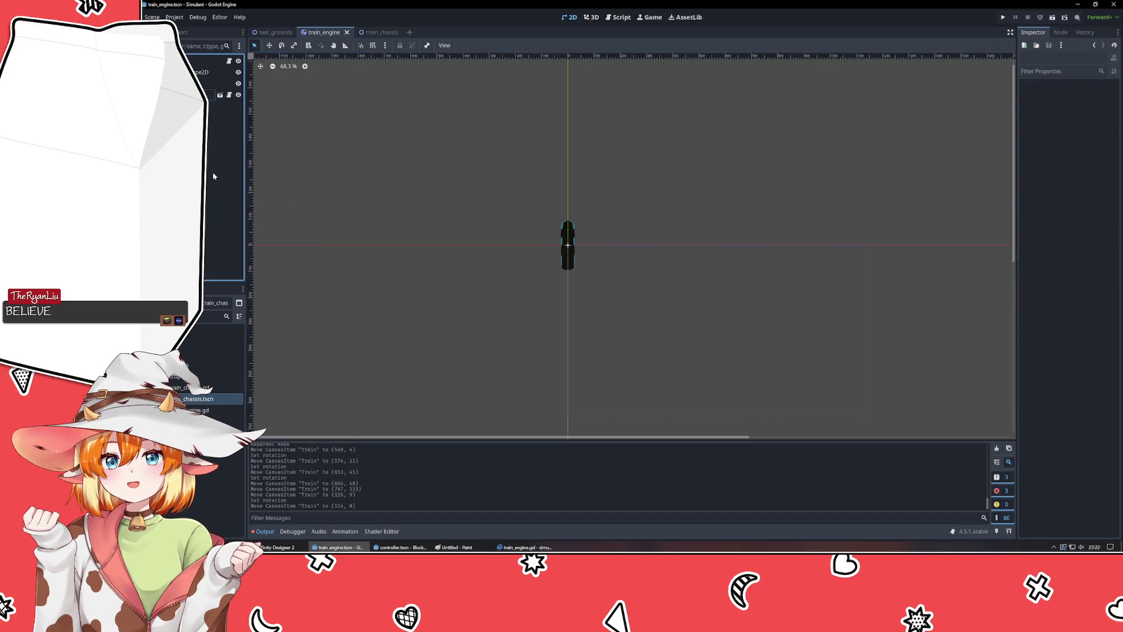
left_click(273, 32)
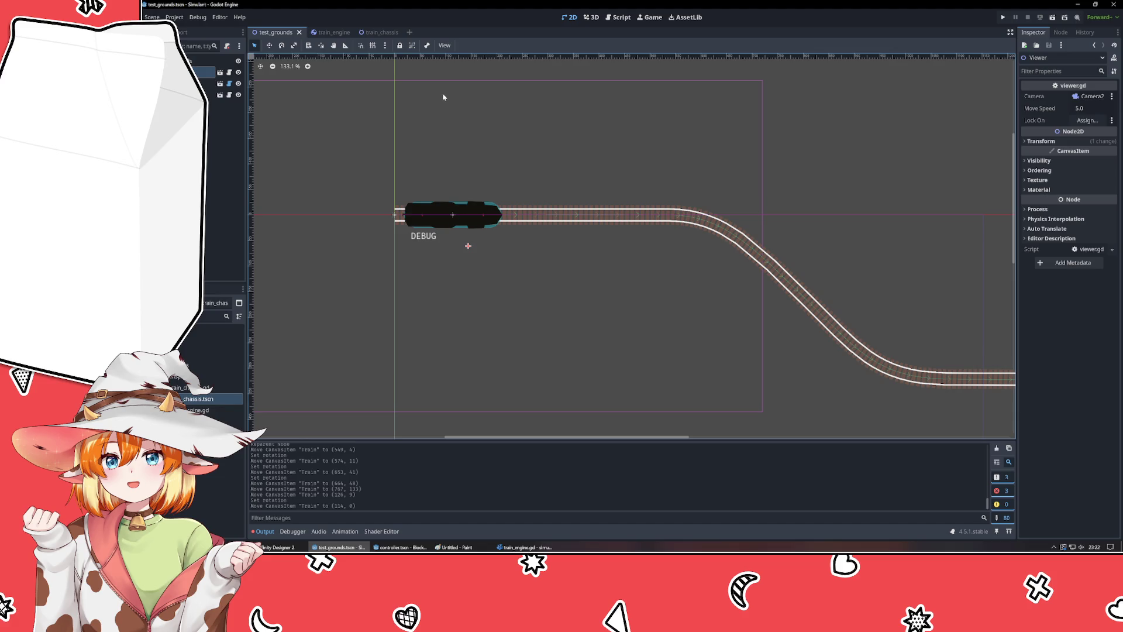
left_click(1002, 17)
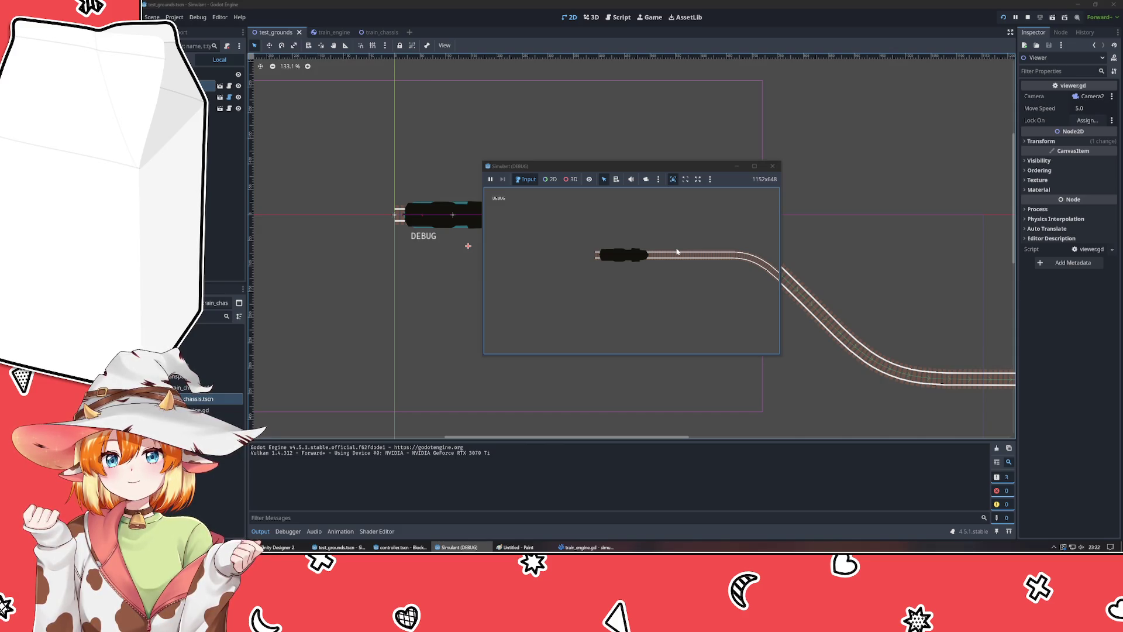
left_click(772, 166)
- Change the exported speed to 30.0, save the script, and run the game with F5
key("alt+Tab")
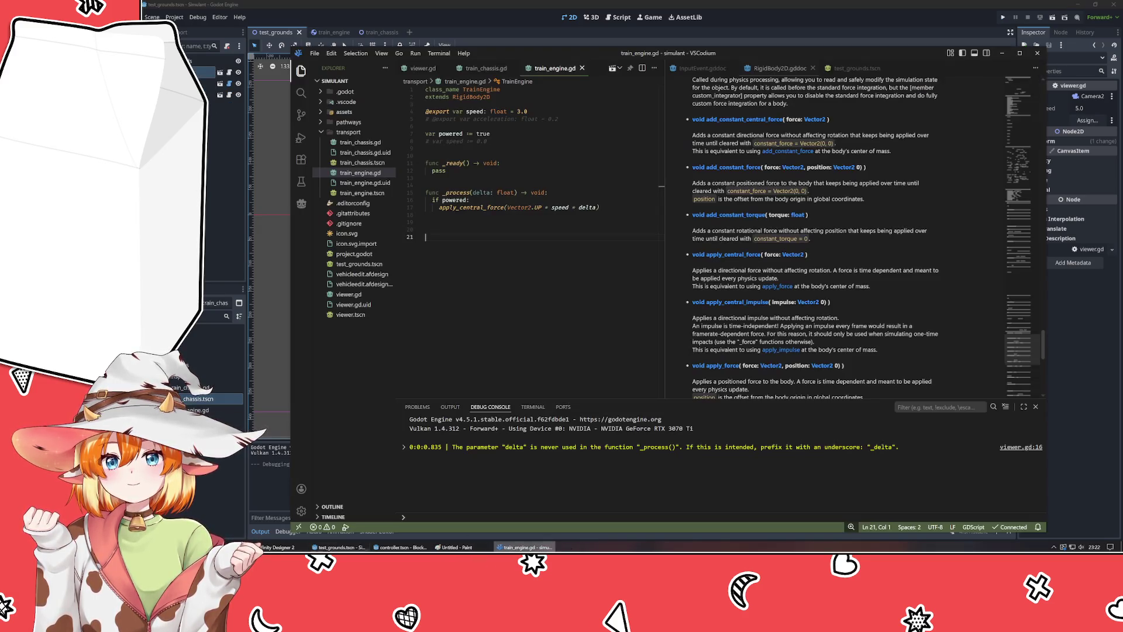
left_click(472, 192)
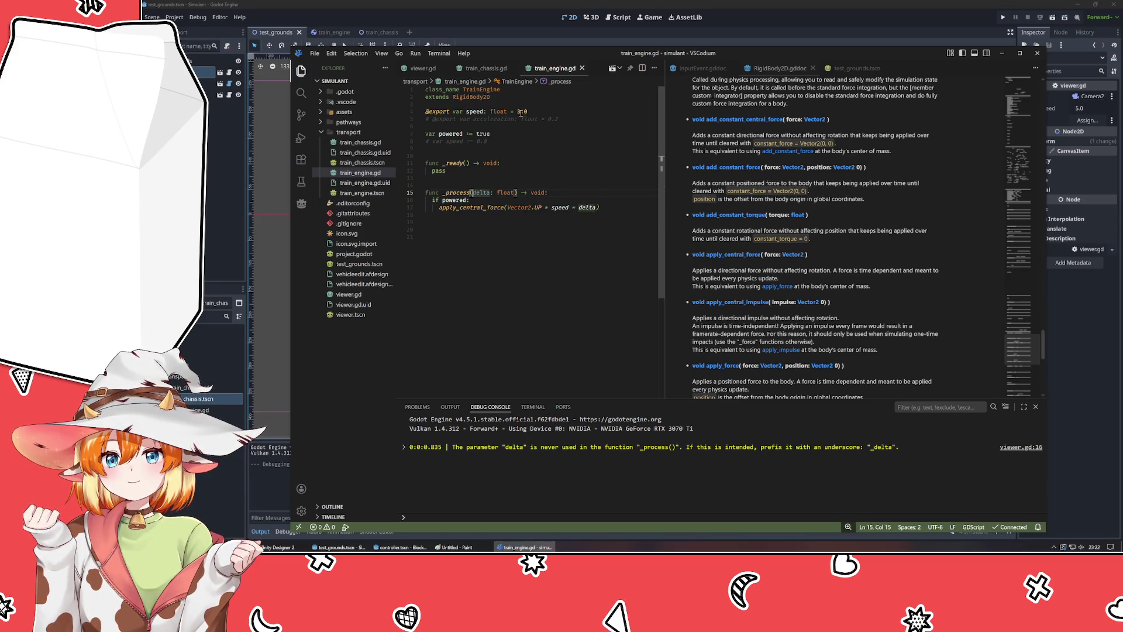
left_click(521, 111)
type("0")
key("ctrl+s")
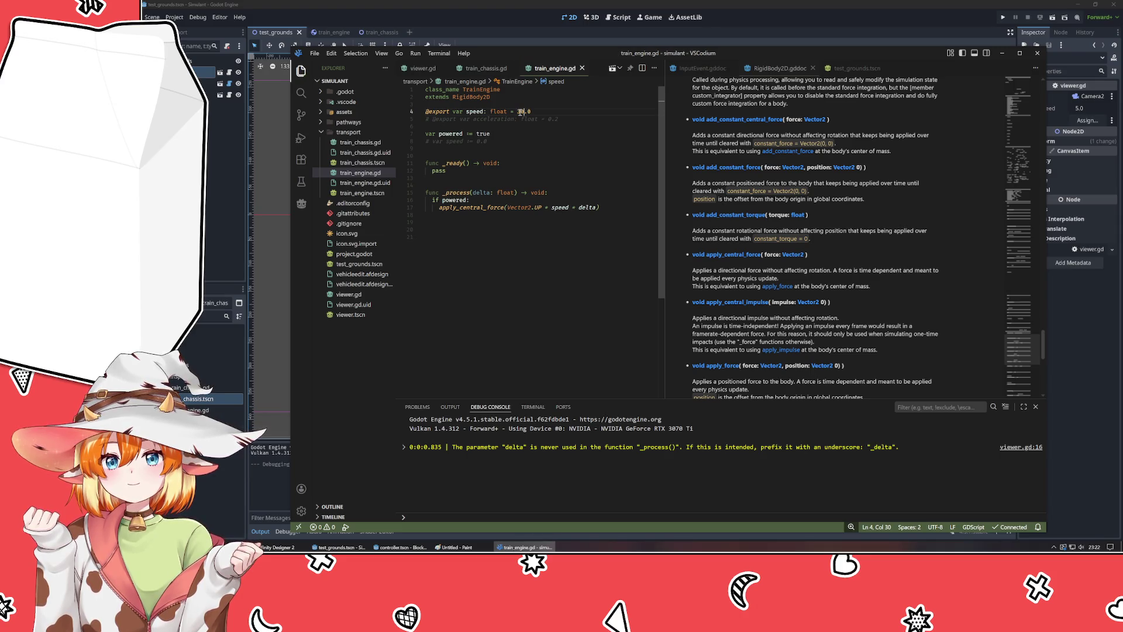
key("alt+Tab")
key("F5")
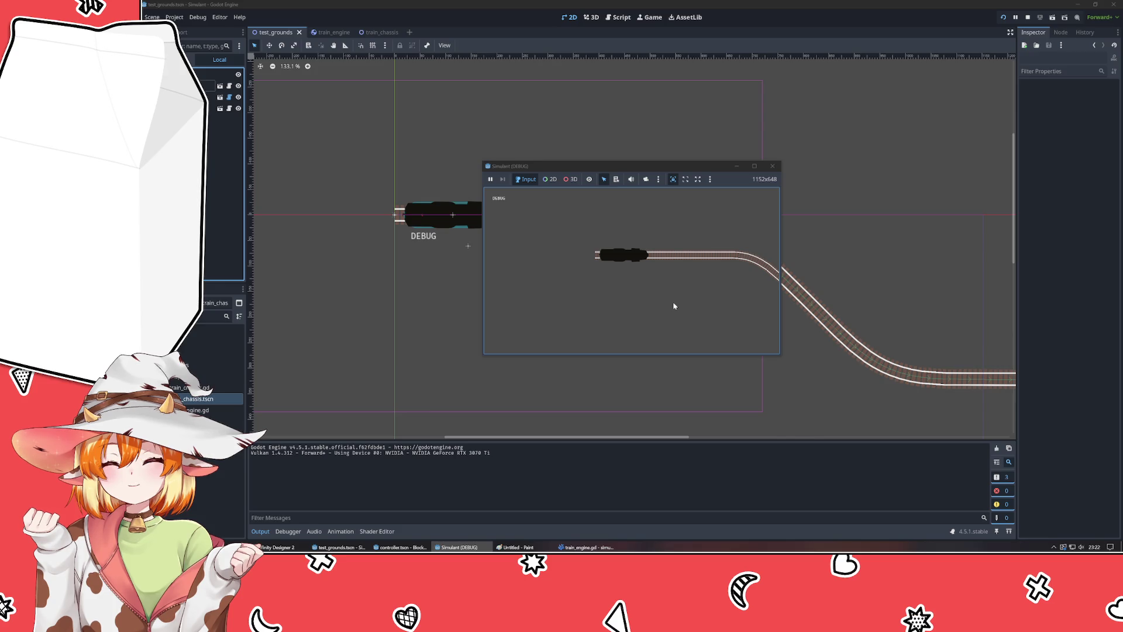
- Close the game, assign Train as the Viewer's Lock On node, and save test_grounds
left_click(772, 166)
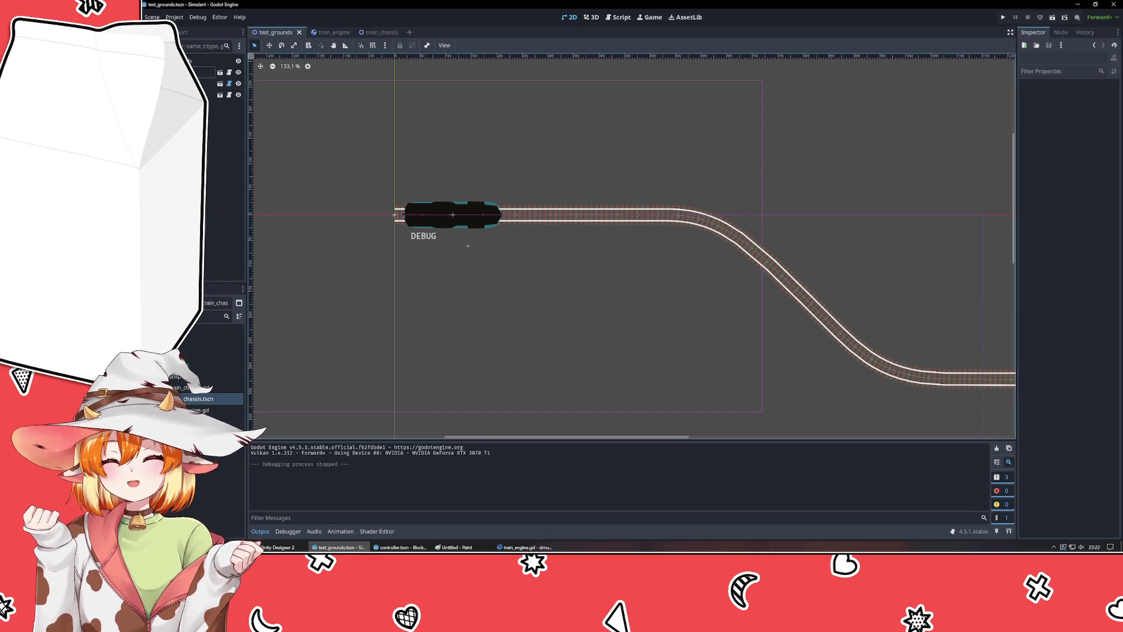
left_click(379, 33)
left_click(273, 32)
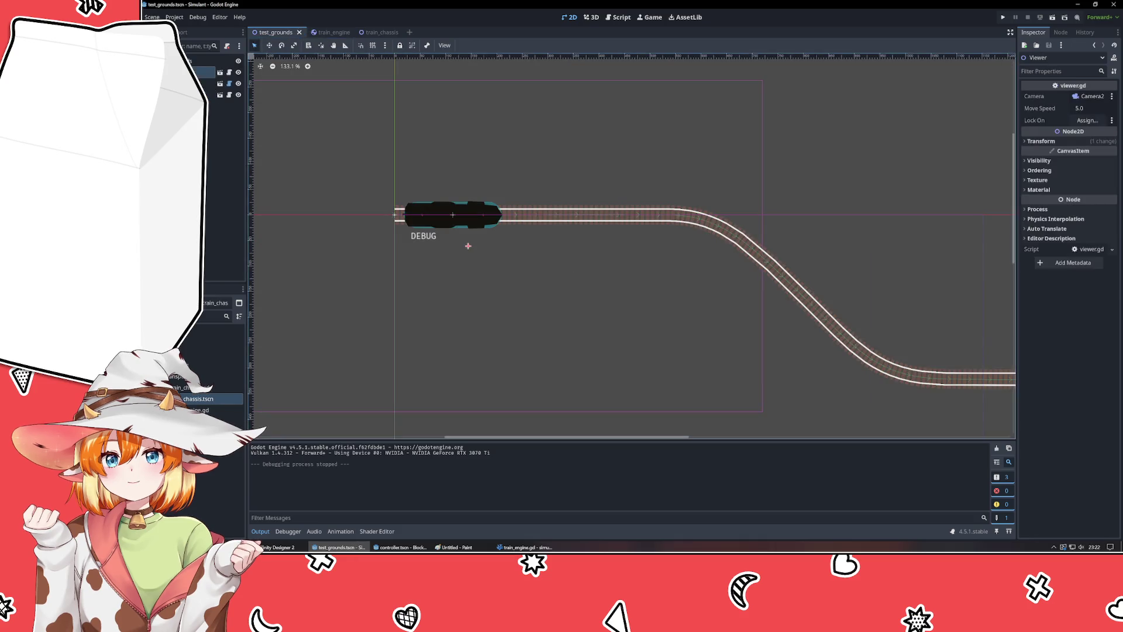
left_click(199, 71)
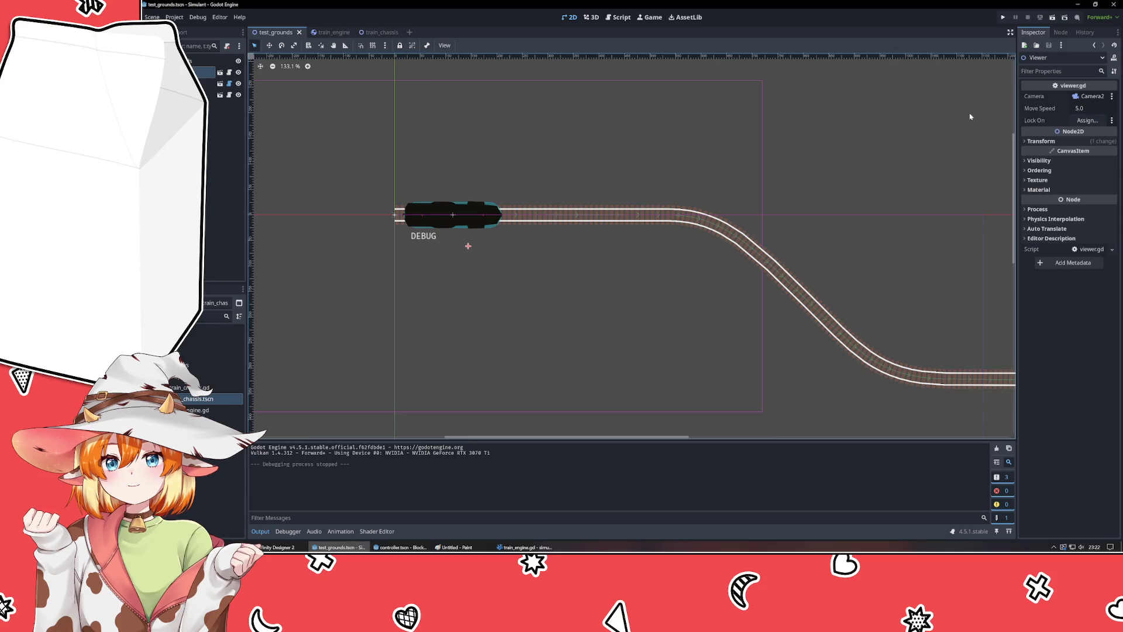
left_click(1086, 120)
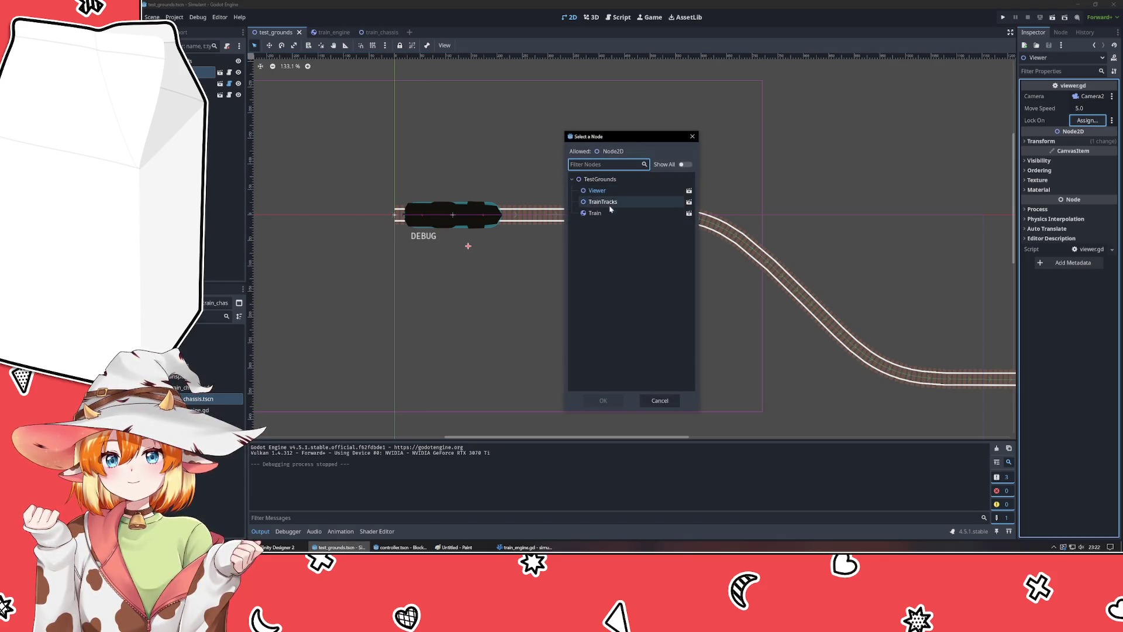
double_click(609, 213)
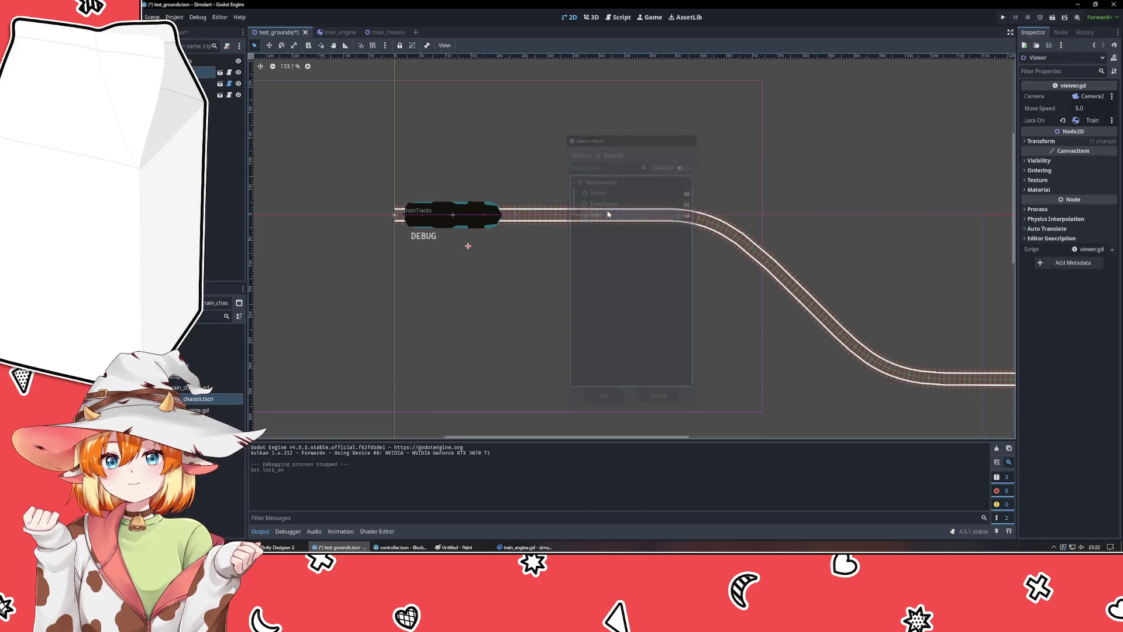
left_click(1076, 120)
left_click(725, 206)
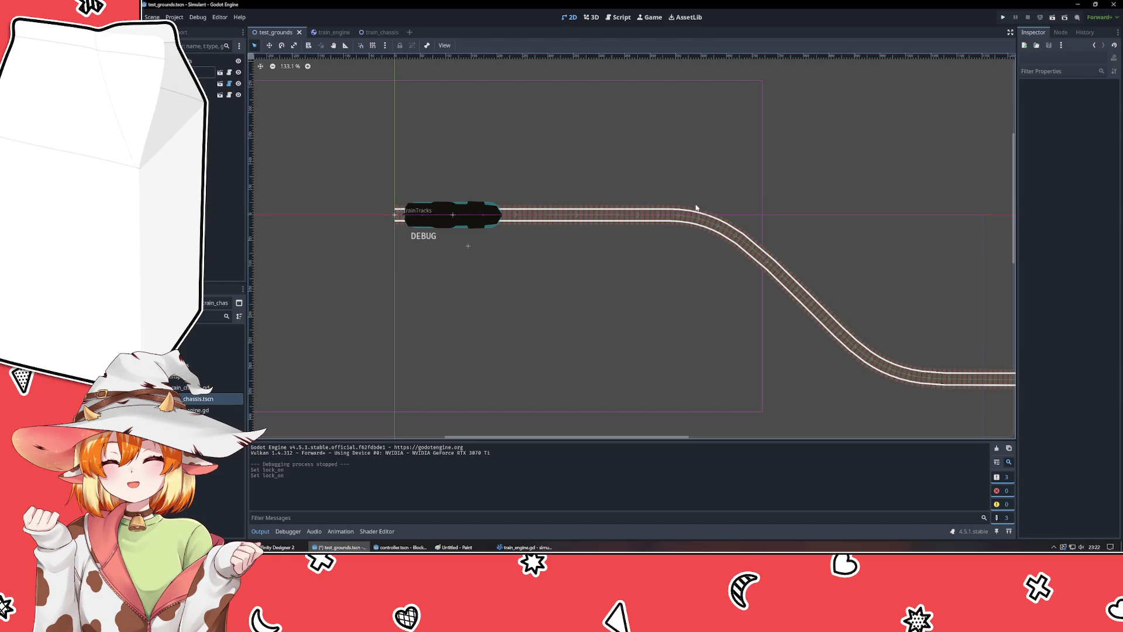
key("ctrl+s")
left_click_drag(472, 156, 512, 209)
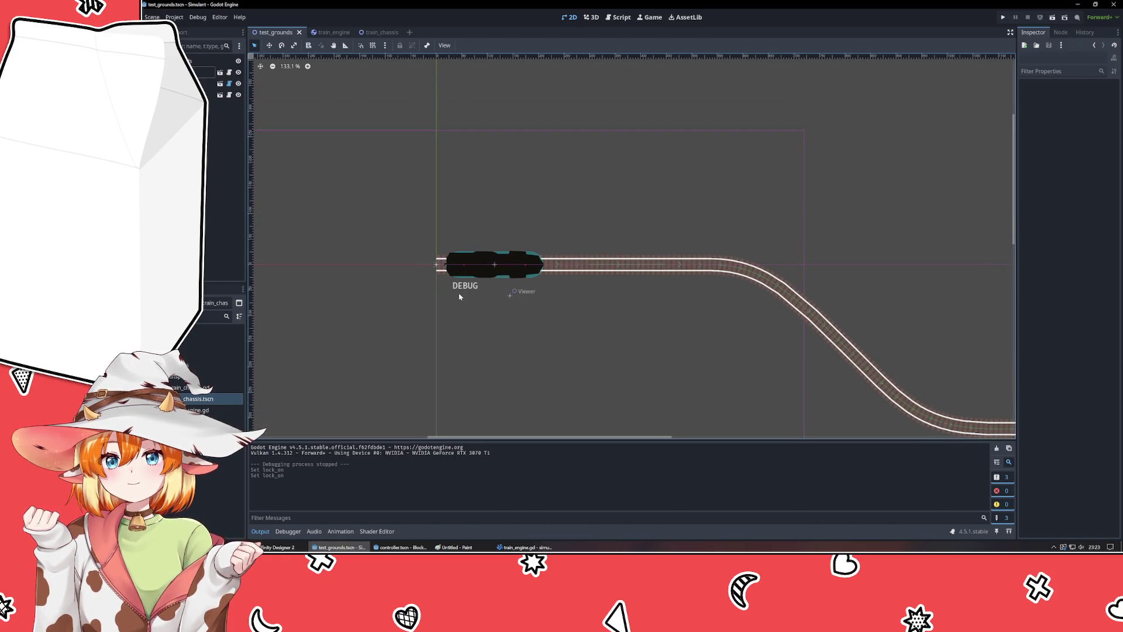
- Select the Train, start a run, and inspect its Linear properties
left_click(495, 266)
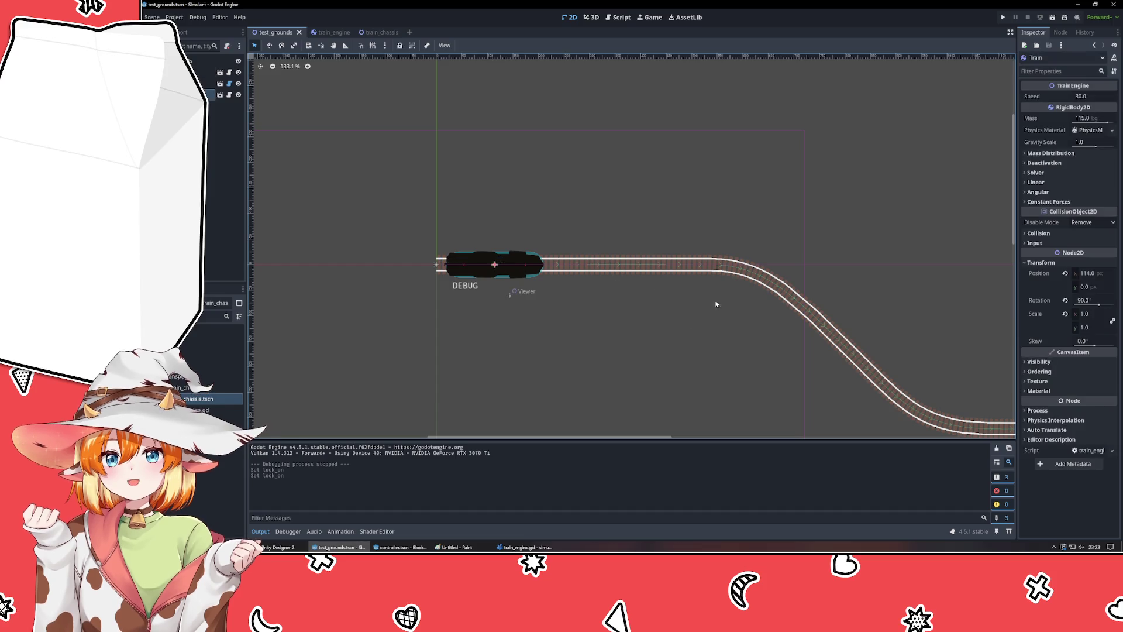
key("F5")
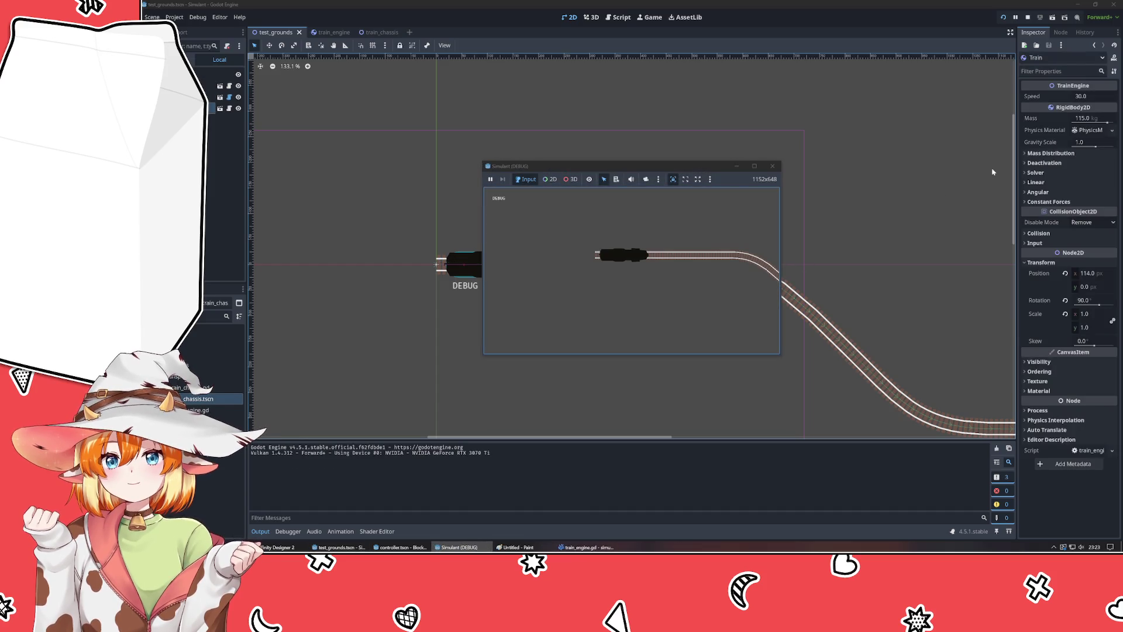
left_click(1039, 185)
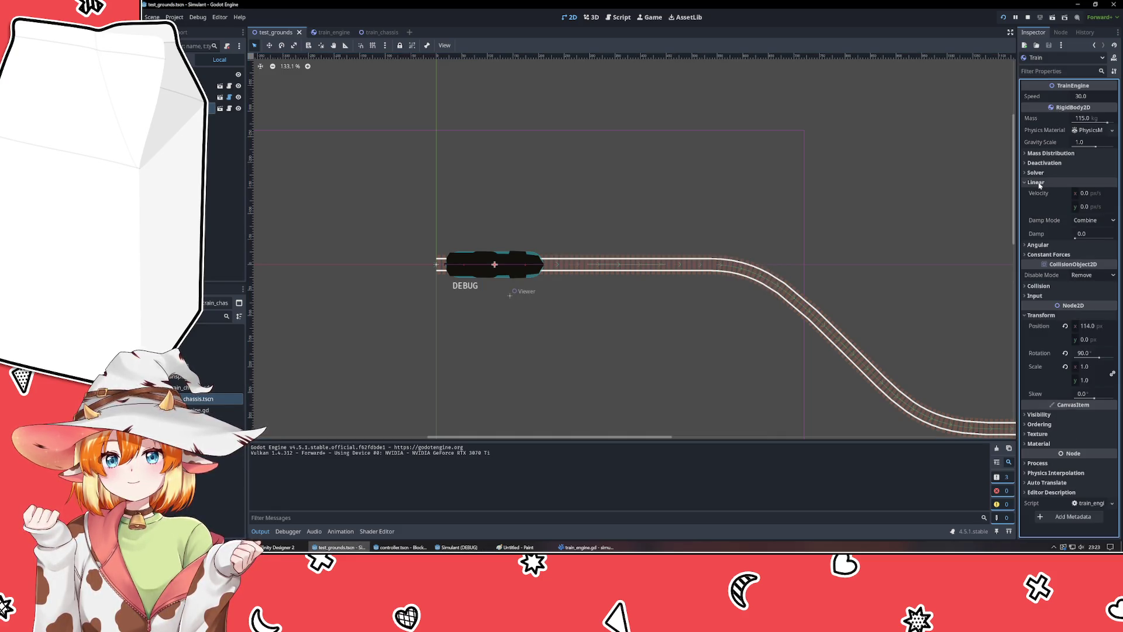
mouse_move(1047, 197)
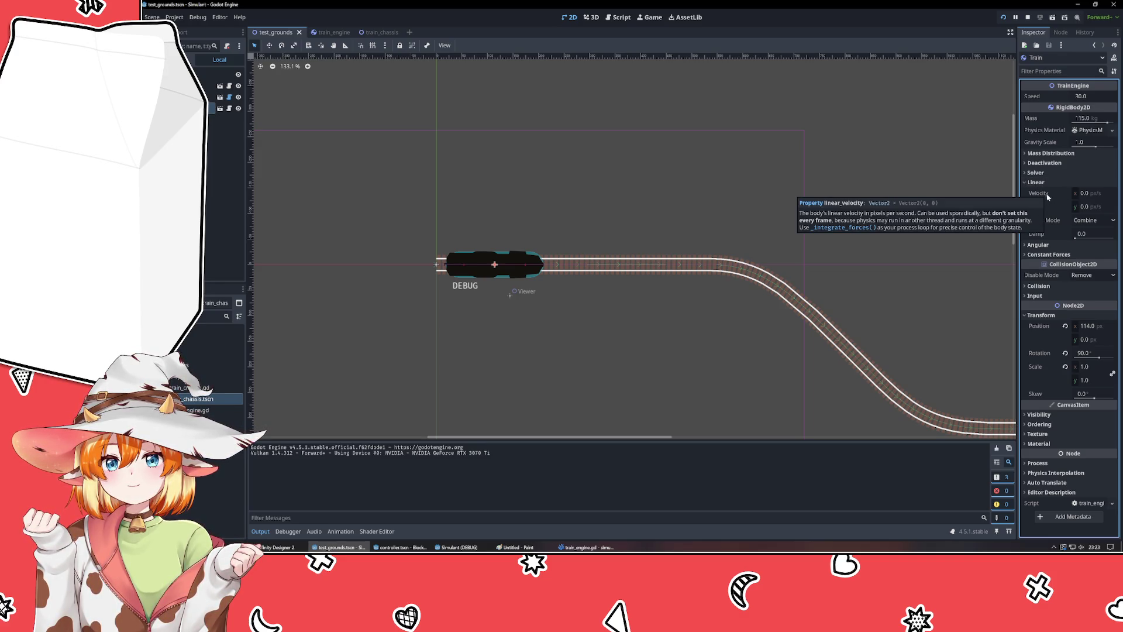
left_click(1035, 182)
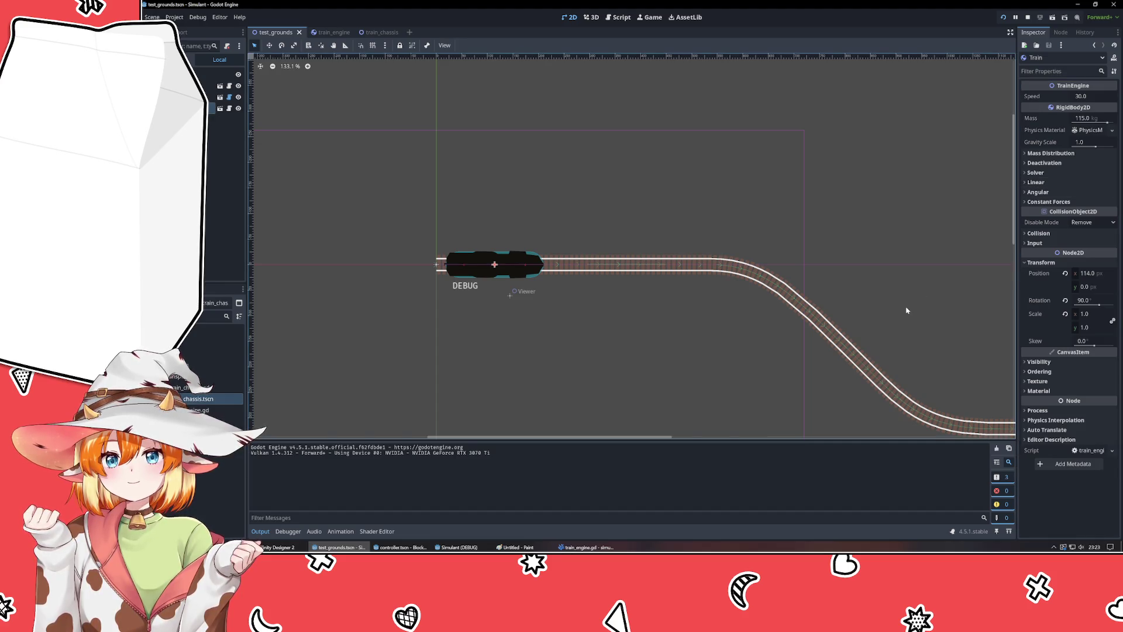
- Check the running game, reposition its window, then stop the run
left_click(585, 547)
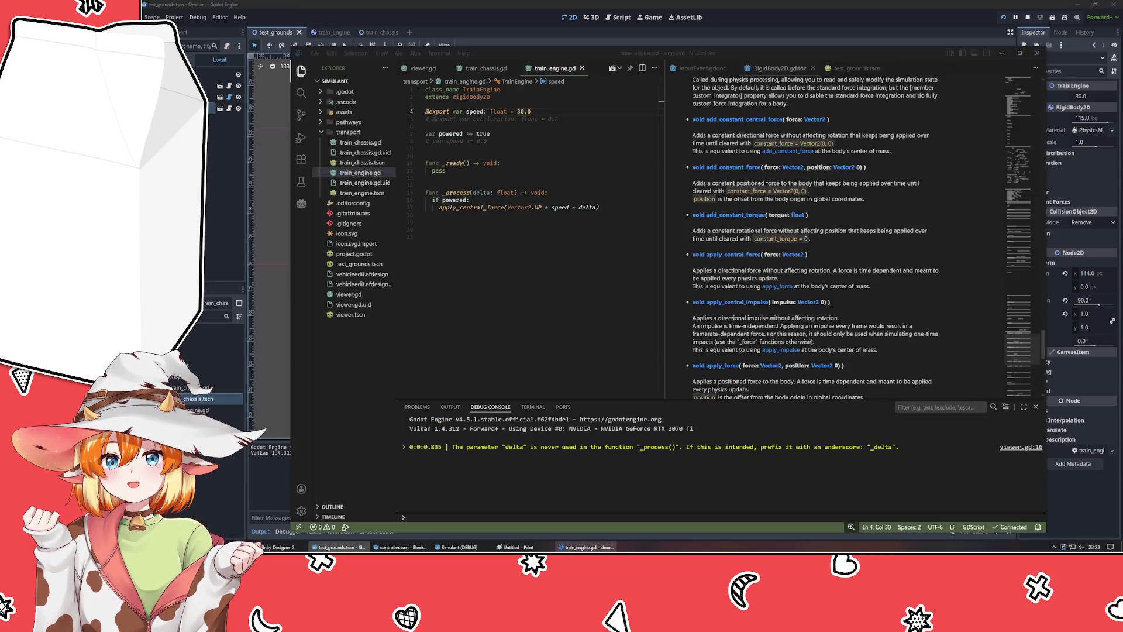
left_click(585, 547)
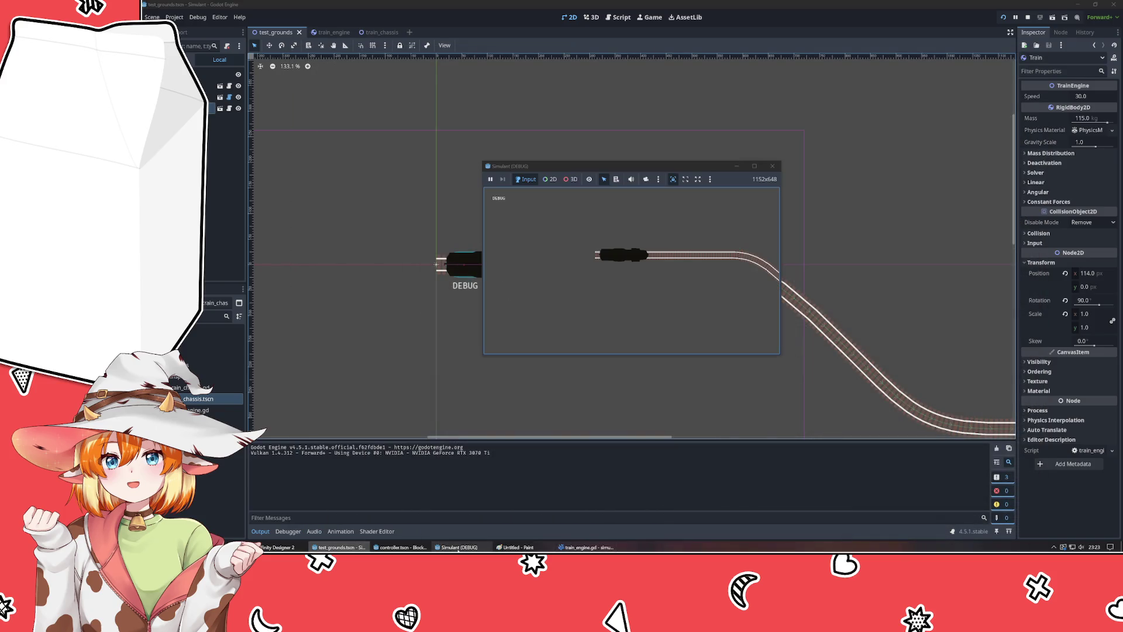
left_click(618, 259)
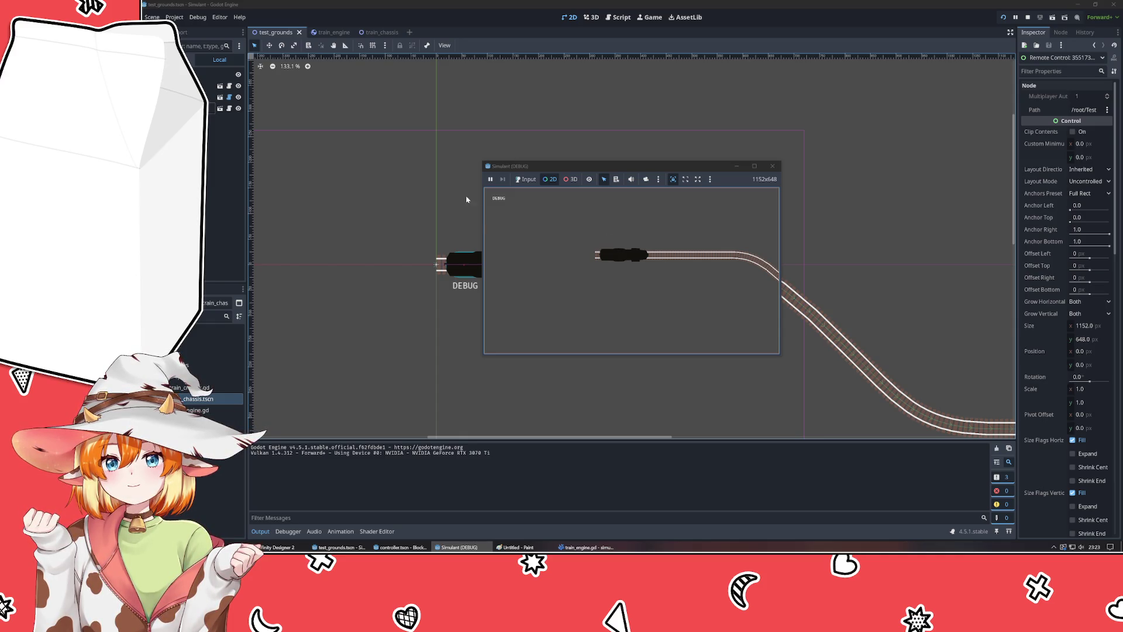
left_click(525, 179)
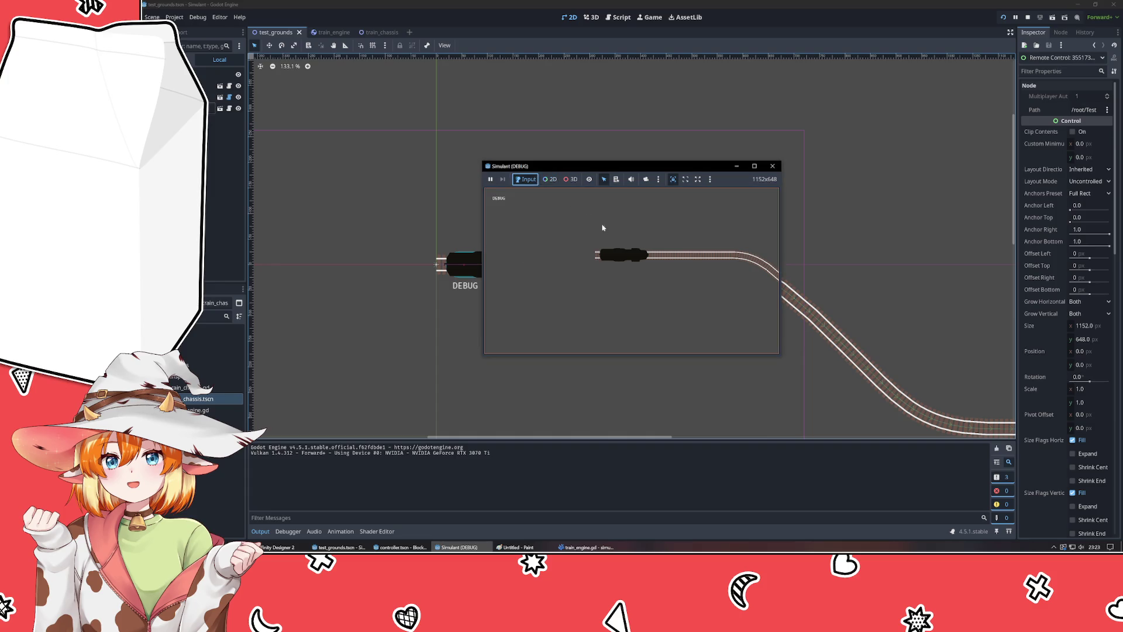
left_click_drag(578, 166, 527, 155)
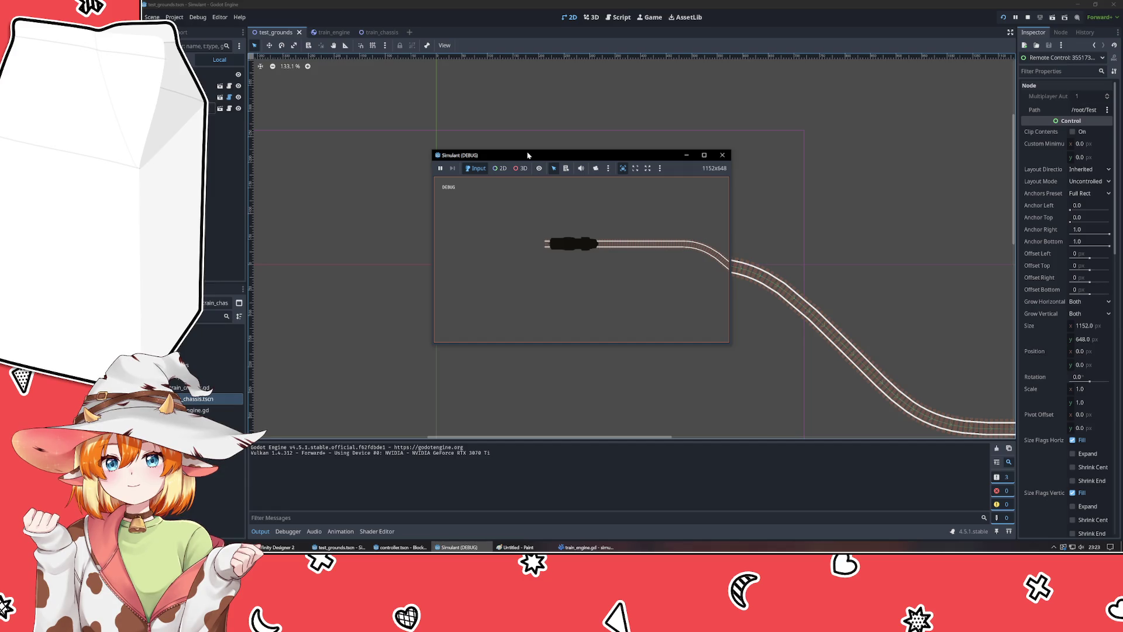
left_click(722, 155)
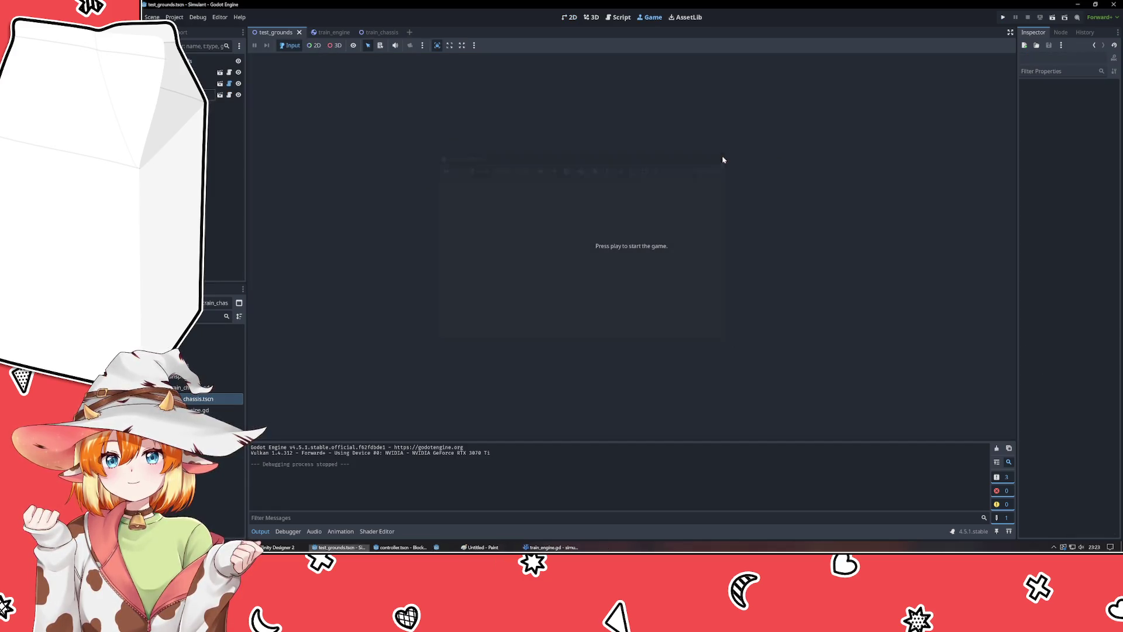
- Return to the 2D view and launch a new test run with F5
left_click(569, 17)
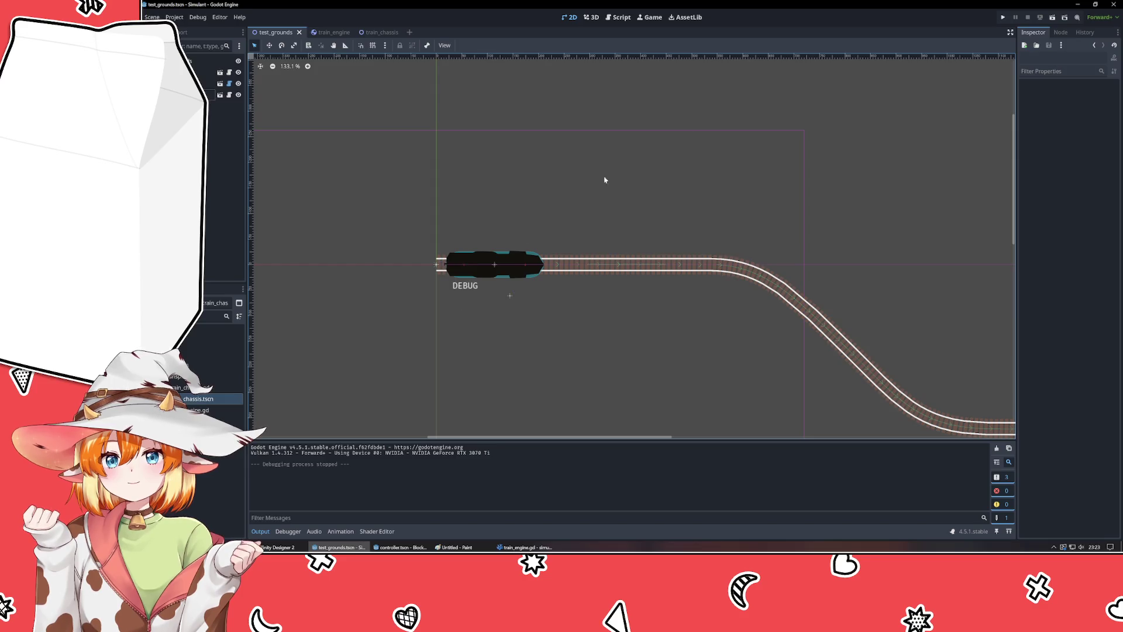
left_click(525, 547)
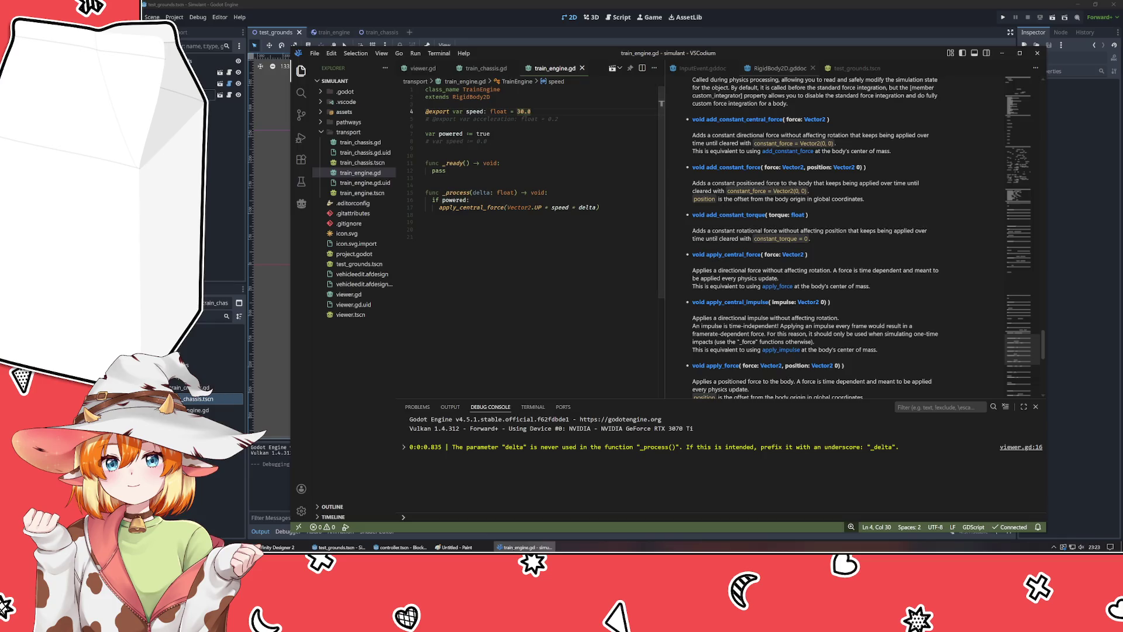
key("alt+Tab")
key("F5")
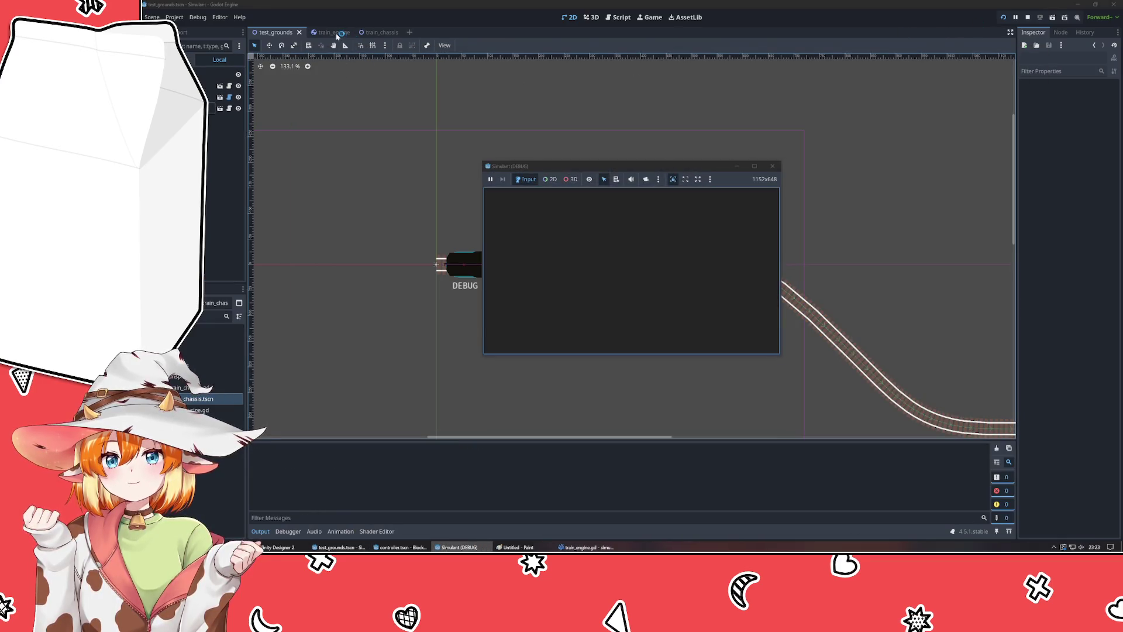
left_click(325, 32)
- Set the Train's Speed to 100 and check the running game window
left_click(275, 32)
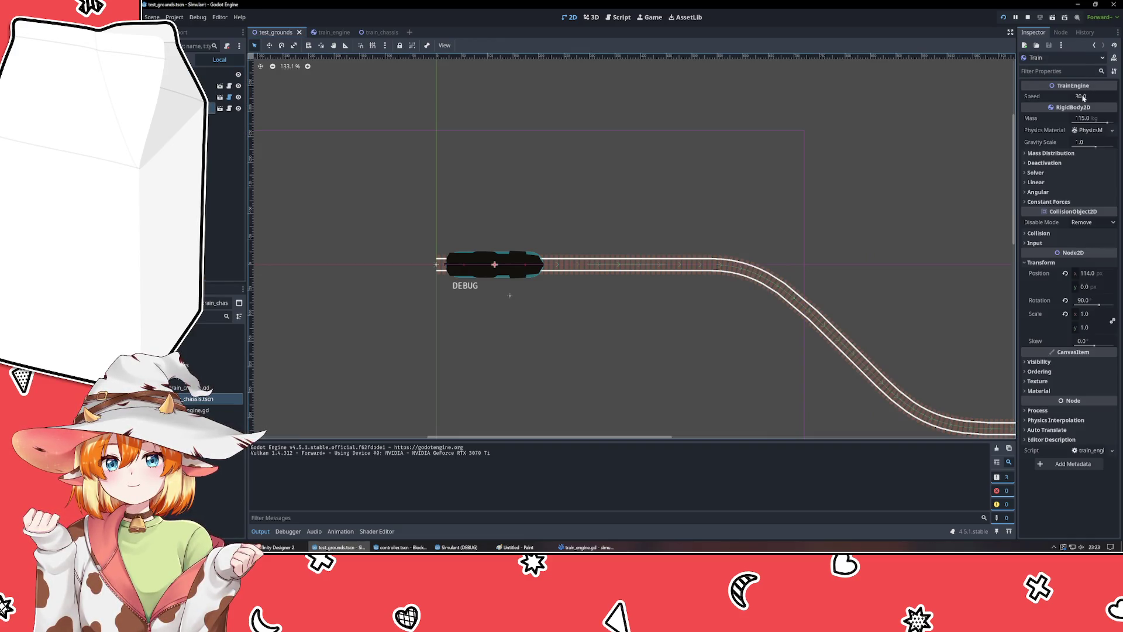
left_click(1082, 96)
type("100")
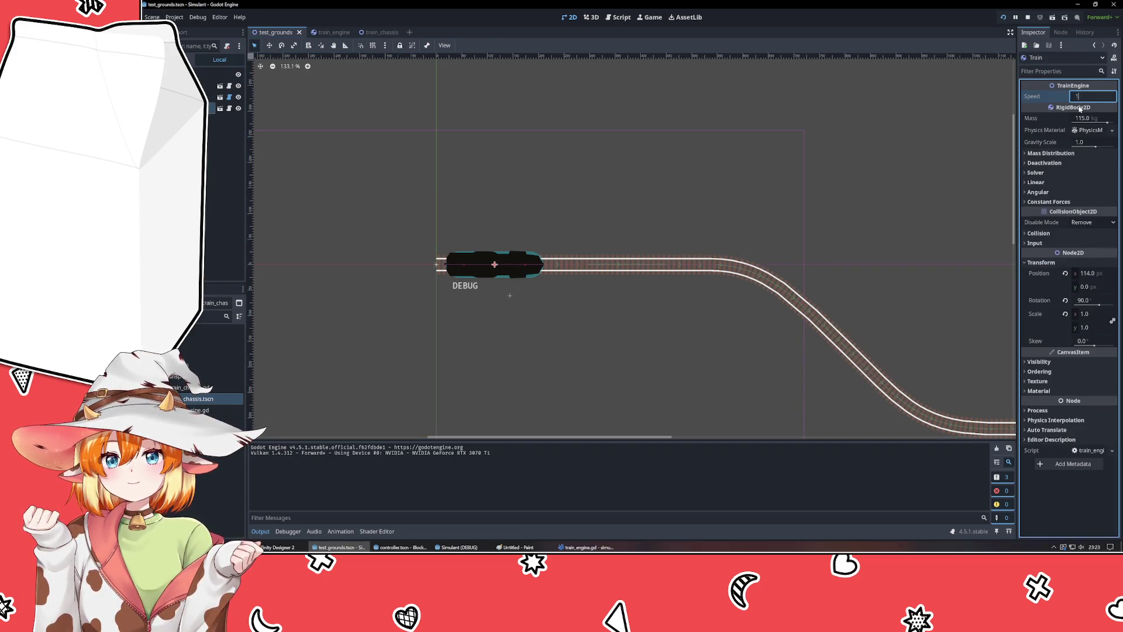
key("Return")
key("alt+Tab")
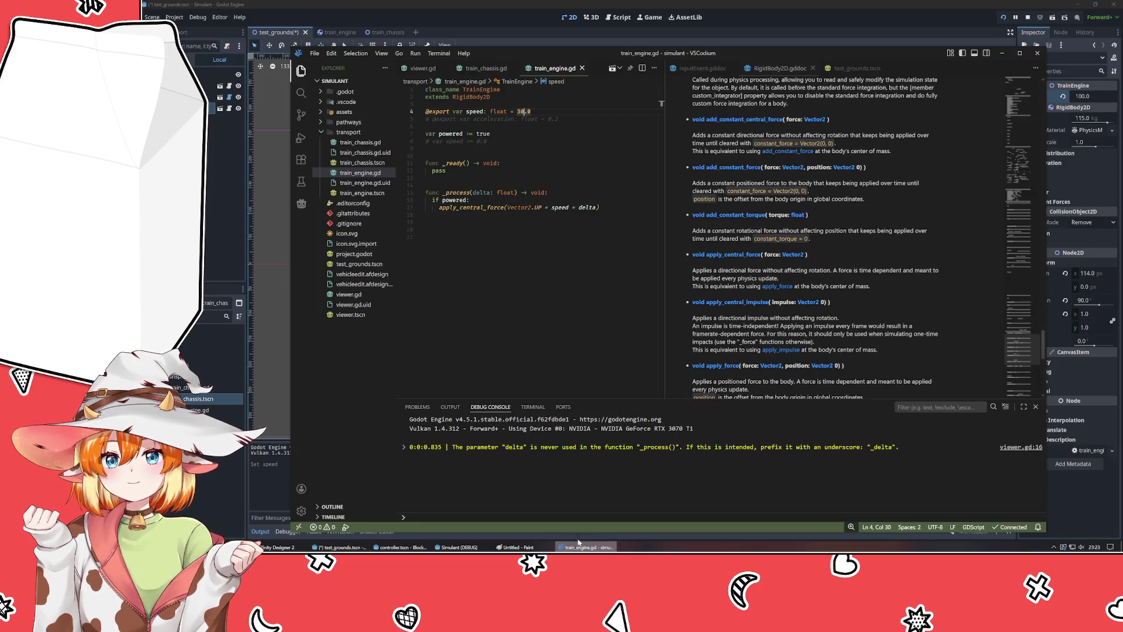
key("alt+Tab")
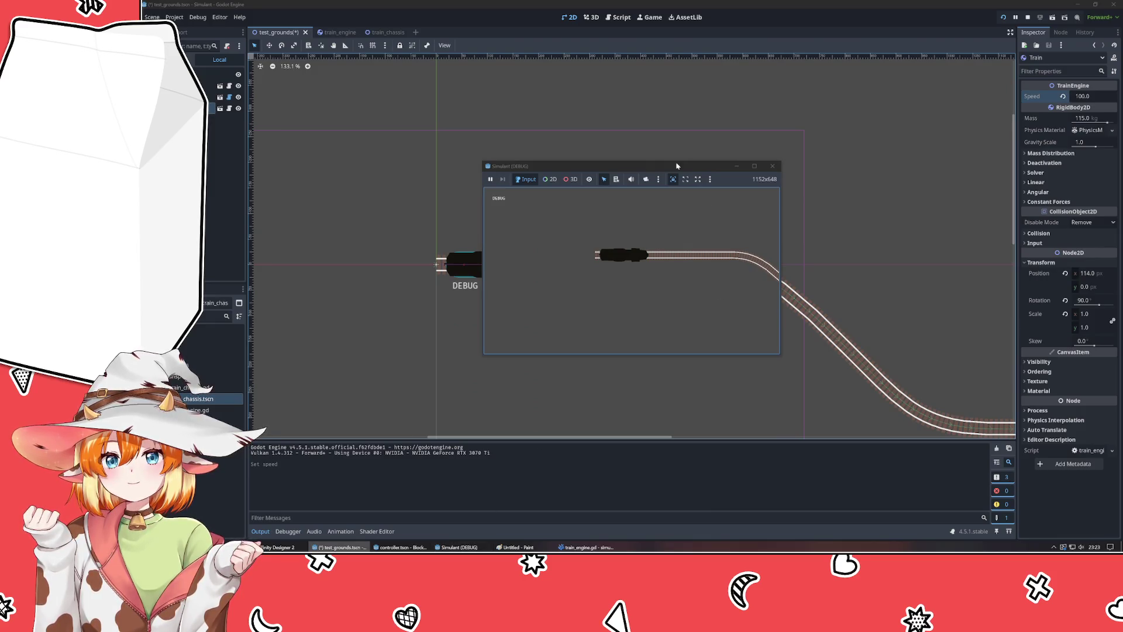
left_click_drag(676, 165, 440, 79)
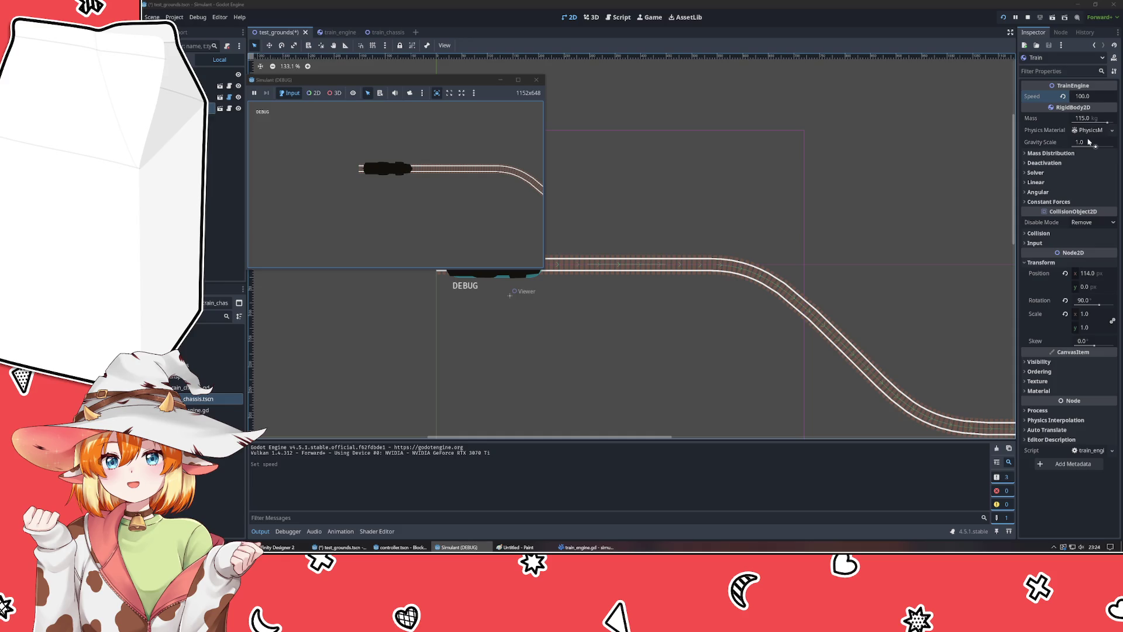
- Raise the Train's Speed to 300 and check the game
left_click(1084, 98)
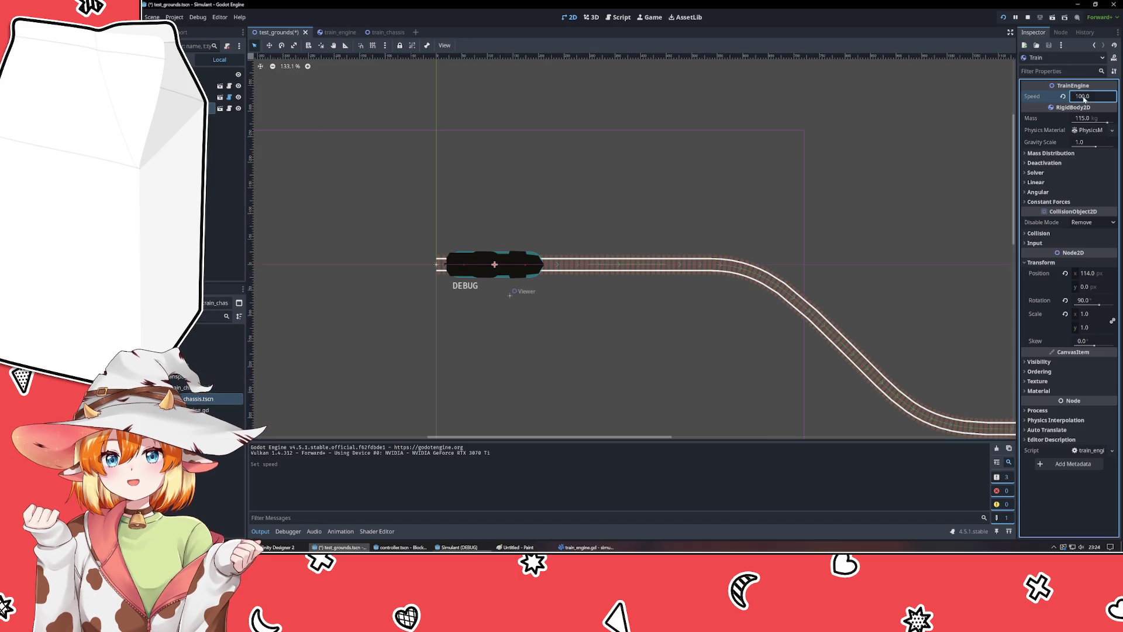
type("3")
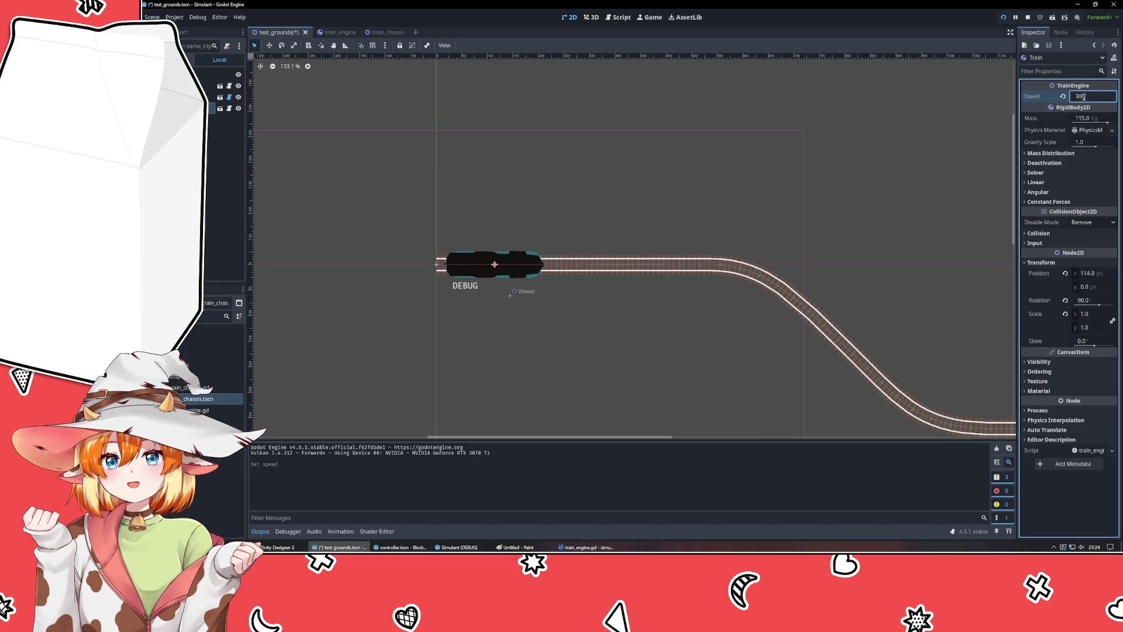
key("Return")
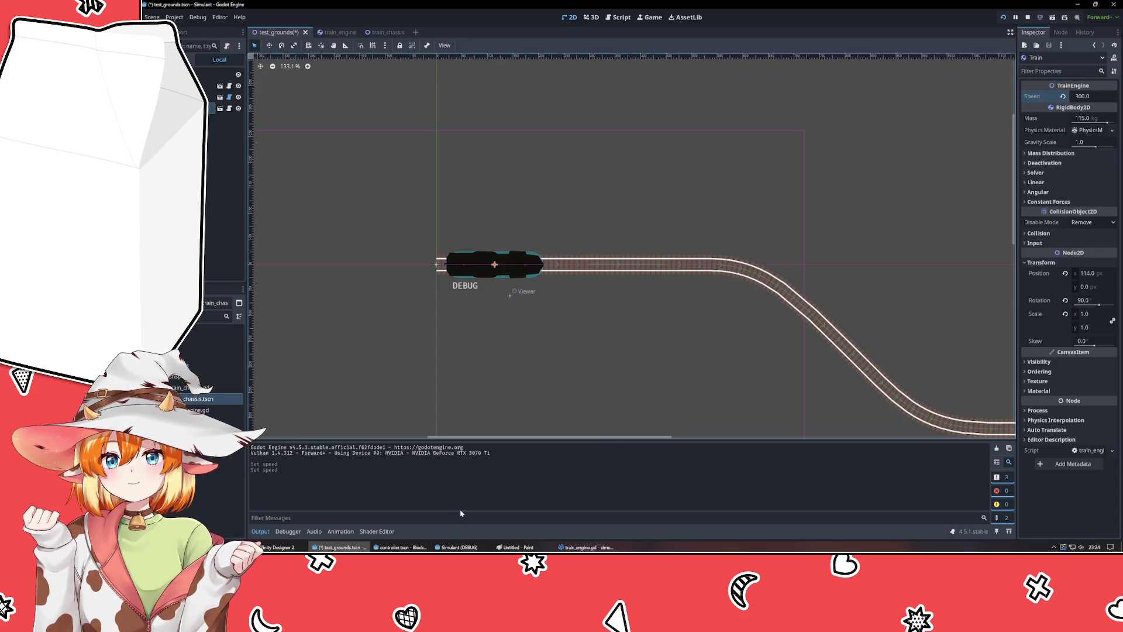
left_click(463, 547)
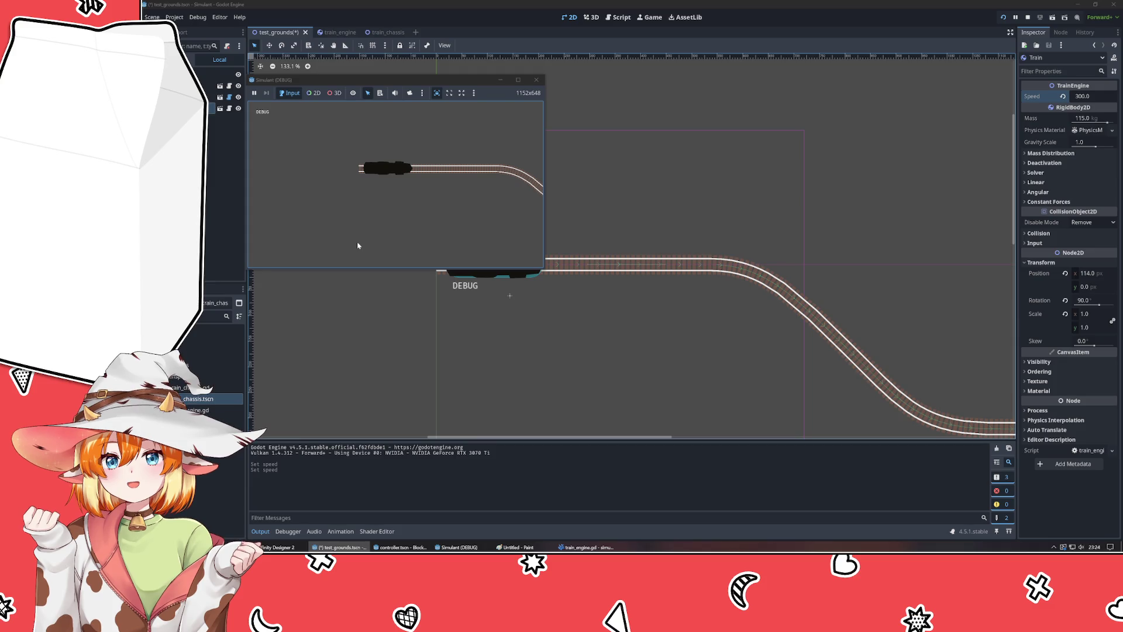
- Raise the Train's Speed to 1000.0 and check the game
left_click(1094, 97)
type("1000.0")
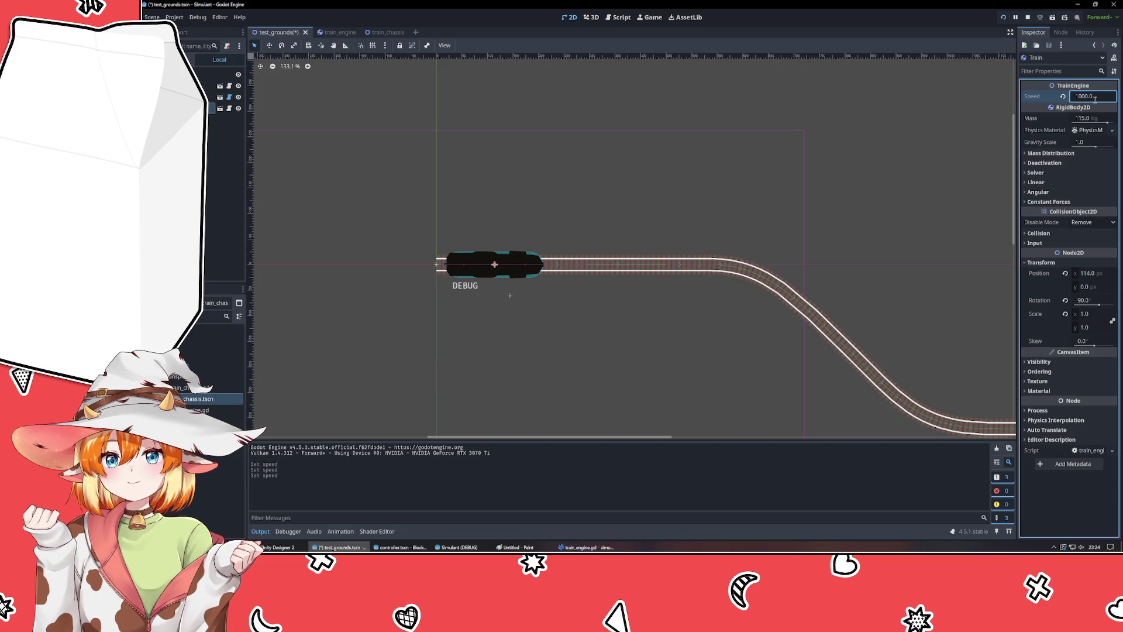
key("Return")
left_click(448, 548)
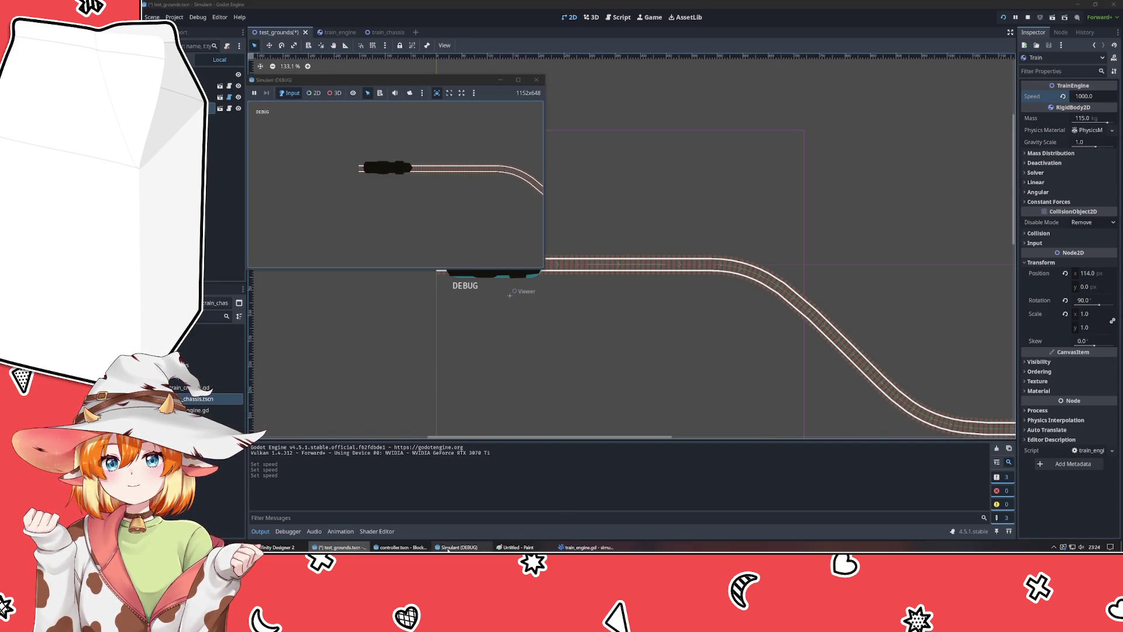
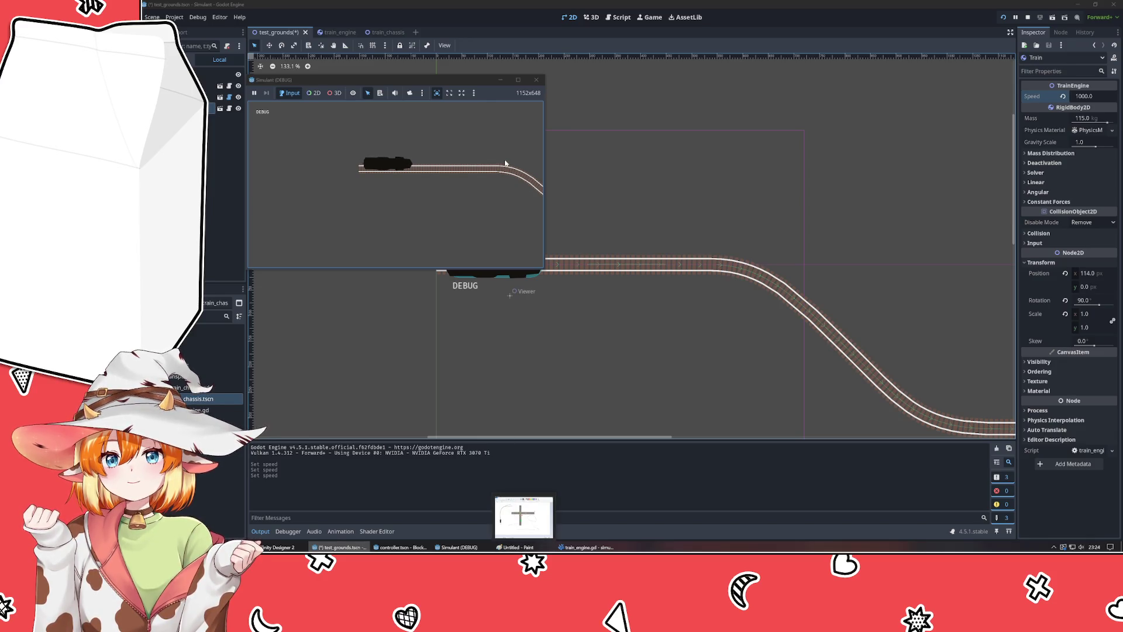
- Close the Simulant (DEBUG) game window to end the train test
left_click(535, 80)
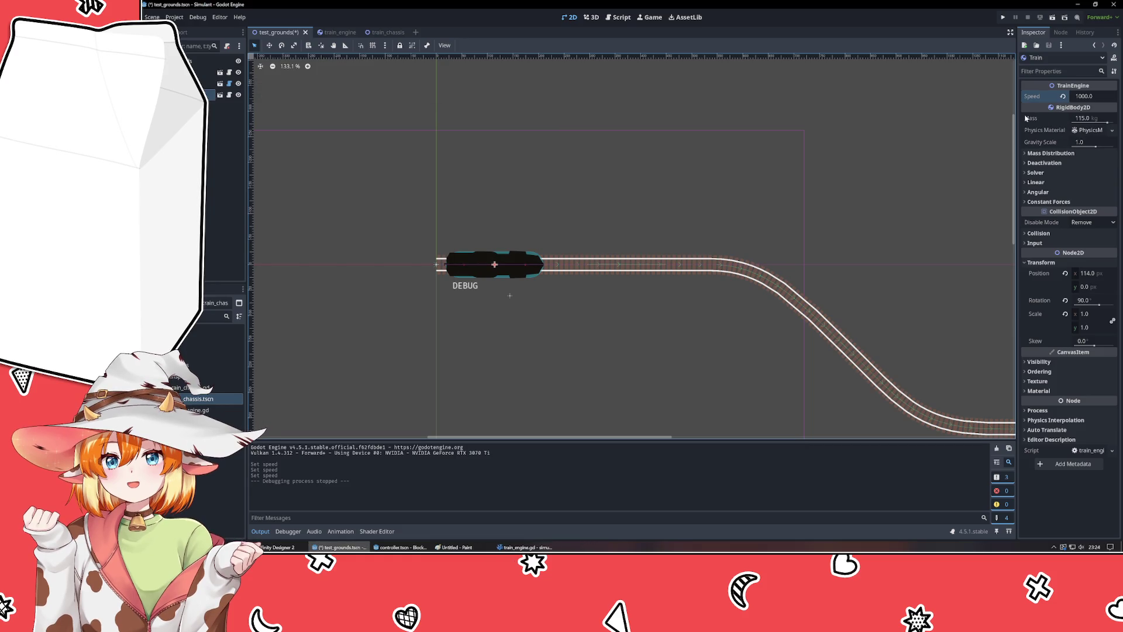
- In train_engine.gd, comment out the exported speed variable and uncomment the acceleration export
key("alt+Tab")
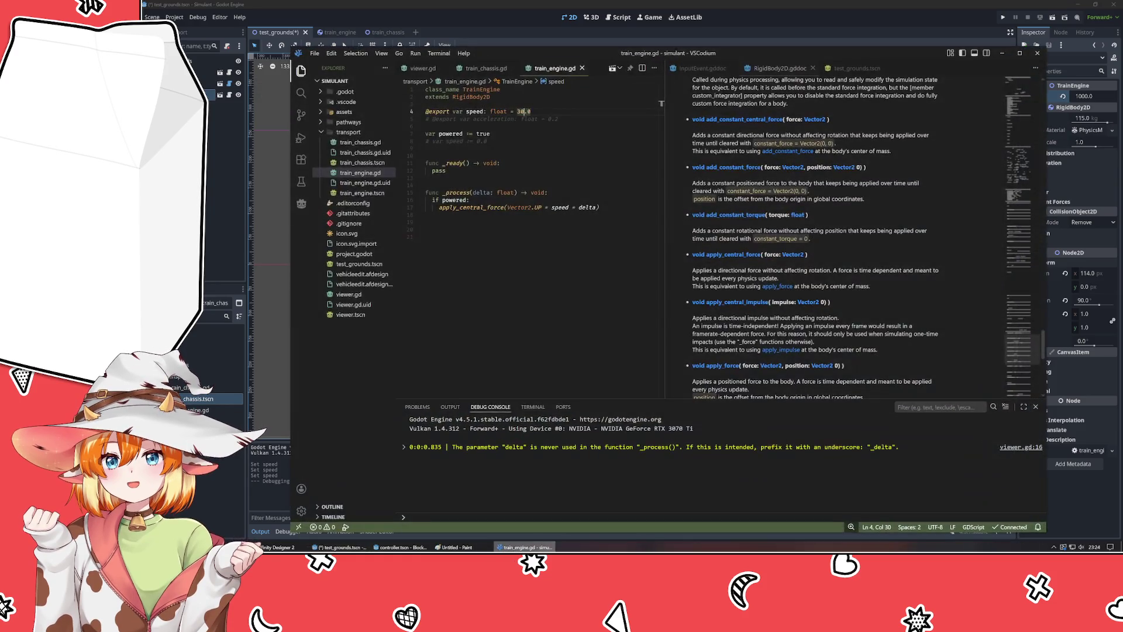
left_click(474, 111)
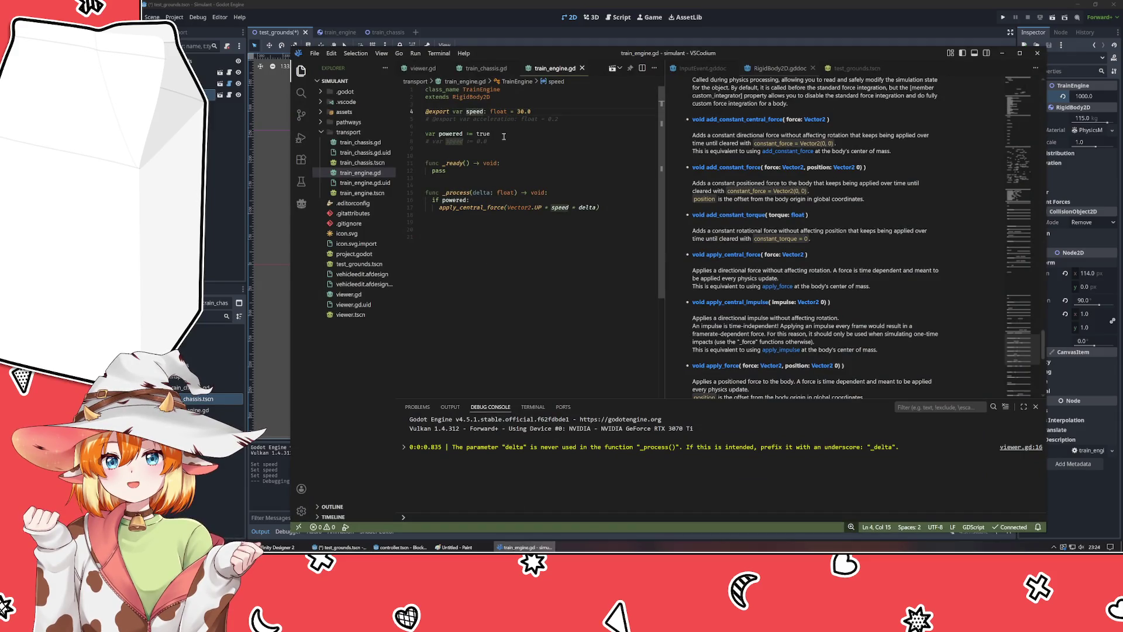
key("ctrl+slash")
key("Down")
key("ctrl+slash")
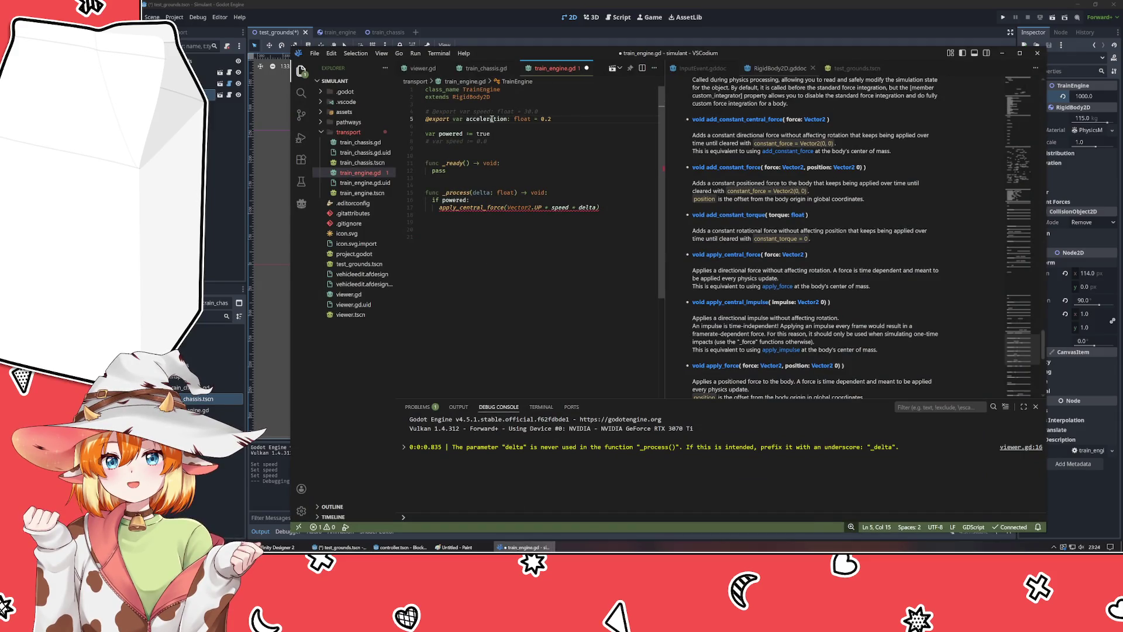
- Use acceleration instead of speed in apply_central_force, set its default to 1000.0, and save
double_click(490, 120)
key("ctrl+c")
double_click(556, 207)
key("ctrl+v")
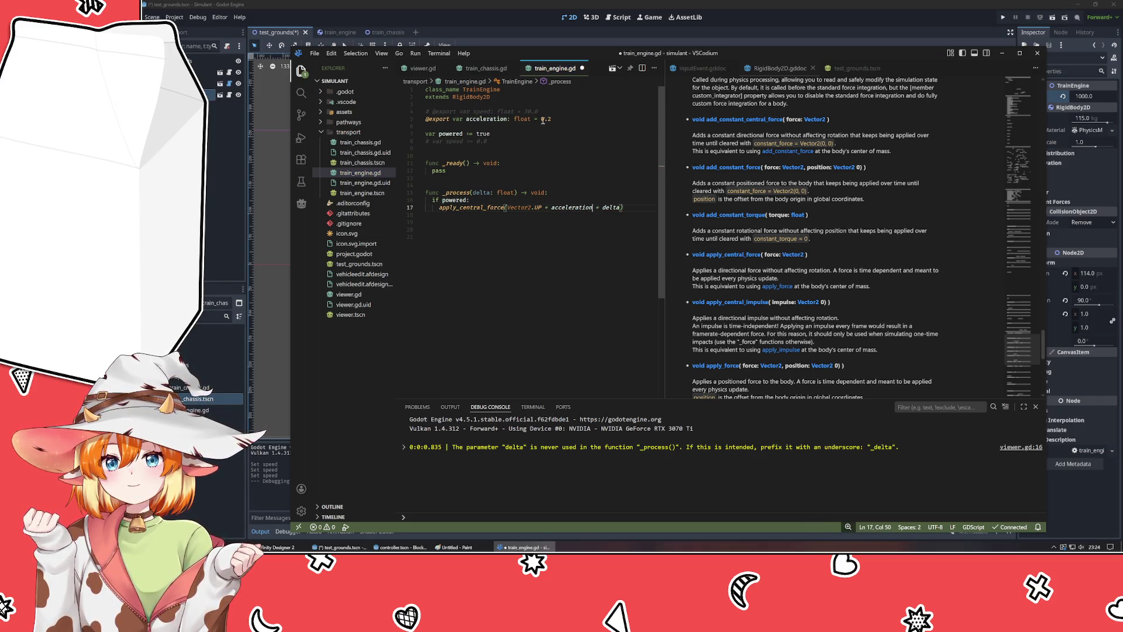
left_click_drag(541, 120, 563, 121)
type("1000")
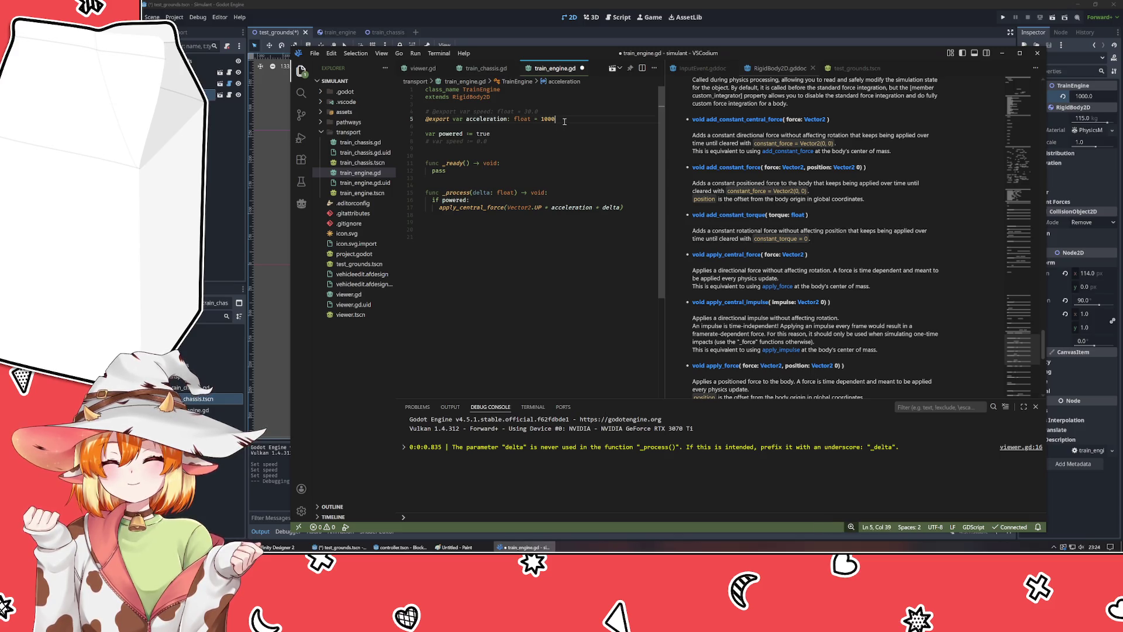
type(".0")
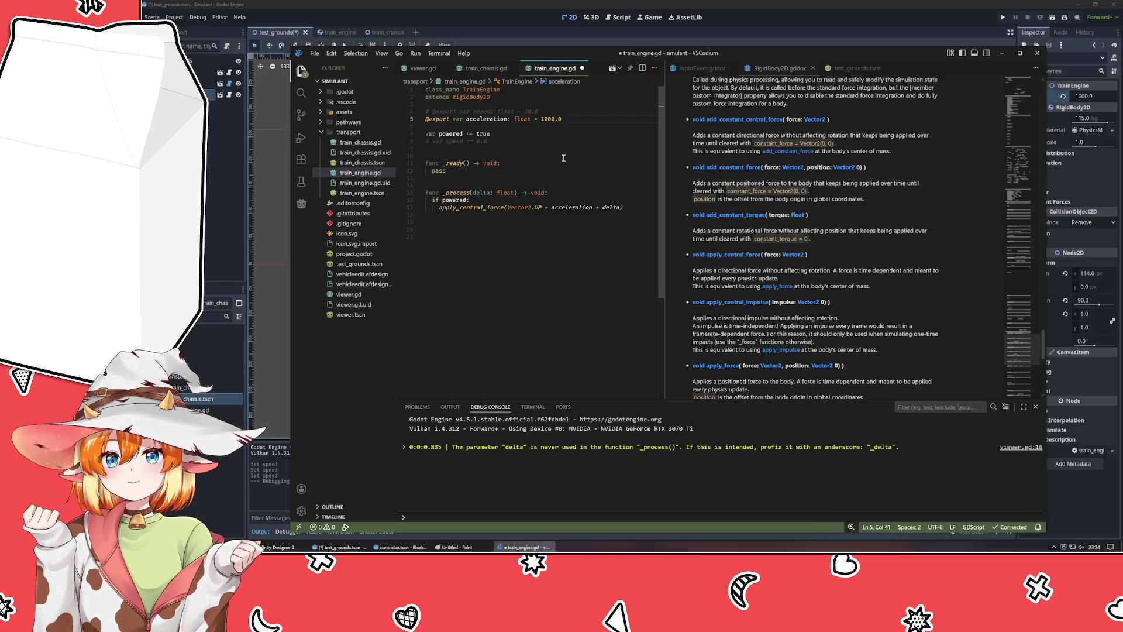
left_click(563, 156)
key("ctrl+s")
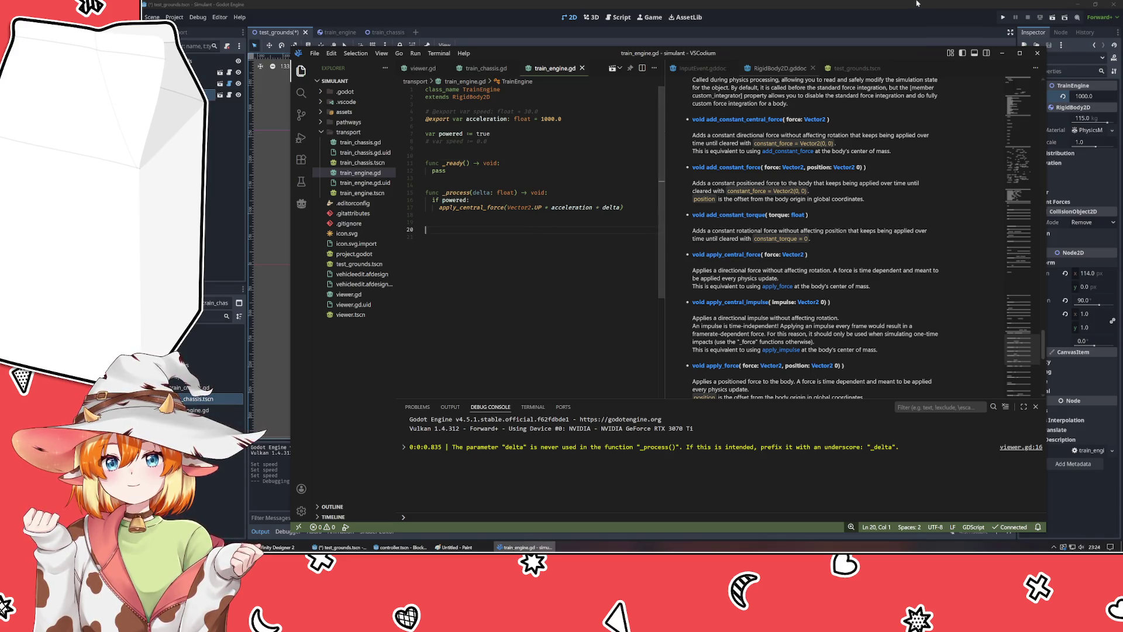
key("alt+Tab")
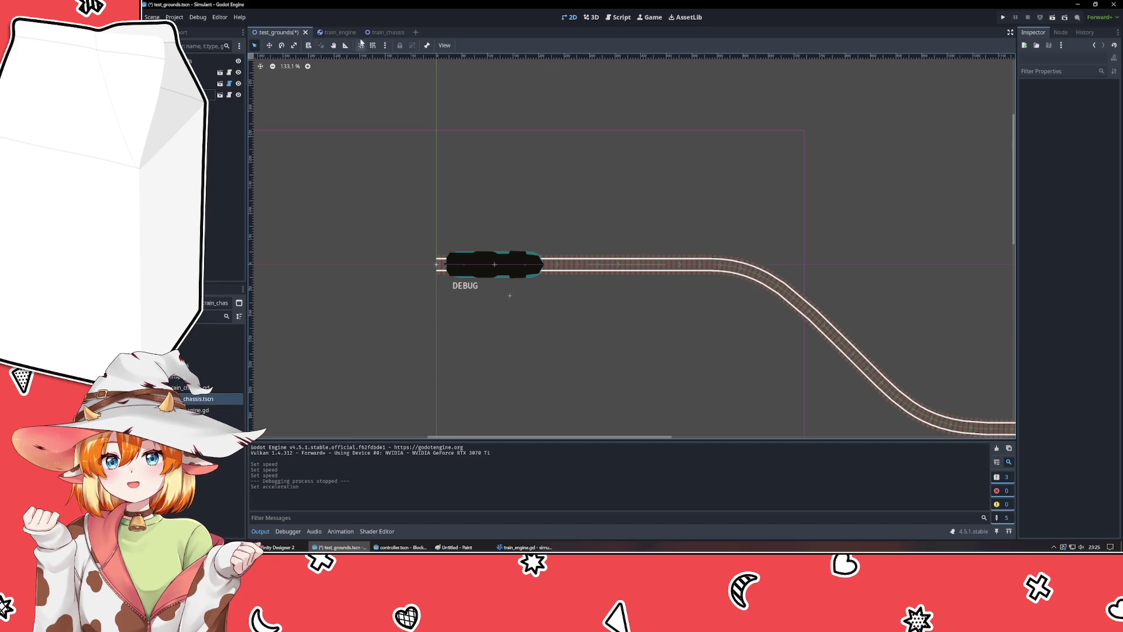
- Save test_grounds and check that the Train node's Acceleration reads 1000.0 after the script reloads
key("ctrl+s")
left_click(211, 94)
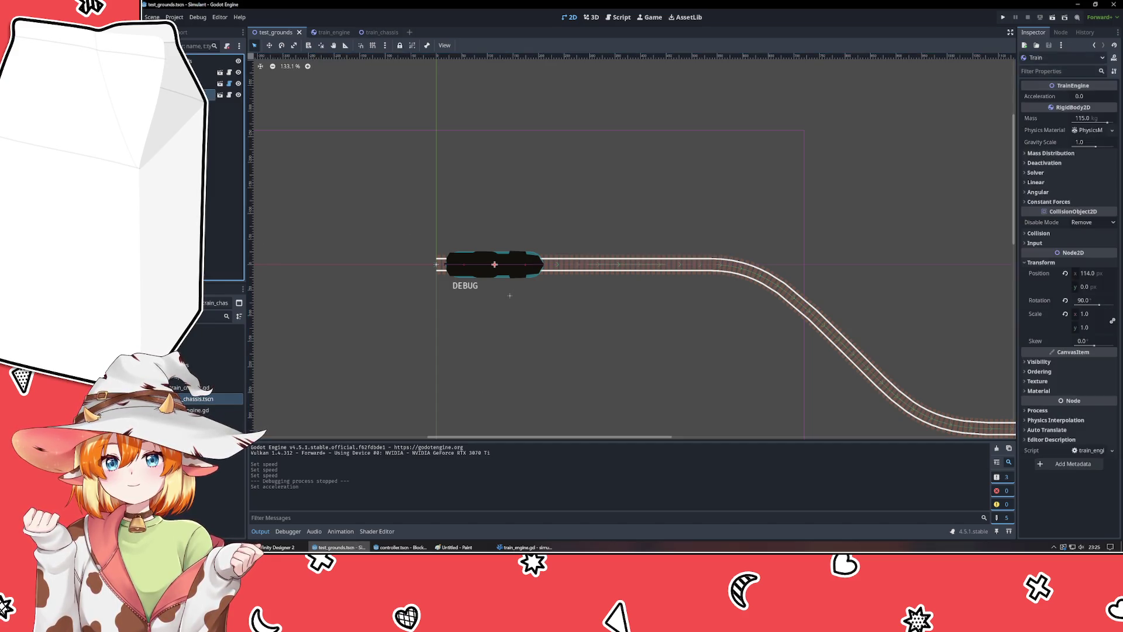
left_click(524, 547)
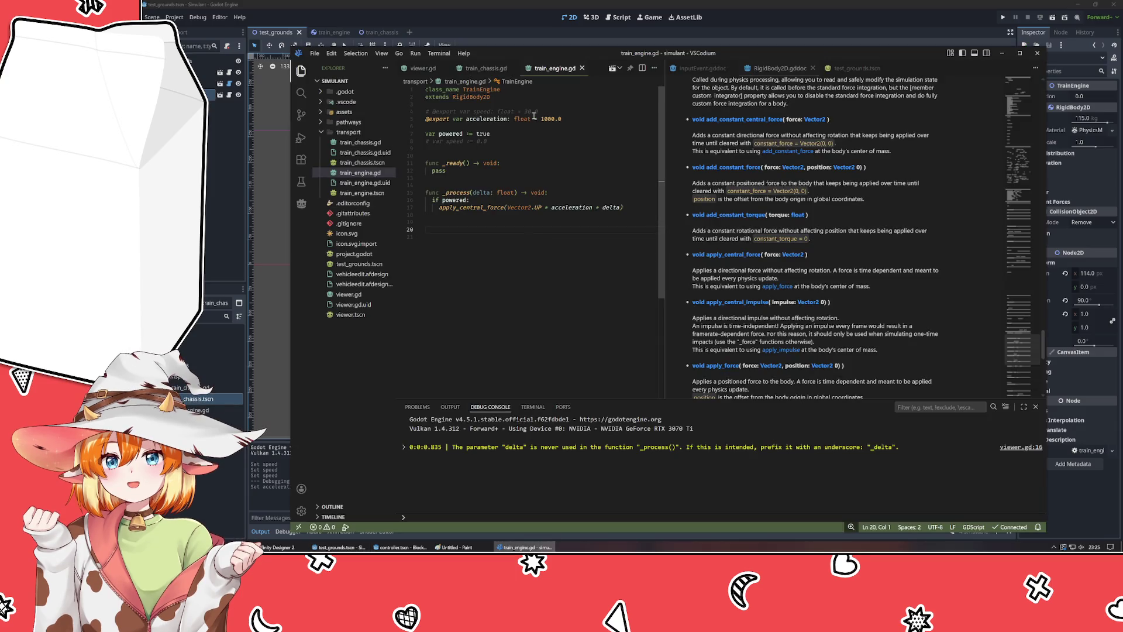
key("alt+Tab")
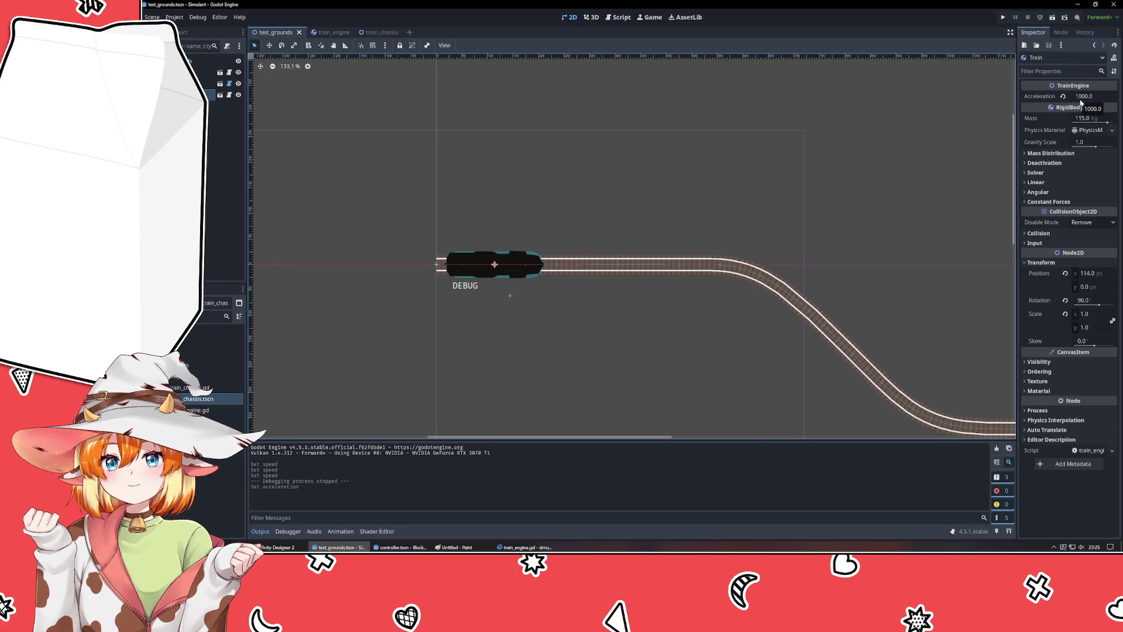
- Insert a blank line at the start of _process in train_engine.gd
left_click(524, 546)
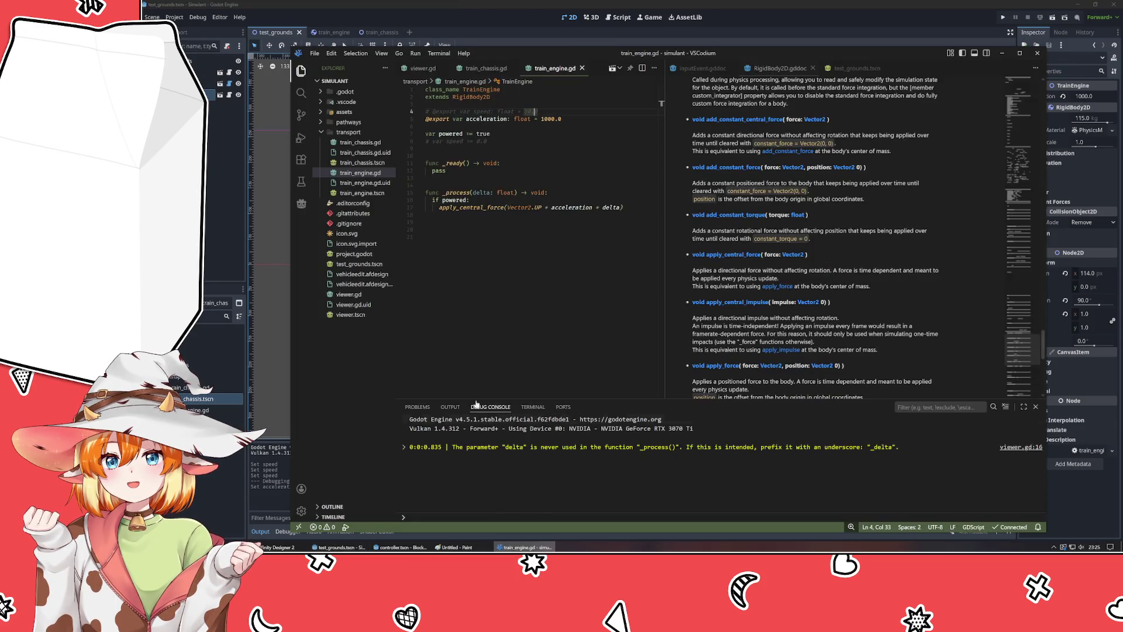
left_click(472, 156)
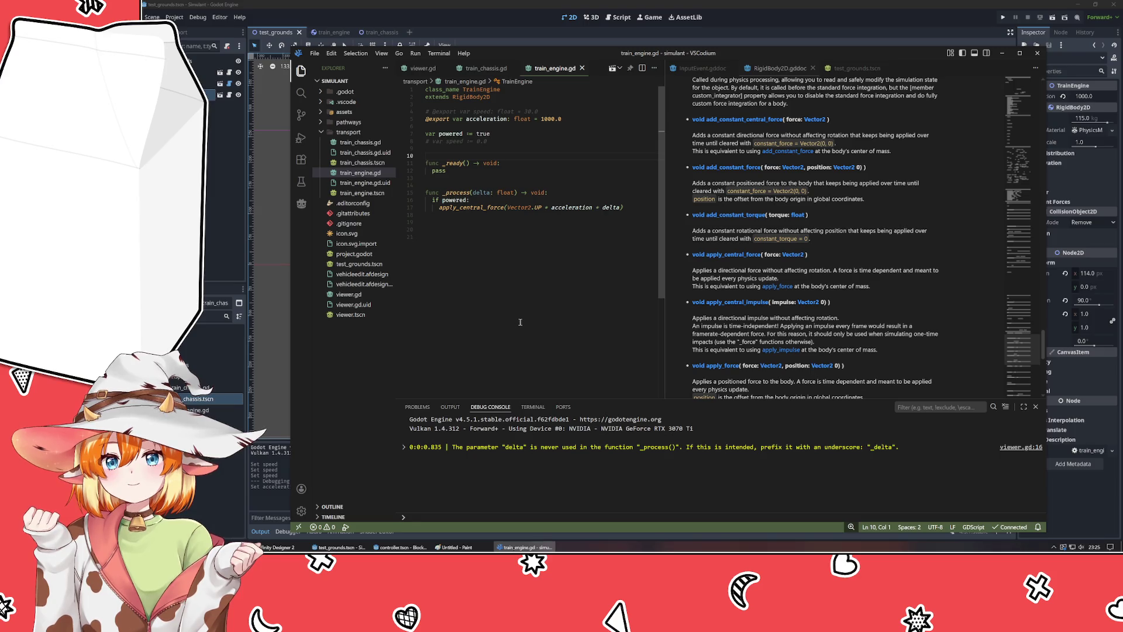
left_click(563, 193)
key("Return")
key("Return")
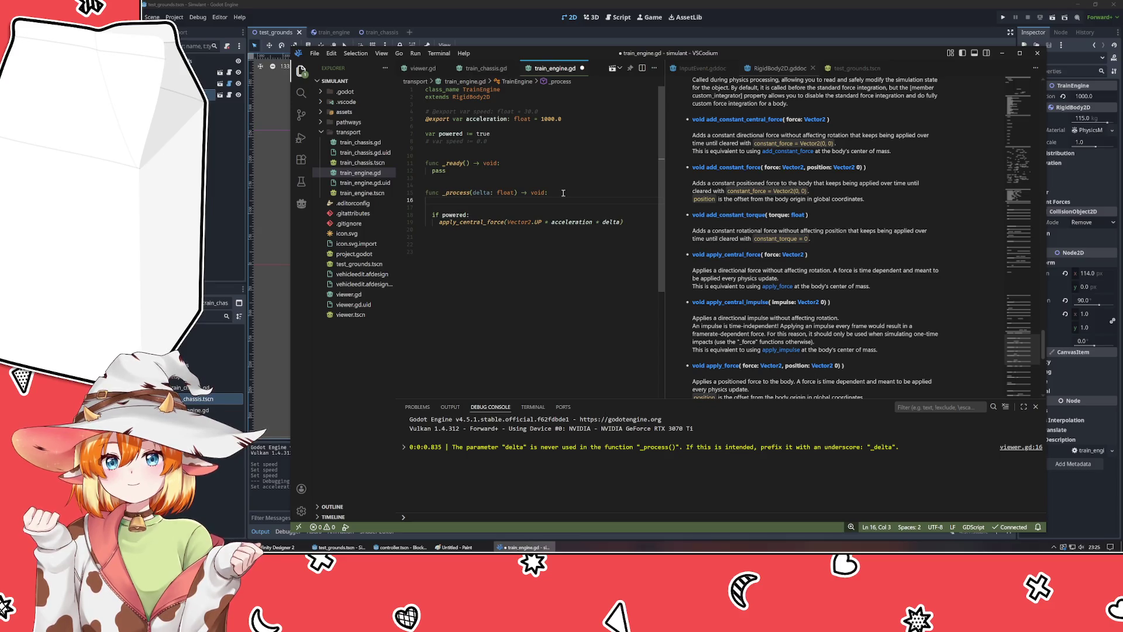
type("vect")
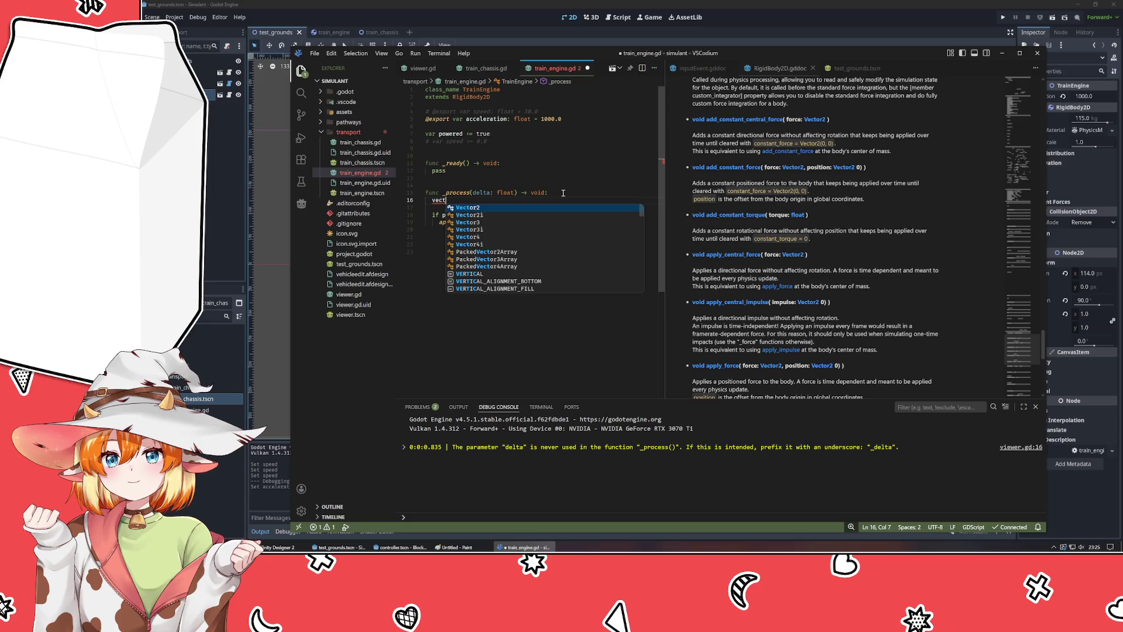
key("BackSpace")
key("BackSpace")
key("BackSpace")
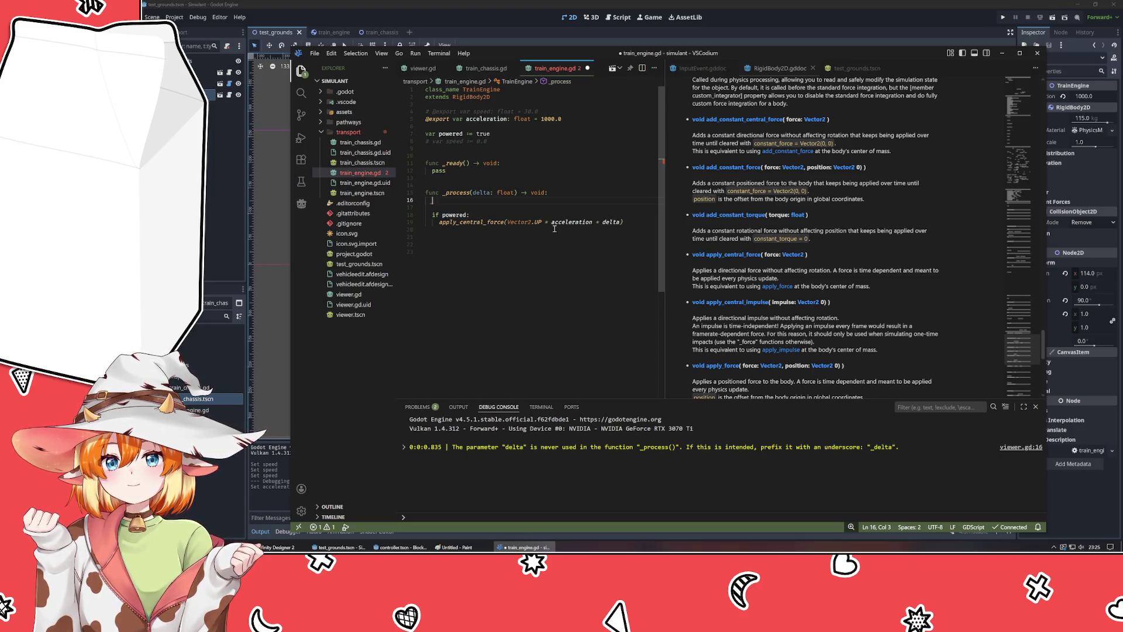
type("direc")
scroll(554, 232, "down", 2)
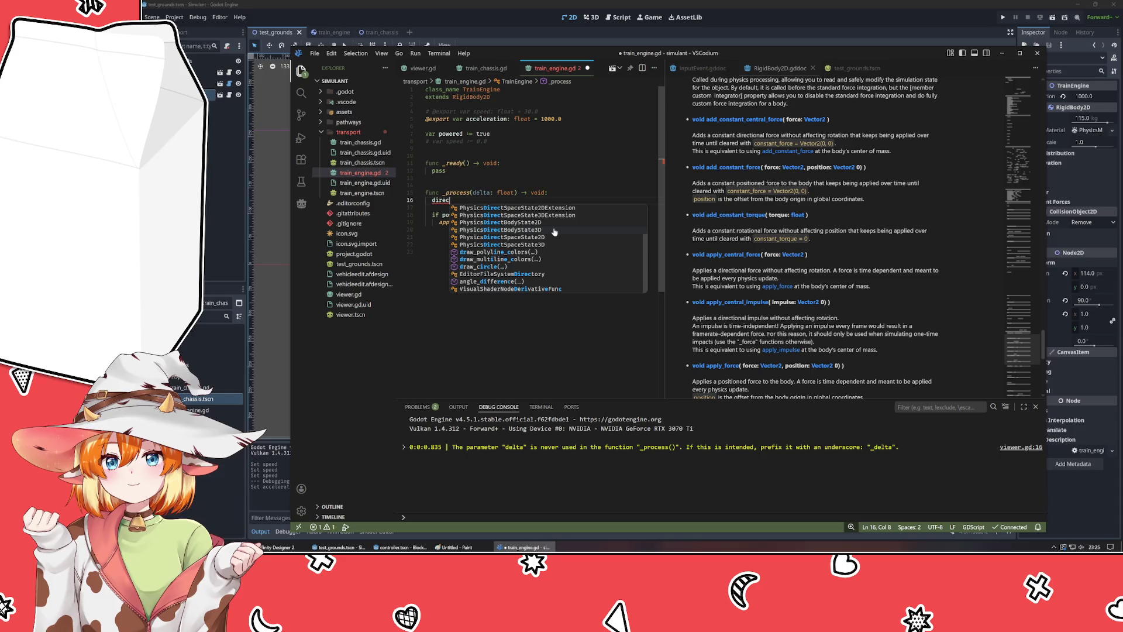
key("BackSpace")
key("BackSpace")
key("BackSpace")
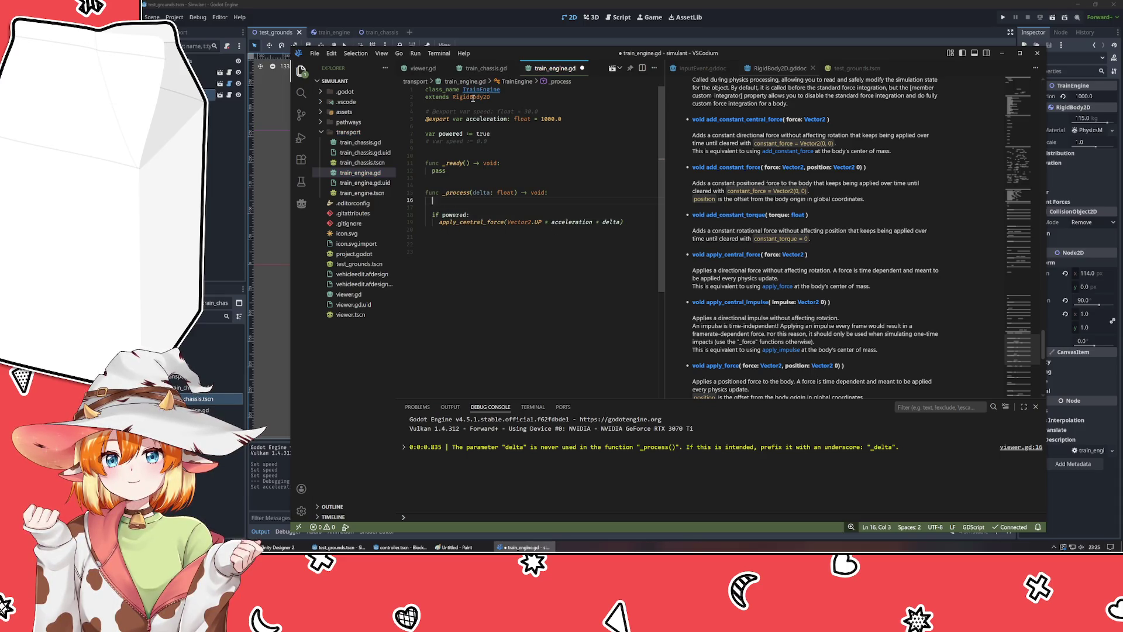
- Open the RigidBody2D documentation from the extends line and read through its property descriptions
left_click(472, 99, "ctrl")
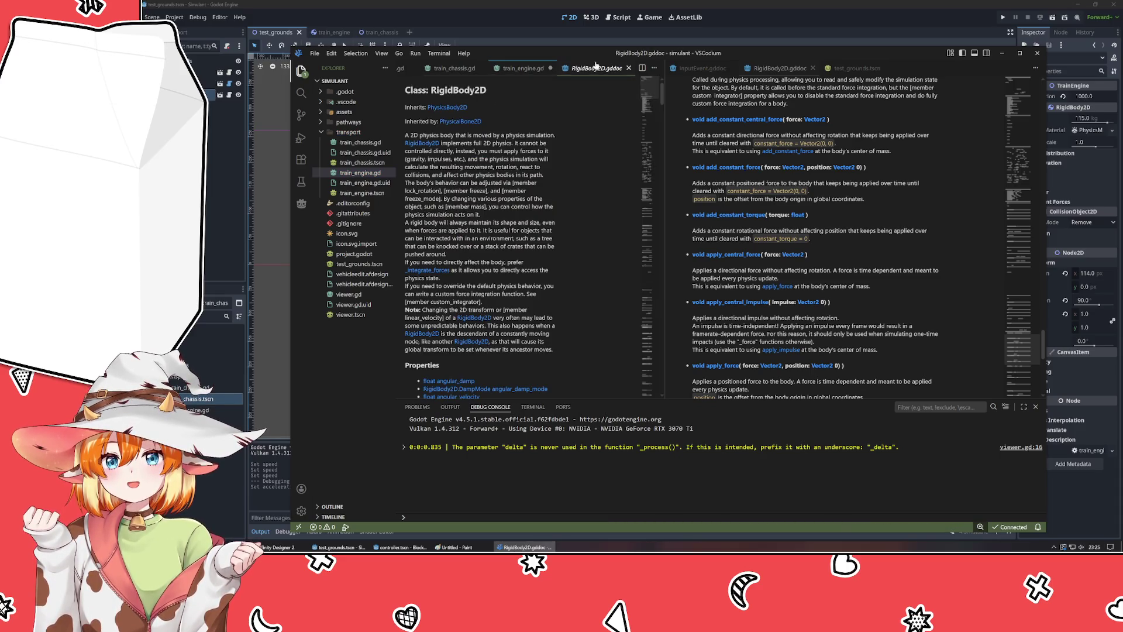
left_click(514, 67)
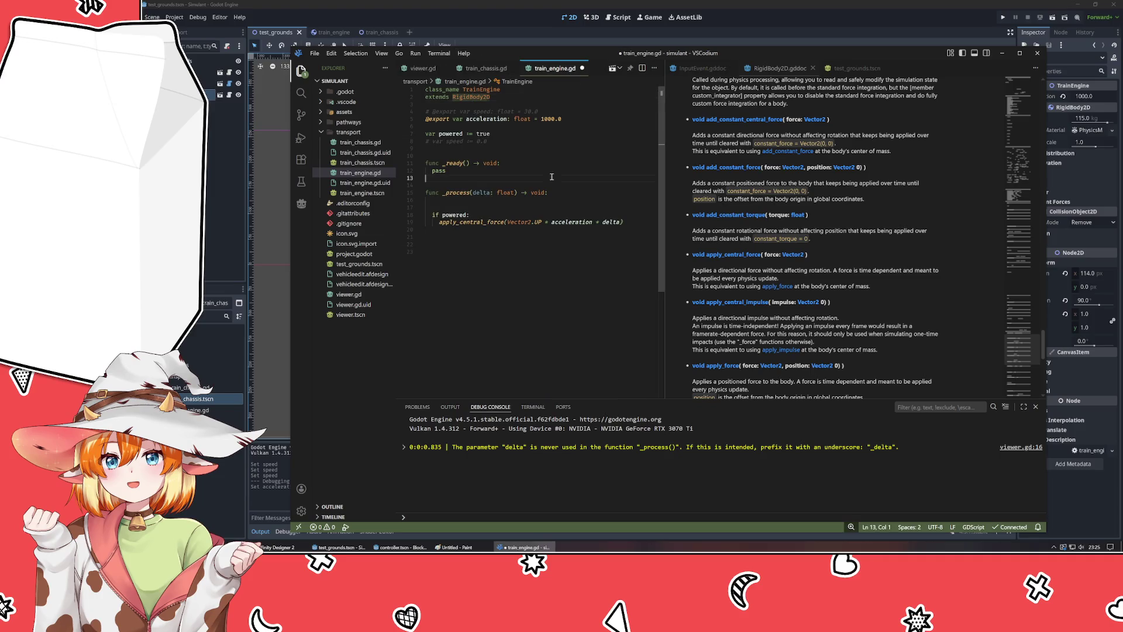
scroll(844, 219, "up", 20)
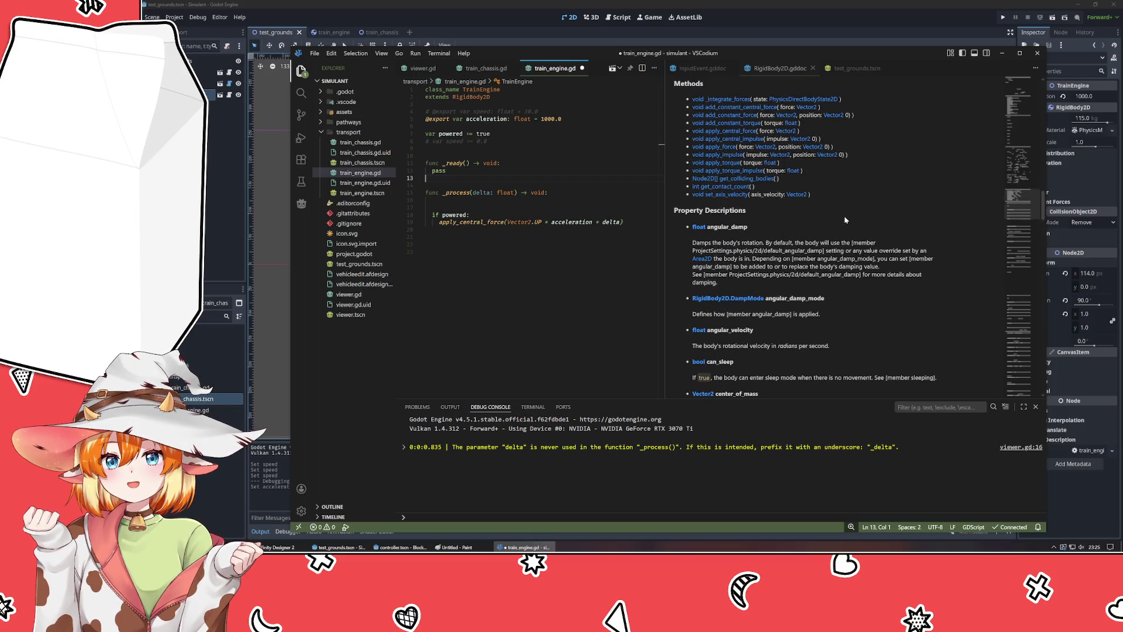
scroll(845, 220, "down", 5)
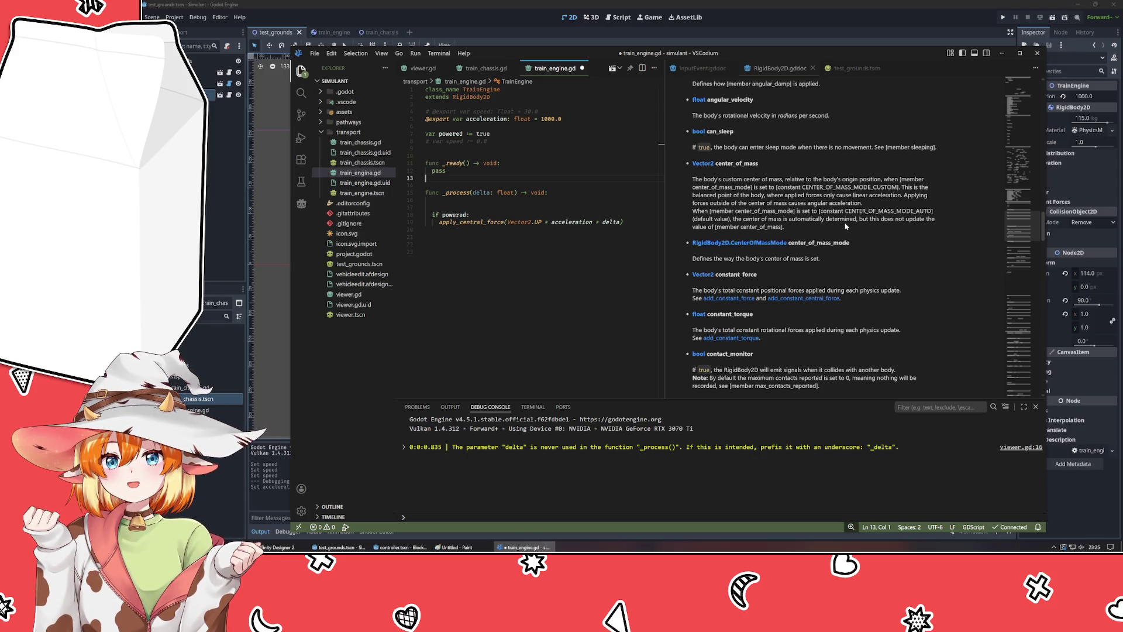
scroll(844, 222, "down", 3)
scroll(836, 227, "down", 5)
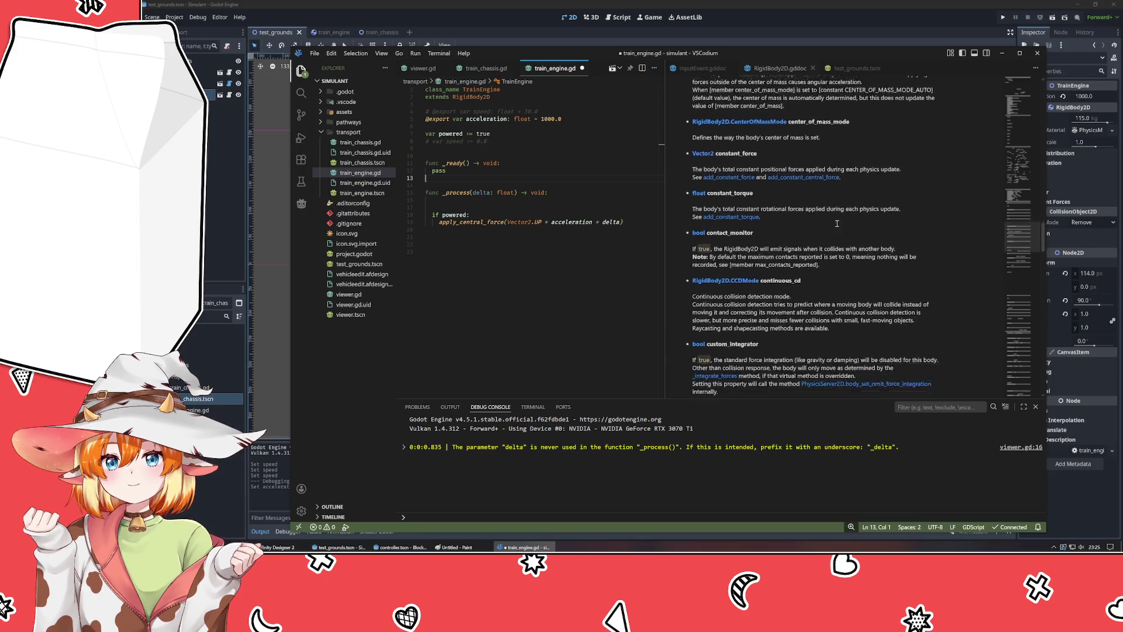
scroll(835, 224, "down", 2)
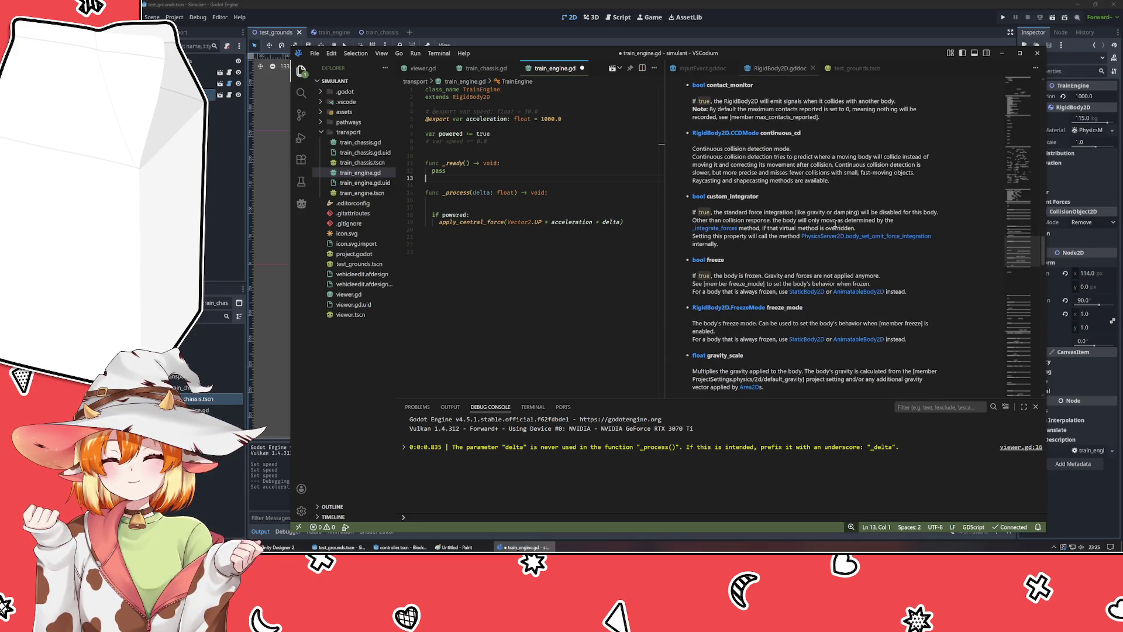
scroll(835, 224, "down", 4)
scroll(836, 224, "down", 4)
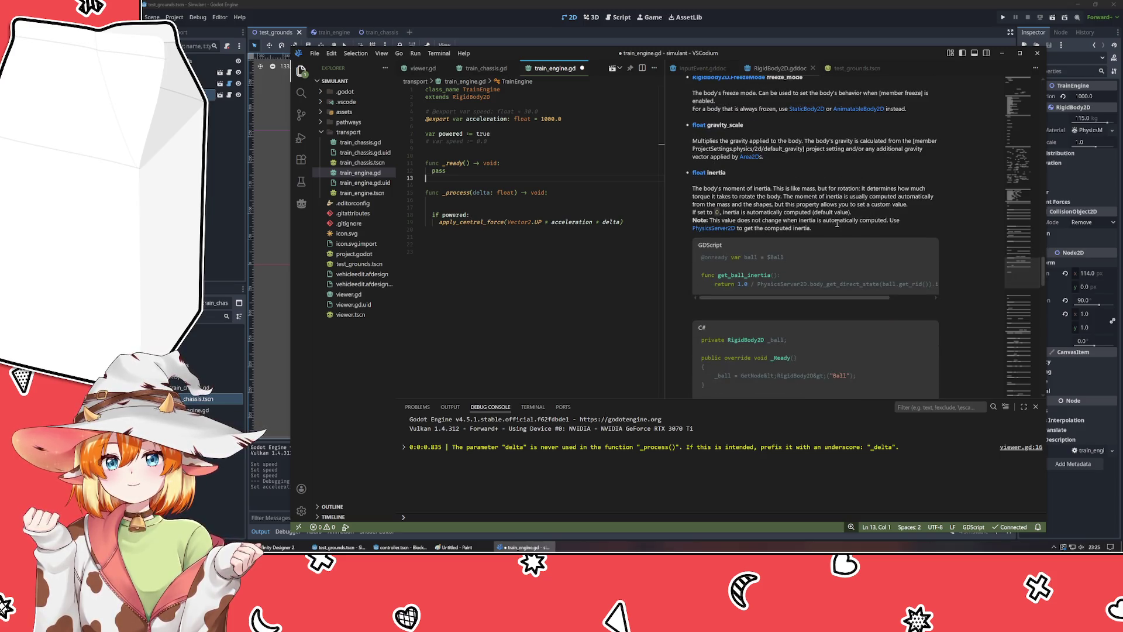
scroll(837, 223, "down", 10)
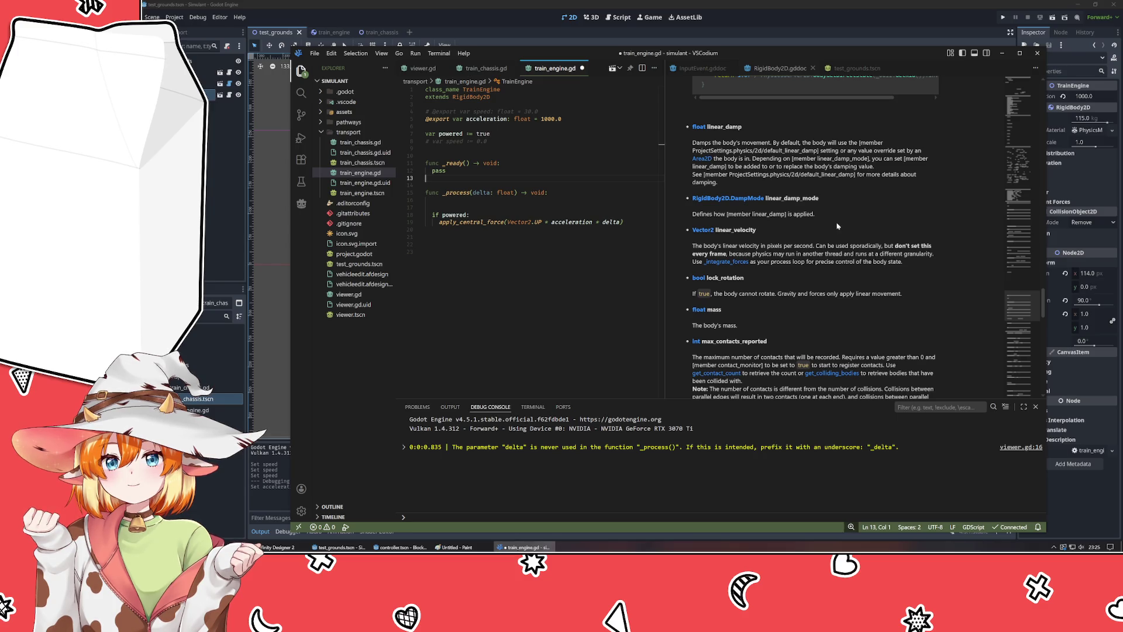
scroll(836, 226, "down", 5)
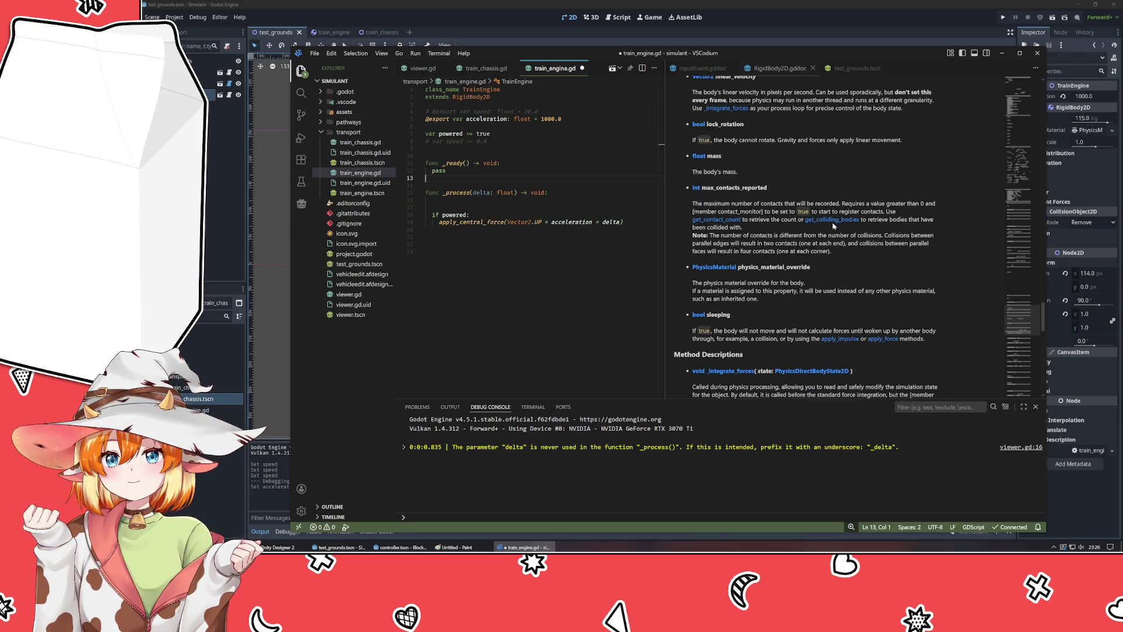
scroll(833, 226, "down", 3)
- In the train_engine scene, add a RayCast2D as a child of the root node
left_click(462, 27)
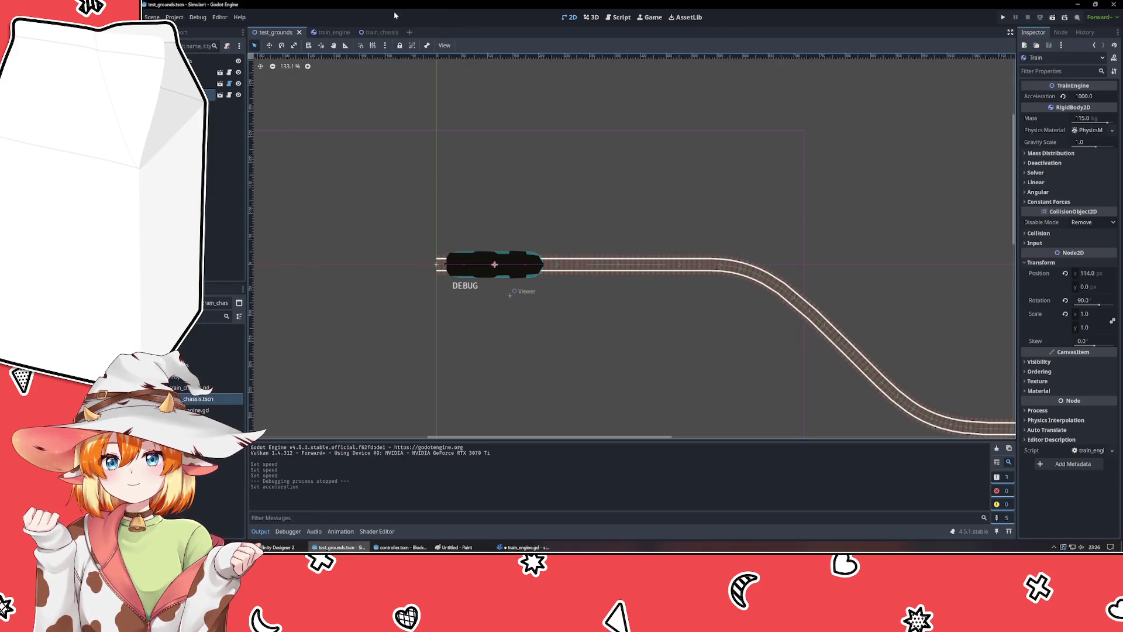
left_click(324, 32)
right_click(176, 158)
left_click(225, 163)
type("collis")
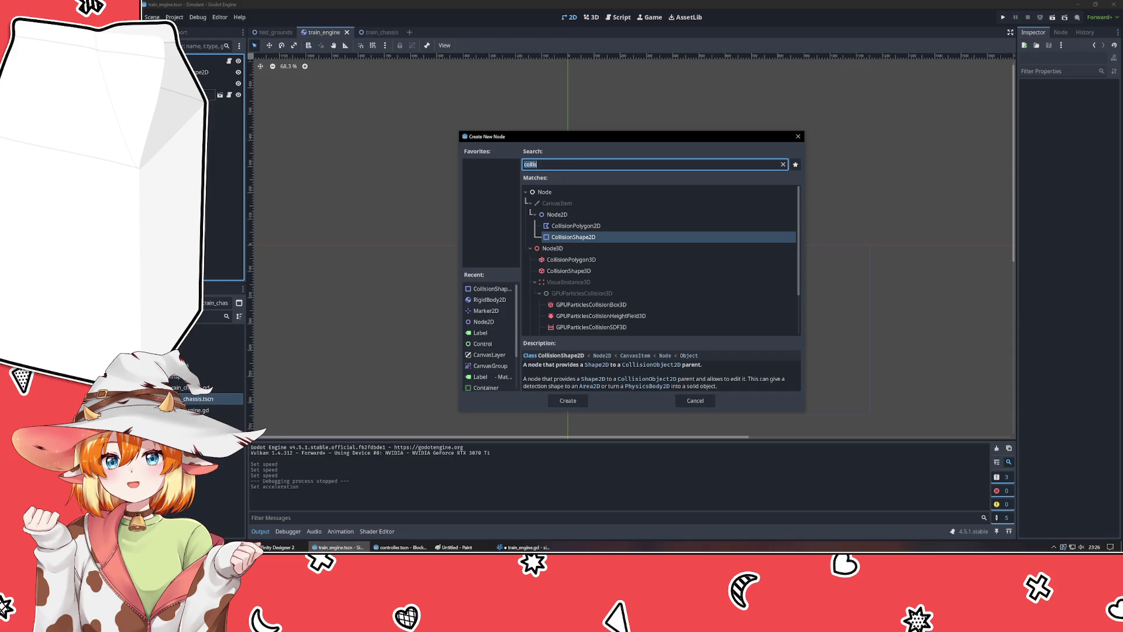
key("BackSpace")
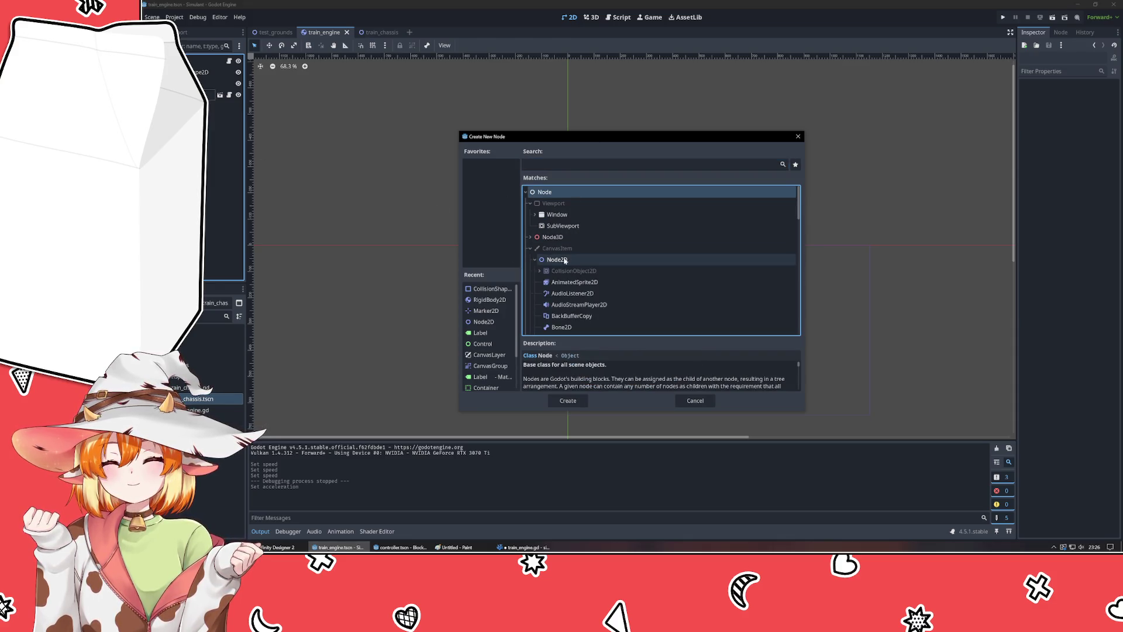
scroll(577, 259, "down", 4)
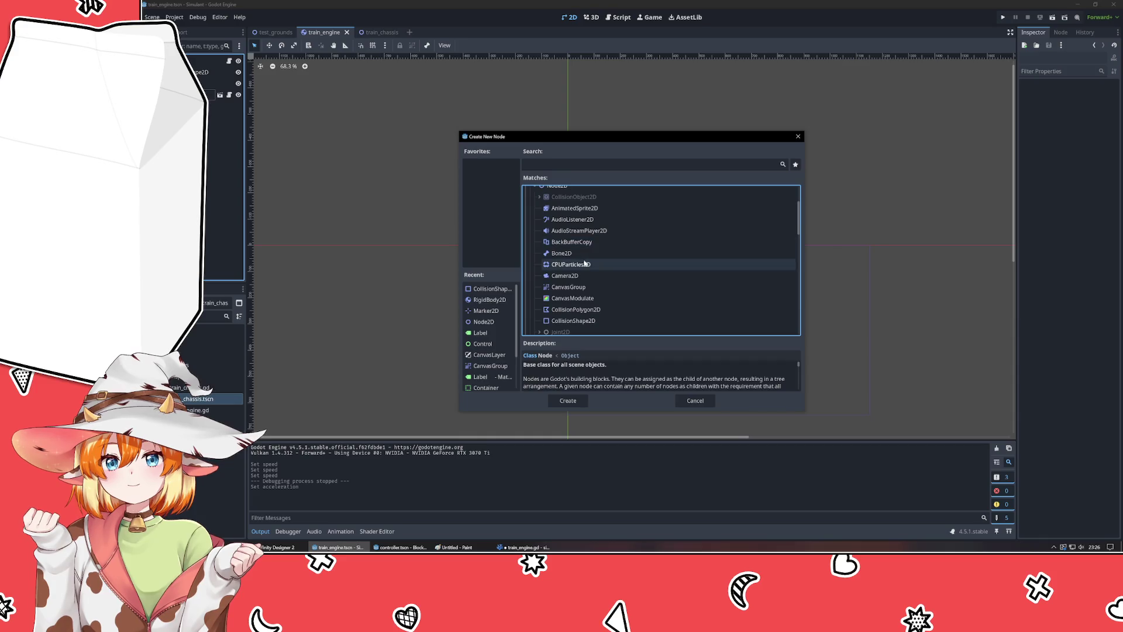
scroll(585, 275, "down", 3)
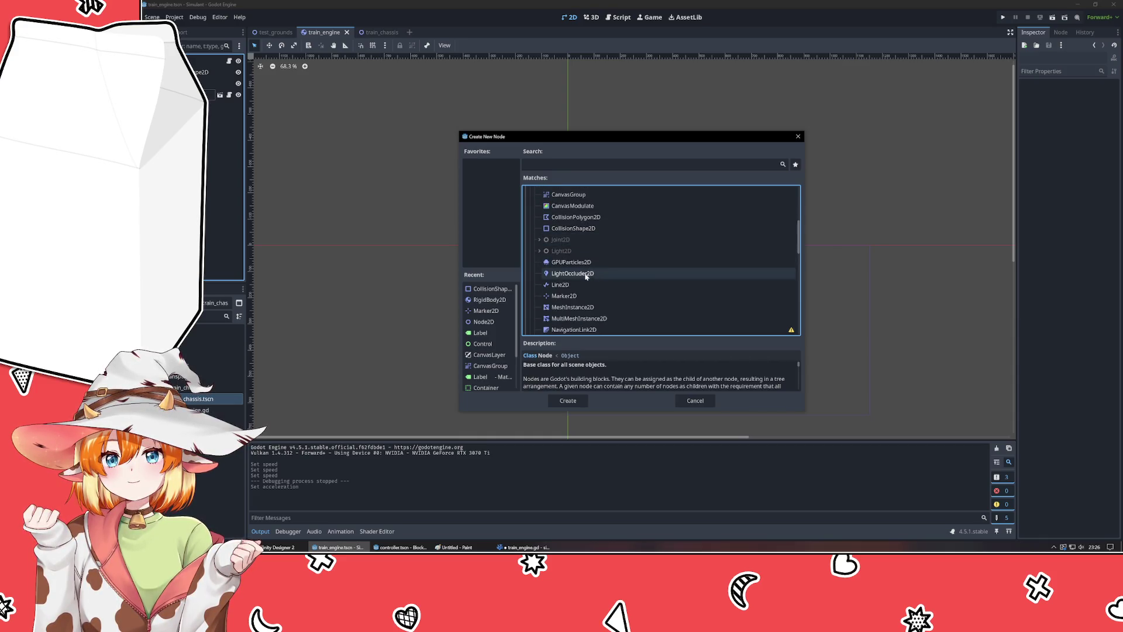
scroll(584, 285, "down", 6)
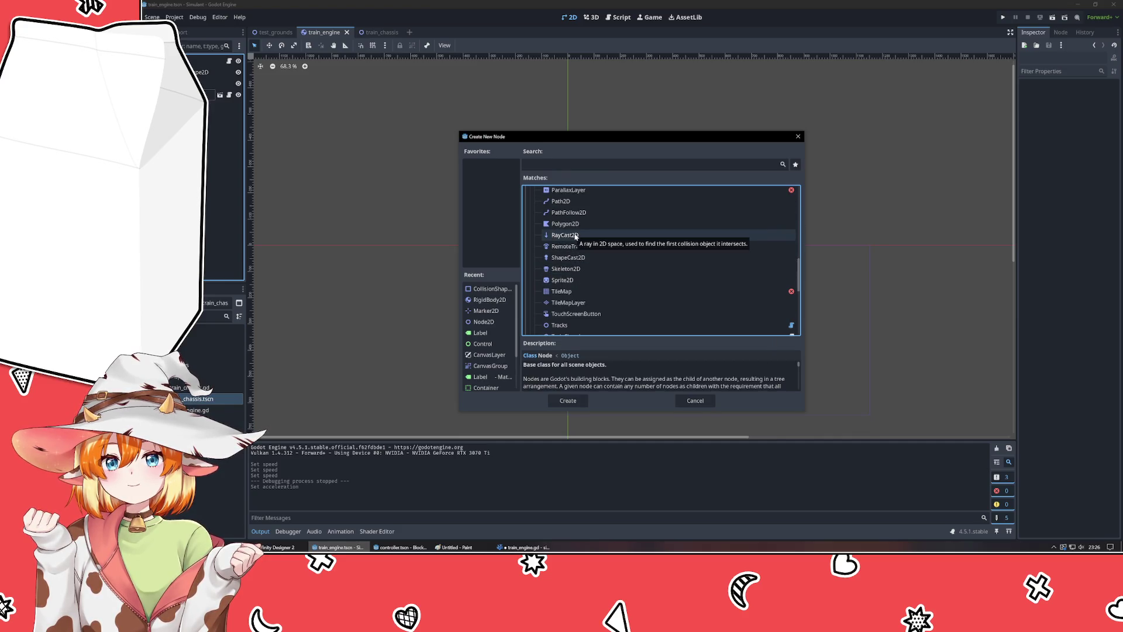
double_click(575, 236)
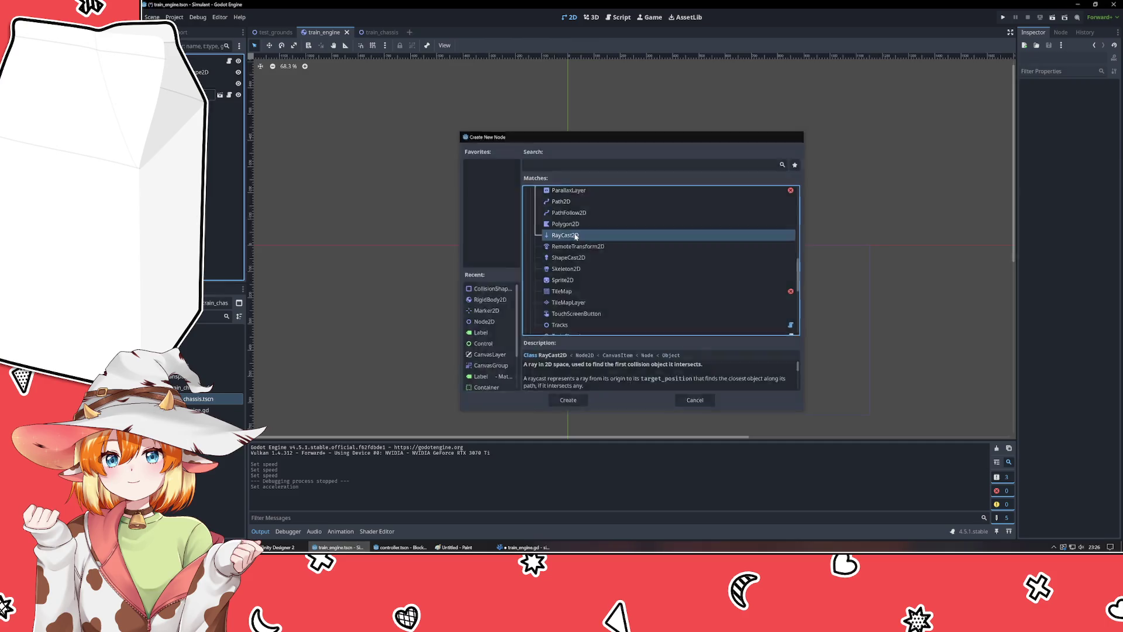
scroll(531, 244, "up", 3)
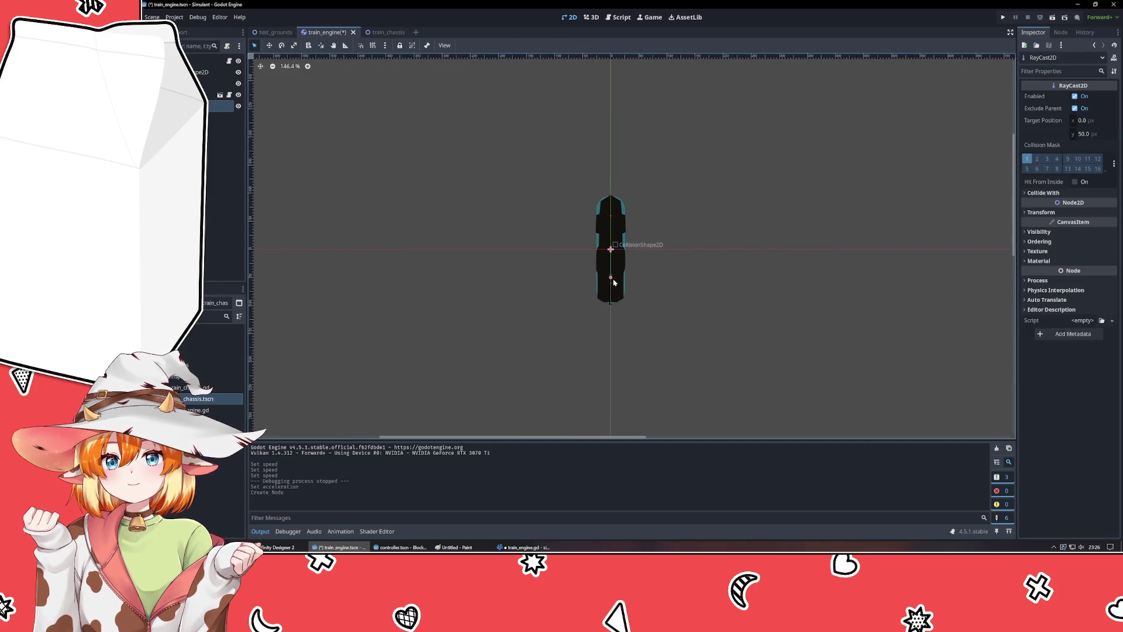
- Set the RayCast2D's target position to x 0, y -10, with Exclude Parent left on
mouse_move(613, 279)
left_mouse_down()
mouse_move(610, 186)
mouse_move(610, 217)
mouse_move(610, 207)
left_mouse_up()
left_click(1094, 137)
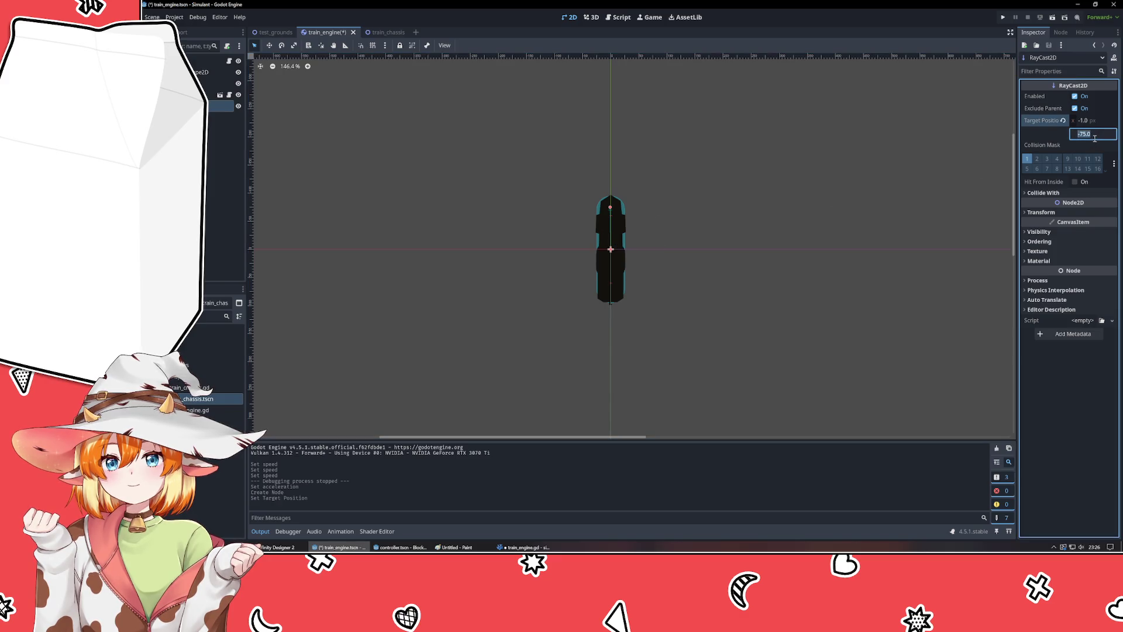
type("-1")
key("Return")
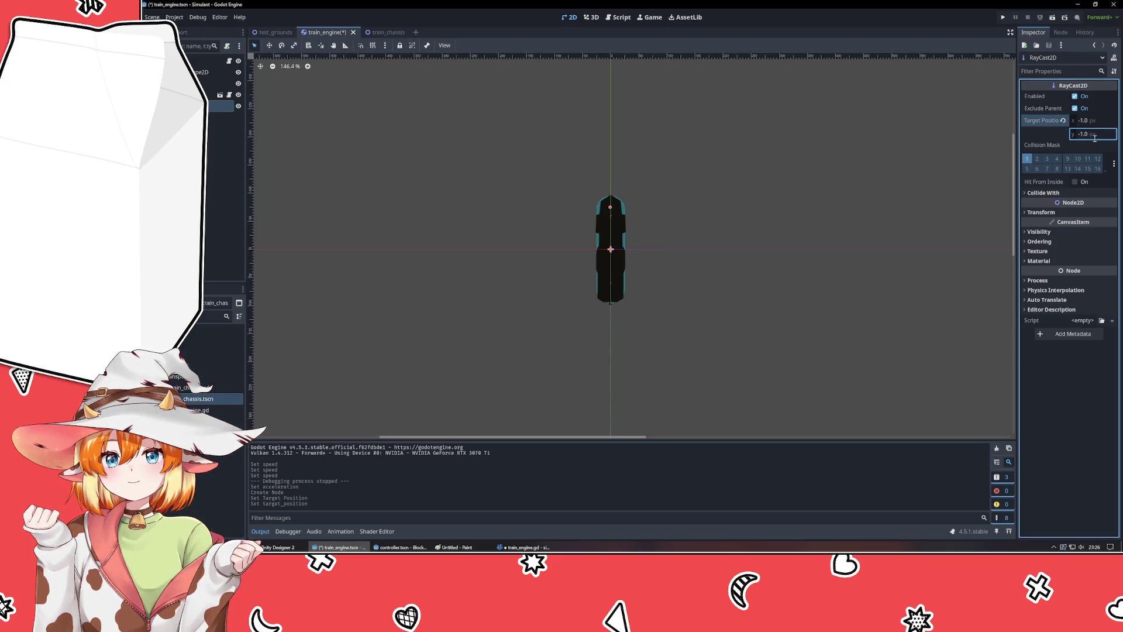
scroll(696, 233, "up", 15)
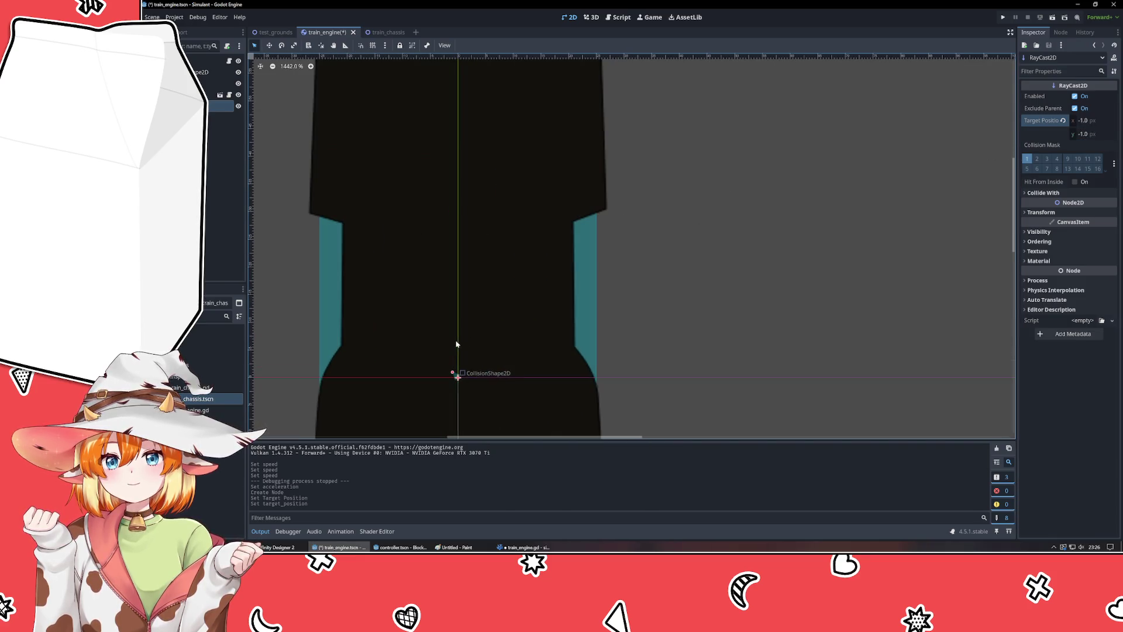
left_click(1074, 108)
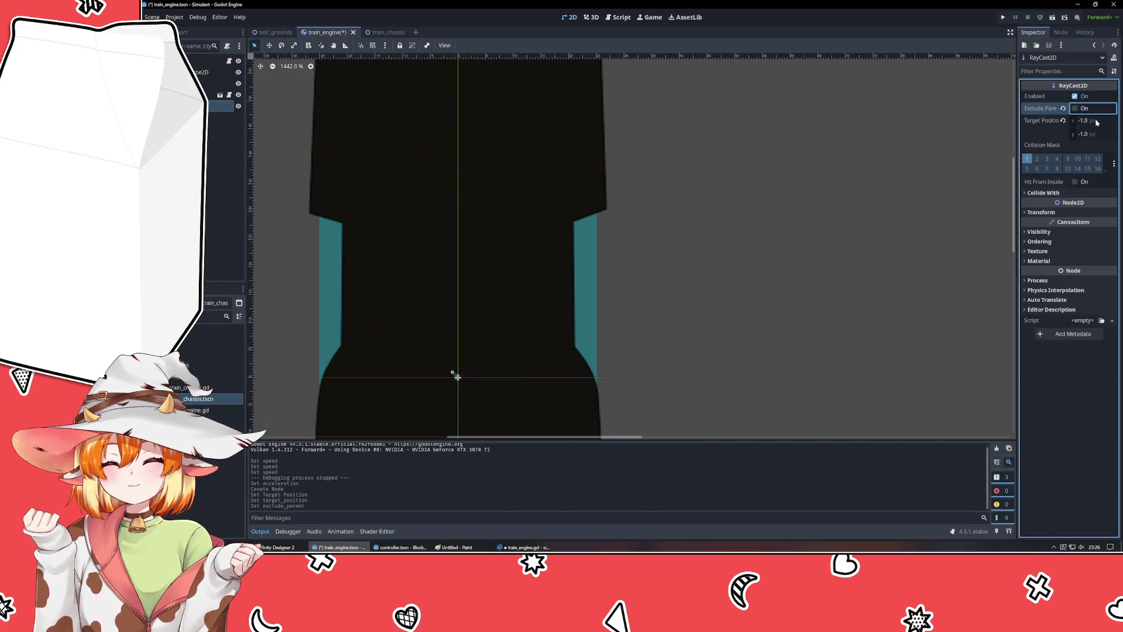
left_click(1095, 120)
type("0")
key("Return")
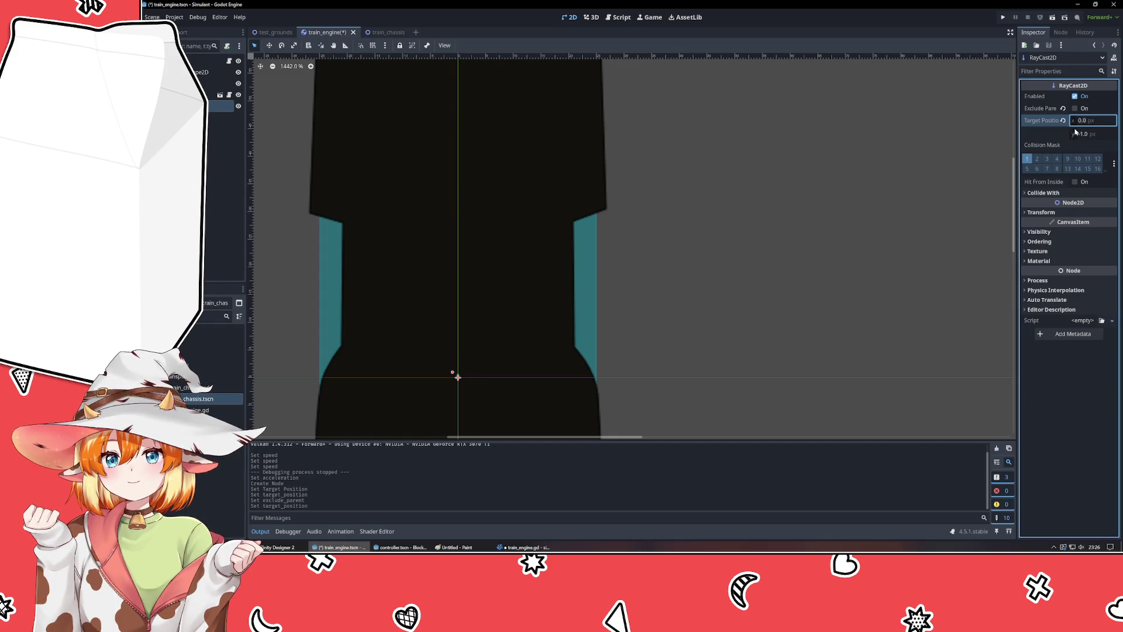
left_click(1095, 133)
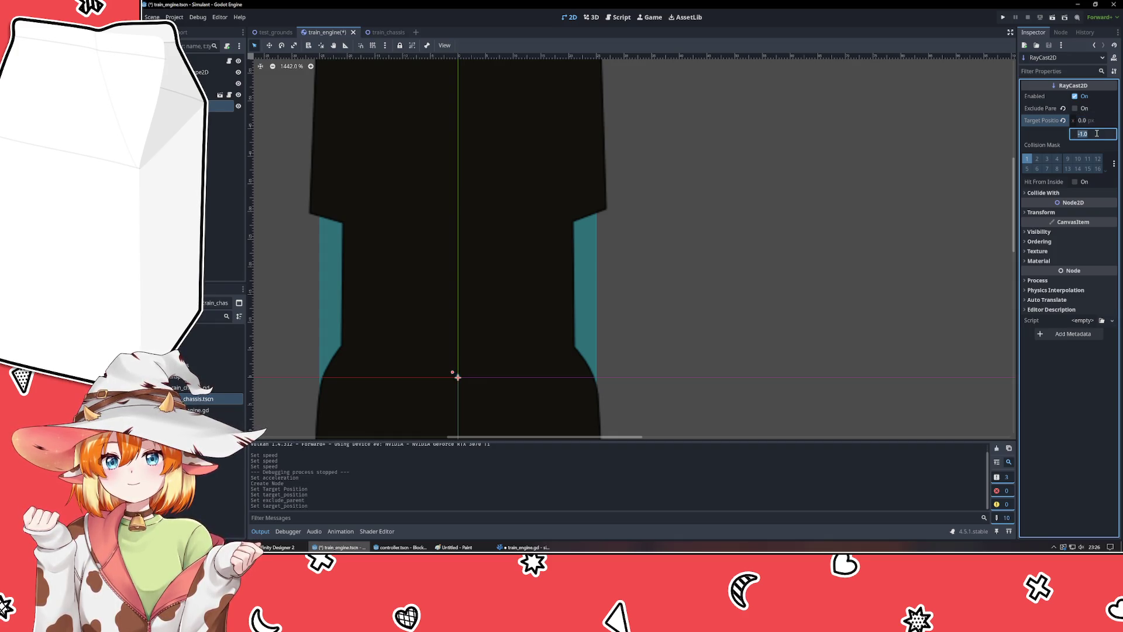
type("-10")
key("Return")
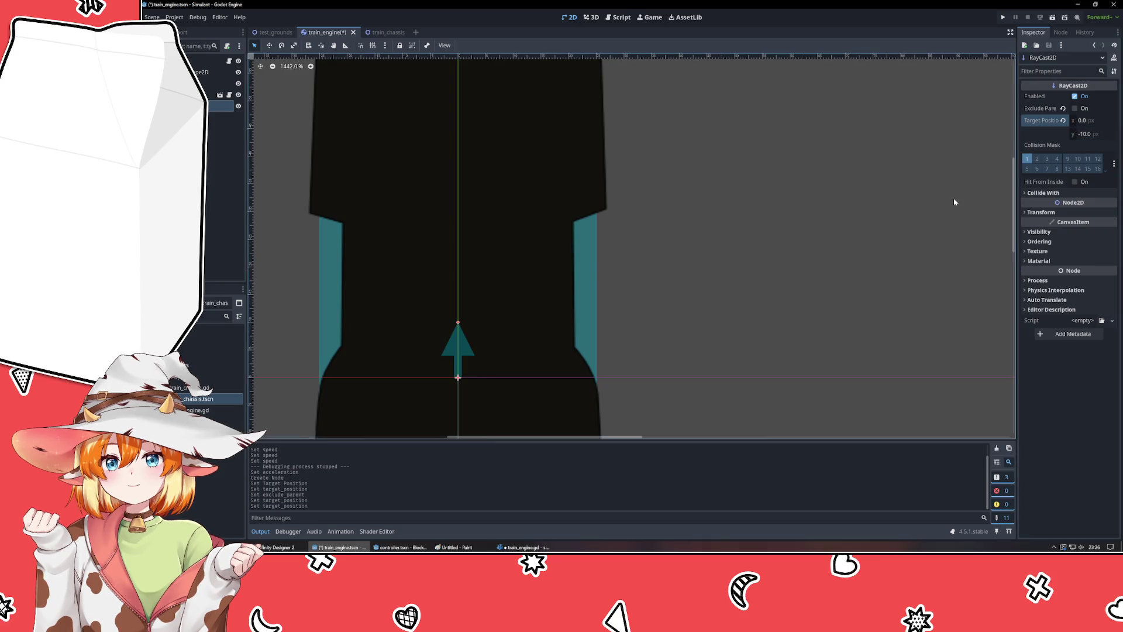
left_click(1064, 110)
left_click(1093, 136)
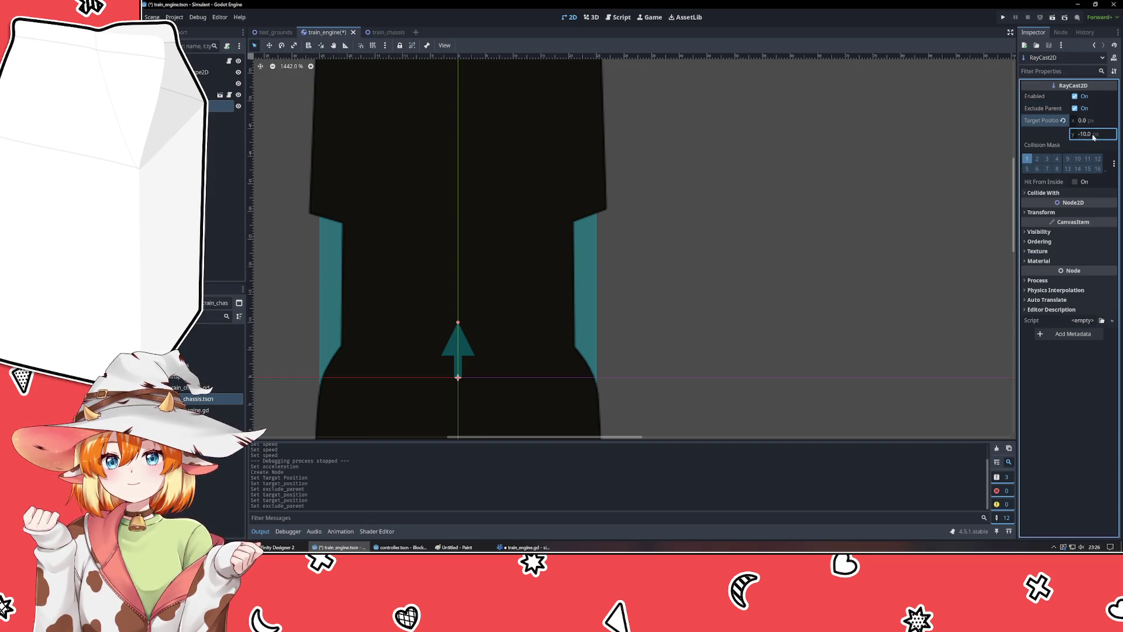
- Inspect the engine sprite, then view the train on its track in test_grounds
left_click(802, 208)
scroll(801, 208, "down", 6)
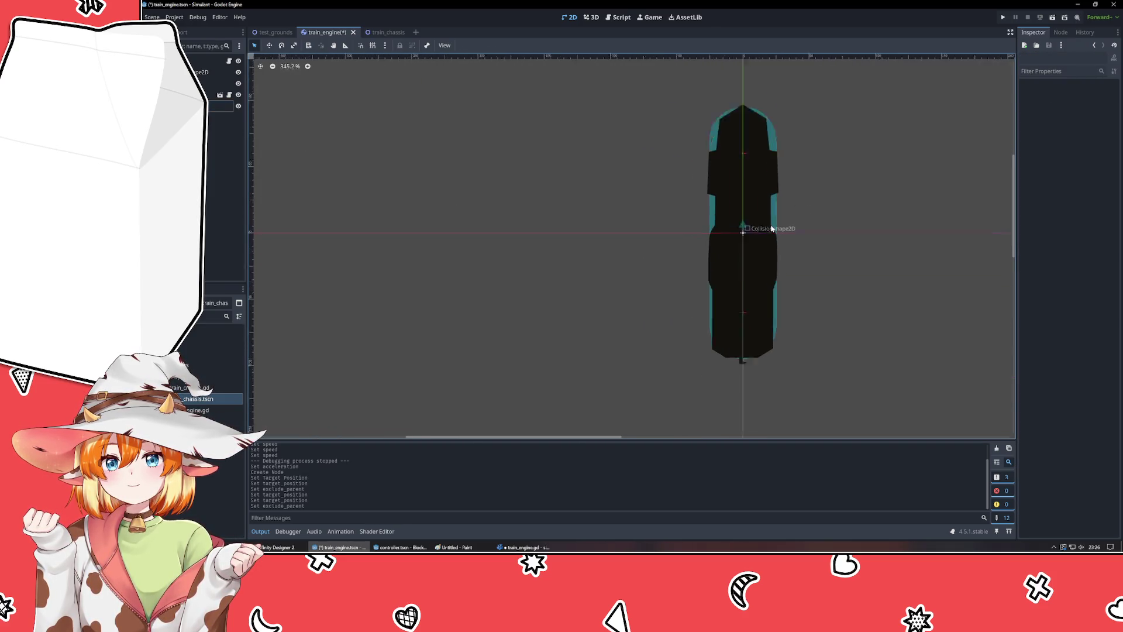
scroll(771, 229, "up", 6)
left_click(584, 308)
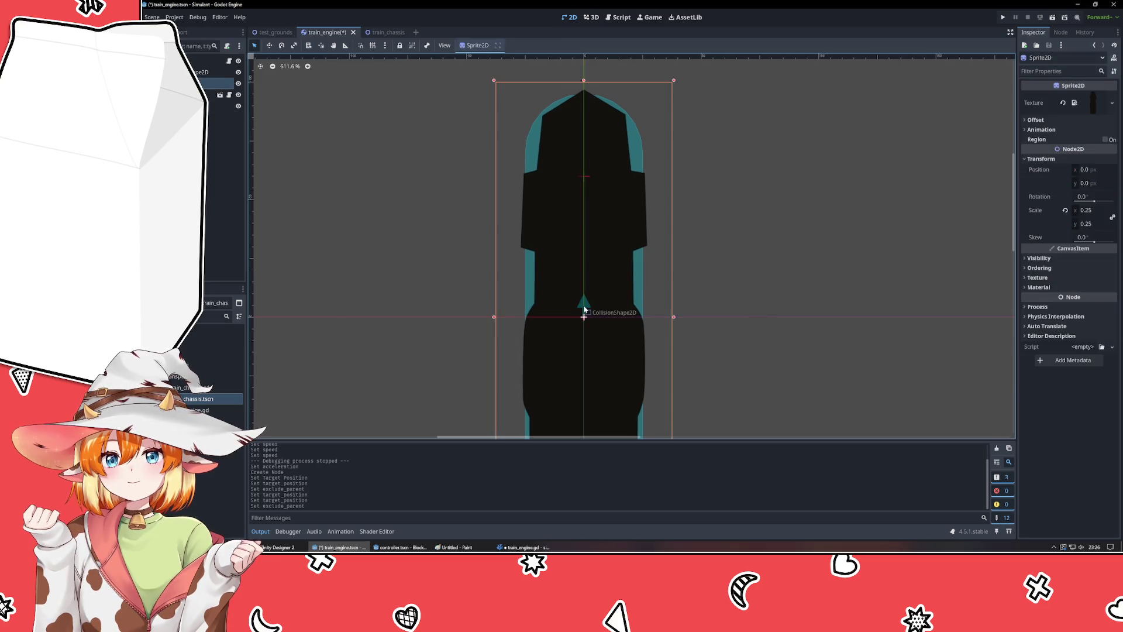
left_click(707, 271)
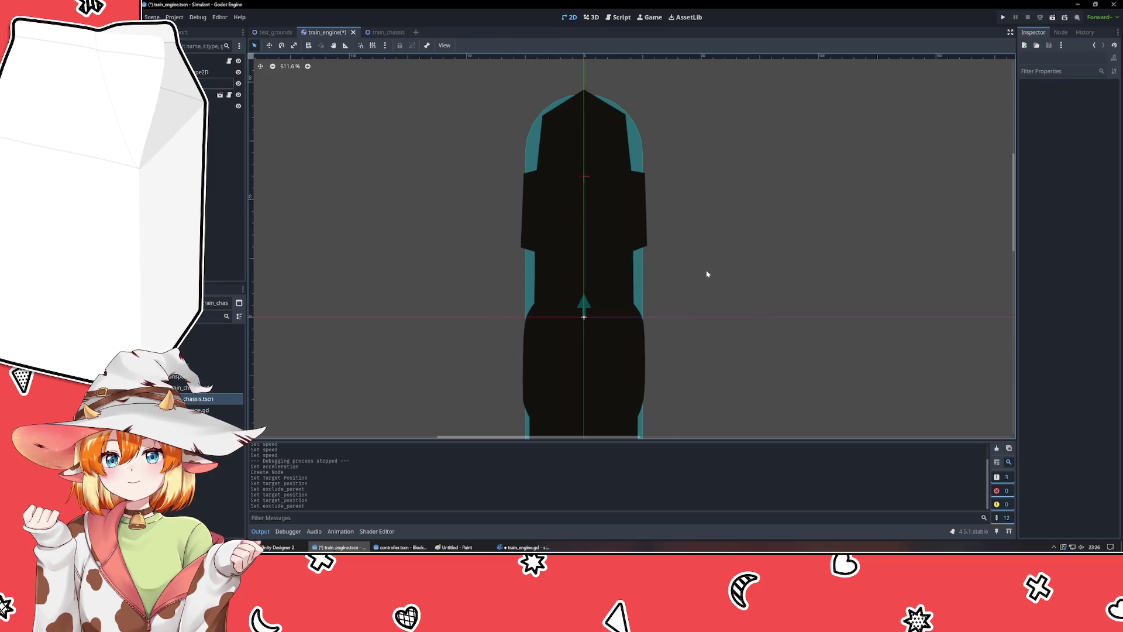
left_click(271, 34)
scroll(543, 310, "up", 4)
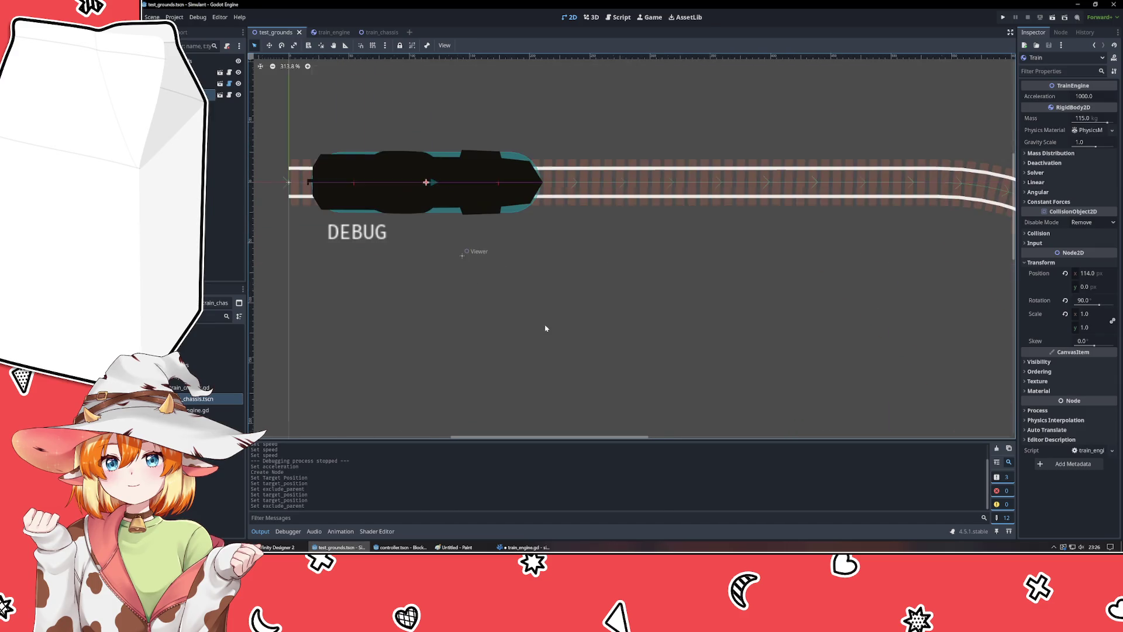
left_click_drag(450, 263, 393, 373)
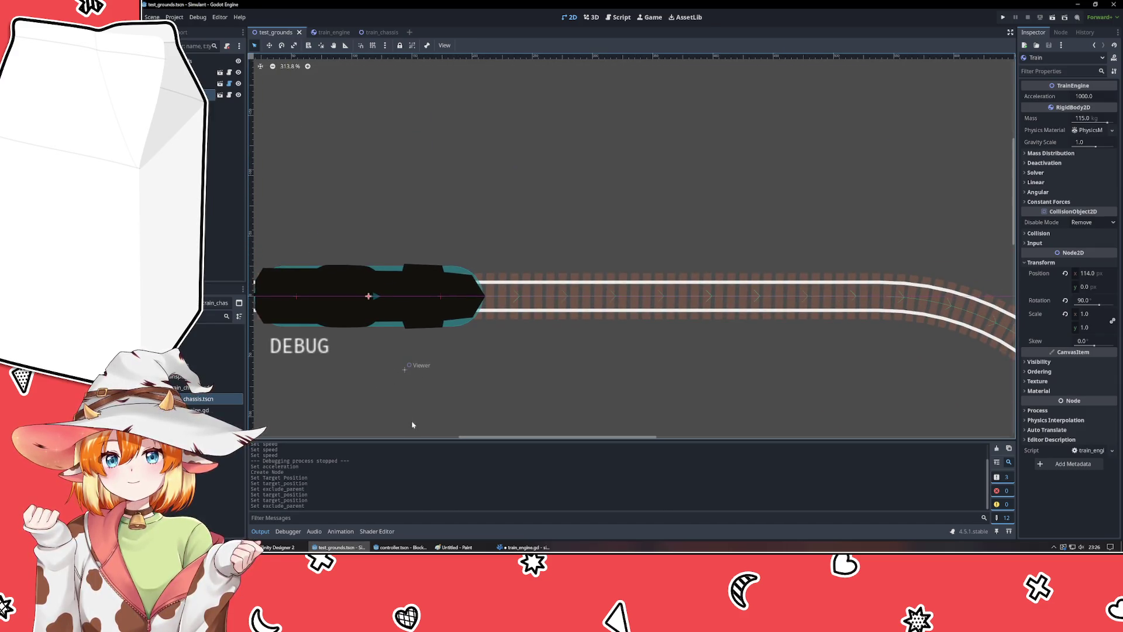
key("alt+Tab")
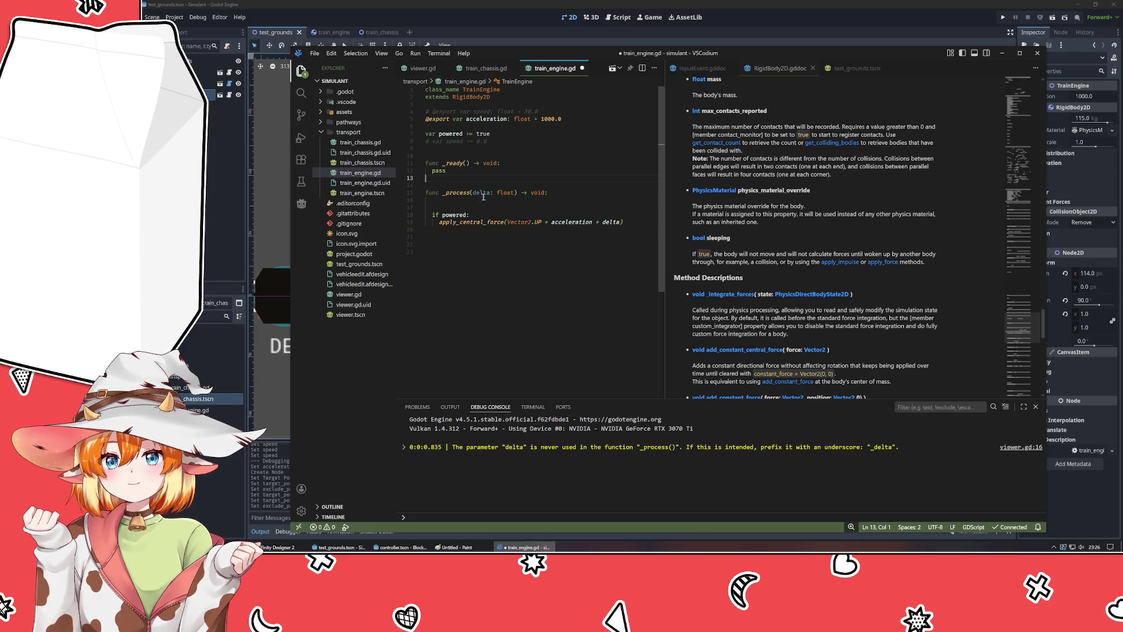
key("alt+Tab")
- Rename the RayCast2D node in the train_engine scene to DirectionOfTravel
left_click(324, 32)
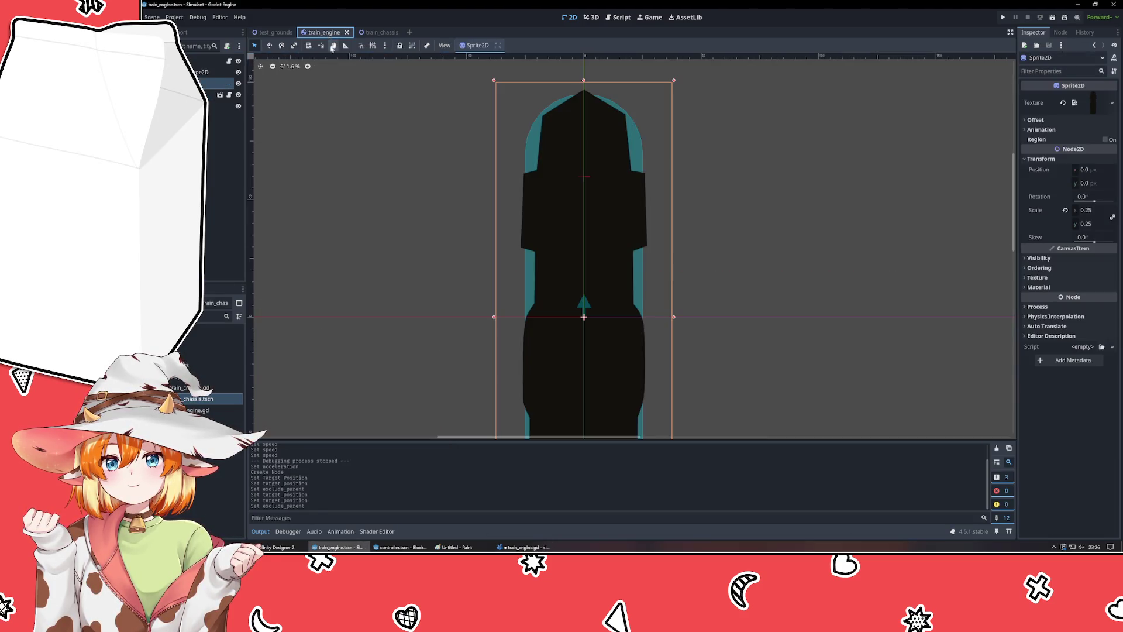
left_click(219, 106)
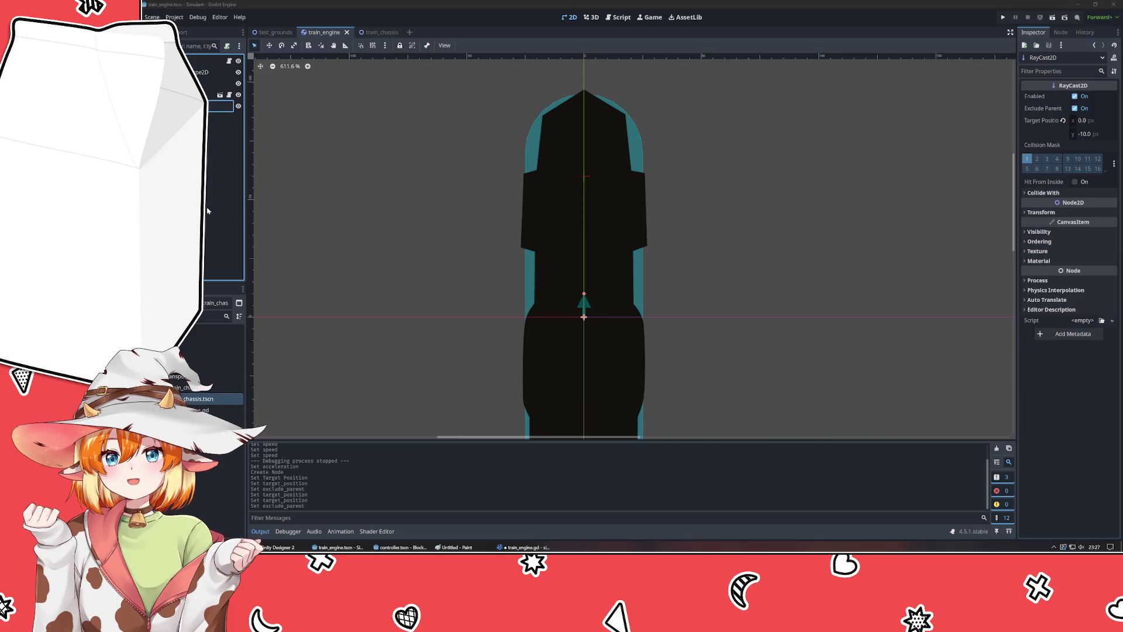
key("Return")
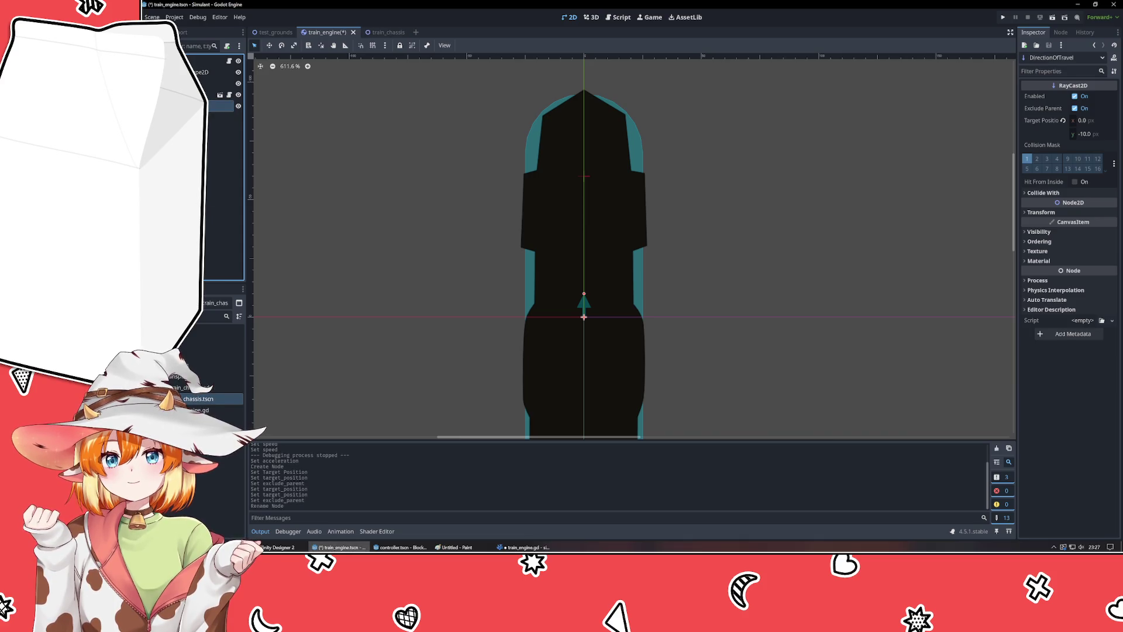
key("alt+Tab")
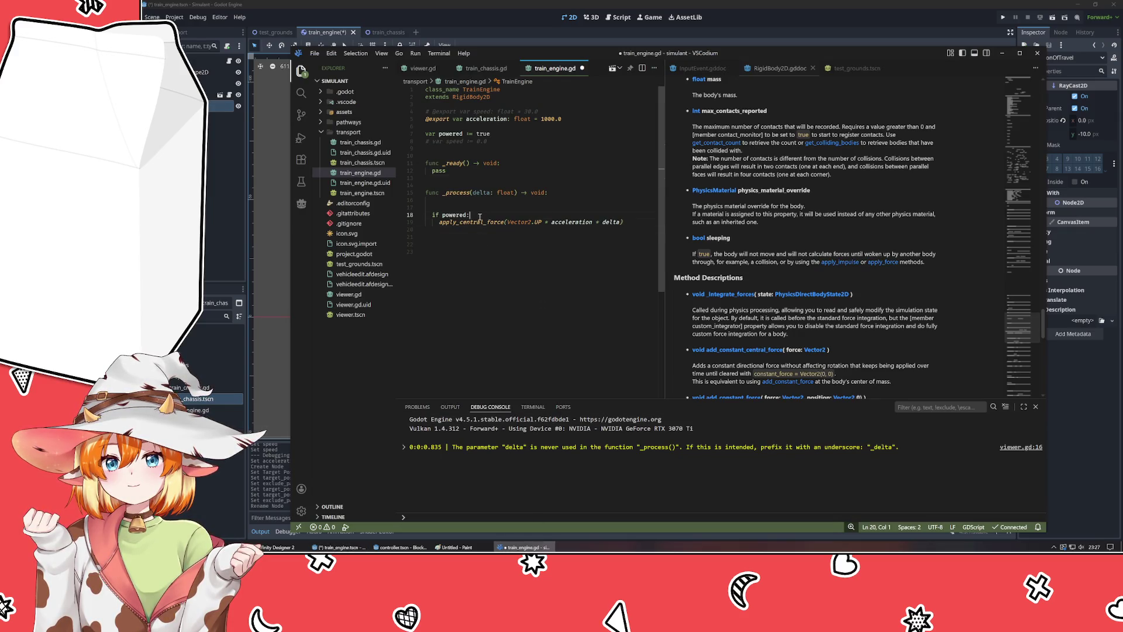
- Start a new line in _process with $DirectionOfTravel. and browse its completion list
left_click(472, 201)
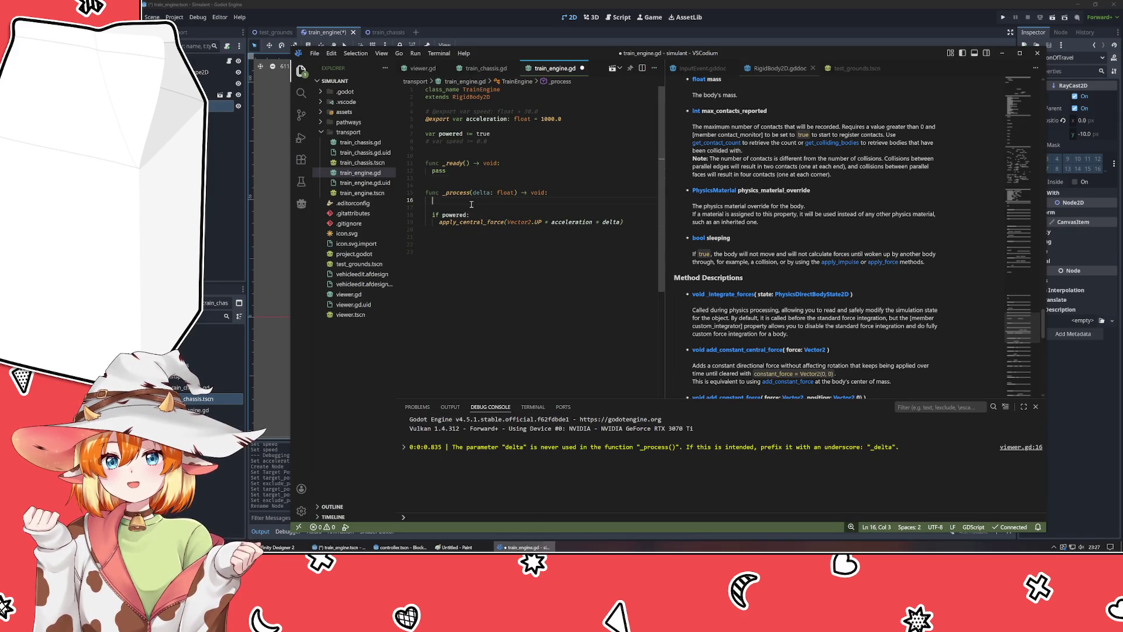
type("$DirectionOfTravel")
key("Return")
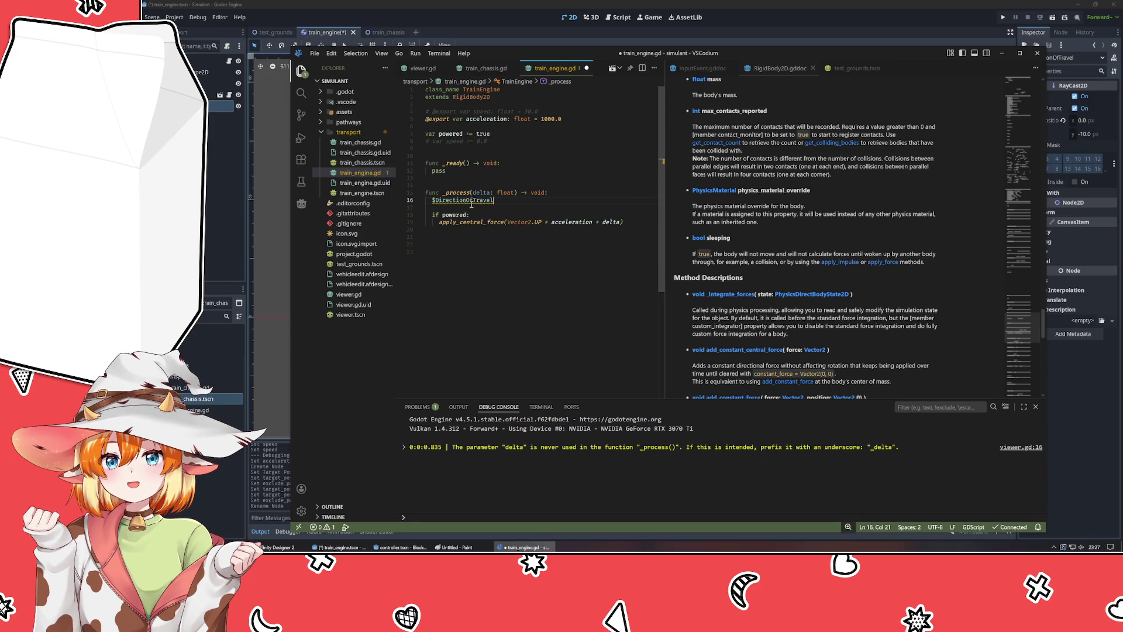
type(".")
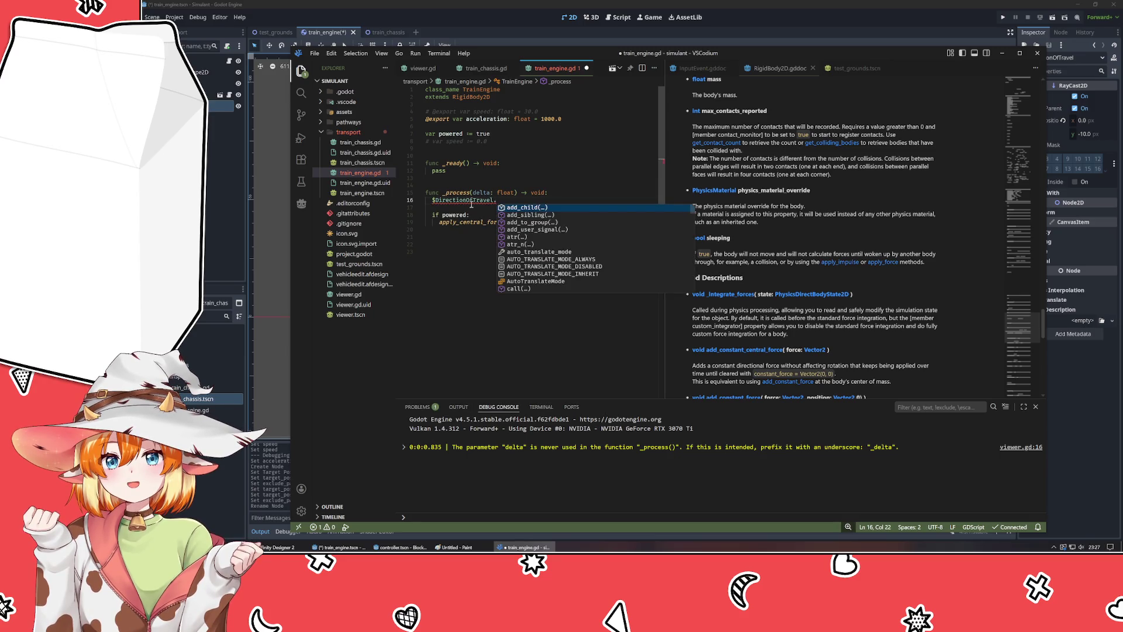
scroll(608, 285, "down", 5)
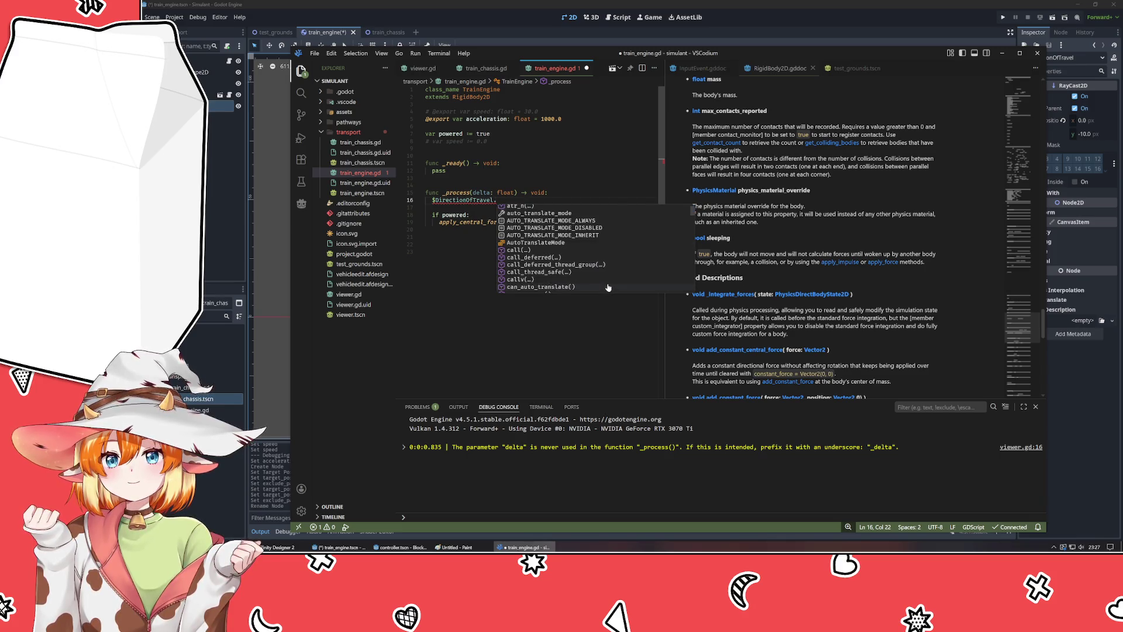
scroll(602, 282, "down", 2)
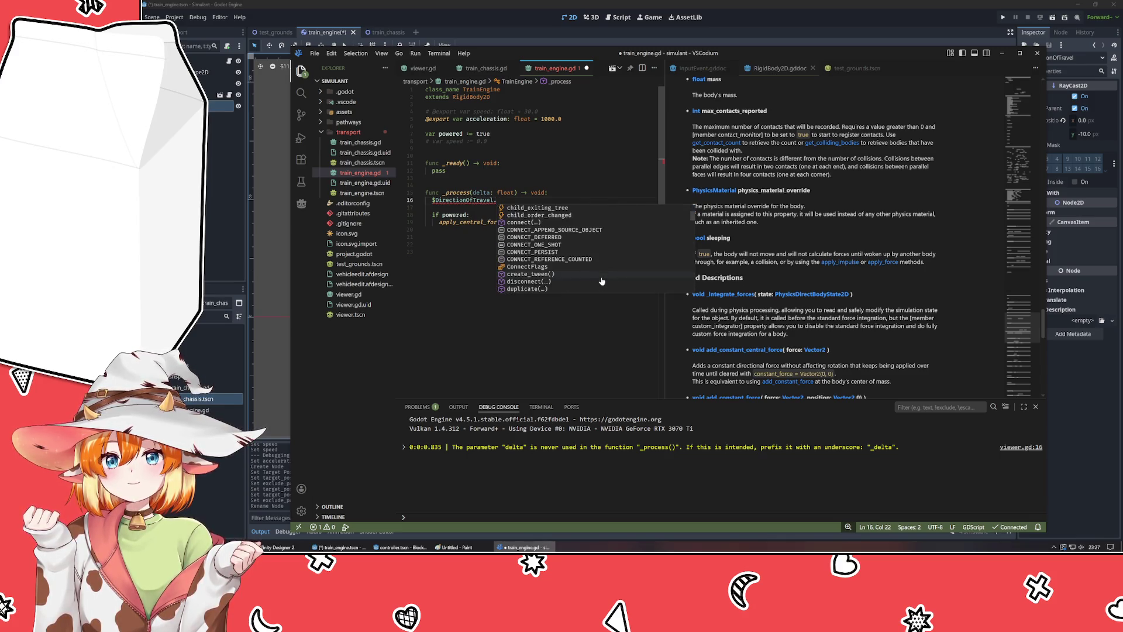
scroll(602, 281, "down", 1)
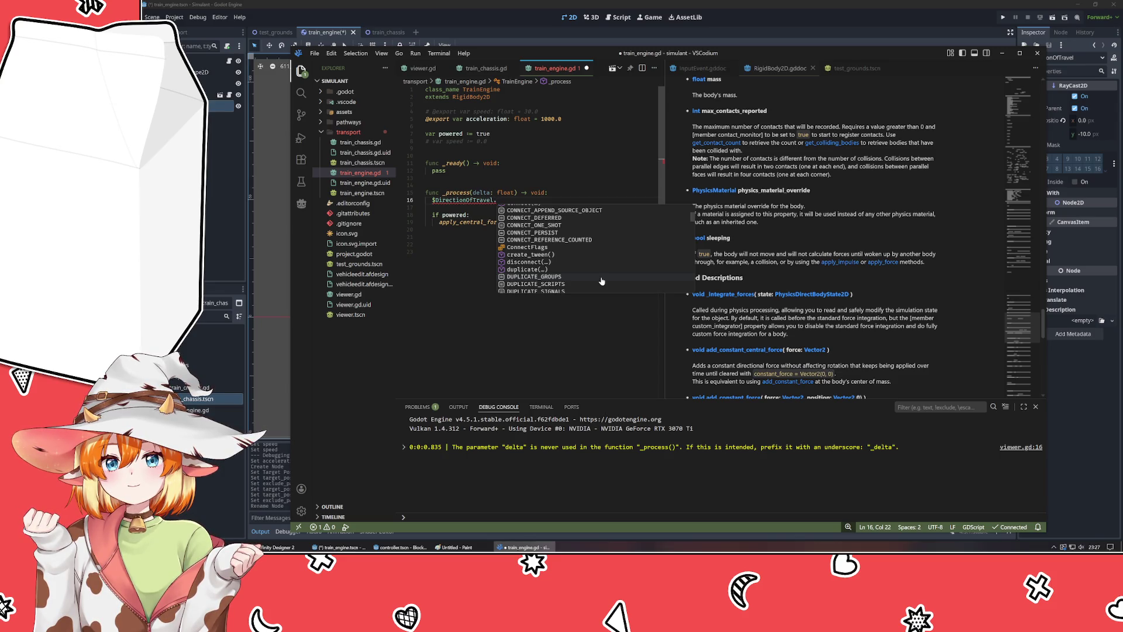
scroll(602, 281, "down", 2)
scroll(598, 281, "down", 3)
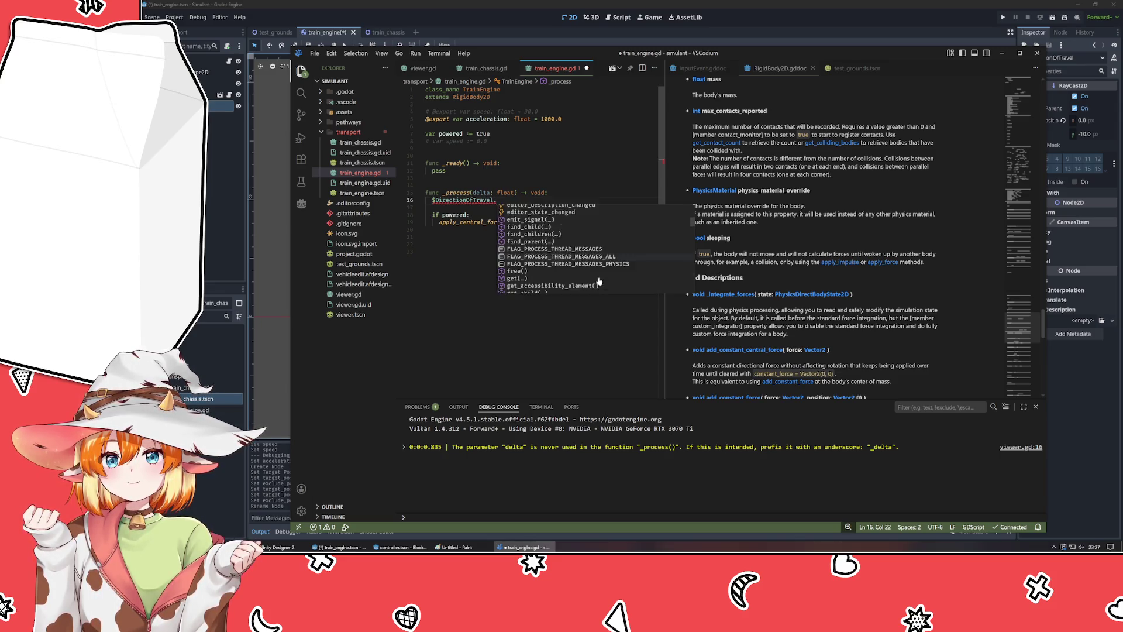
scroll(599, 282, "down", 1)
scroll(599, 281, "down", 3)
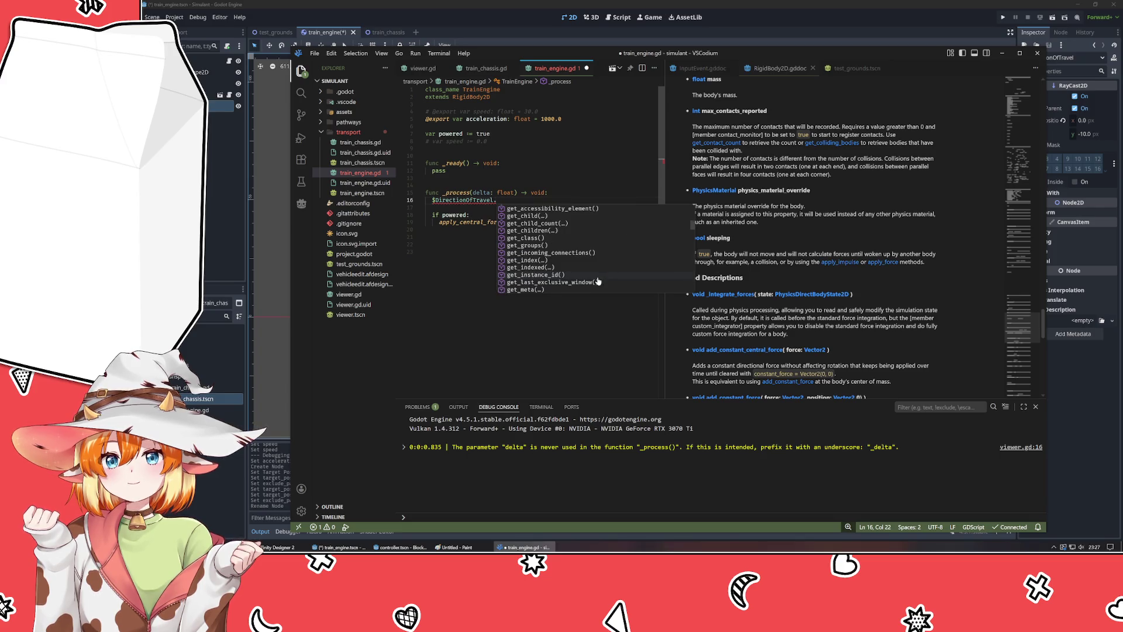
scroll(596, 281, "down", 4)
scroll(596, 282, "down", 7)
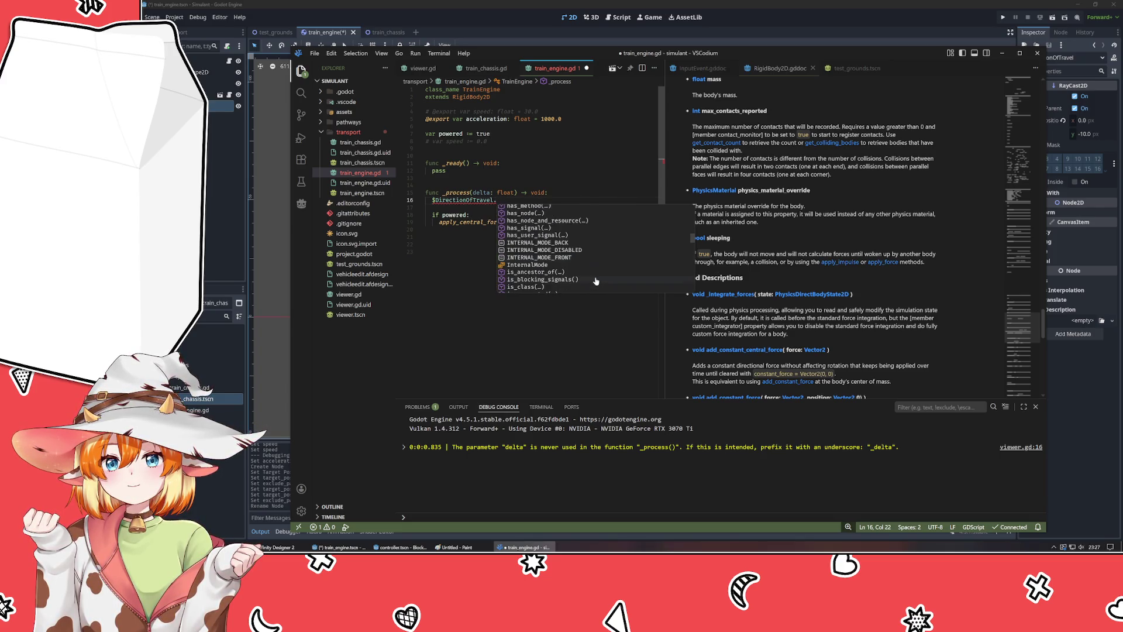
- Save the train_engine scene in Godot, then complete the line as $DirectionOfTravel.target_position
key("alt+Tab")
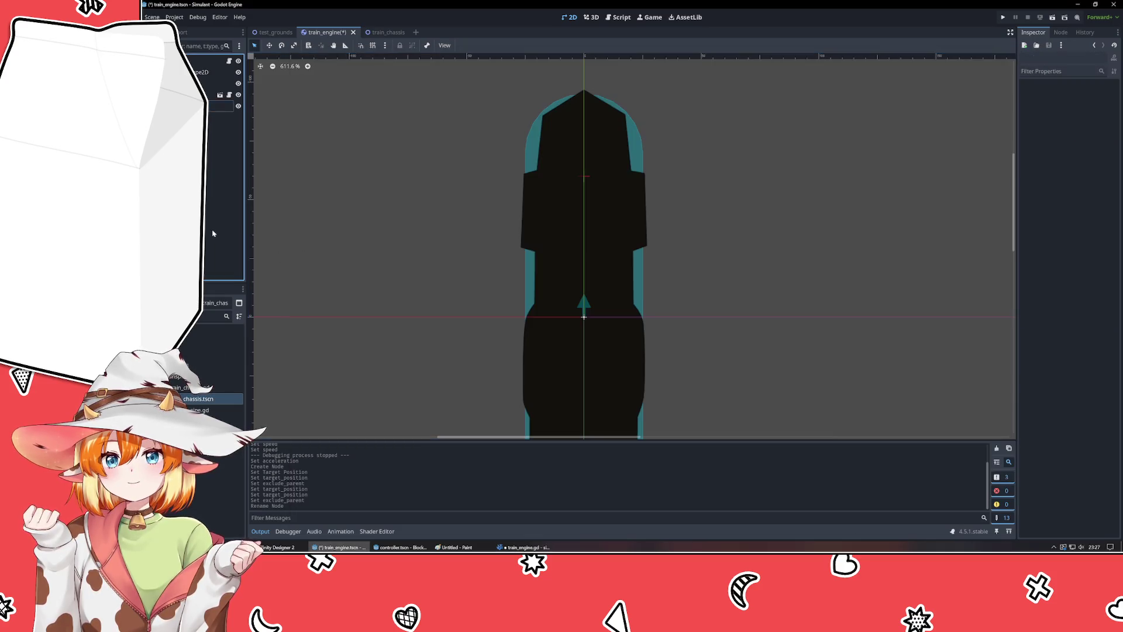
key("ctrl+s")
key("alt+Tab")
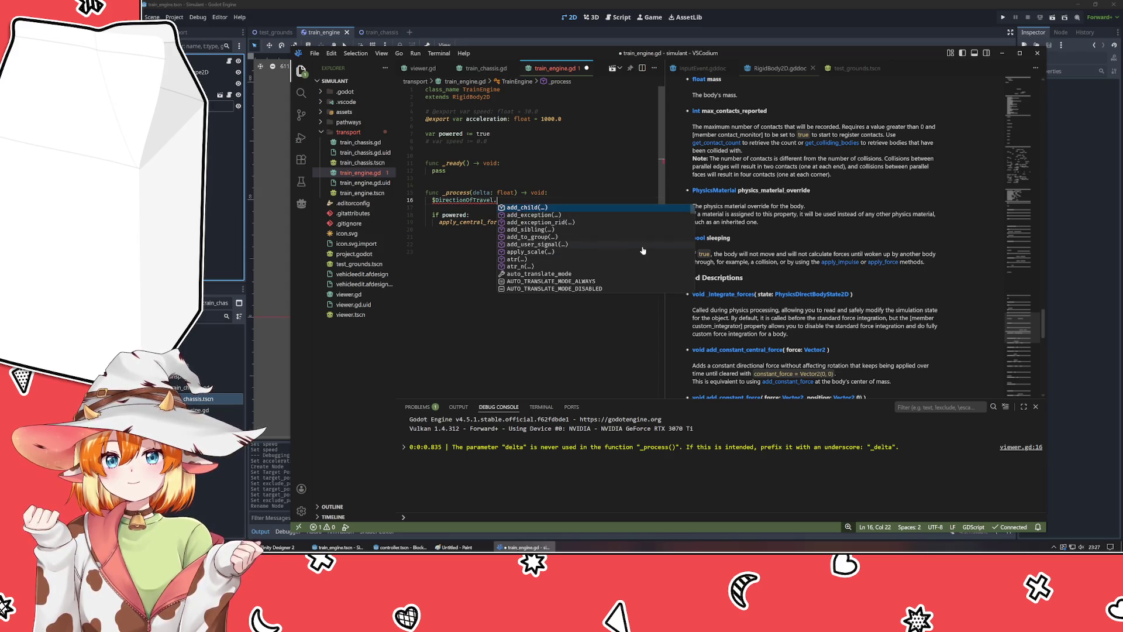
scroll(642, 250, "down", 10)
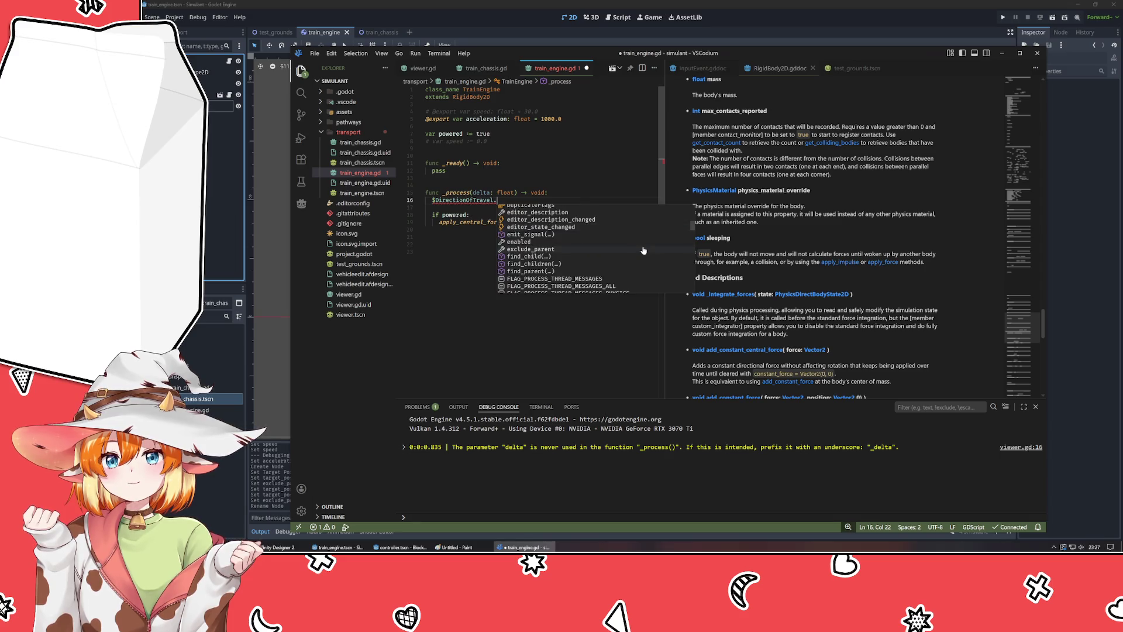
scroll(642, 250, "down", 5)
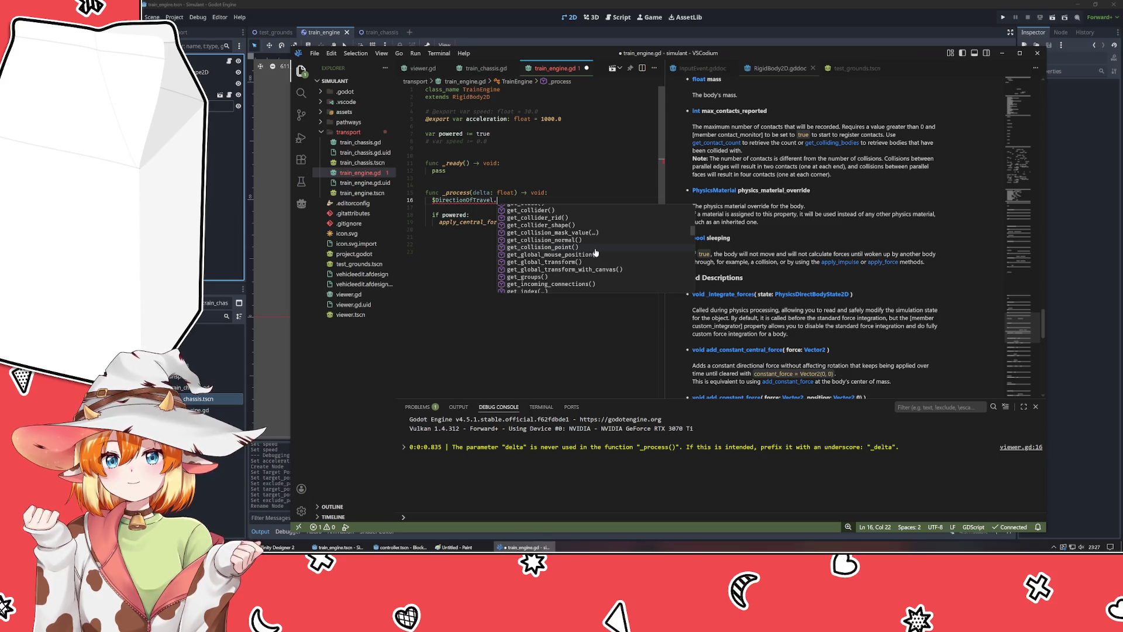
type("targe")
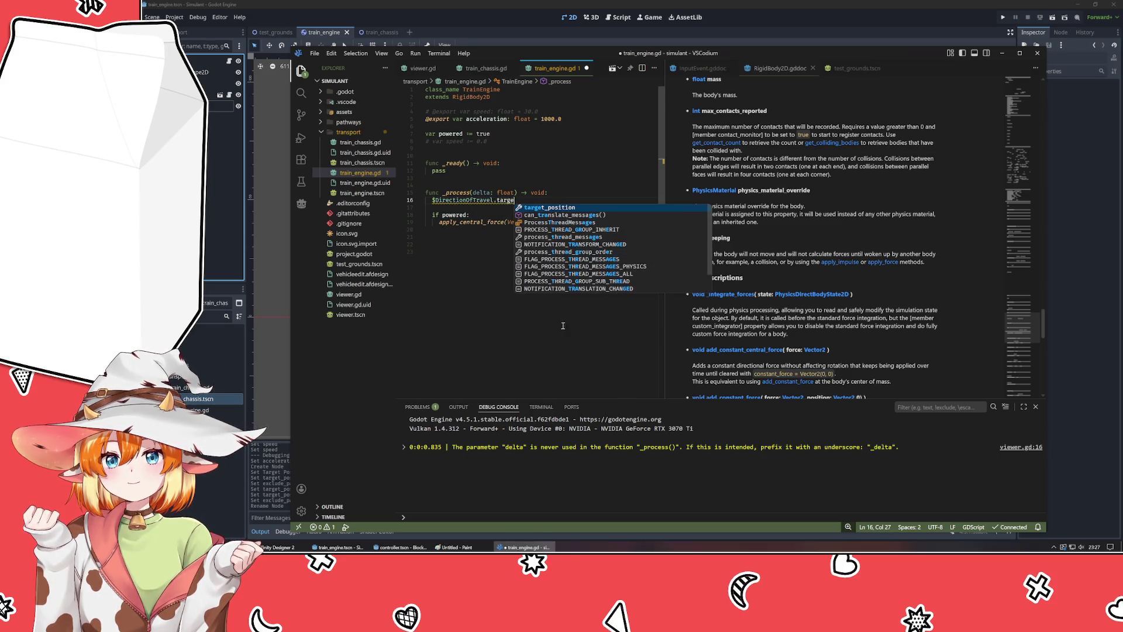
type("t")
key("Tab")
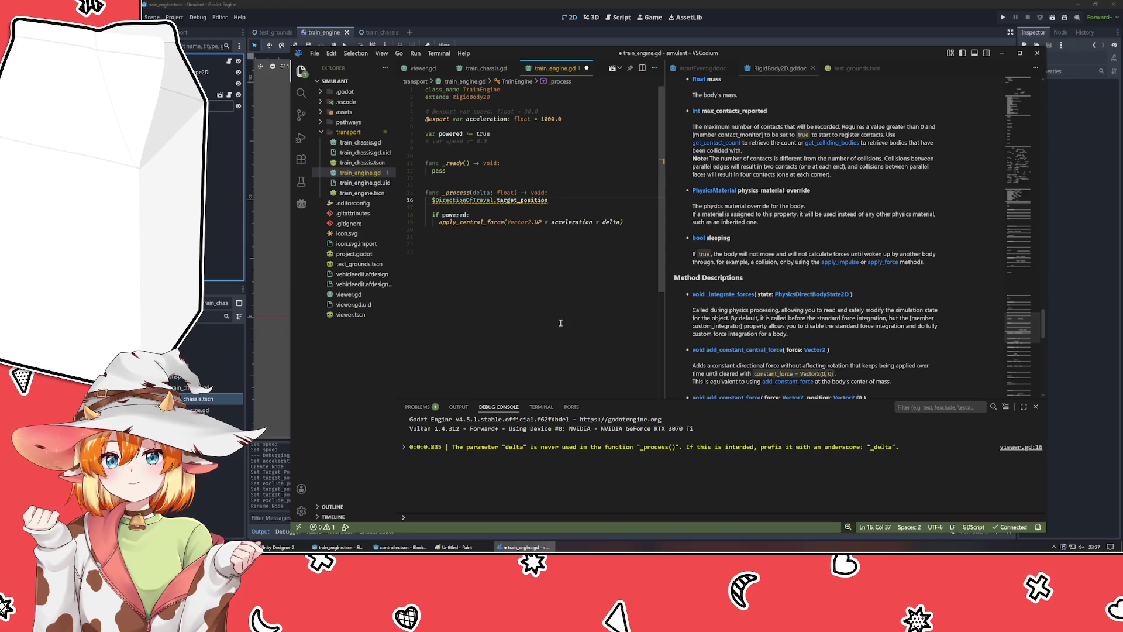
- Add a 'var e := RayCast2D' declaration and open RayCast2D's documentation beside the script
left_click(512, 200)
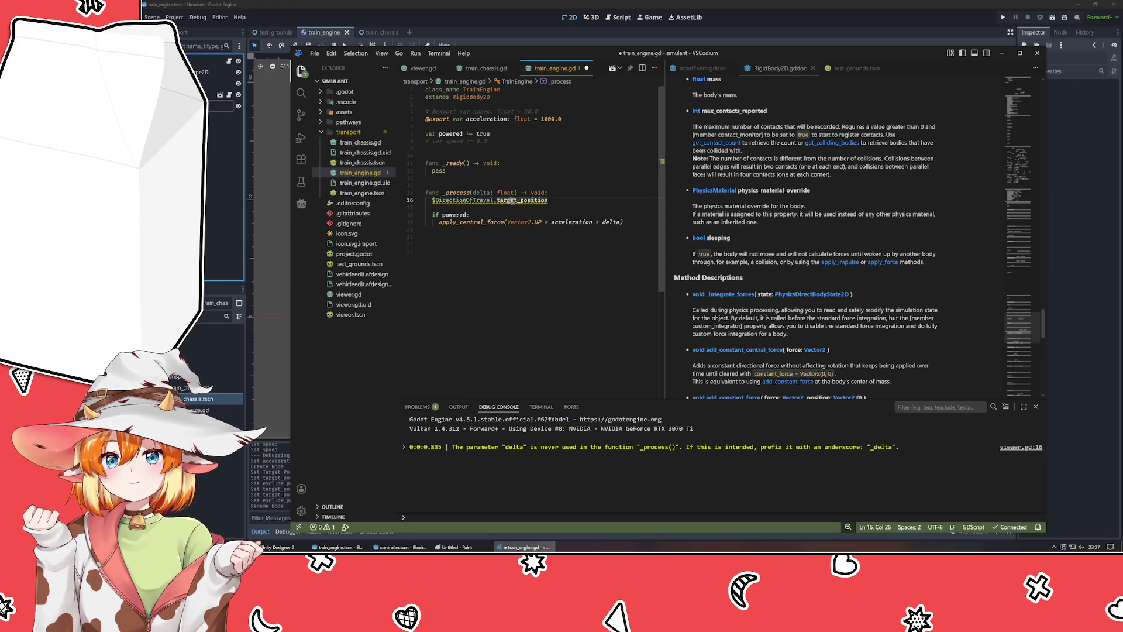
left_click(491, 215)
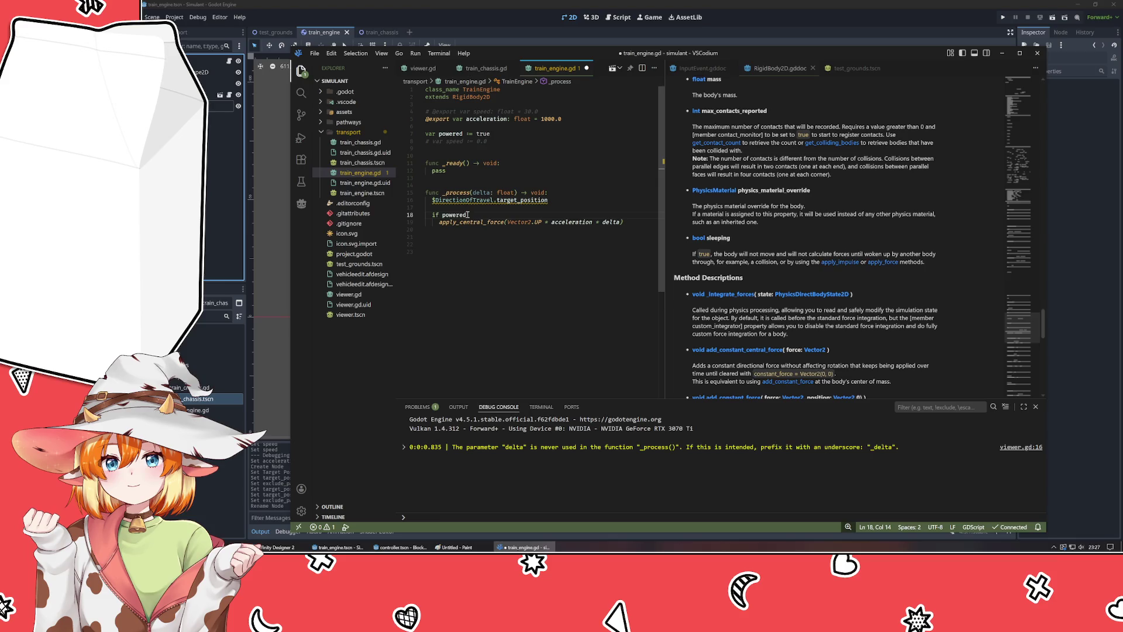
left_click(566, 206)
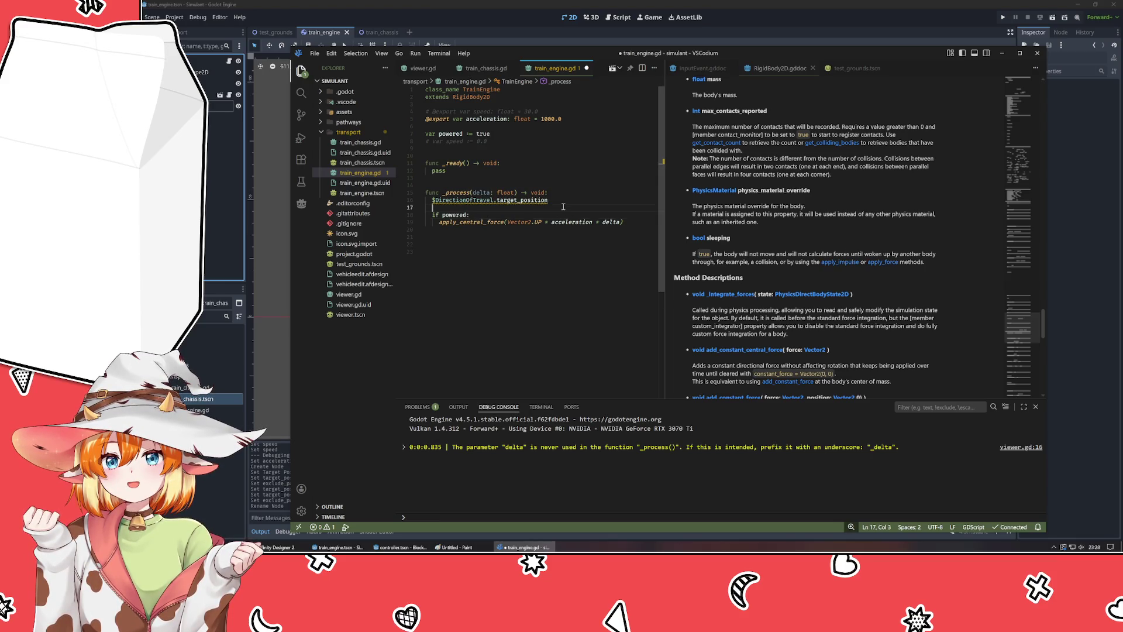
type("var ")
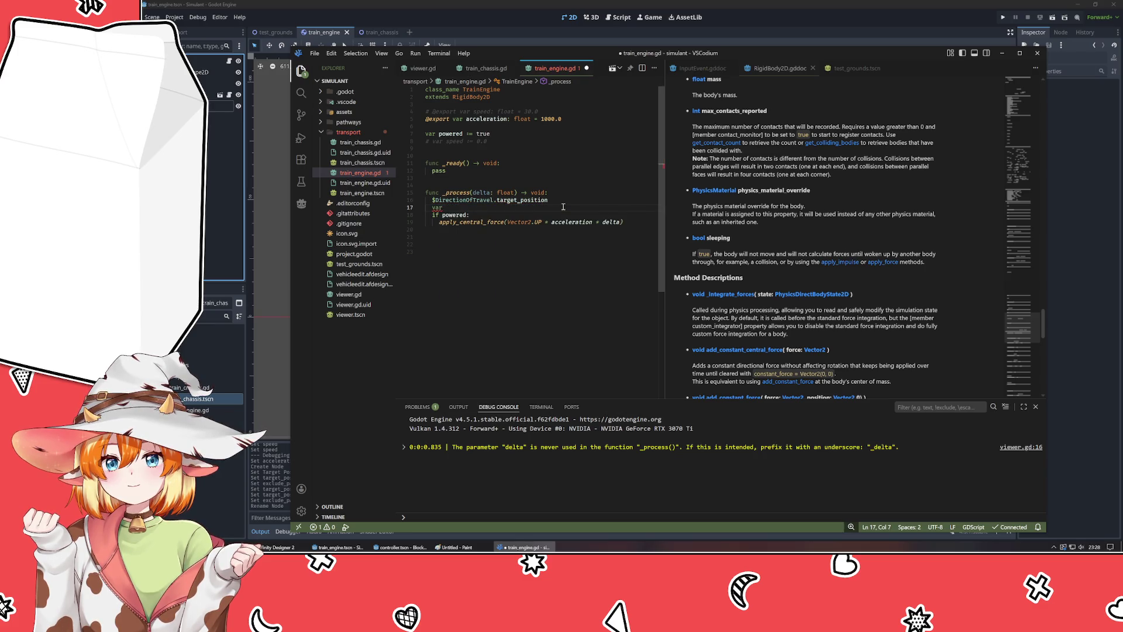
type("e := ")
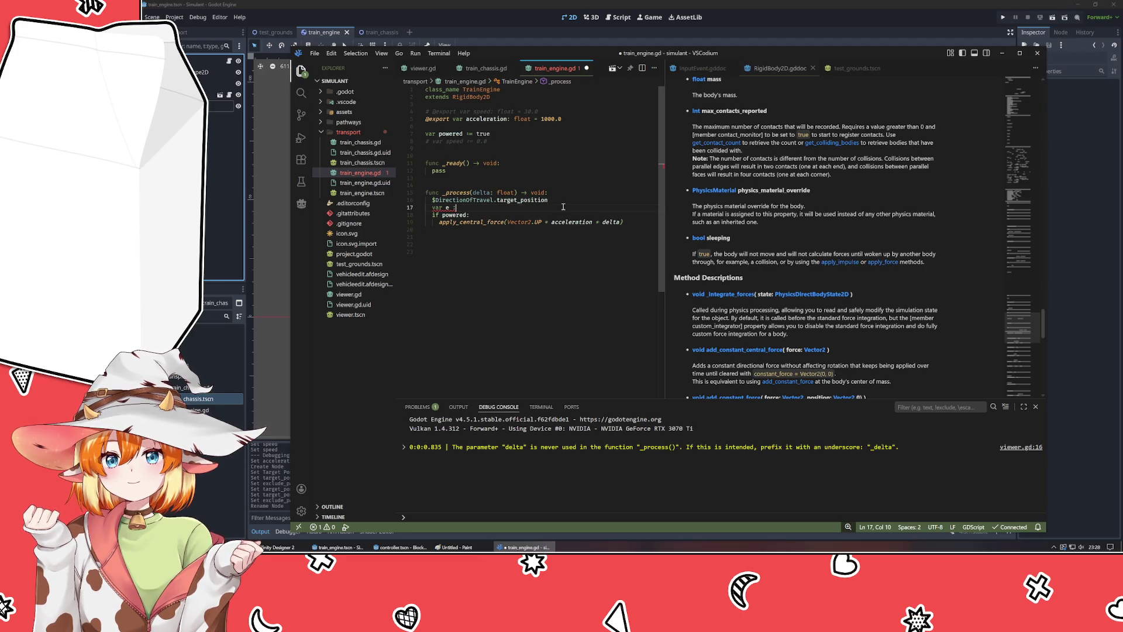
type(" ray")
key("Return")
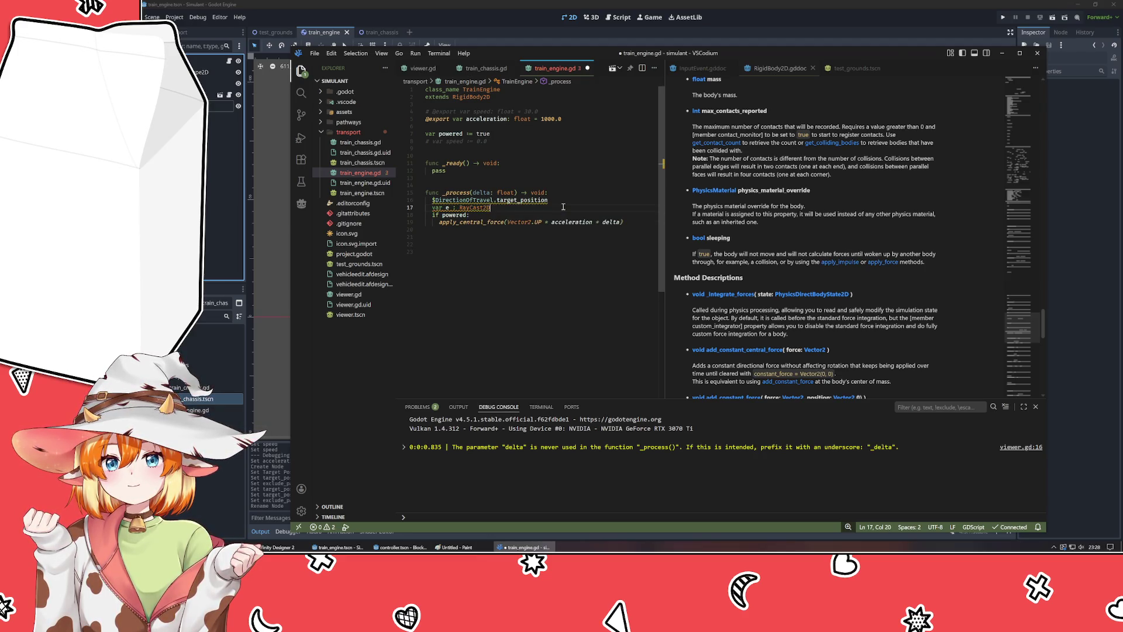
left_click(483, 208, "ctrl")
left_click(522, 68)
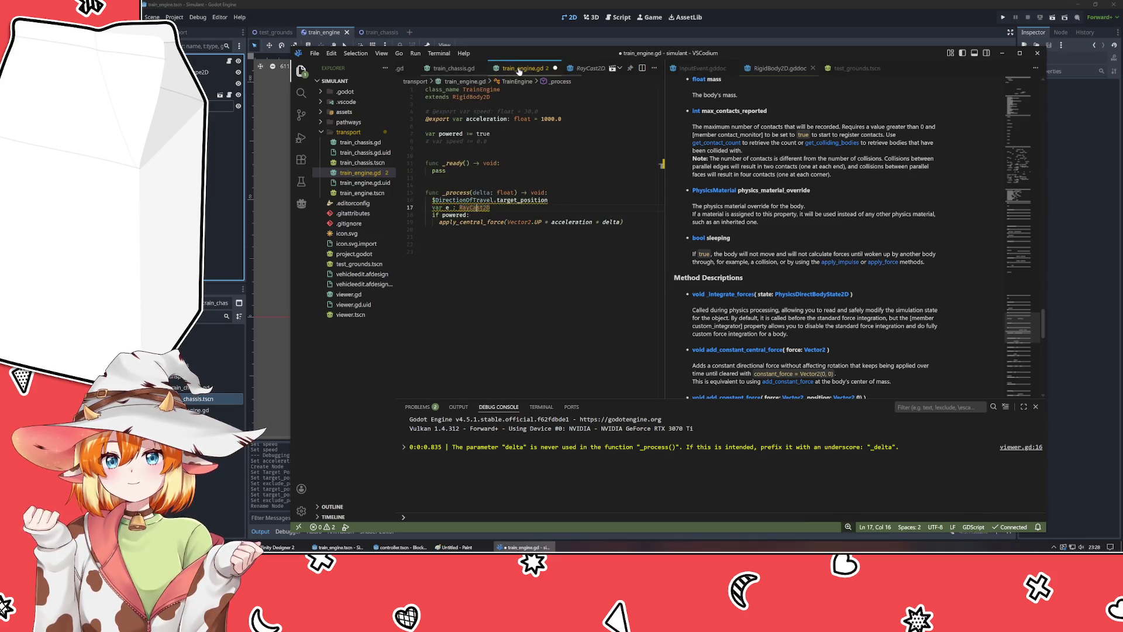
left_click(568, 69)
left_click_drag(569, 69, 847, 193)
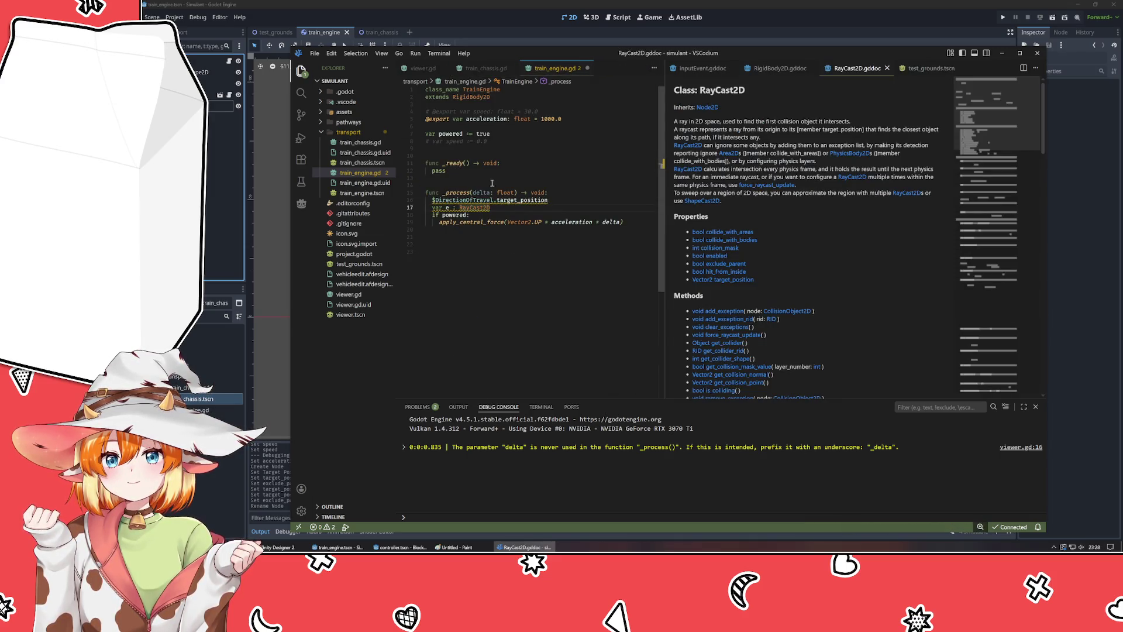
- Delete the unfinished variable line and read the target_position description in the RayCast2D docs
left_click(504, 208)
key("shift+Home")
key("BackSpace")
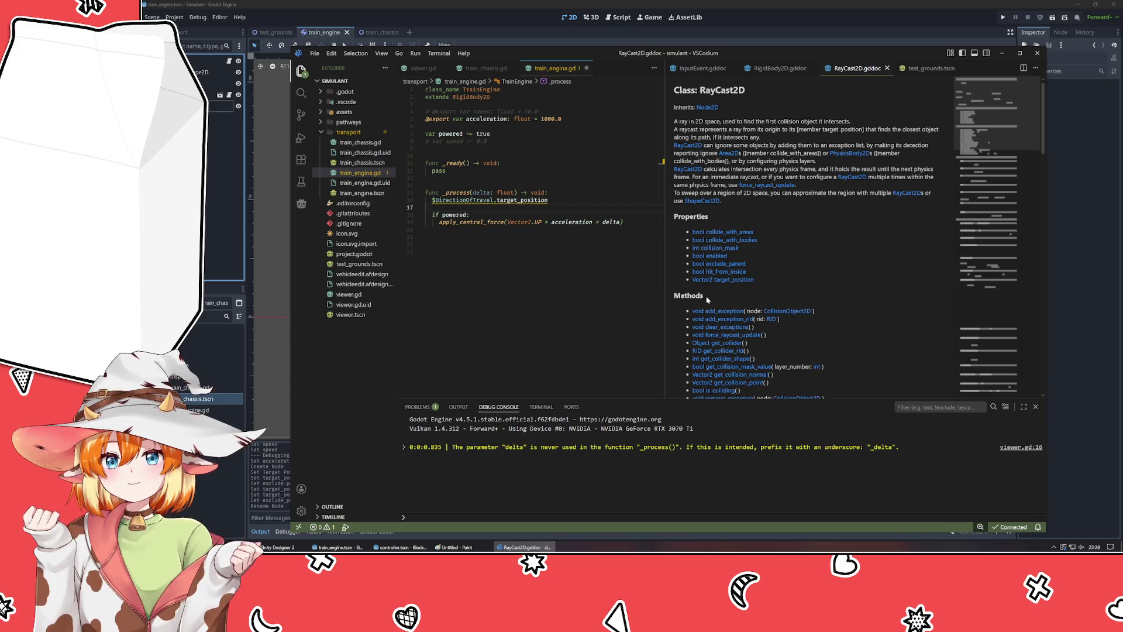
left_click(703, 279)
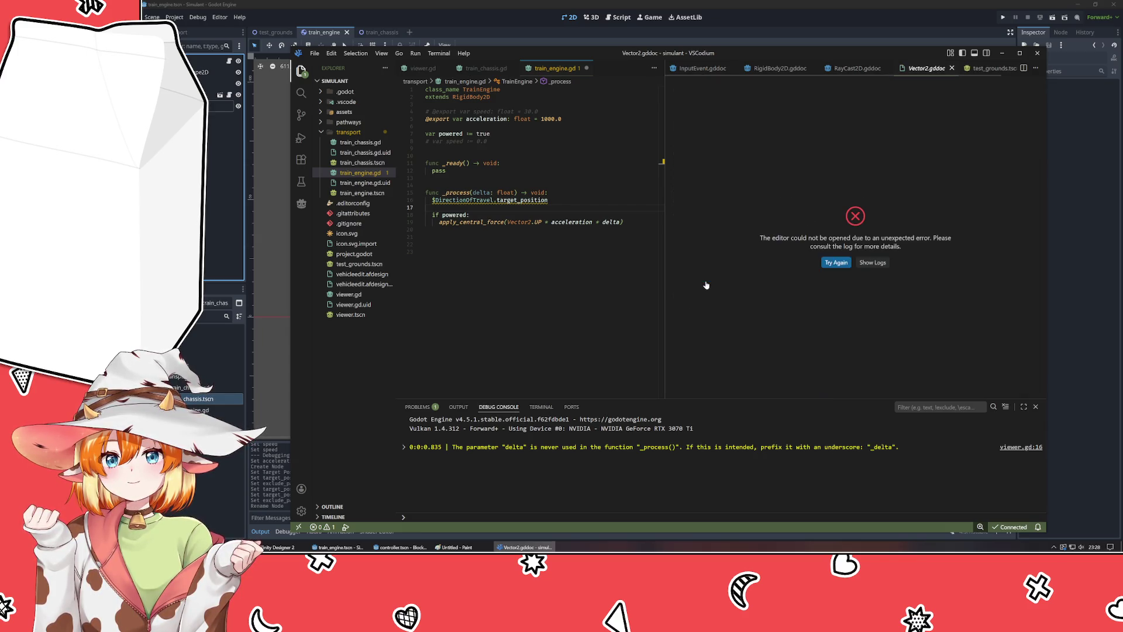
left_click(951, 68)
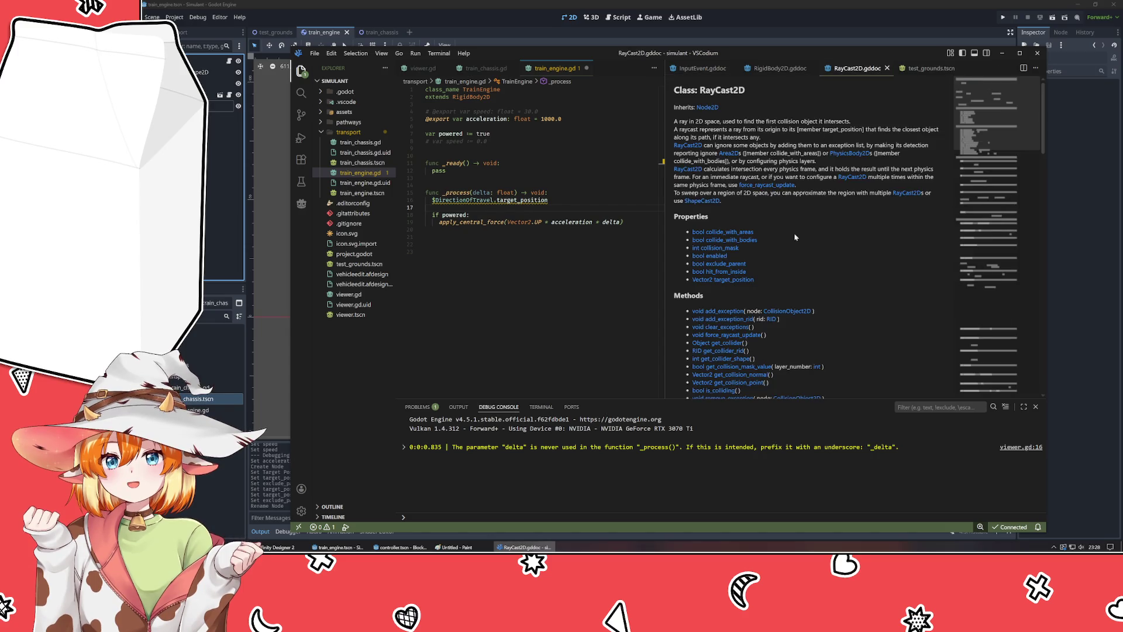
left_click(750, 280)
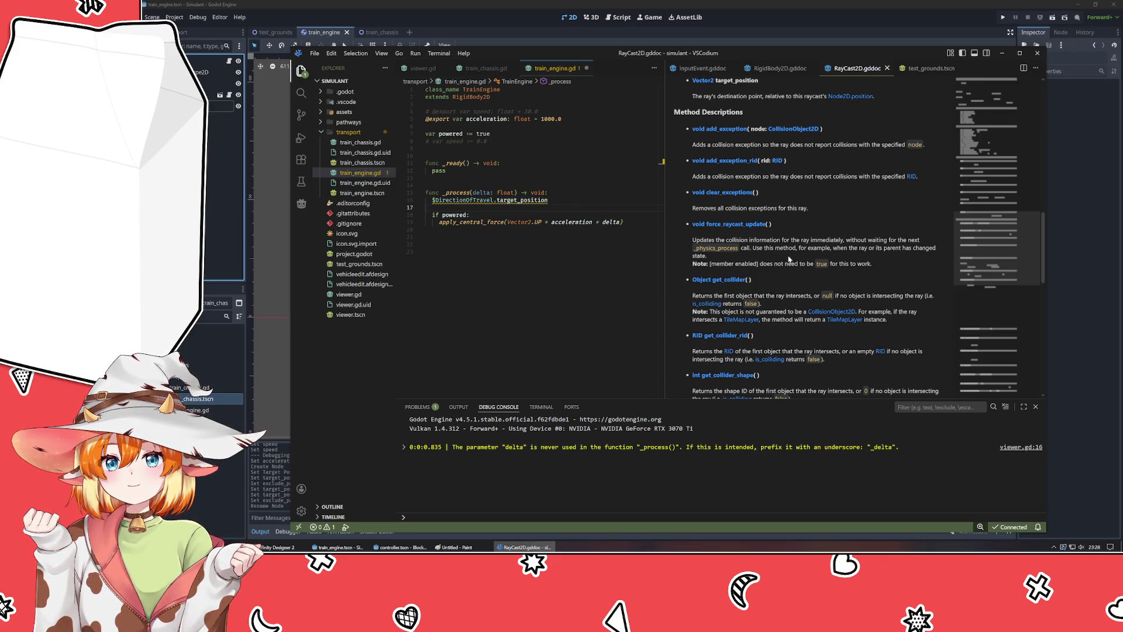
scroll(788, 259, "up", 3)
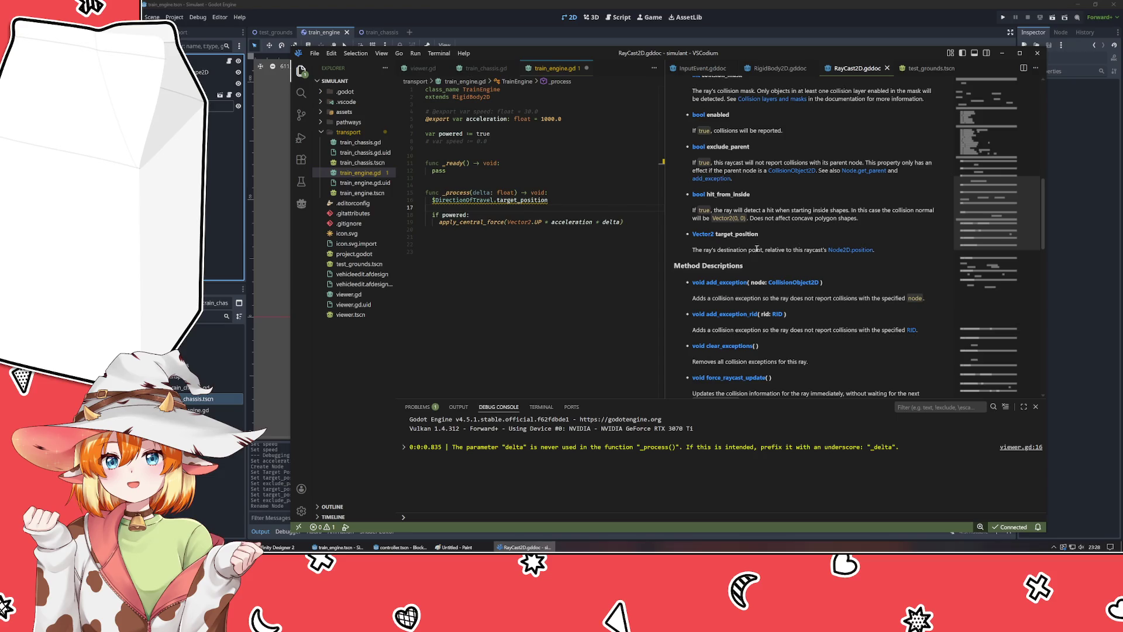
scroll(757, 248, "up", 3)
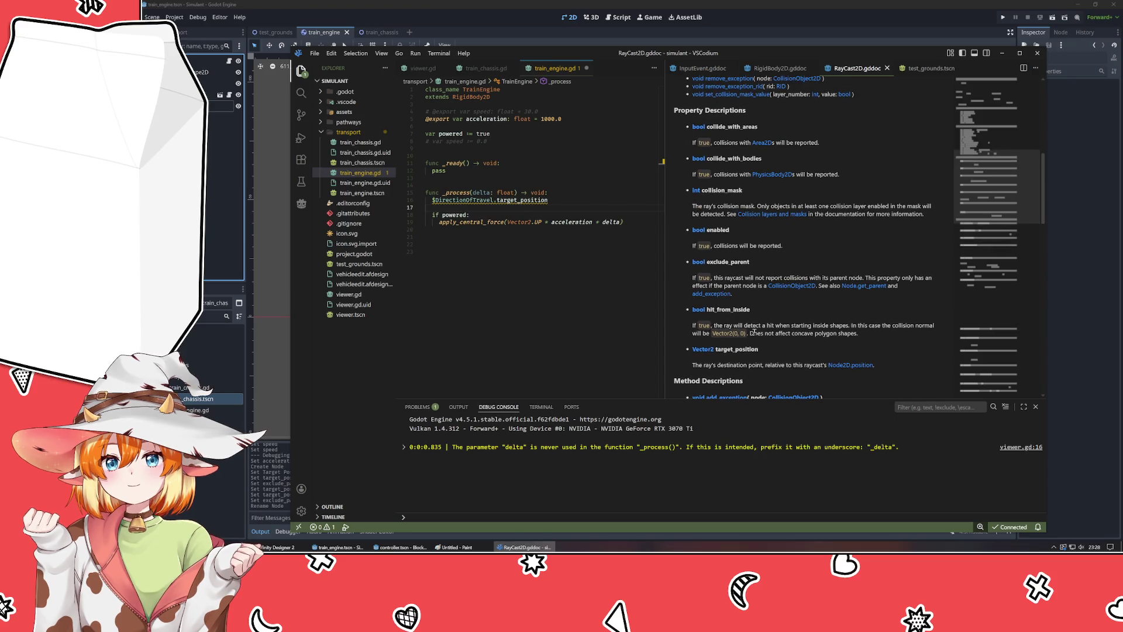
- Replace Vector2.UP in apply_central_force with $DirectionOfTravel.target_position and save the script
left_click(432, 200)
mouse_move(432, 200)
left_mouse_down()
mouse_move(552, 200)
mouse_move(542, 222)
left_mouse_up()
key("BackSpace")
type("$DirectionOfTravel.target_position")
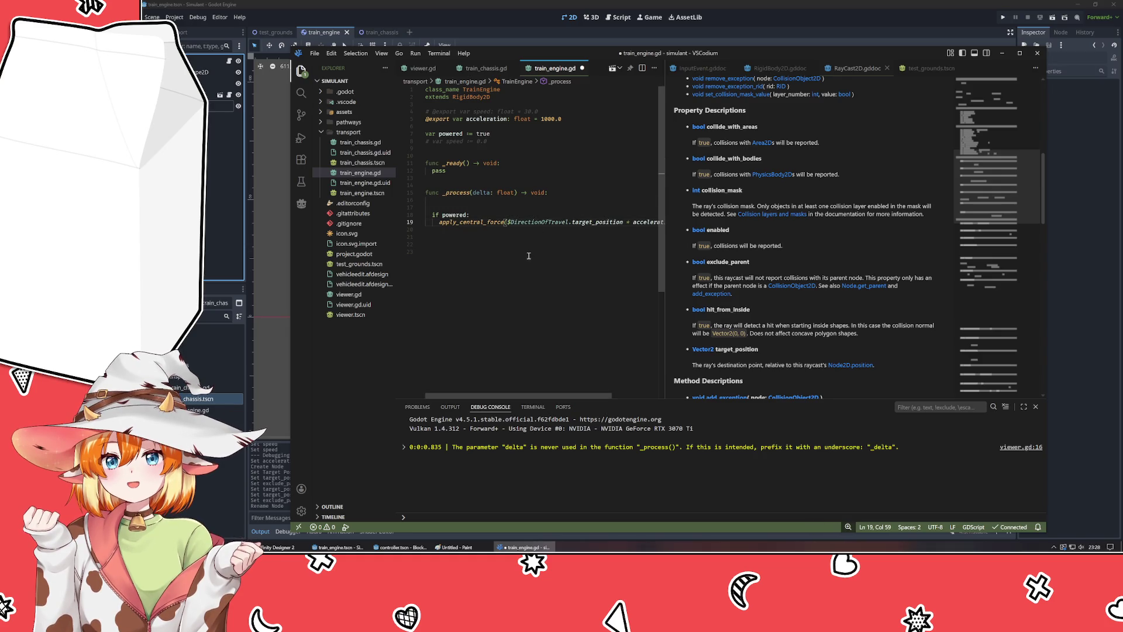
key("ctrl+s")
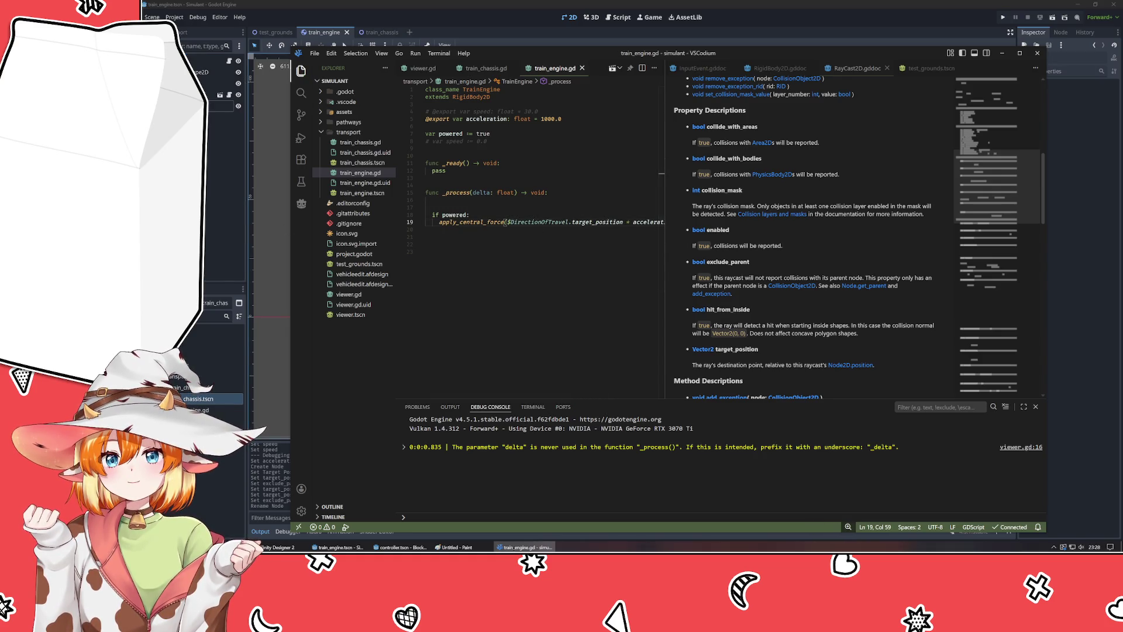
left_click(255, 205)
- Run test_grounds with F5 to test the train, then close the game window
left_click(272, 32)
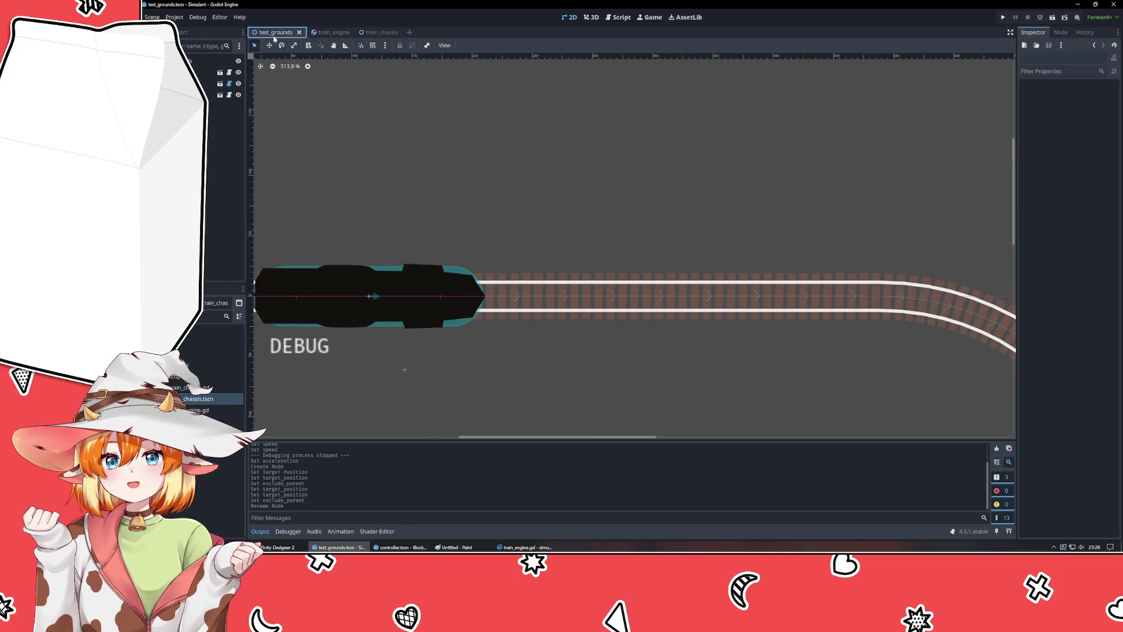
key("F5")
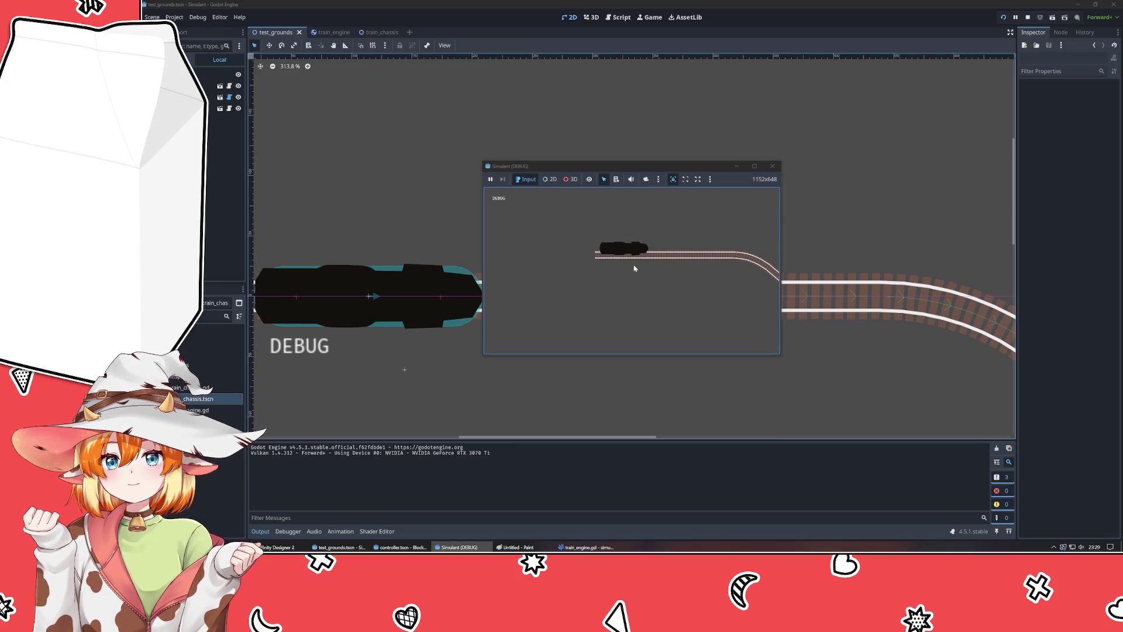
left_click(773, 169)
left_click(773, 169)
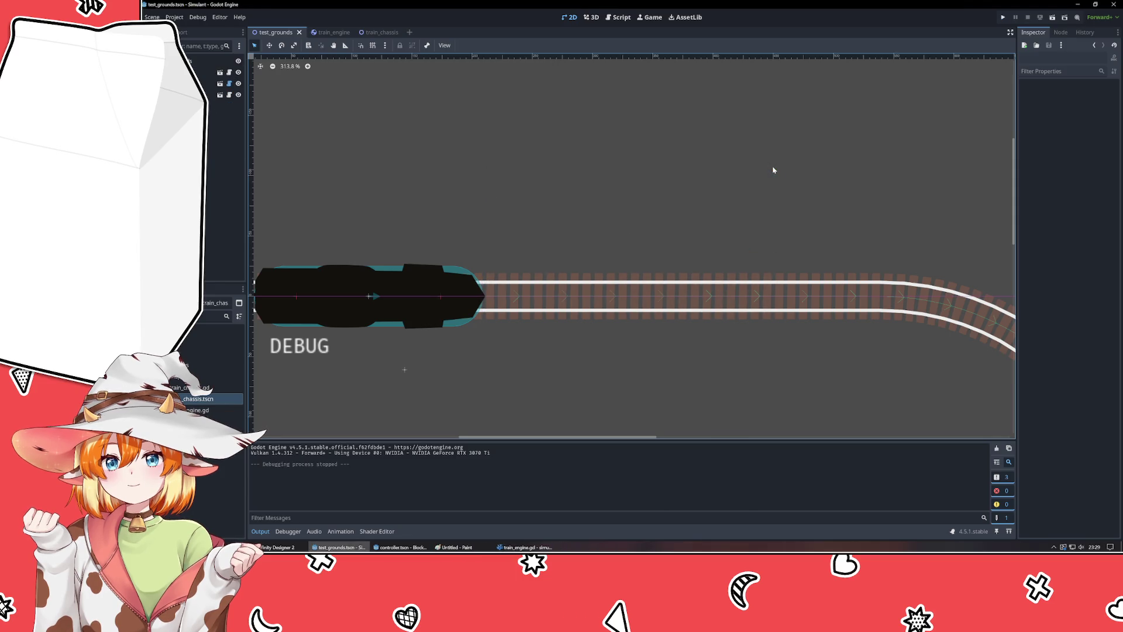
- Set the Train's rotation to 0 in the Inspector so it stands upright
left_click(211, 94)
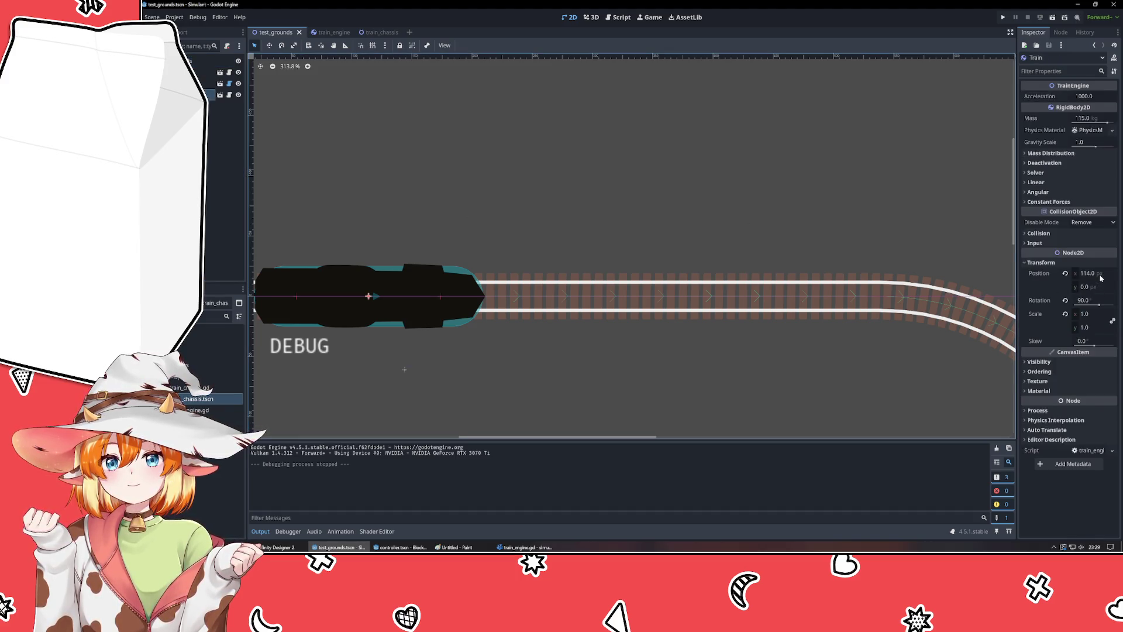
left_click(1083, 300)
type("0")
key("Return")
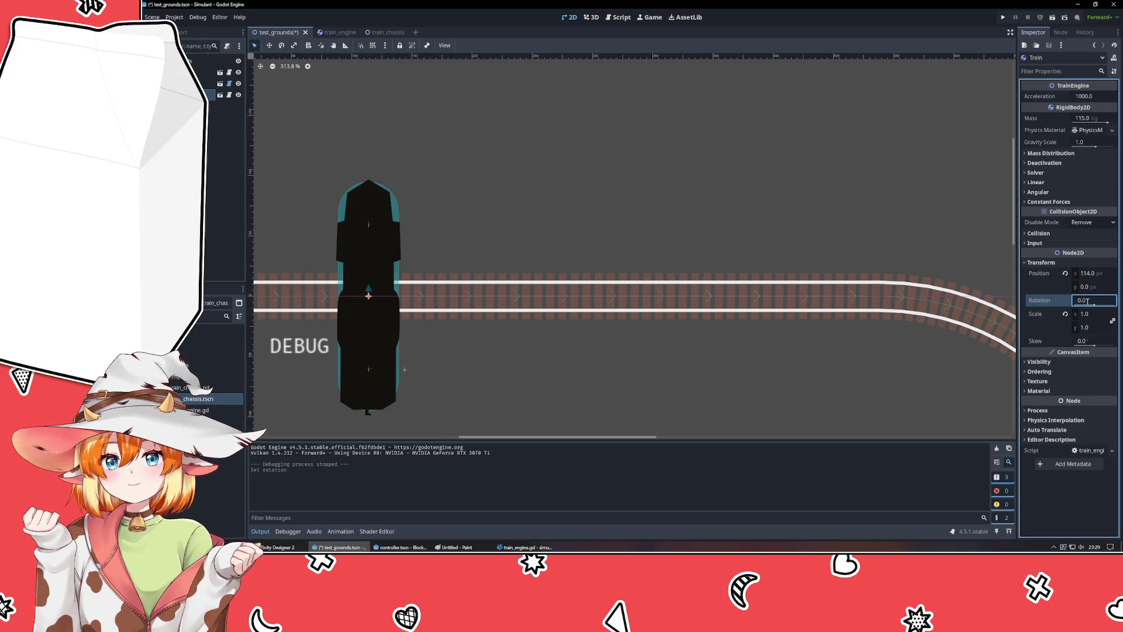
left_click(581, 367)
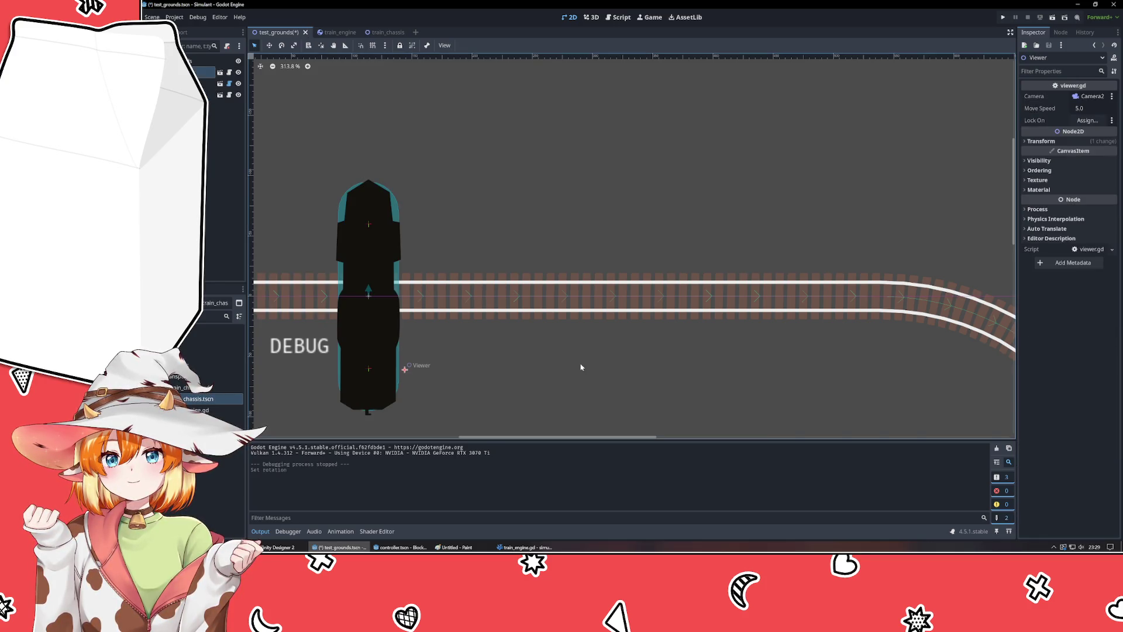
key("ctrl+s")
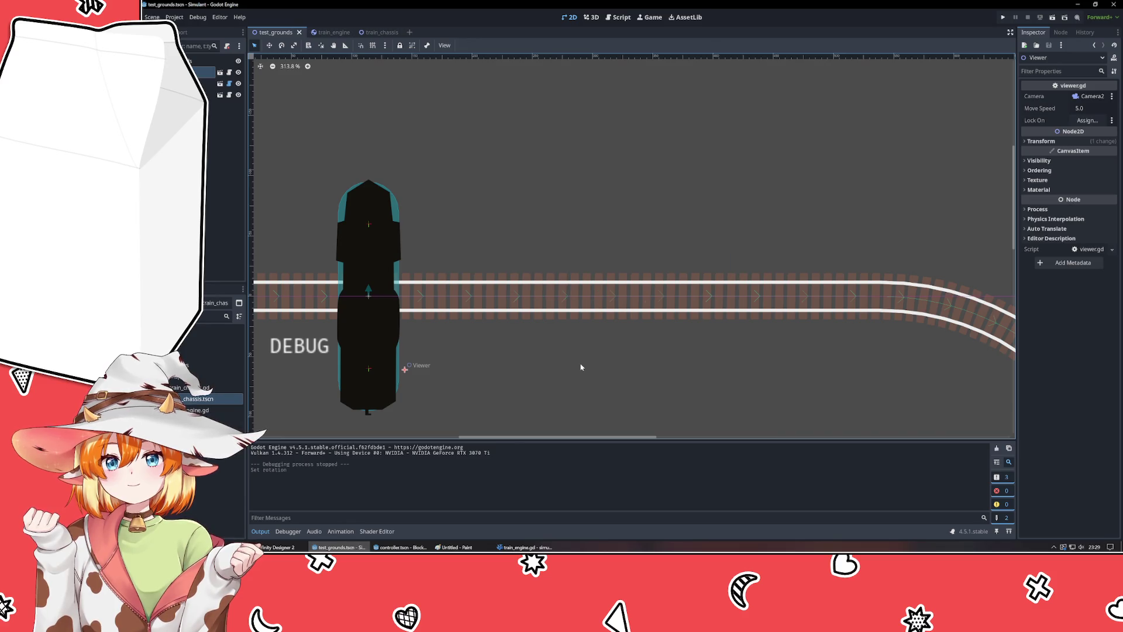
left_click(327, 197)
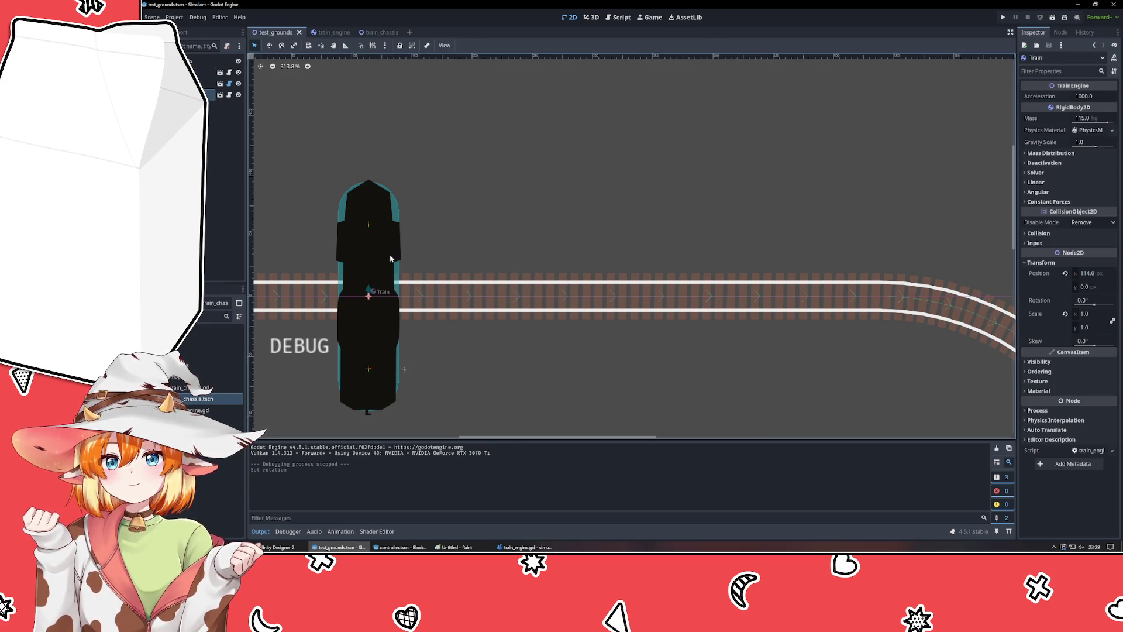
left_click(1070, 263)
left_click(1047, 183)
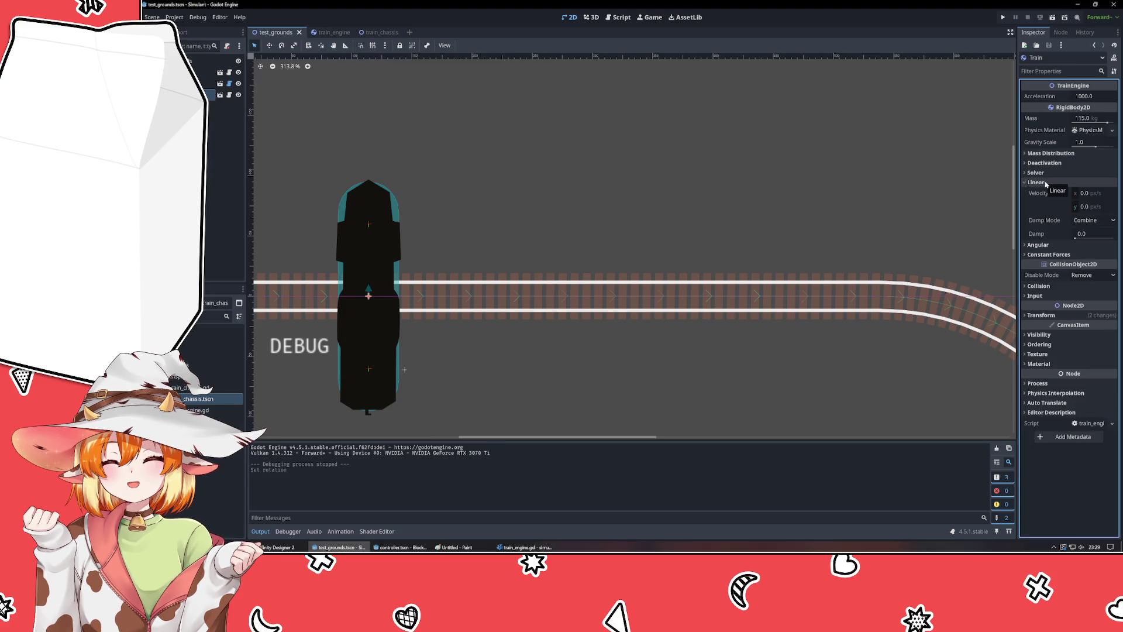
left_click(1047, 183)
left_click(1044, 193)
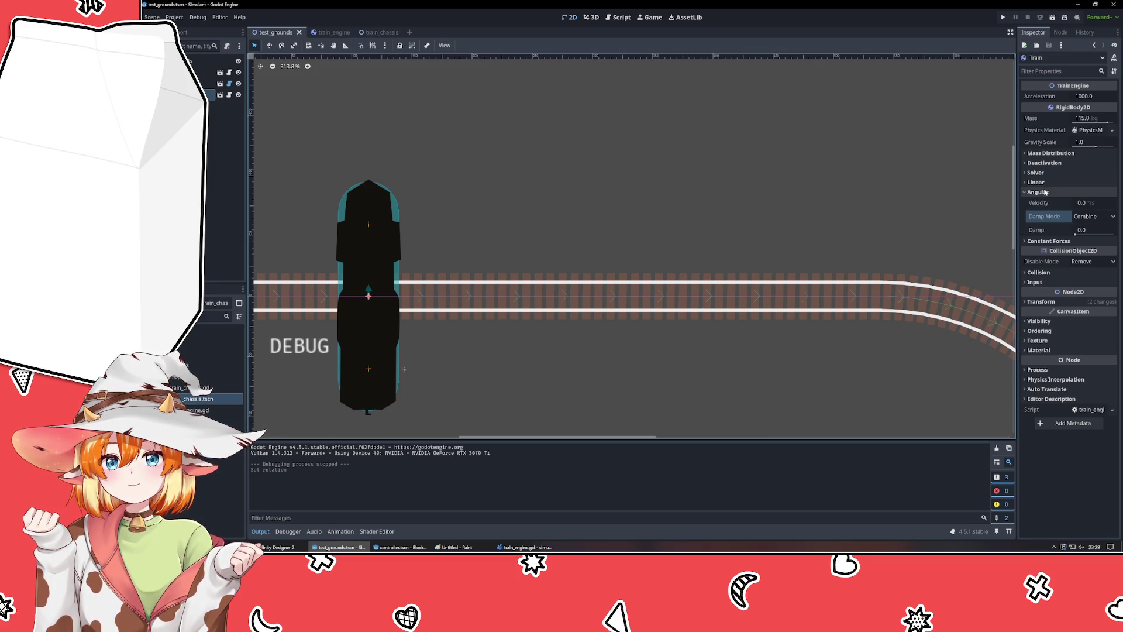
left_click(1047, 192)
left_click(1045, 181)
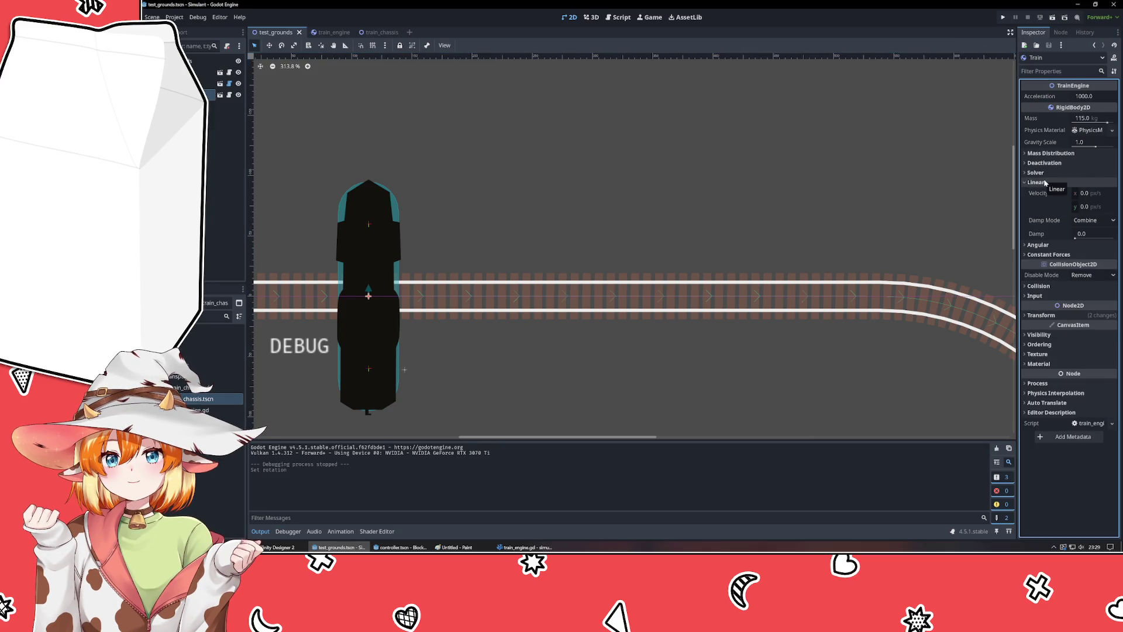
left_click(1045, 182)
left_click(1048, 201)
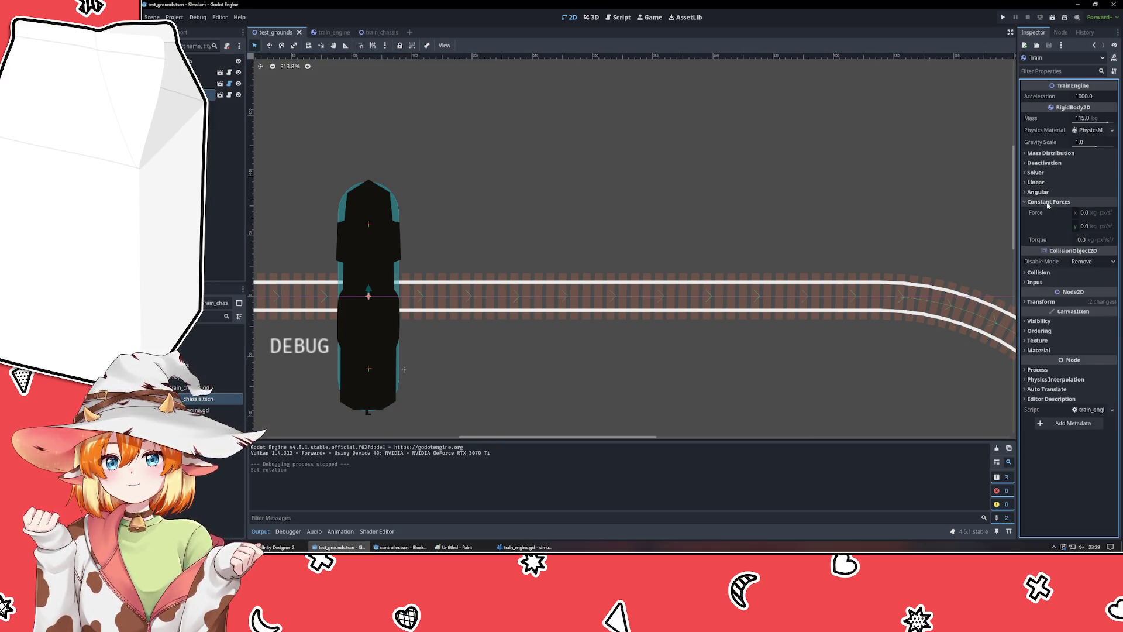
left_click(1047, 203)
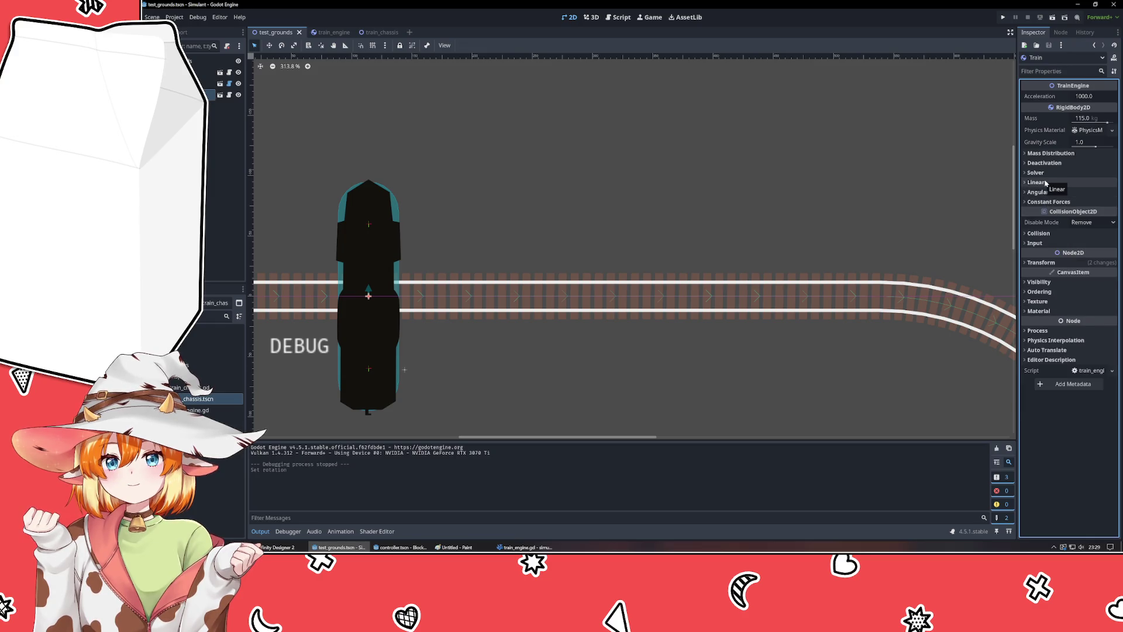
- Drag the Train left along the track, undo the move, and switch to train_engine.gd in VSCodium
left_click_drag(684, 178, 875, 140)
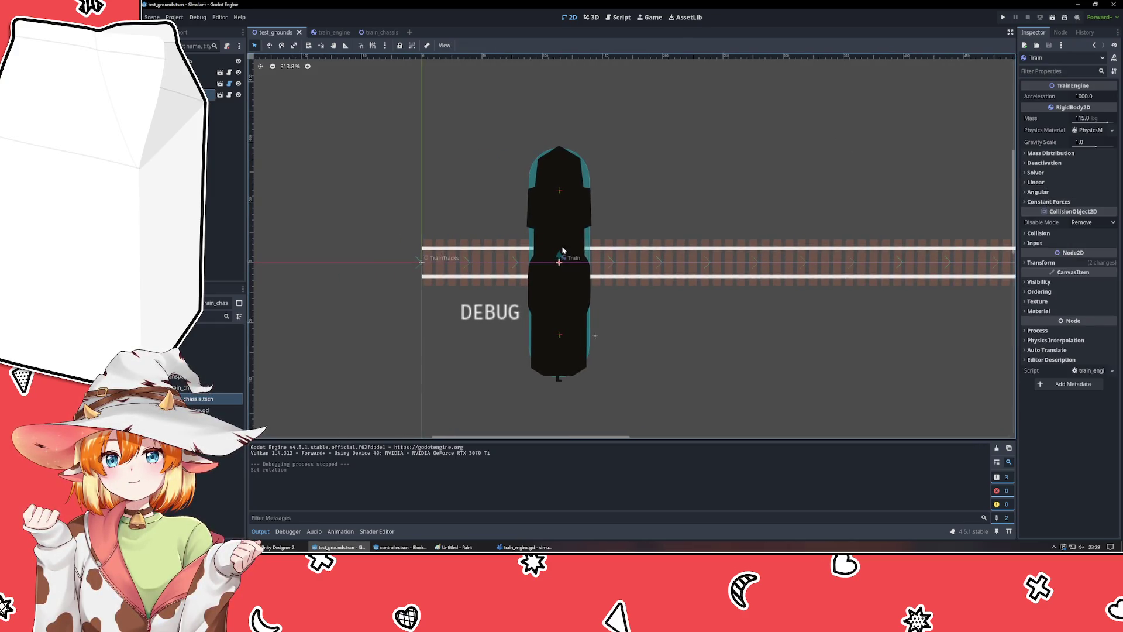
mouse_move(561, 314)
left_mouse_down()
mouse_move(409, 294)
mouse_move(472, 302)
mouse_move(474, 312)
left_mouse_up()
left_click(1047, 263)
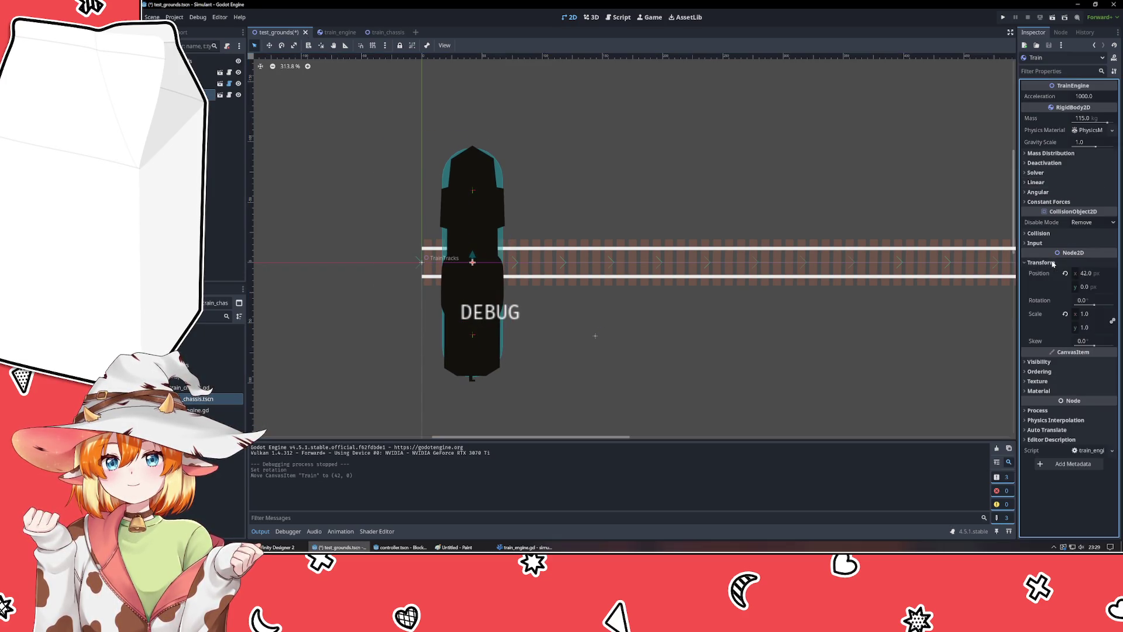
left_click(1053, 263)
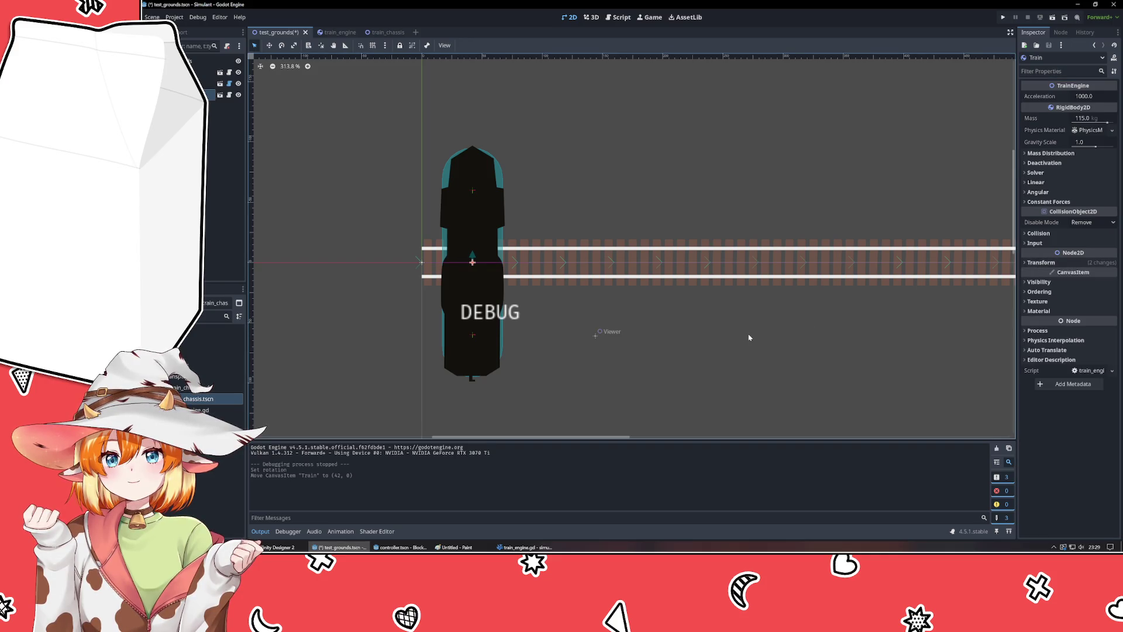
key("ctrl+z")
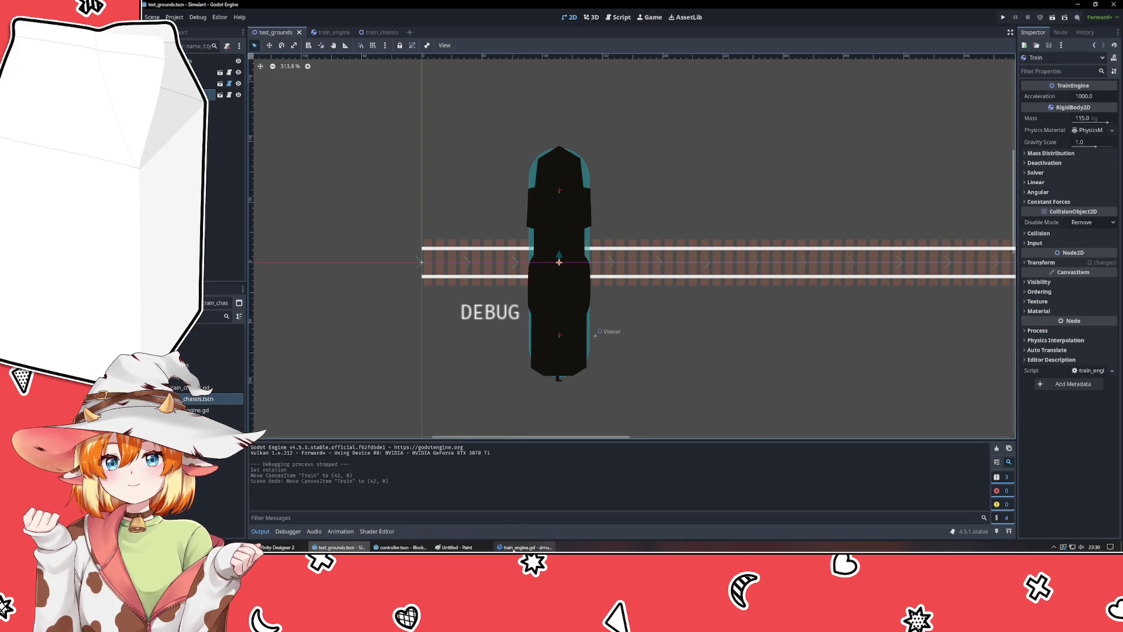
left_click(524, 547)
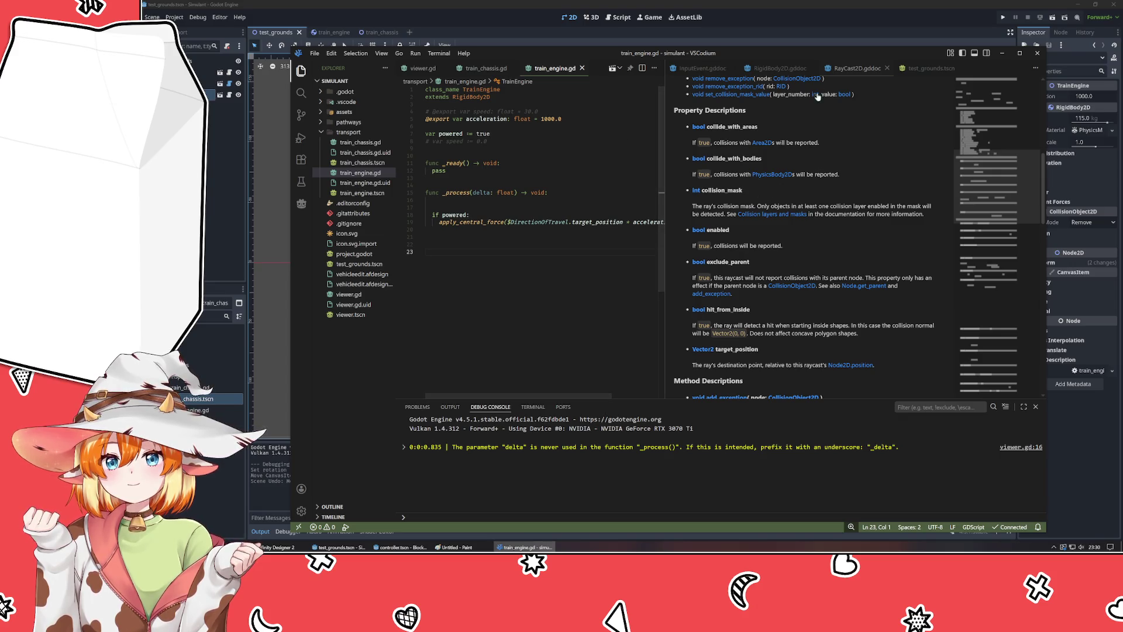
- Read through the RigidBody2D reference page in VSCodium
left_click(777, 68)
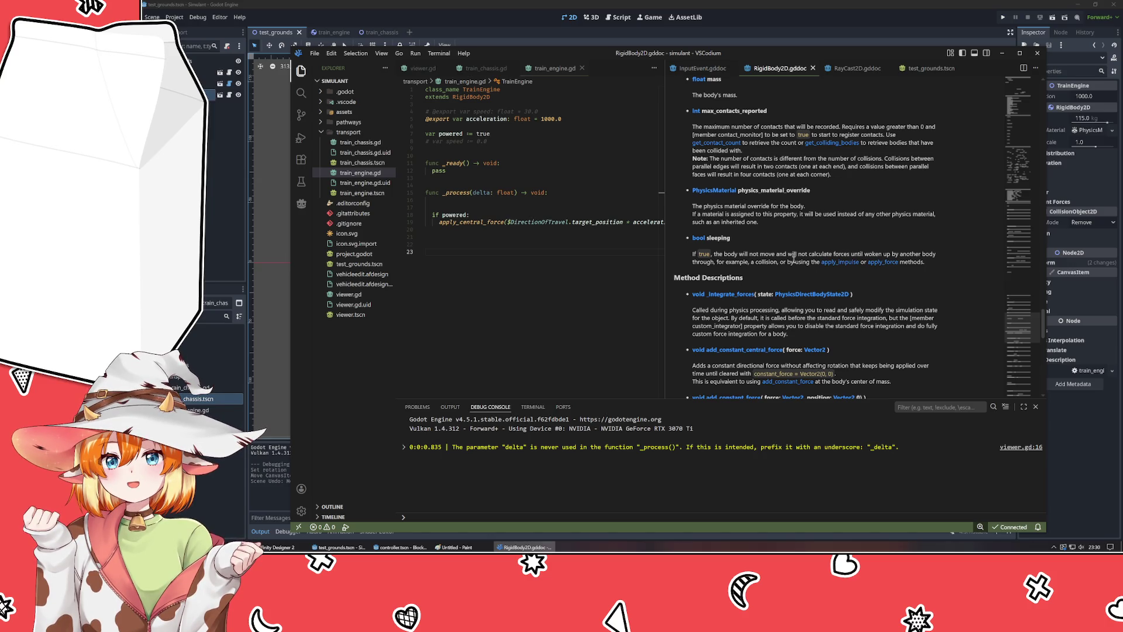
scroll(793, 257, "up", 3)
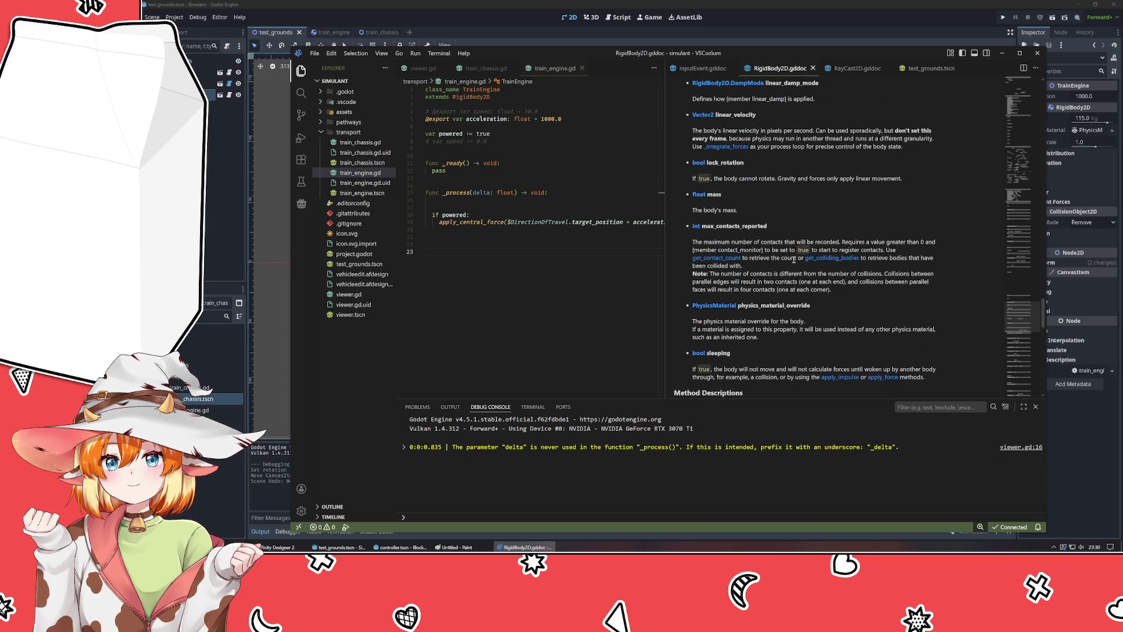
scroll(793, 259, "up", 3)
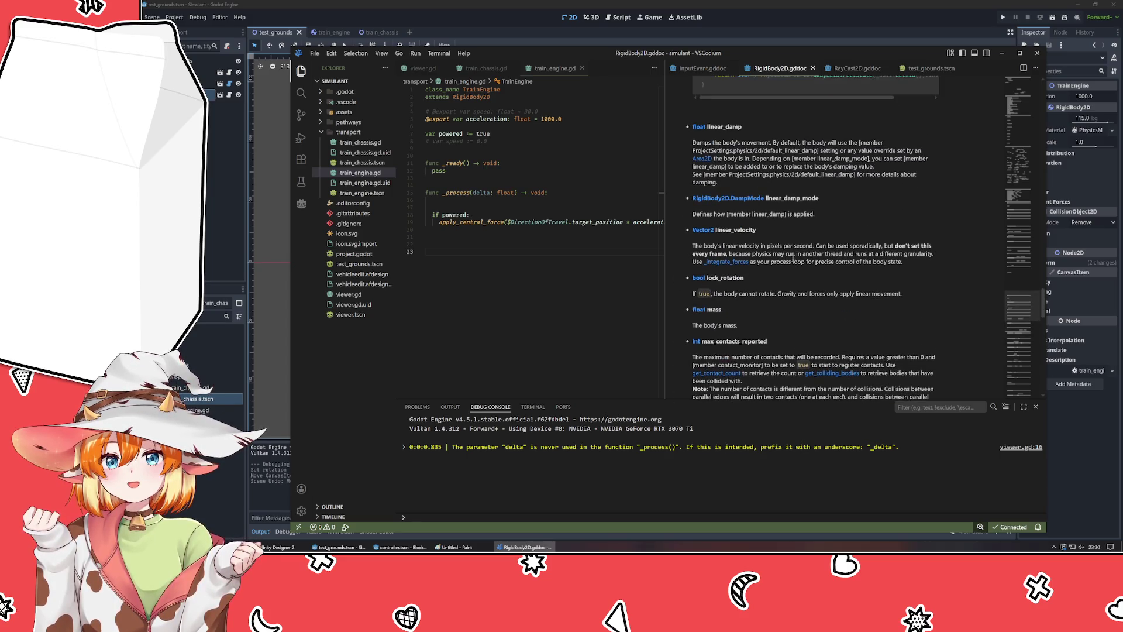
scroll(784, 263, "up", 5)
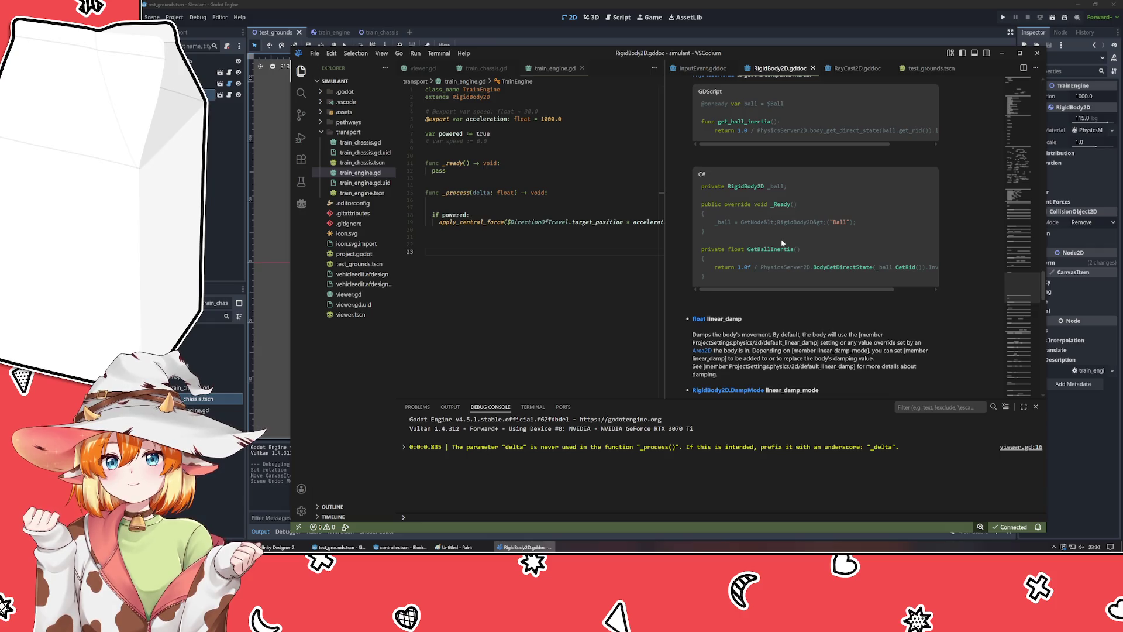
- Read through the RayCast2D reference page, then return to Godot
left_click(855, 68)
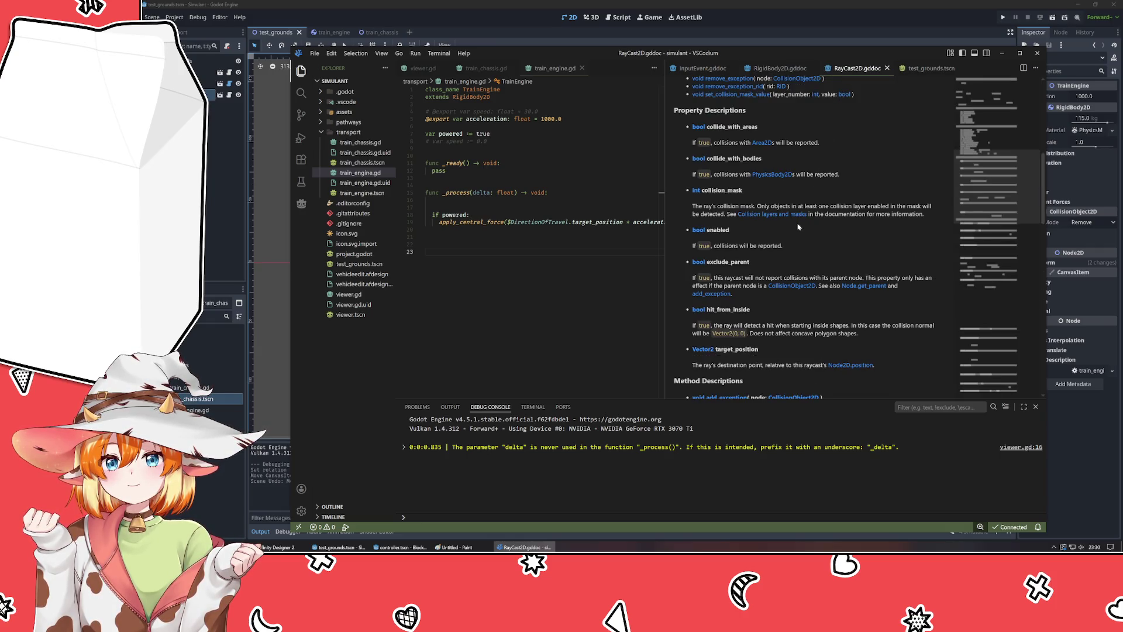
scroll(797, 227, "up", 1)
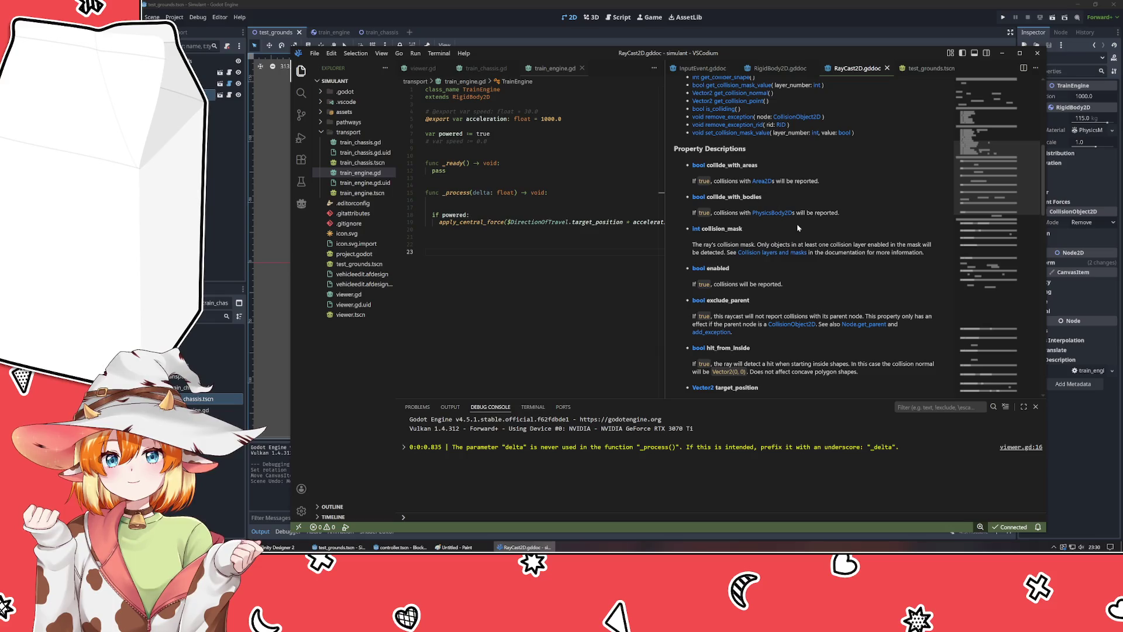
scroll(798, 227, "down", 8)
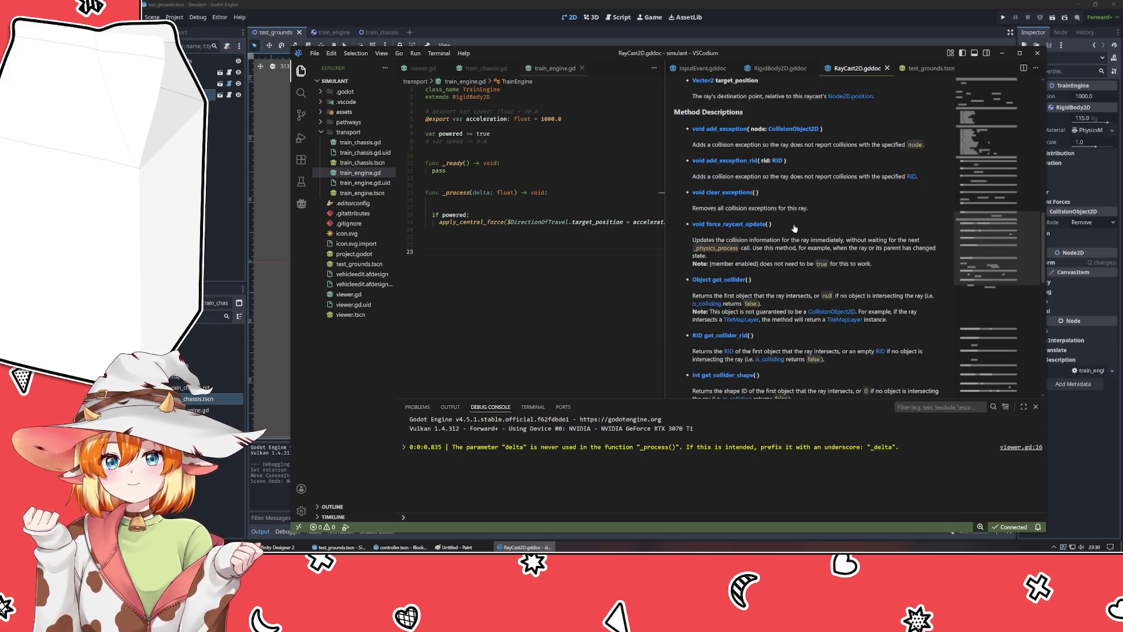
scroll(795, 228, "down", 7)
scroll(792, 227, "down", 6)
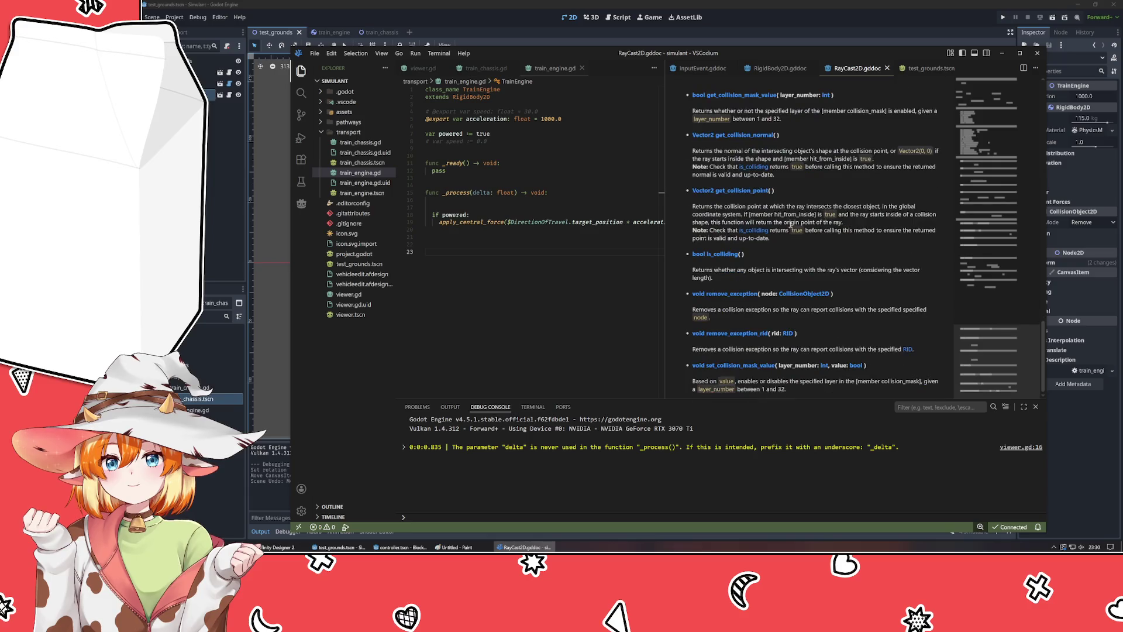
key("alt+Tab")
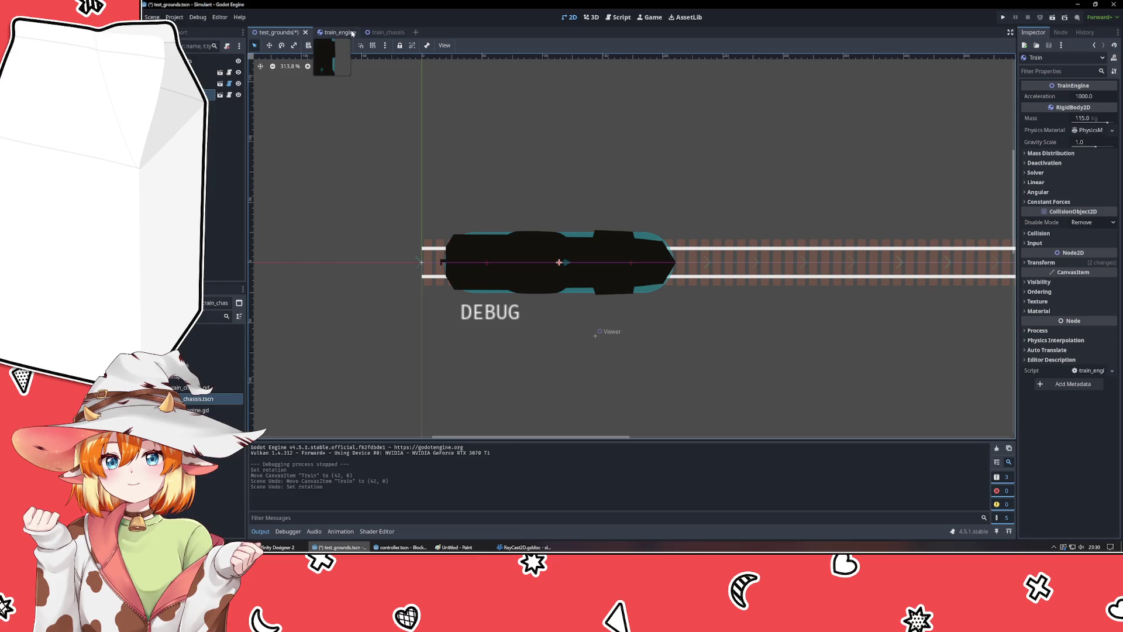
- Delete the DirectionOfTravel raycast node from the train_engine scene without adding a replacement
left_click(378, 32)
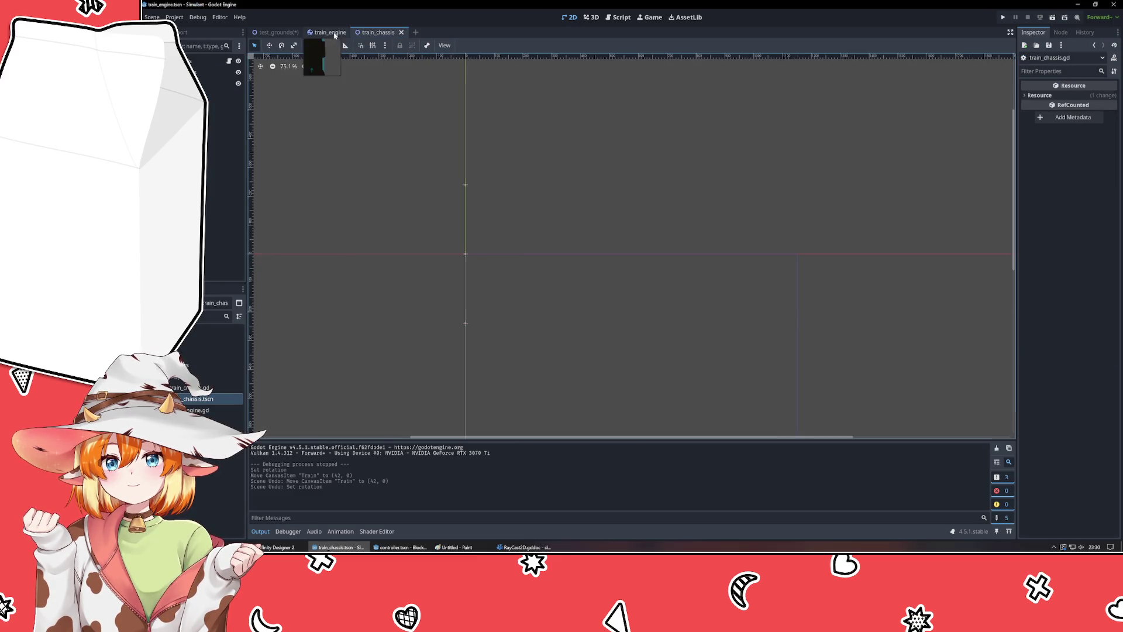
left_click(327, 32)
key("Delete")
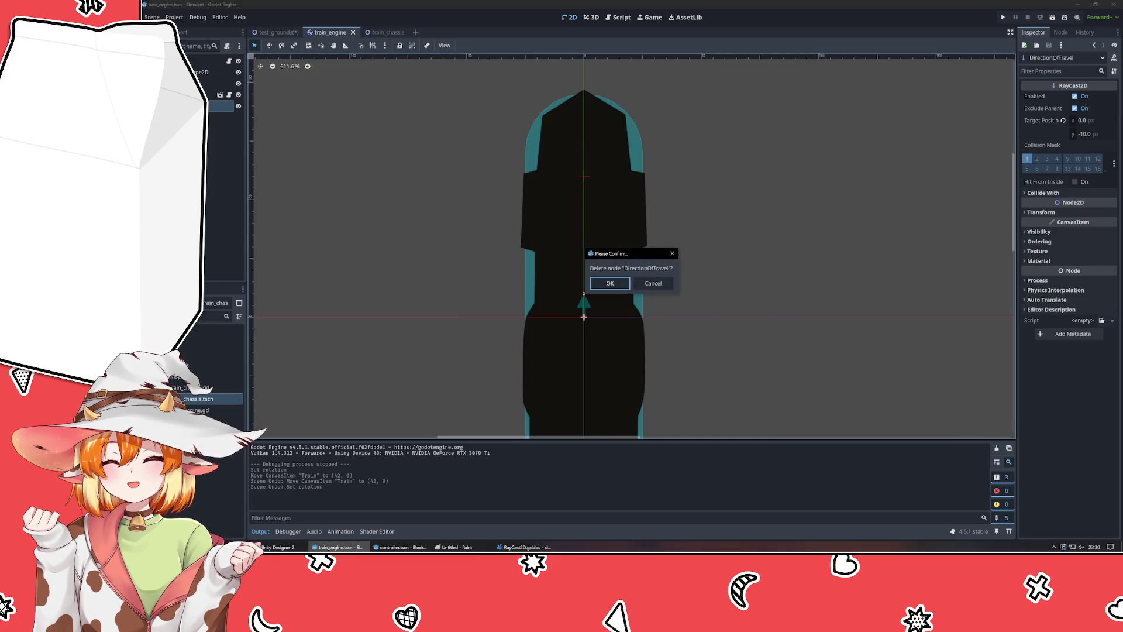
key("Return")
key("ctrl+a")
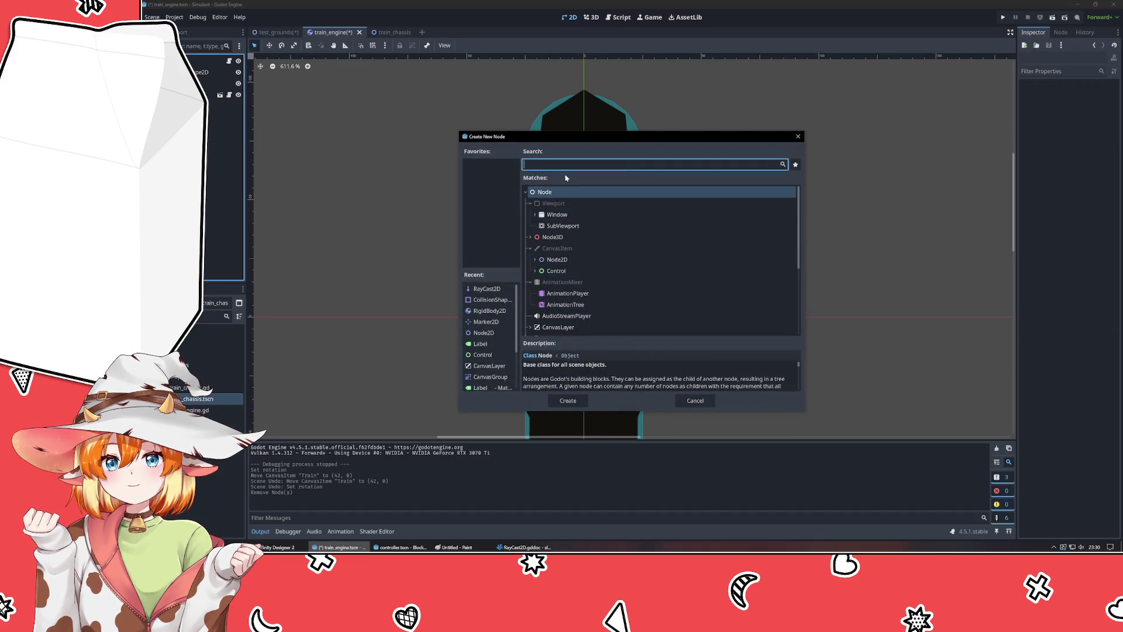
left_click(695, 401)
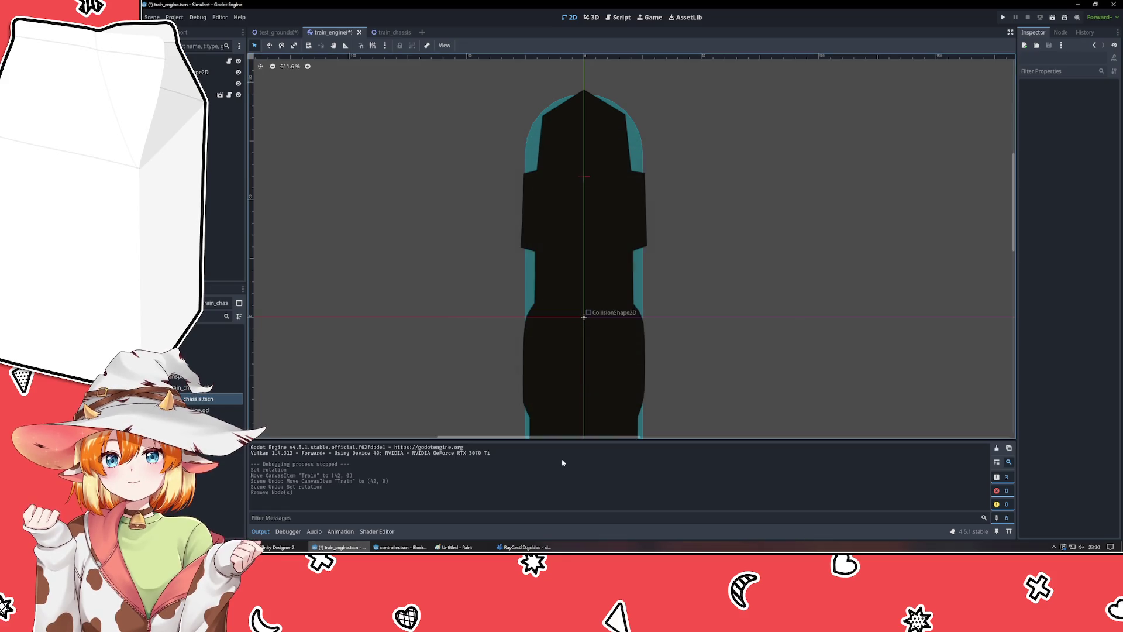
- Save the train_engine scene and put focus in train_engine.gd in VSCodium
mouse_move(383, 225)
left_mouse_down()
mouse_move(368, 146)
mouse_move(380, 133)
mouse_move(381, 171)
left_mouse_up()
scroll(382, 170, "down", 1)
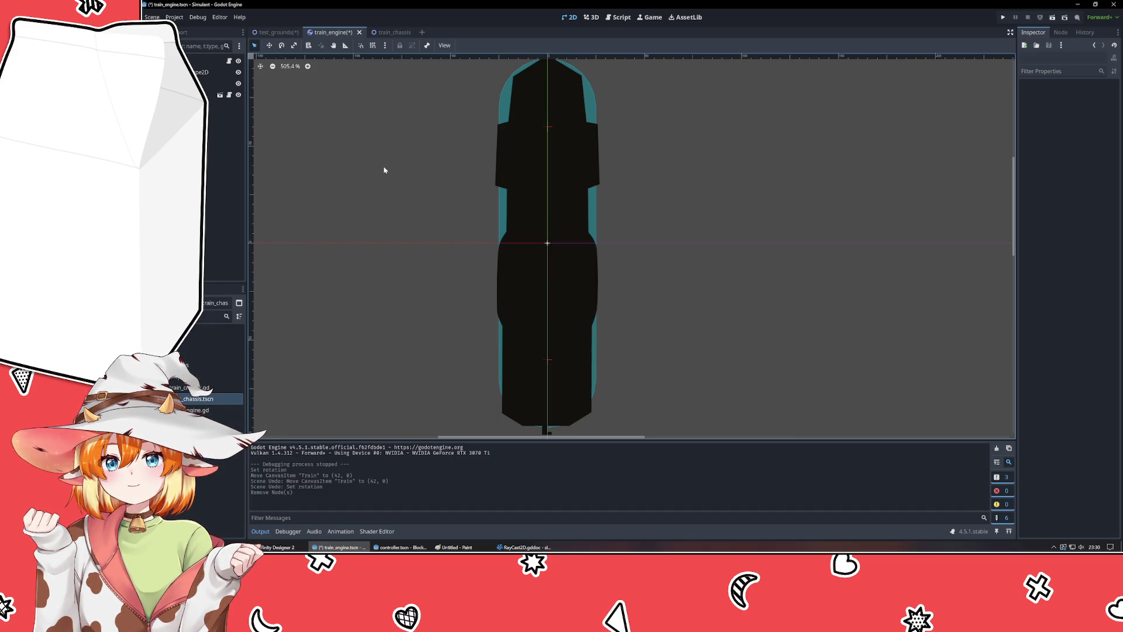
key("ctrl+s")
key("alt+Tab")
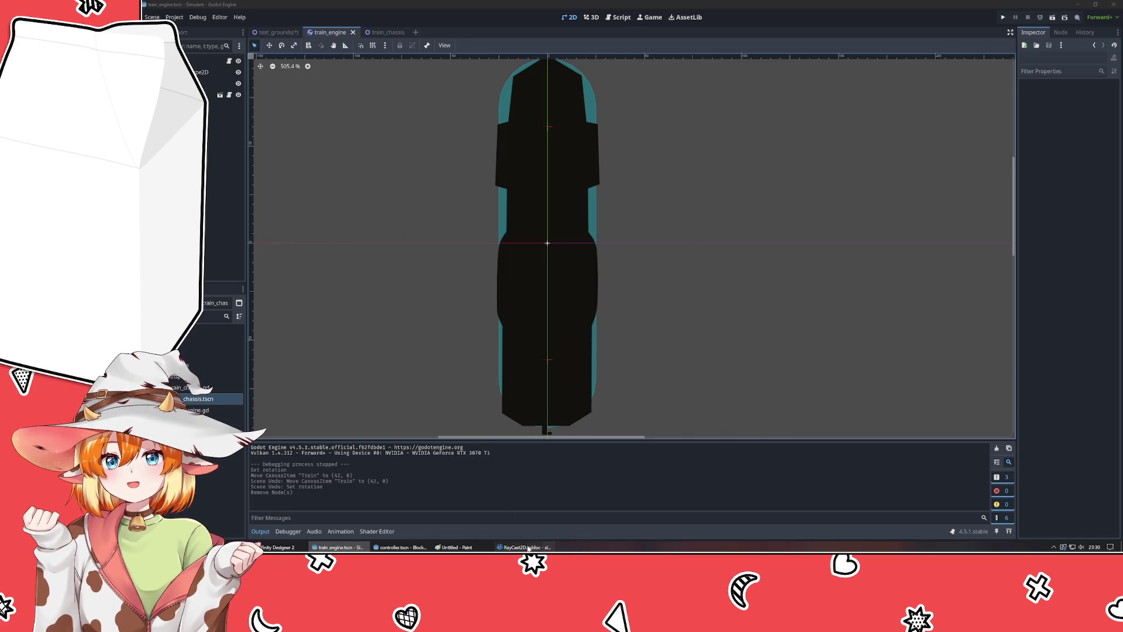
left_click(462, 207)
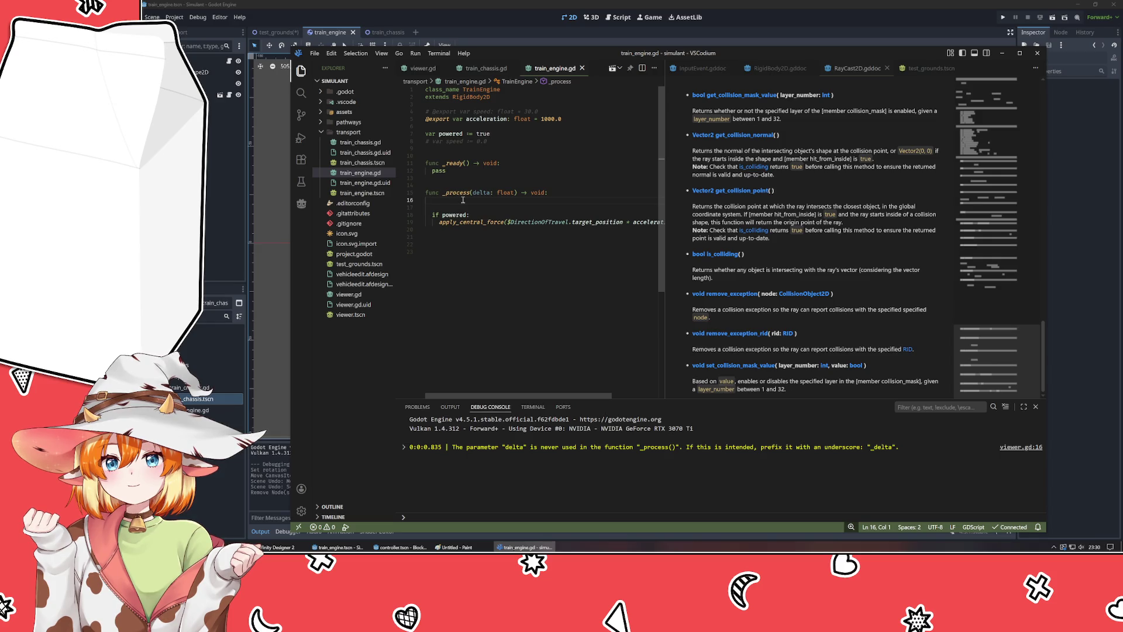
- Start an indented statement on line 16 of _process, trying and erasing partial words
key("Tab")
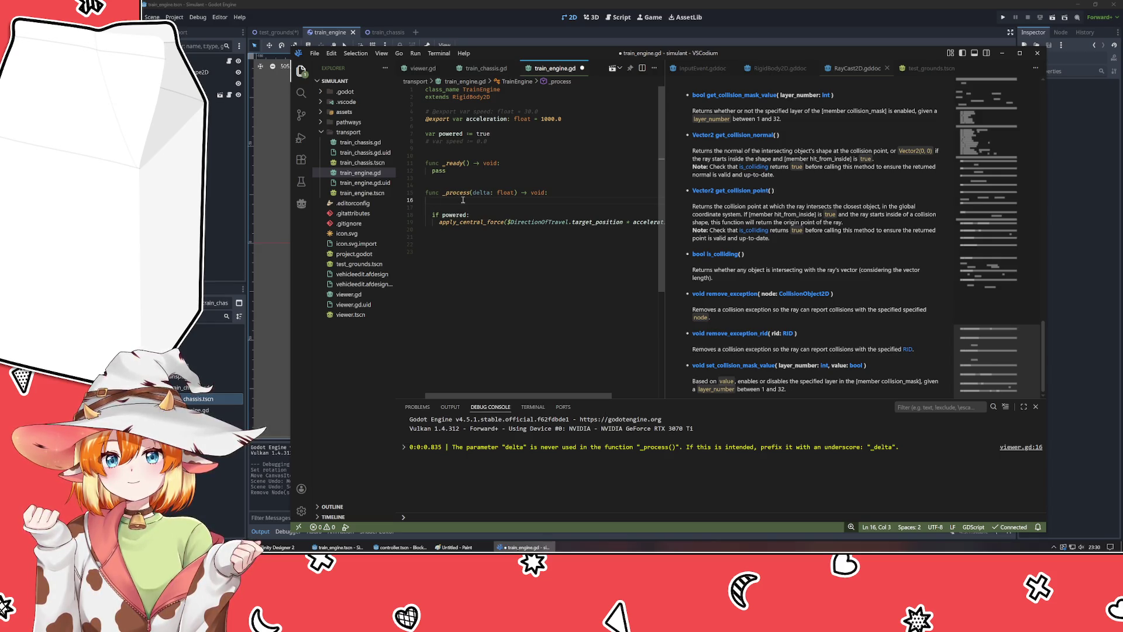
type("distan")
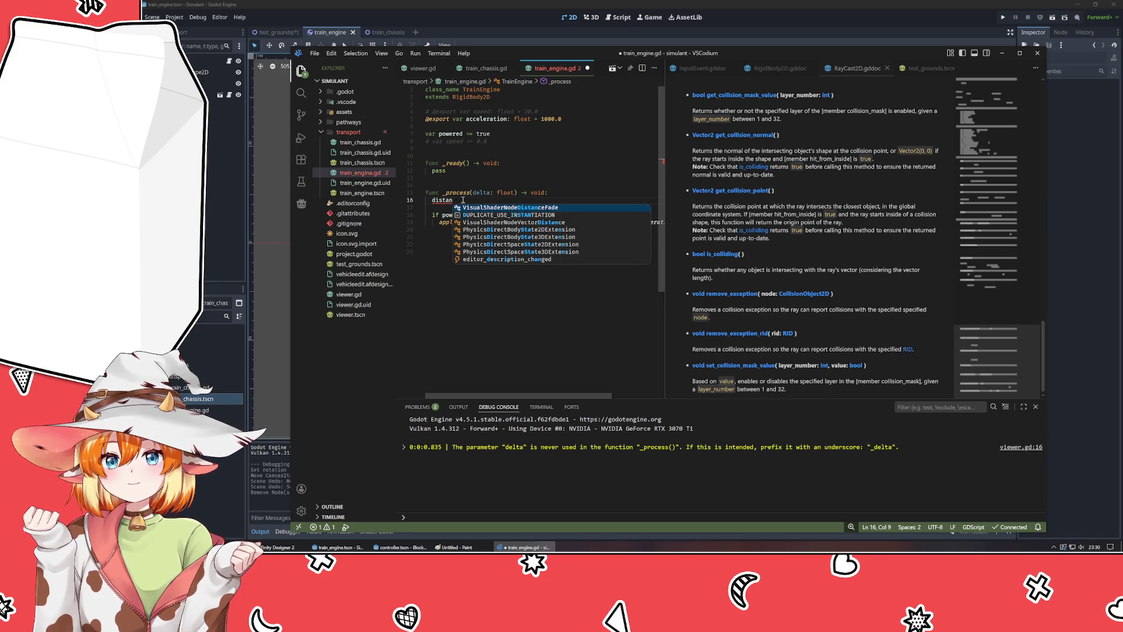
key("BackSpace")
key("BackSpace")
key("BackSpace")
type("bew")
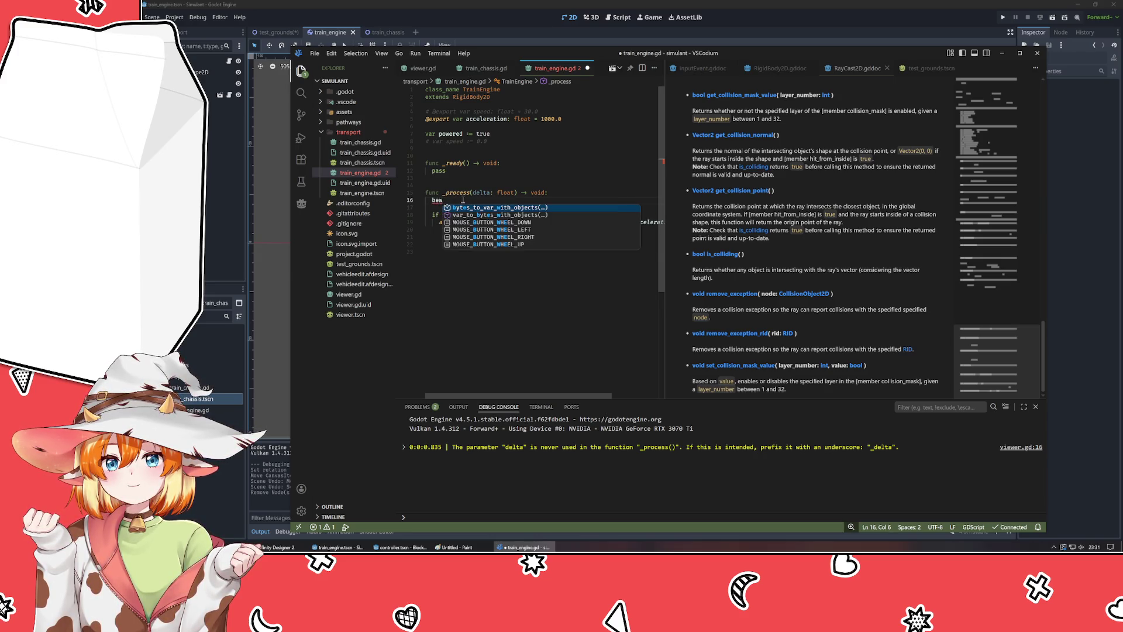
key("BackSpace")
type("tw")
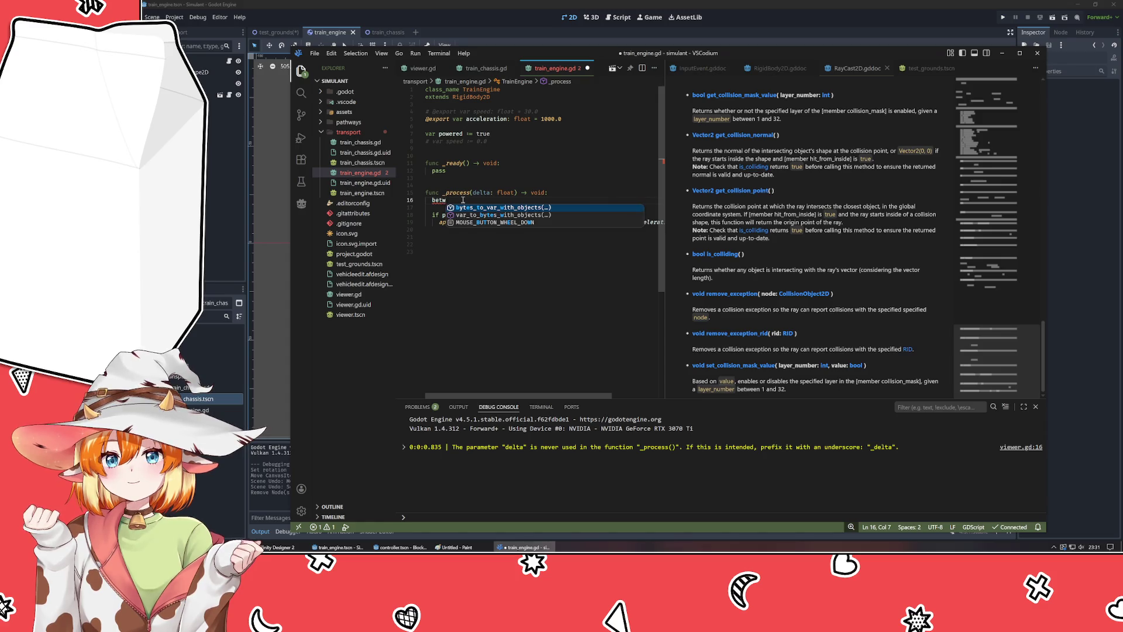
key("BackSpace")
key("BackSpace")
key("BackSpace")
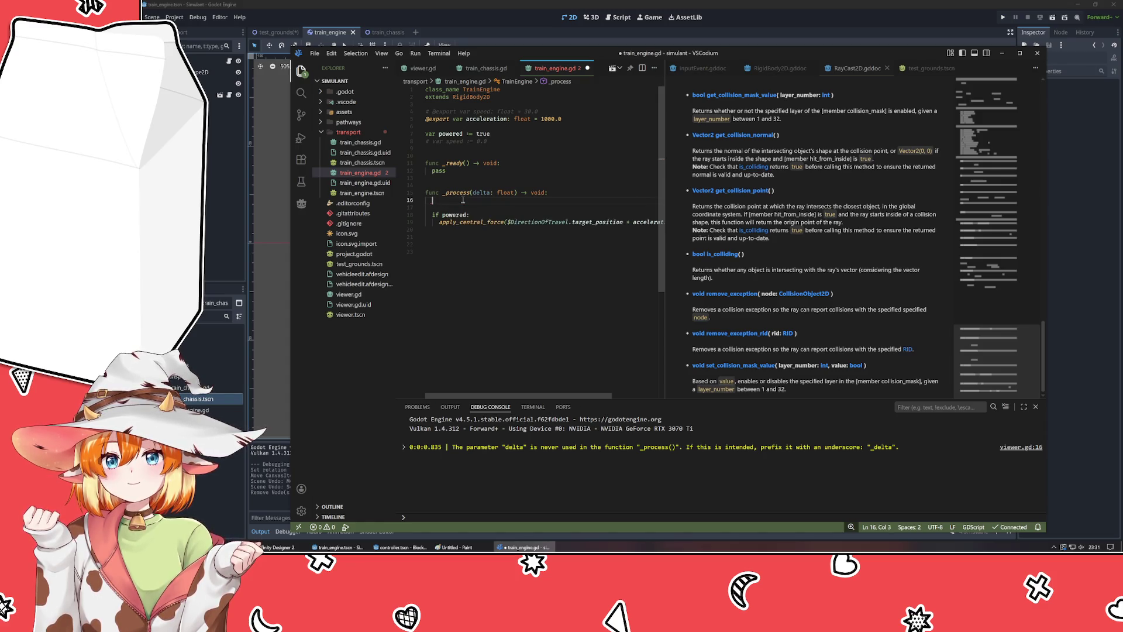
- Try a Vector2.from_angle call on line 16, remove it, and return to Godot
type("Vector2.")
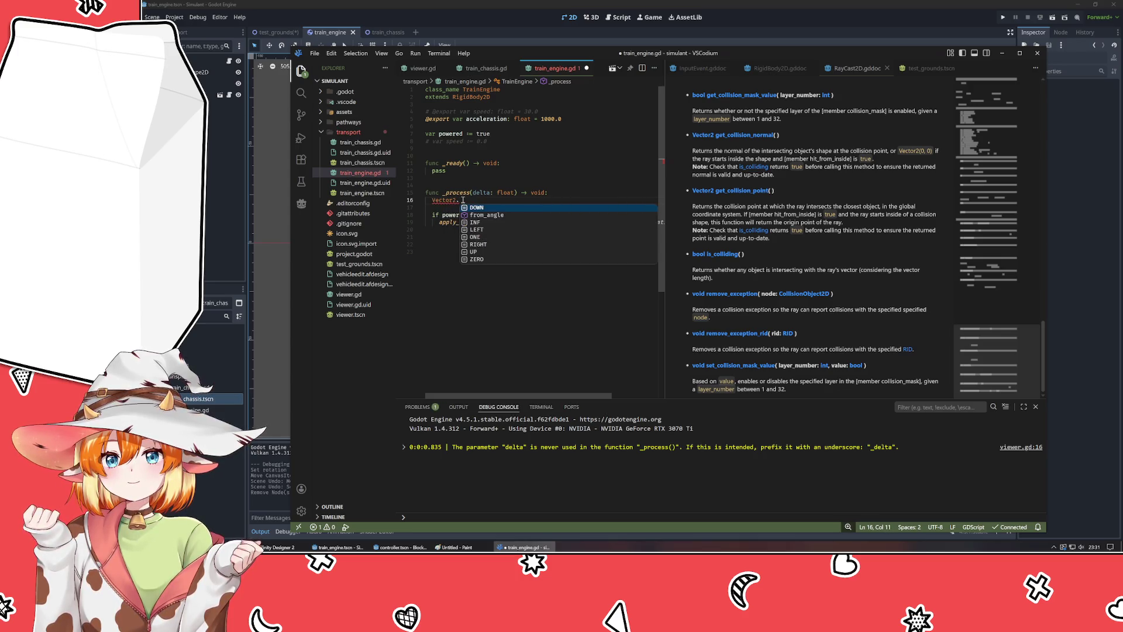
key("Down")
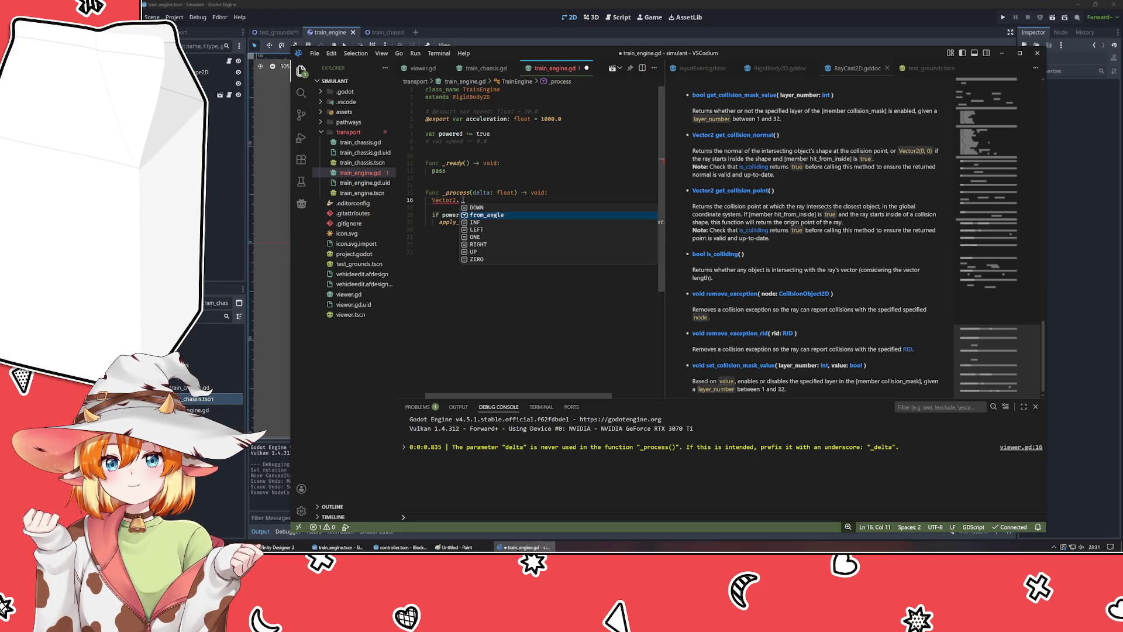
key("Return")
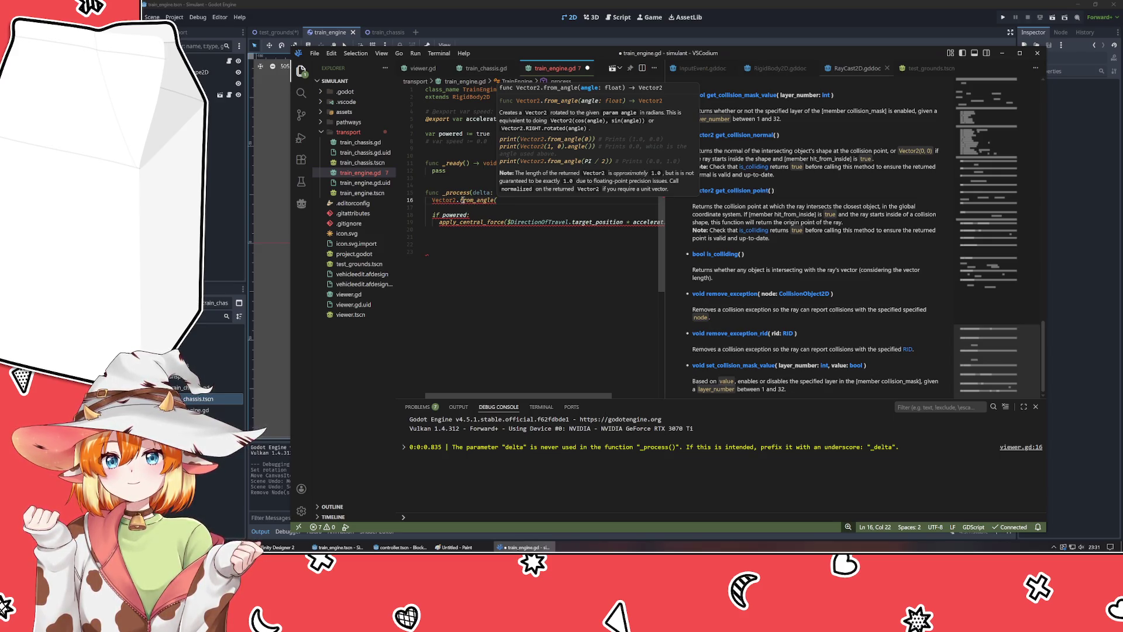
key("ctrl+BackSpace")
key("ctrl+BackSpace")
key("ctrl+BackSpace")
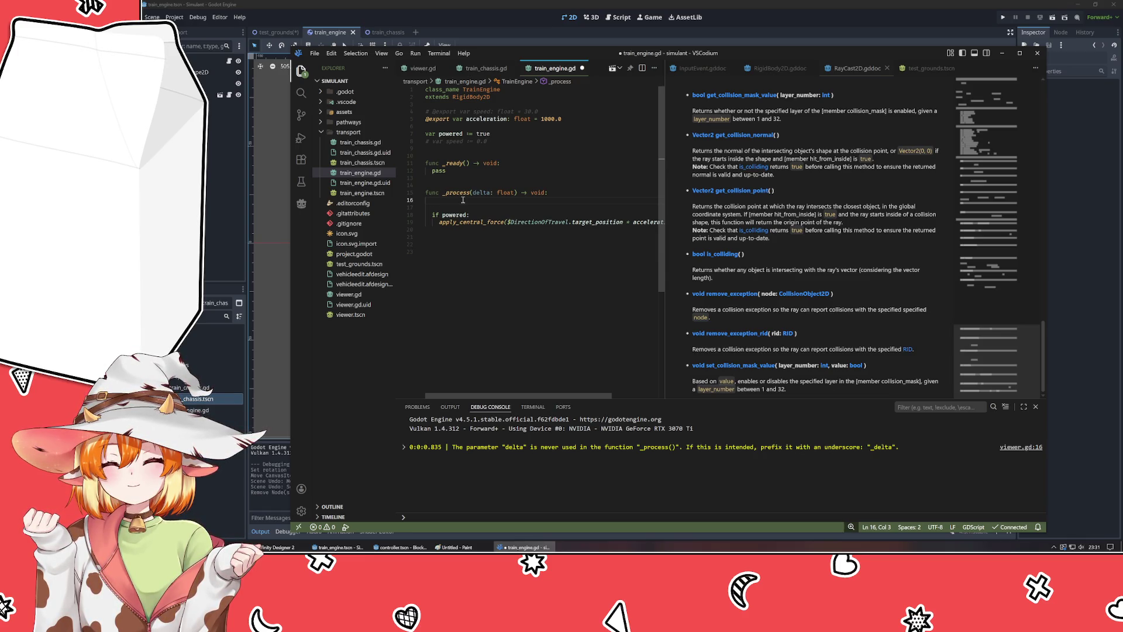
type("$")
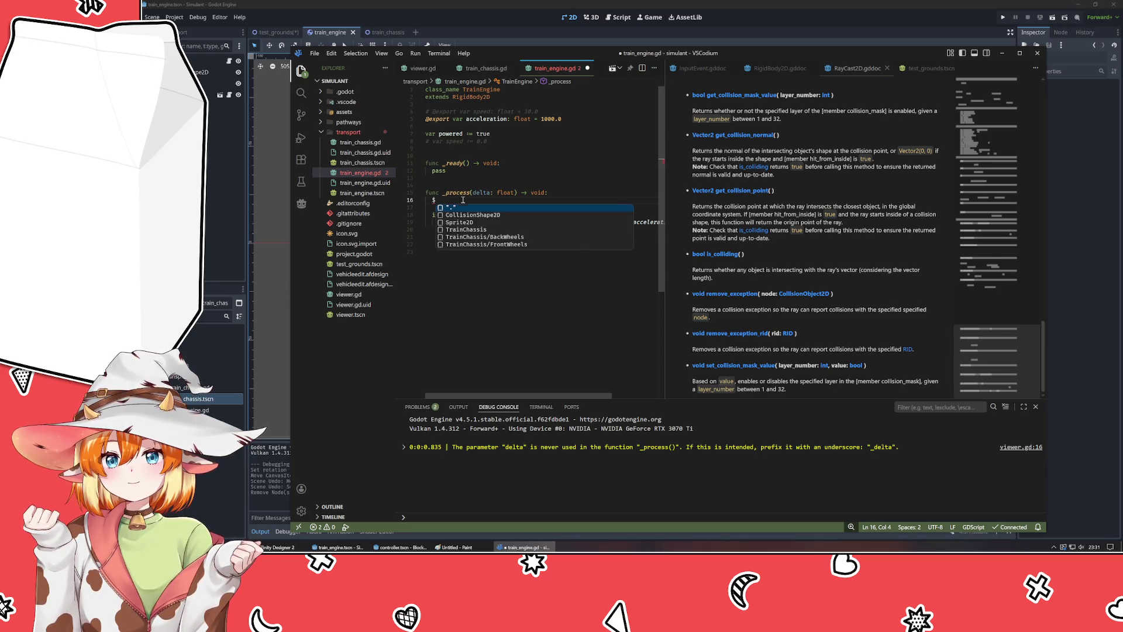
key("BackSpace")
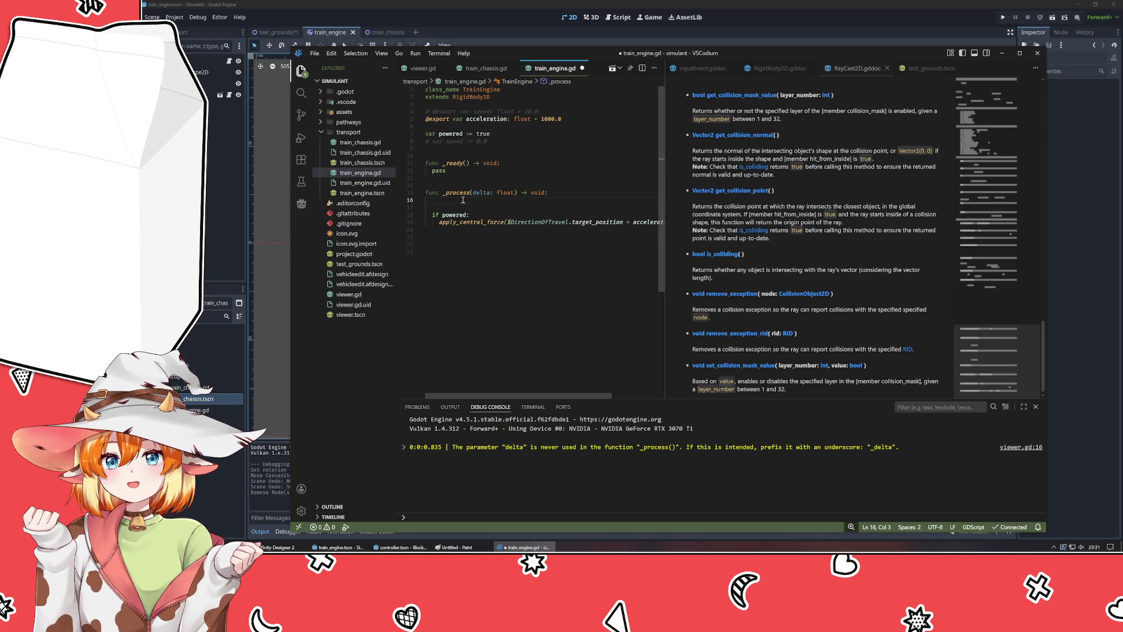
key("alt+Tab")
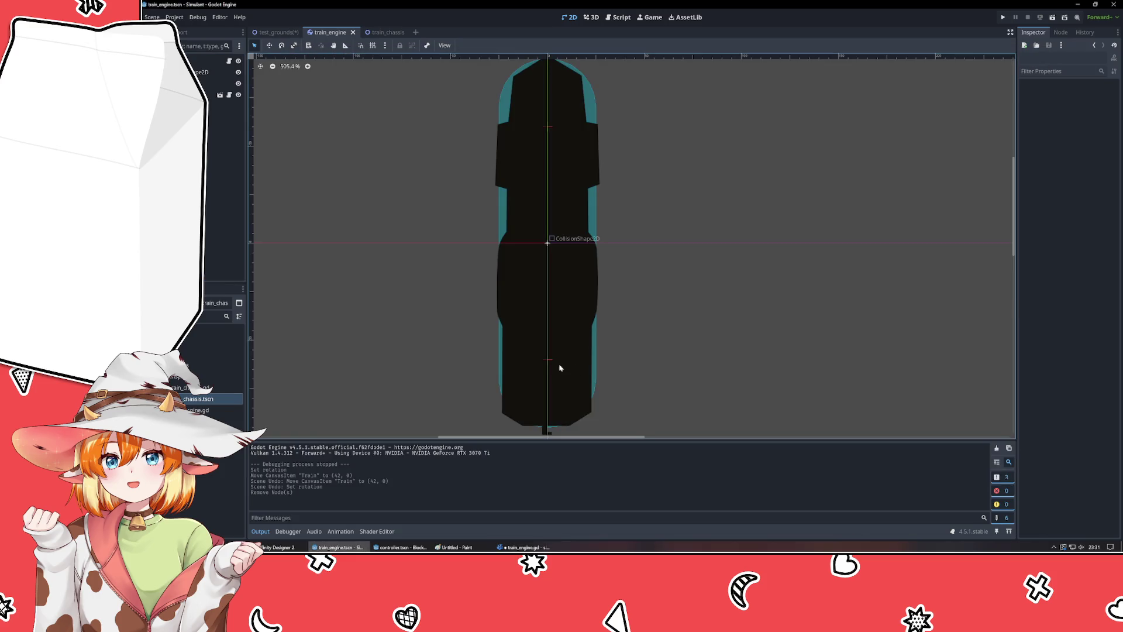
- Switch Godot to the train_chassis scene, then bring train_engine.gd back in VSCodium
key("ctrl+Tab")
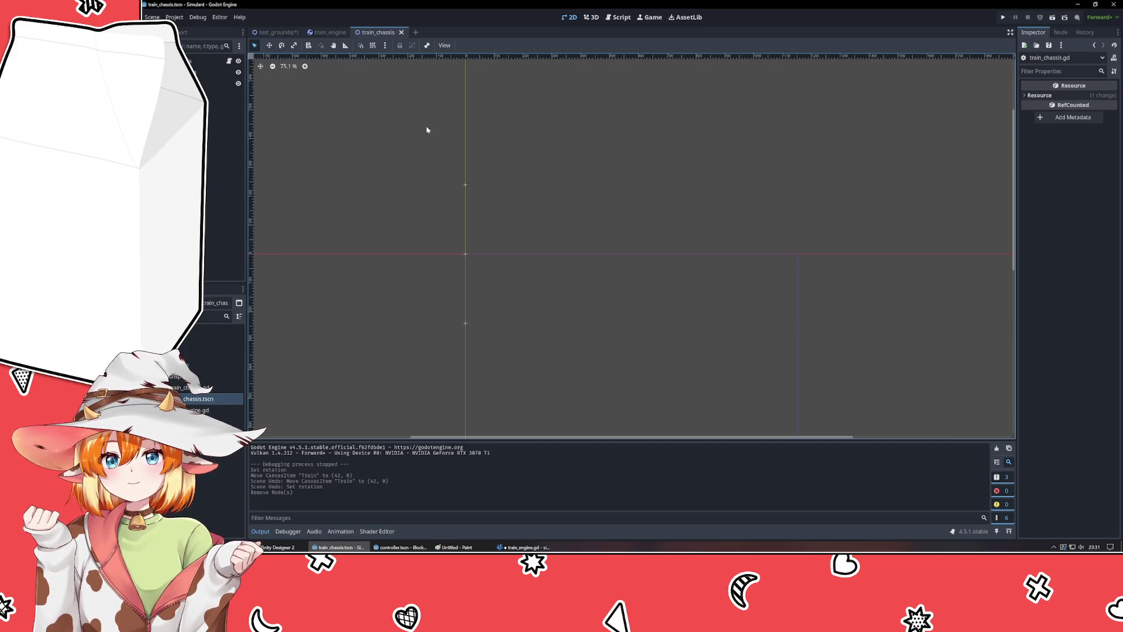
key("alt+Tab")
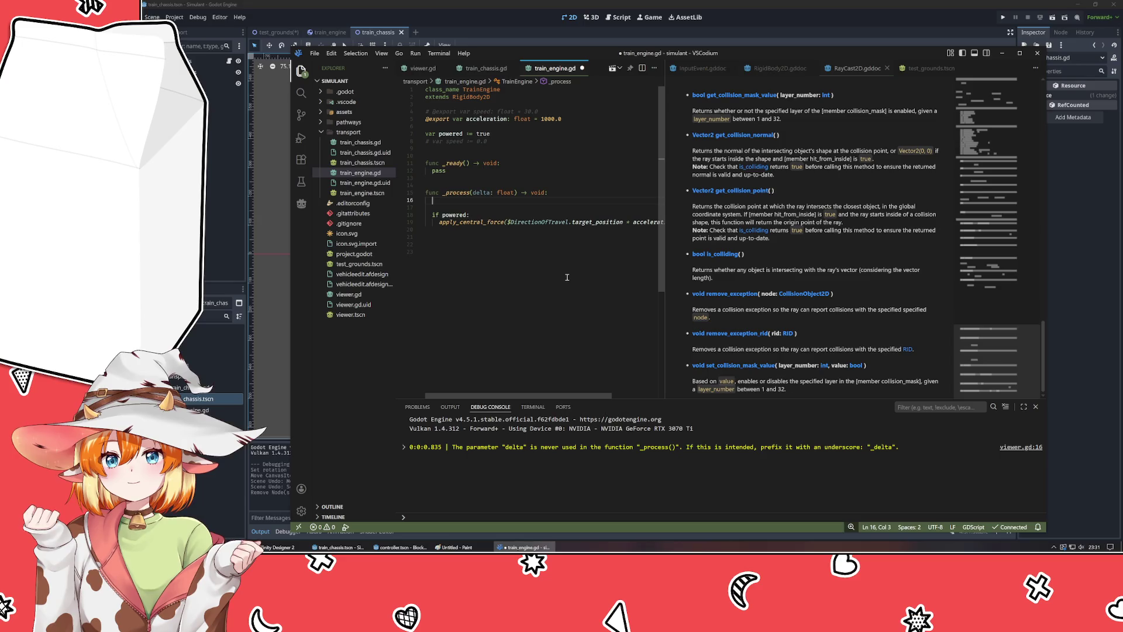
- Append func get_direction_of_travel() -> Vector2 returning Vector2.ZERO to the end of train_chassis.gd
left_click(486, 68)
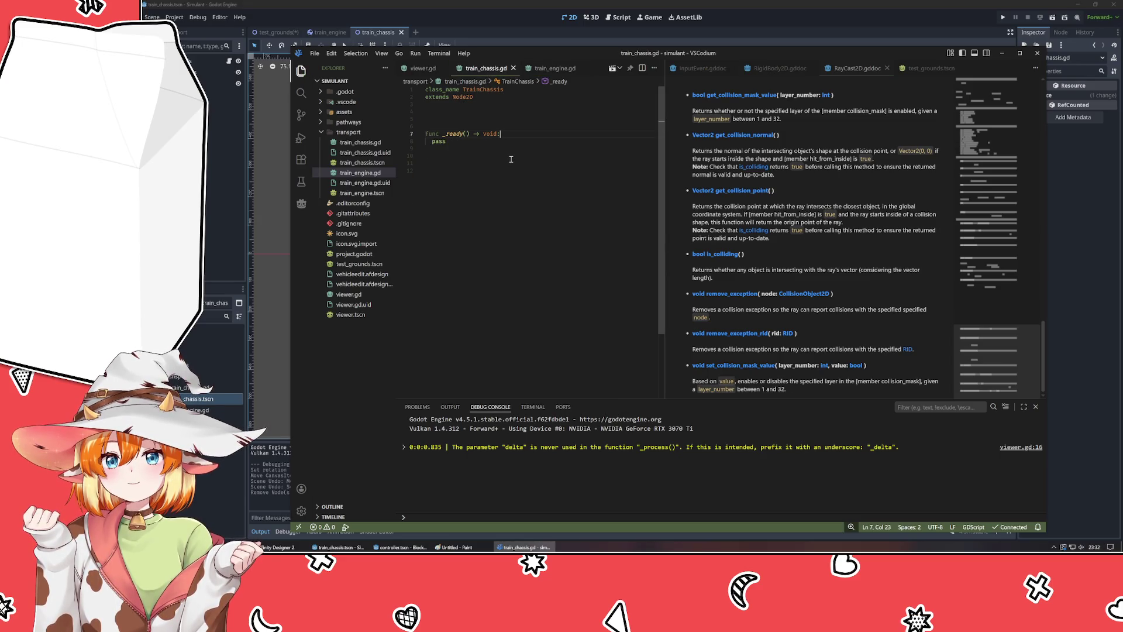
key("Return")
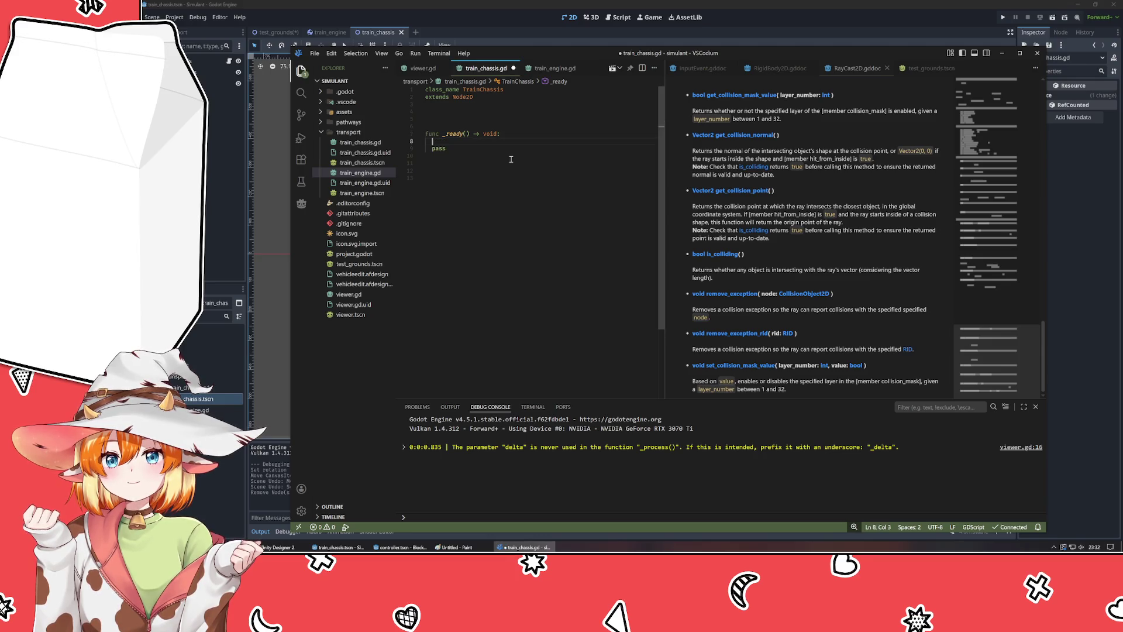
key("BackSpace")
key("BackSpace")
key("ctrl+End")
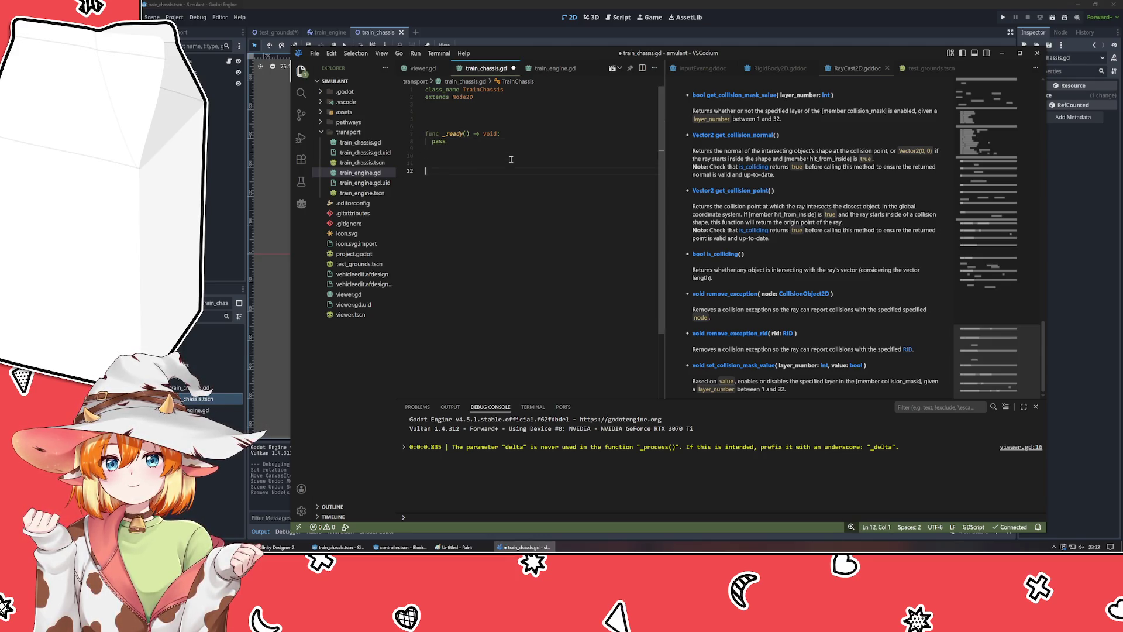
type("func get_")
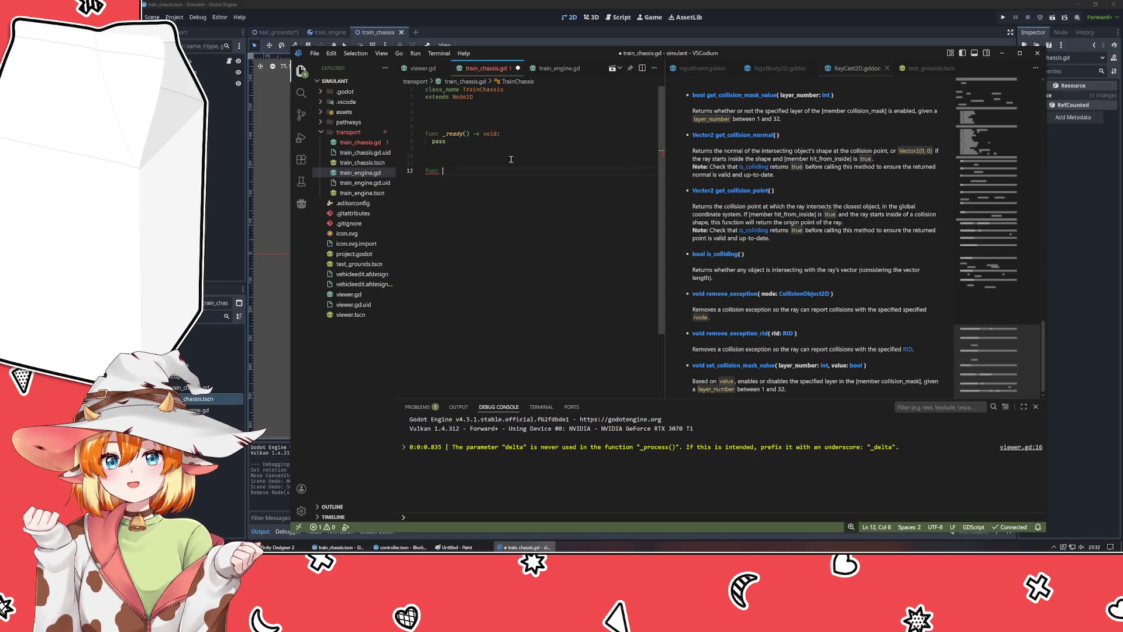
type("dir")
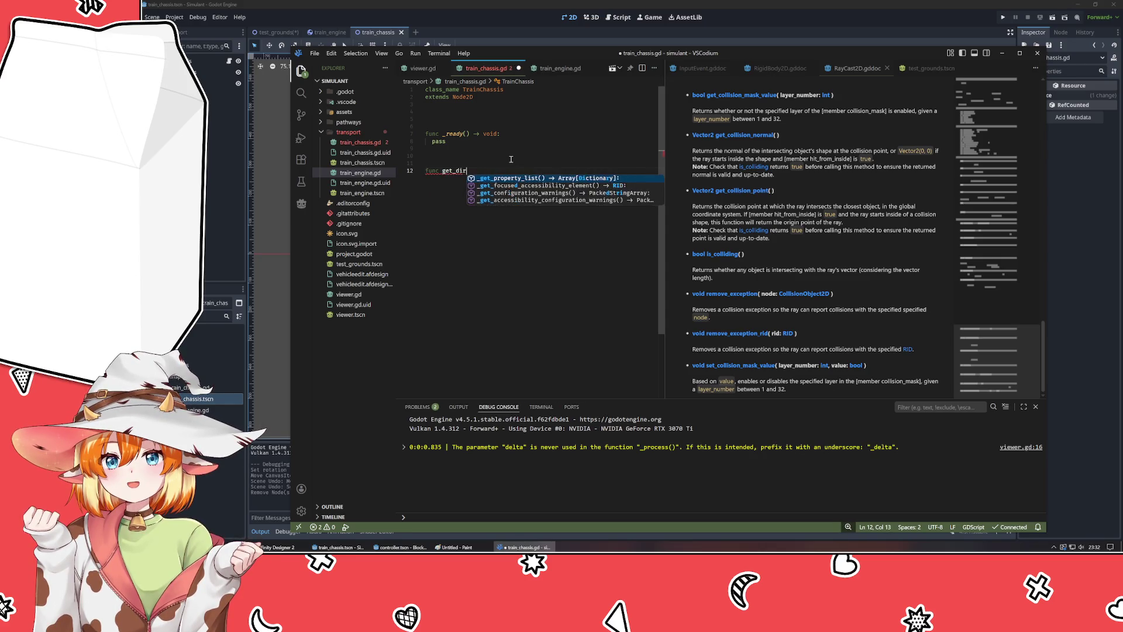
type("ection_of_")
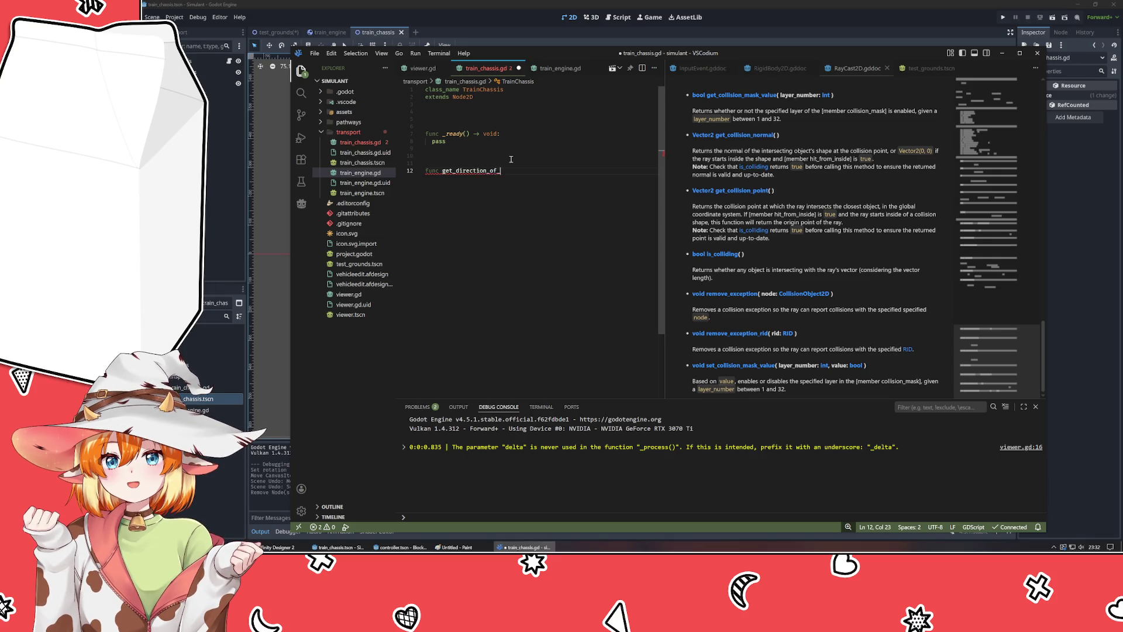
type("travel() -> ")
type("Vector2:")
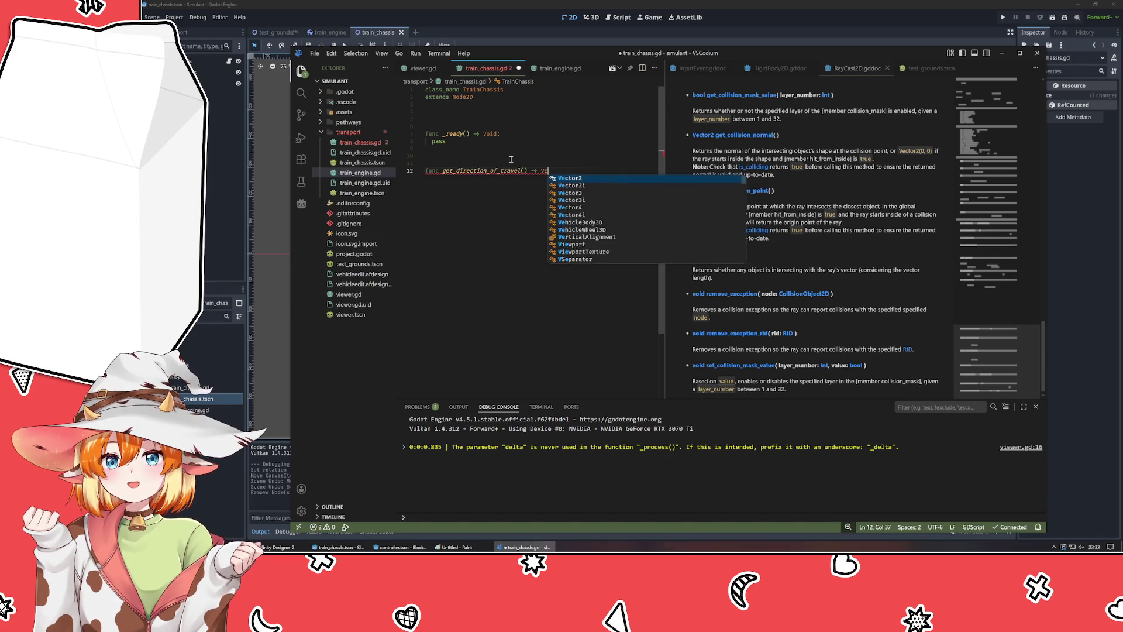
key("Return")
type("retu")
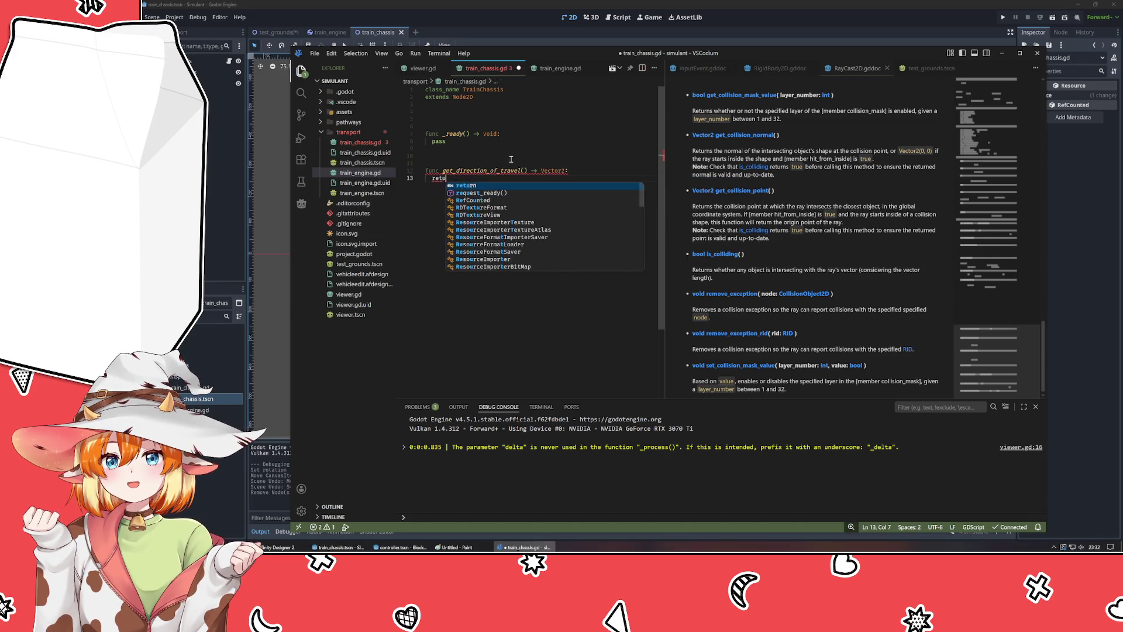
type("rn Vector2.ZERO")
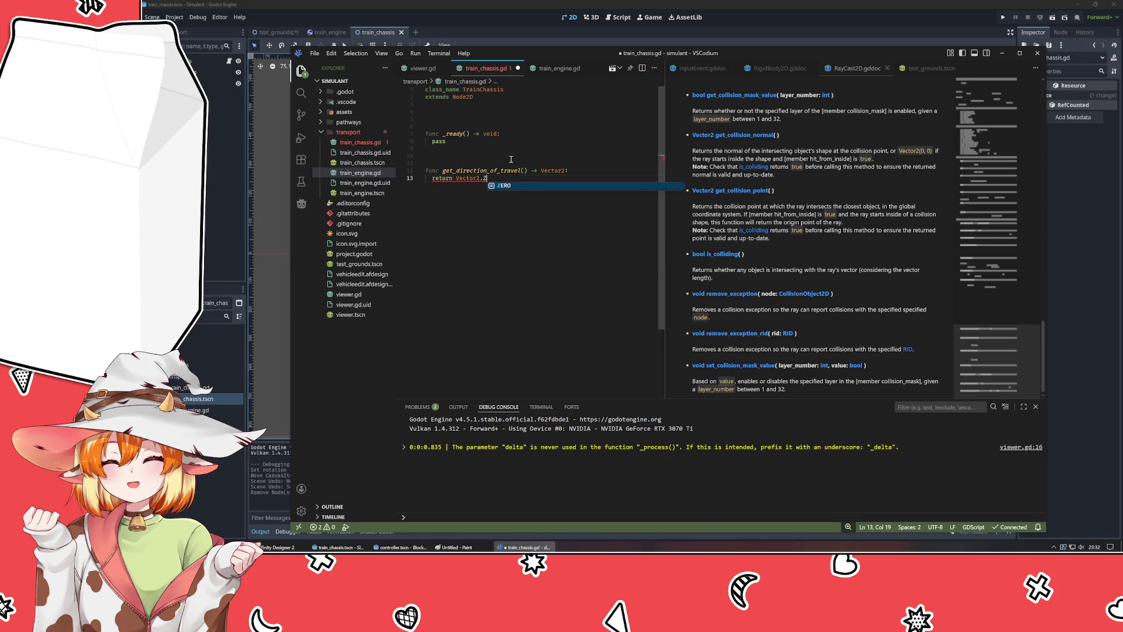
key("Up")
key("ctrl+Return")
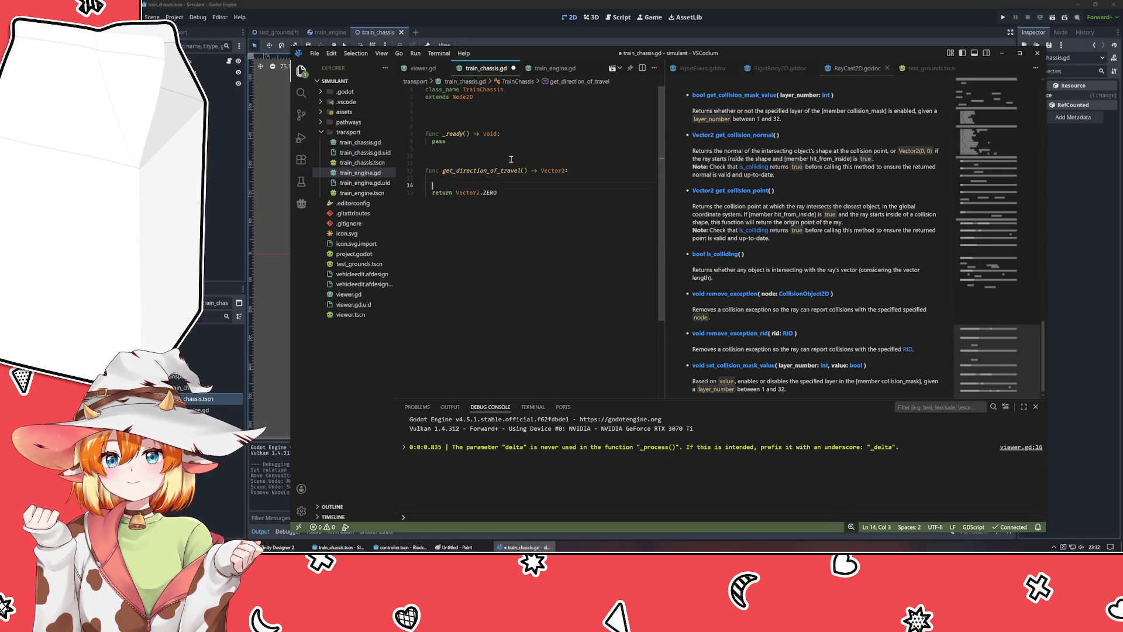
key("Return")
key("Return")
key("Up")
key("Up")
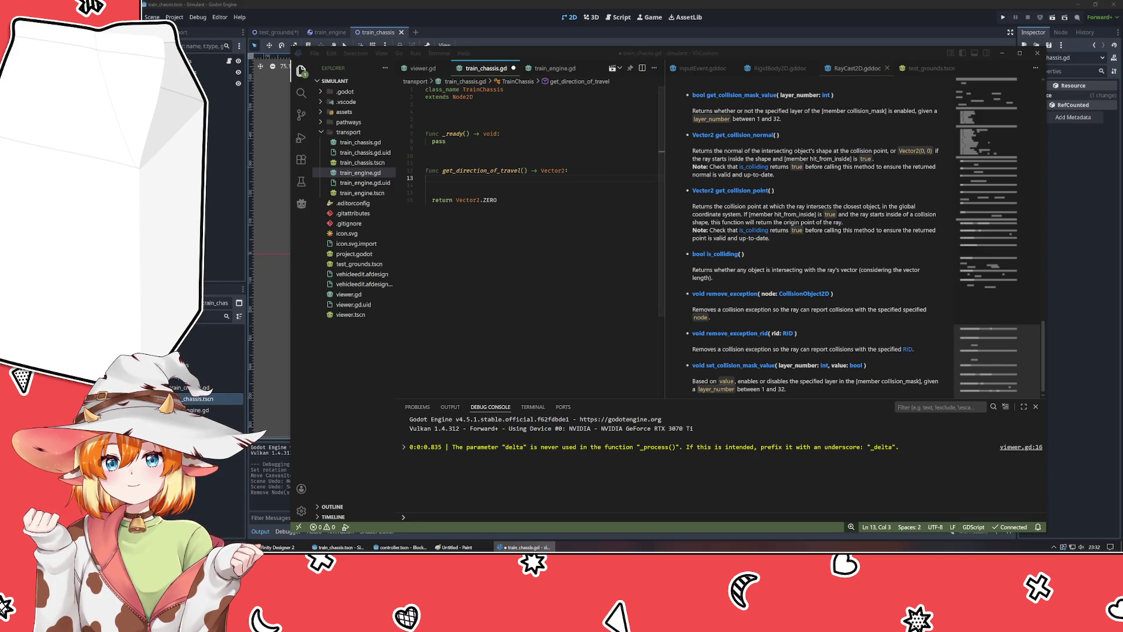
key("alt+Tab")
- Search 'godot vector from 2 points' and read the Godot Vector math tutorial
key("ctrl+t")
type("go")
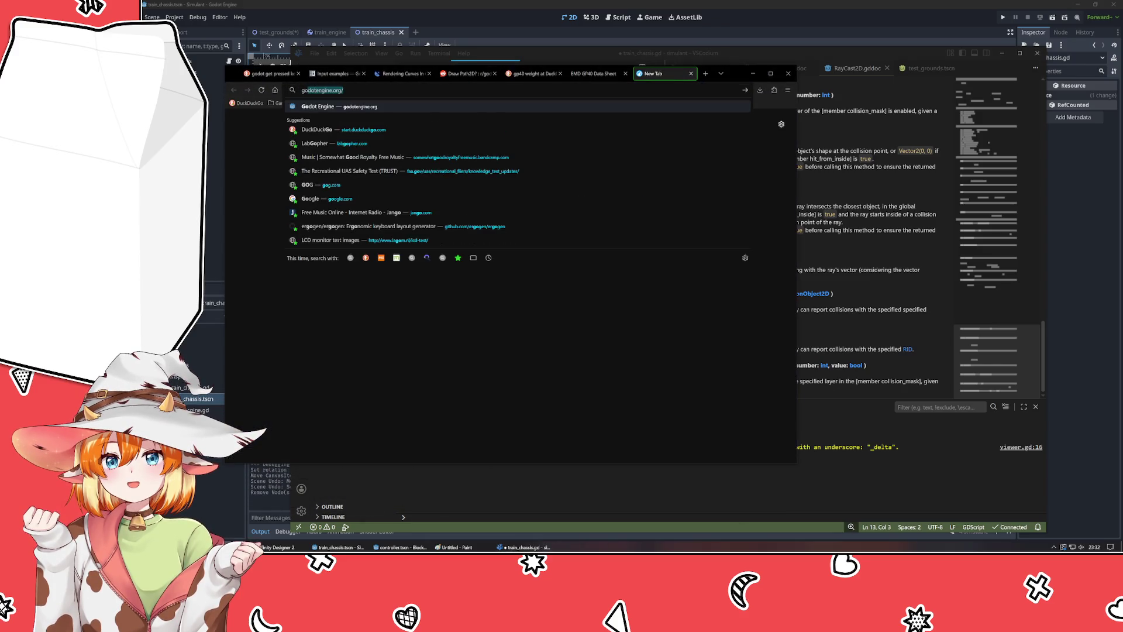
type("dot vector from 2")
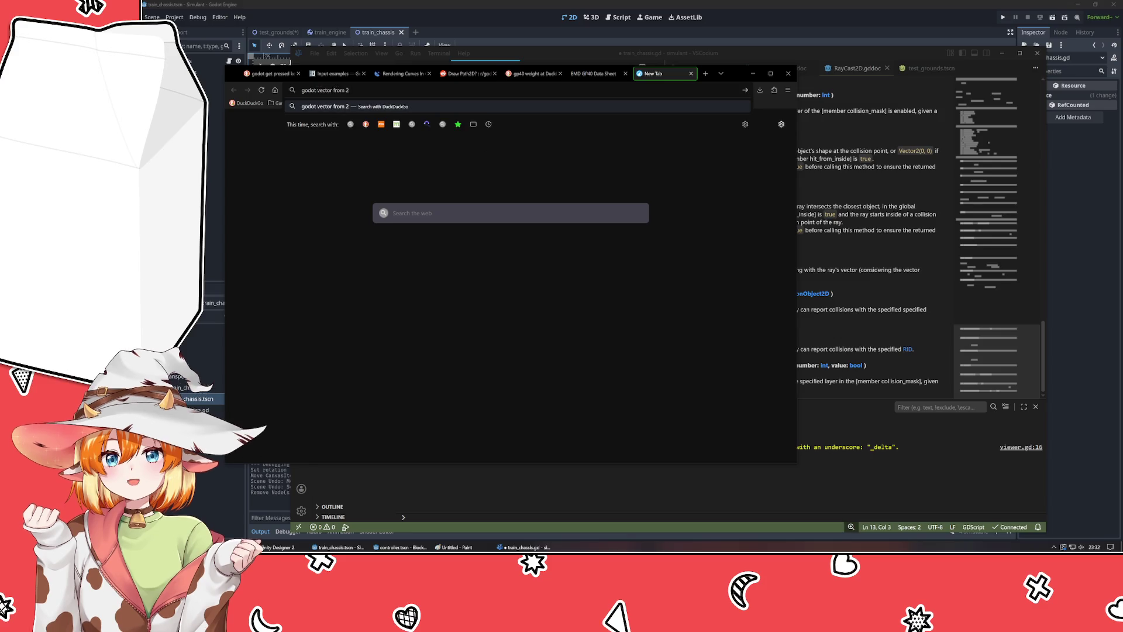
type(" points")
key("Return")
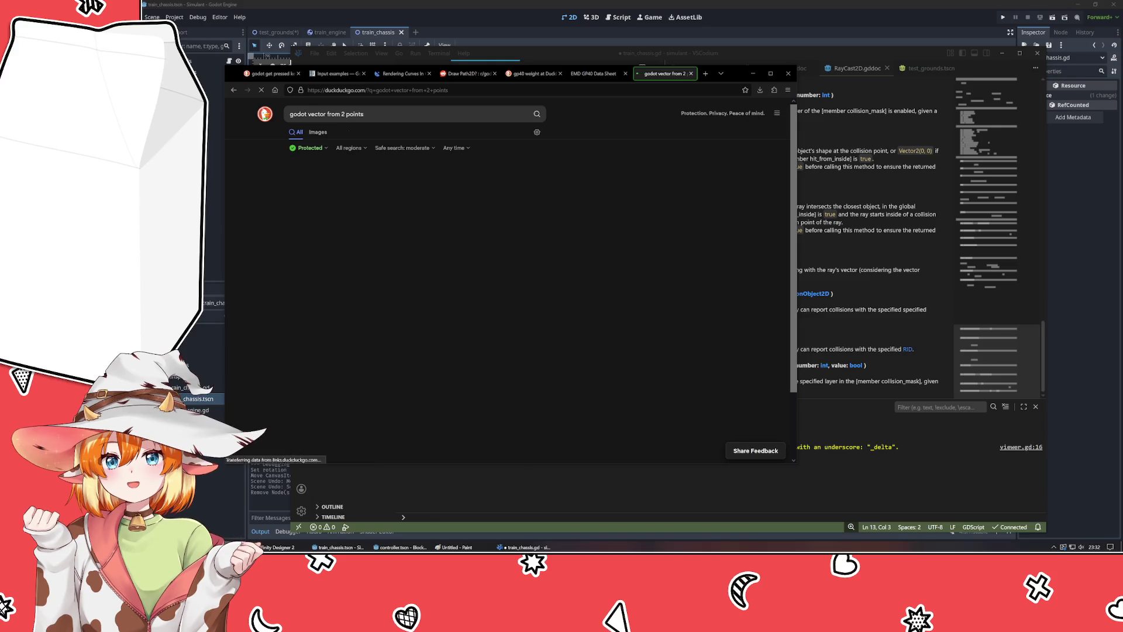
left_click(450, 182)
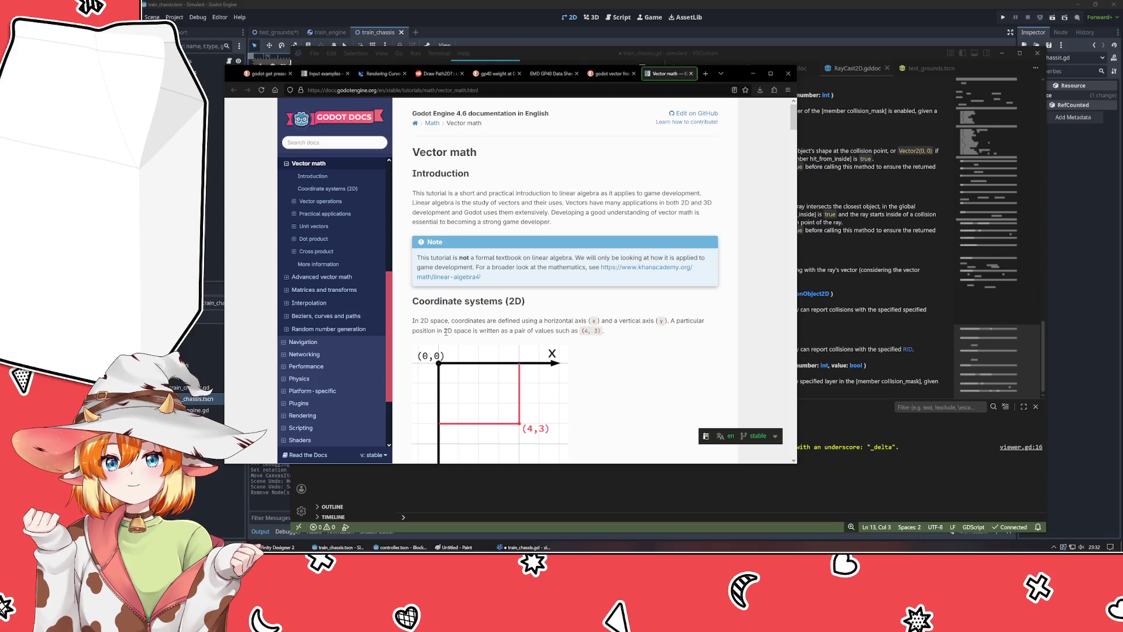
scroll(455, 330, "down", 5)
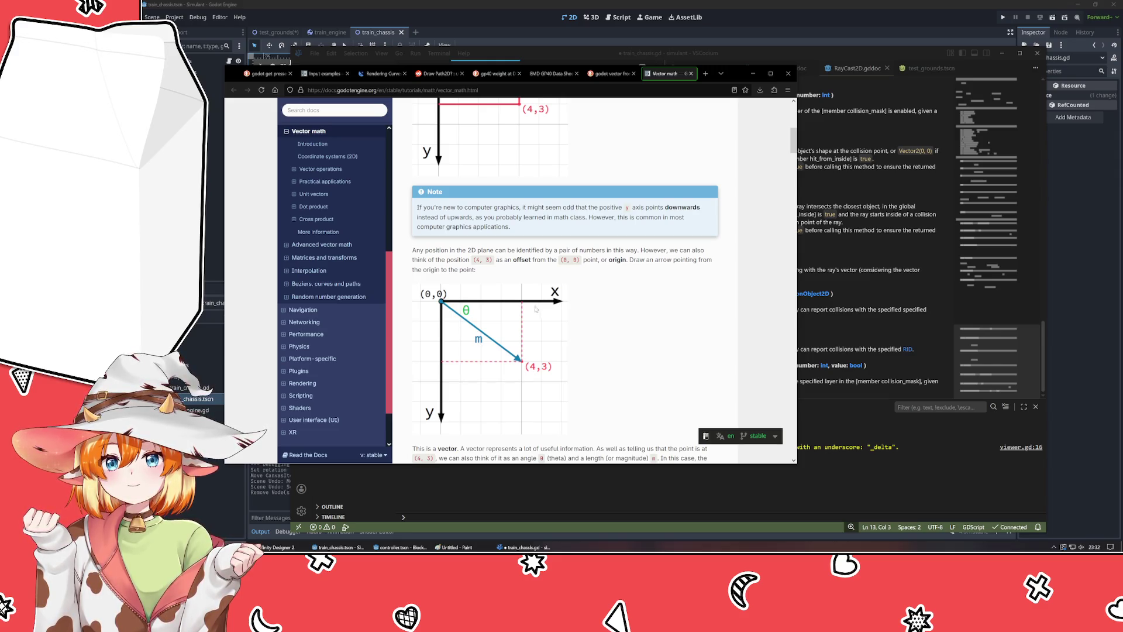
scroll(632, 308, "down", 5)
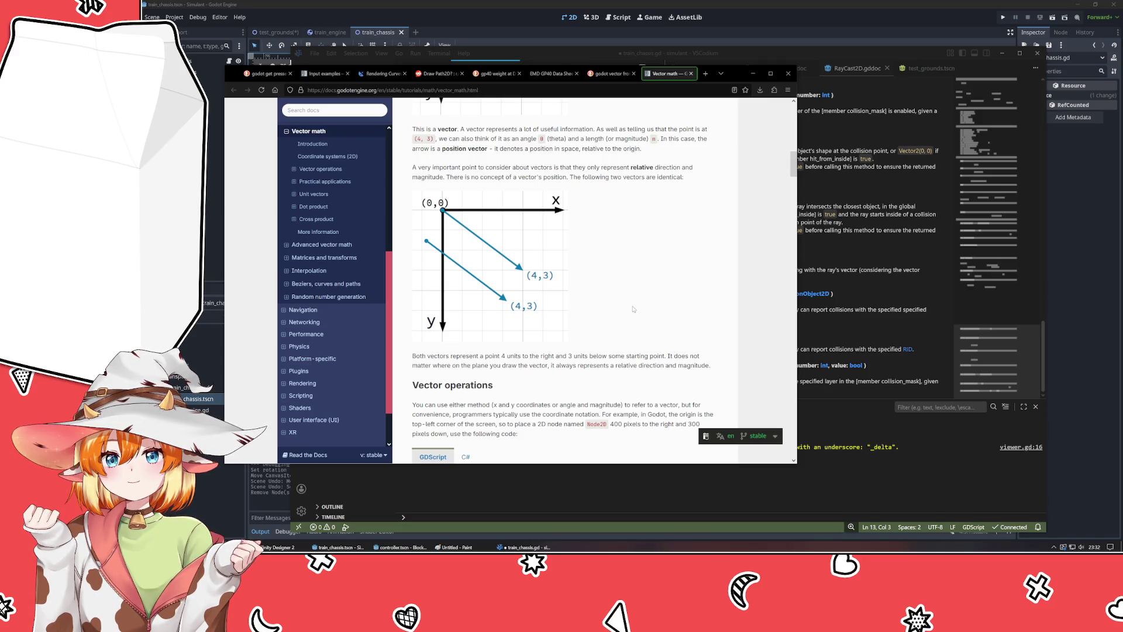
scroll(633, 310, "down", 3)
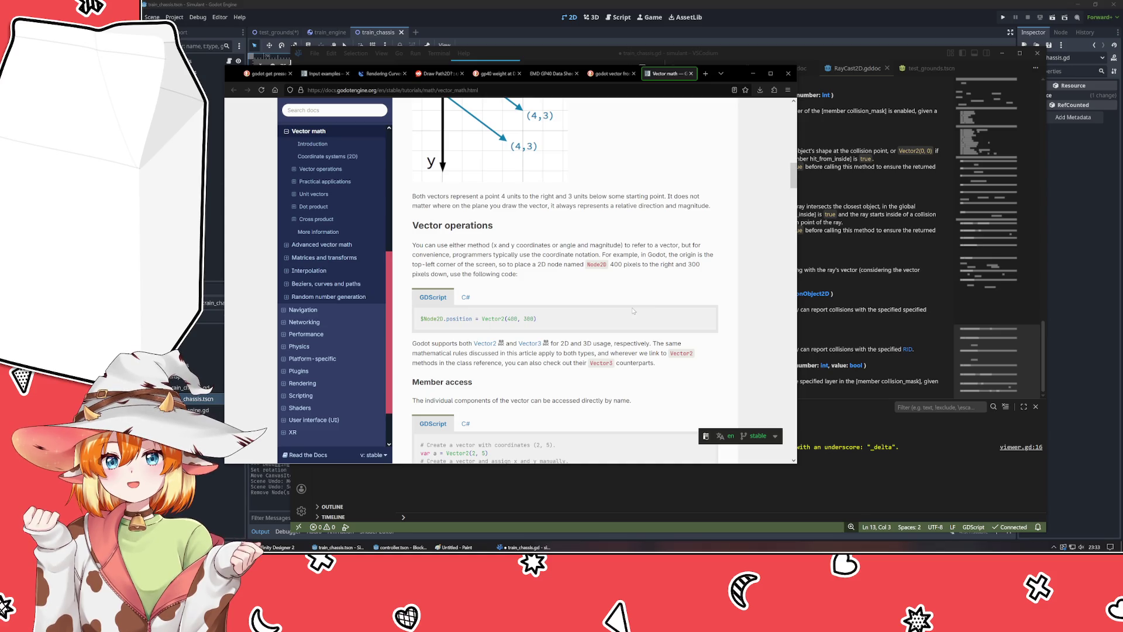
scroll(633, 310, "down", 6)
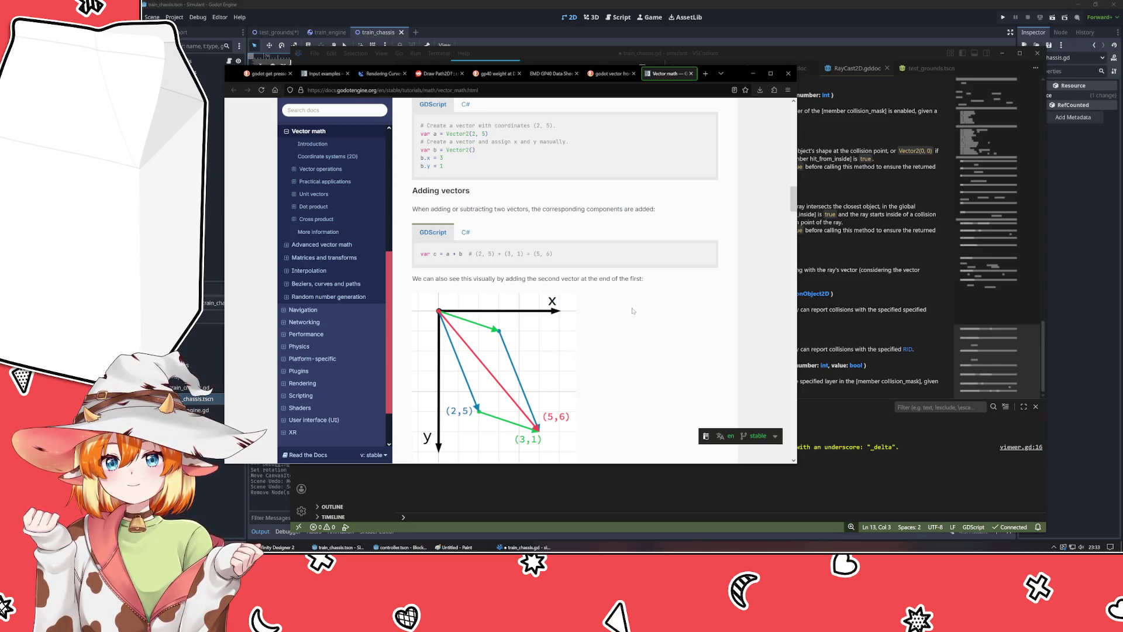
scroll(633, 310, "down", 3)
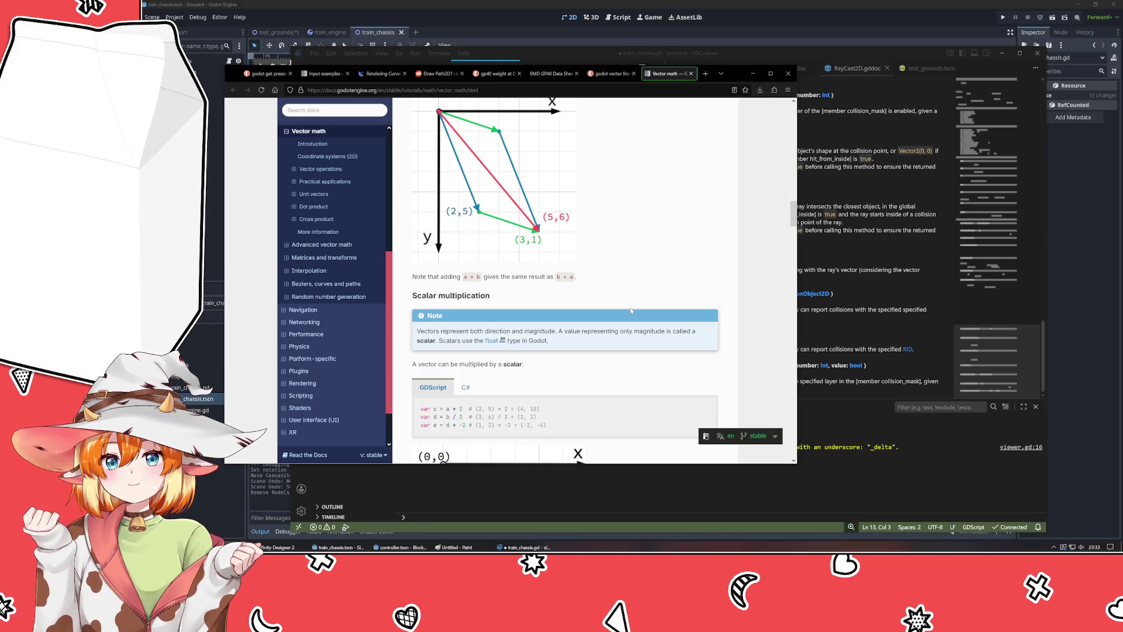
- Place the cursor on the empty line inside get_direction_of_travel, then return to the docs
left_click(860, 284)
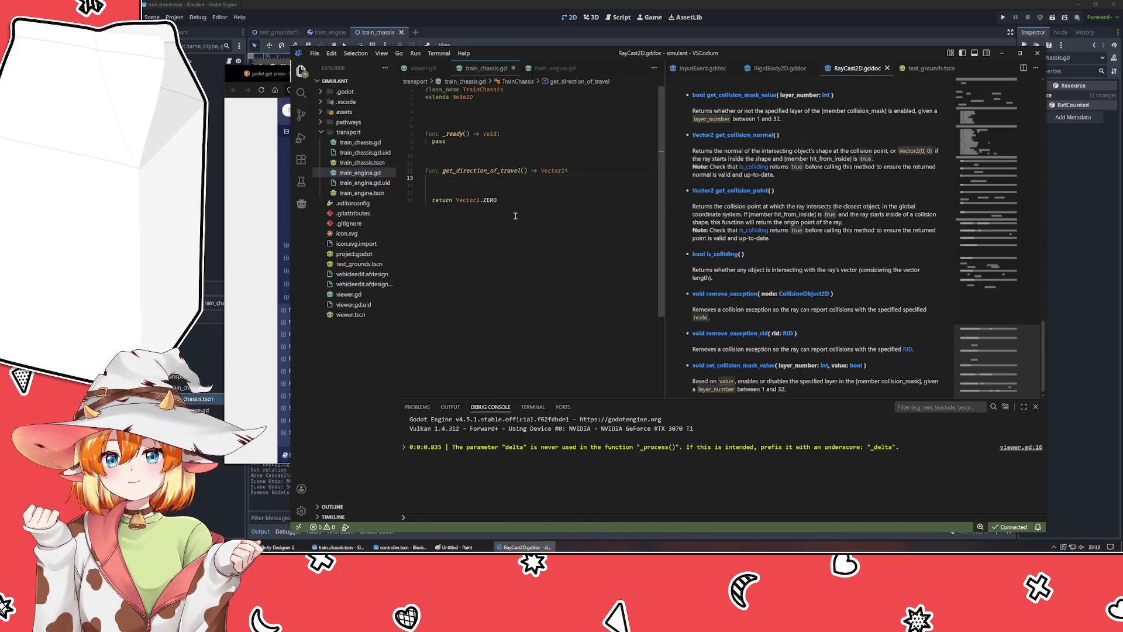
left_click(491, 170)
left_click(496, 182)
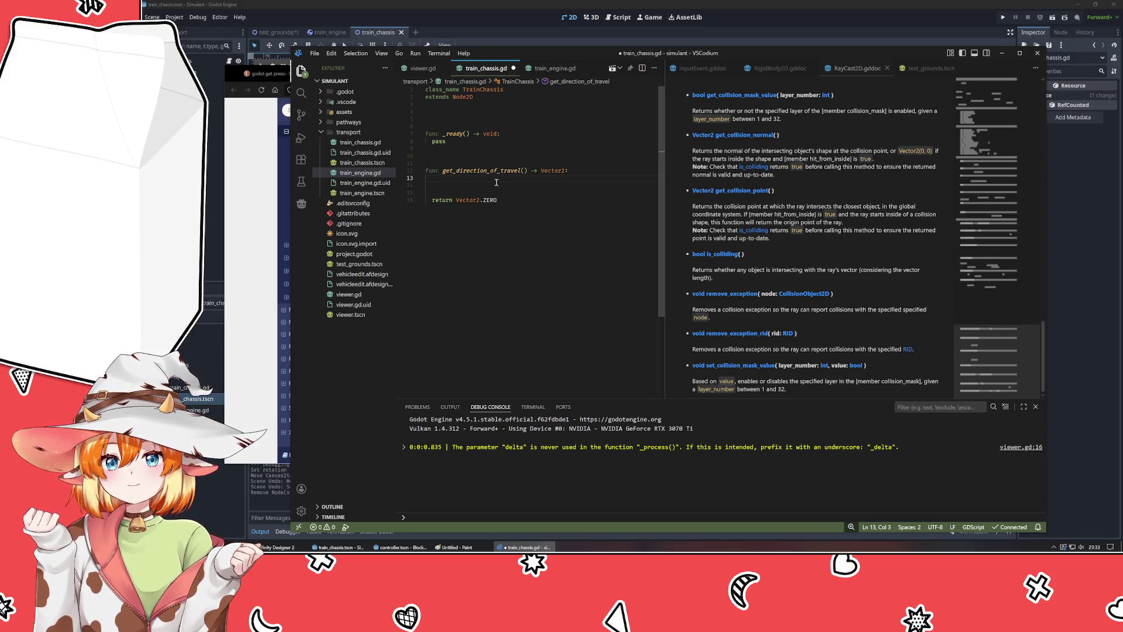
key("alt+Tab")
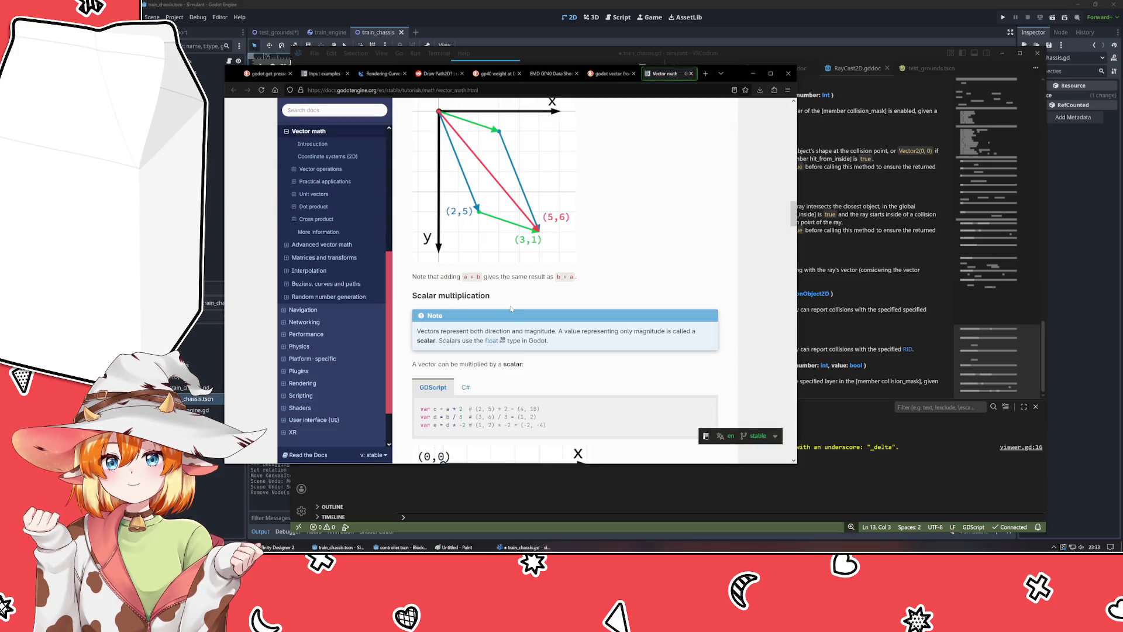
- Read the Vector math page's unit vector and normalization sections, then return to train_chassis.gd
scroll(512, 308, "up", 10)
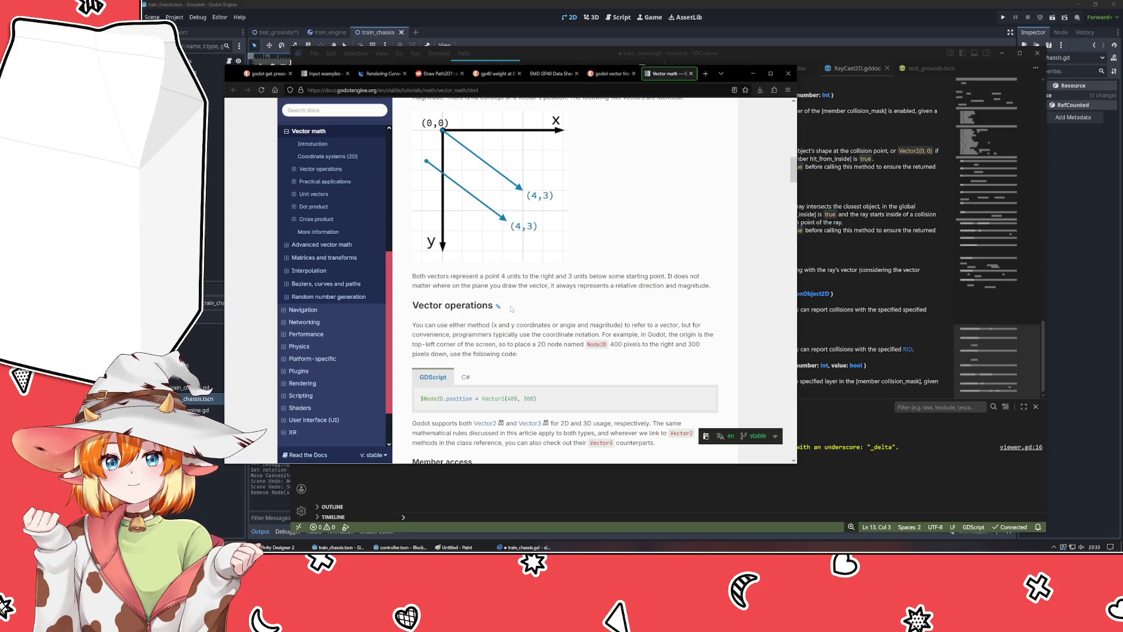
scroll(511, 310, "down", 5)
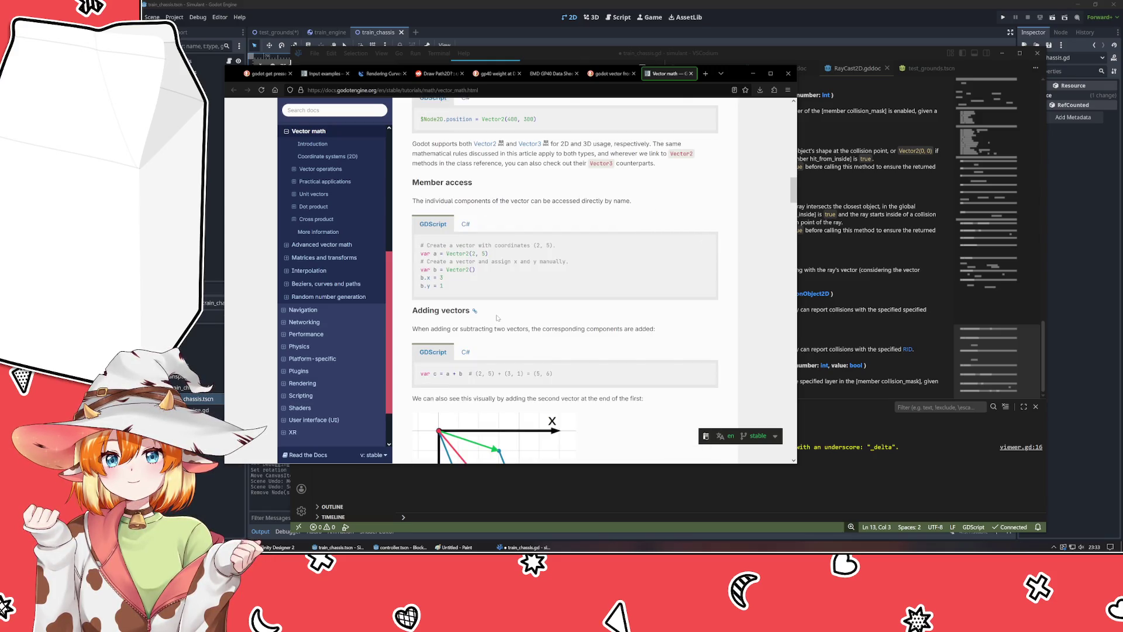
scroll(496, 318, "down", 4)
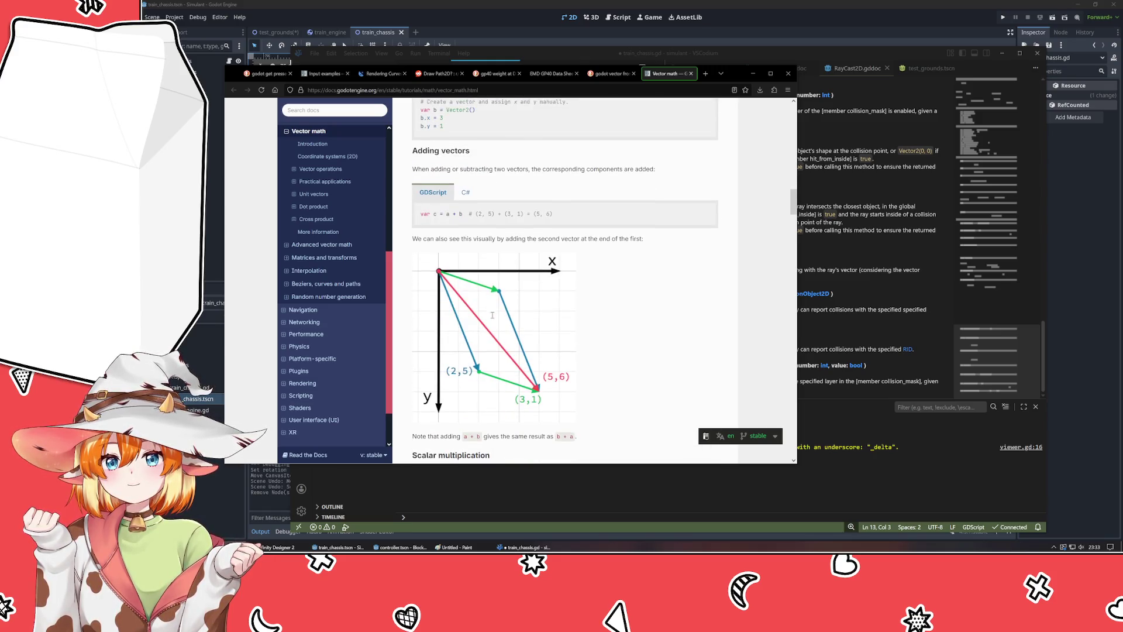
scroll(496, 318, "down", 2)
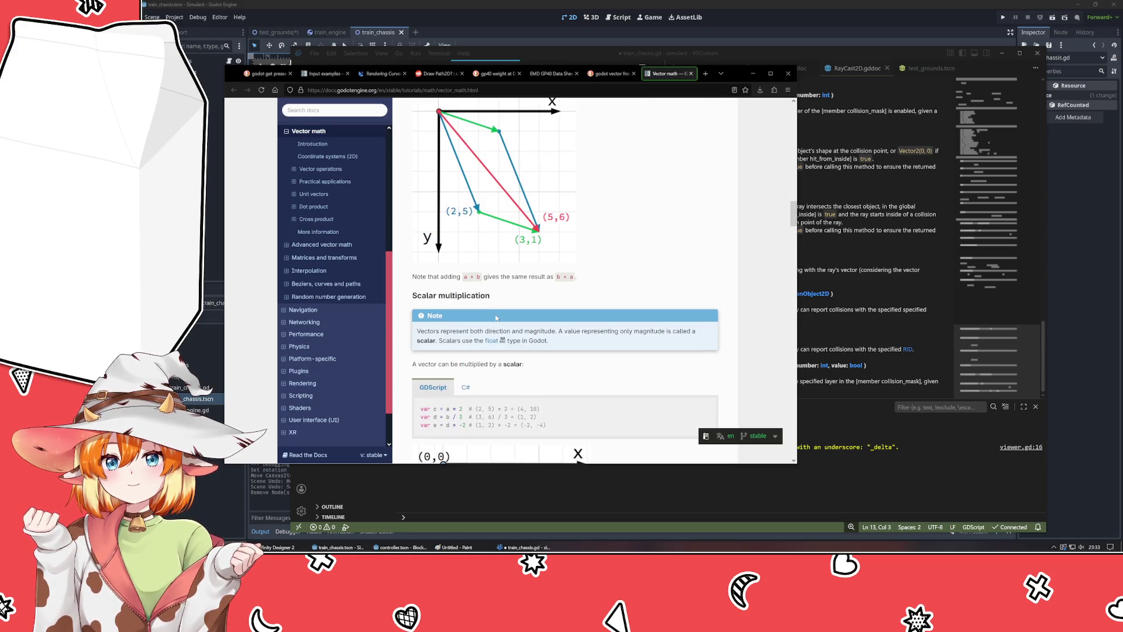
scroll(497, 317, "down", 4)
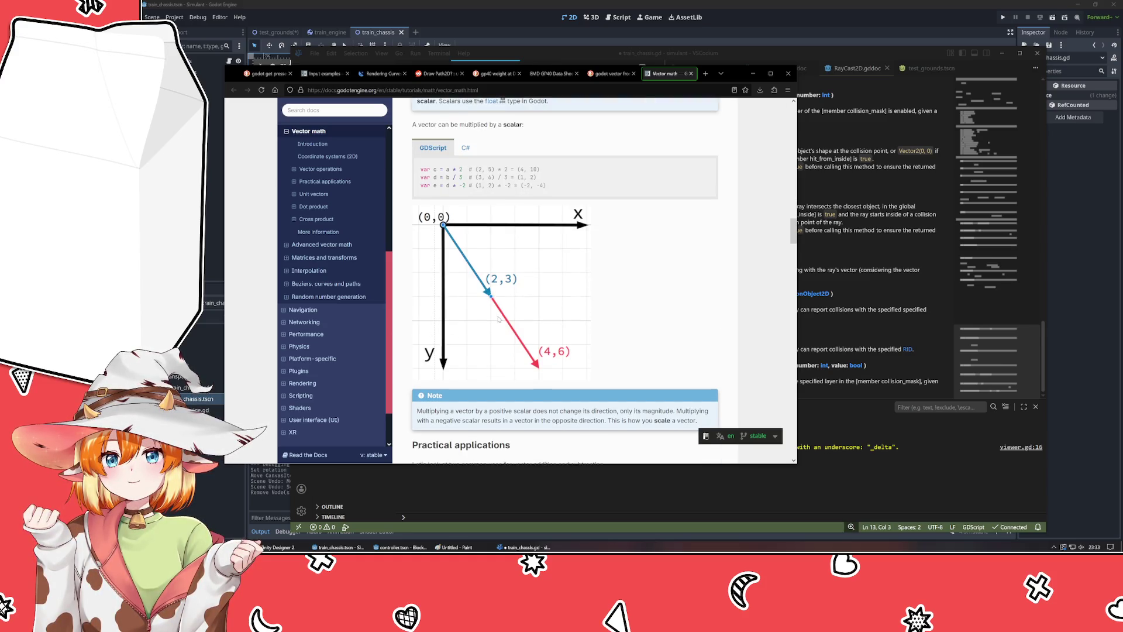
scroll(498, 319, "down", 5)
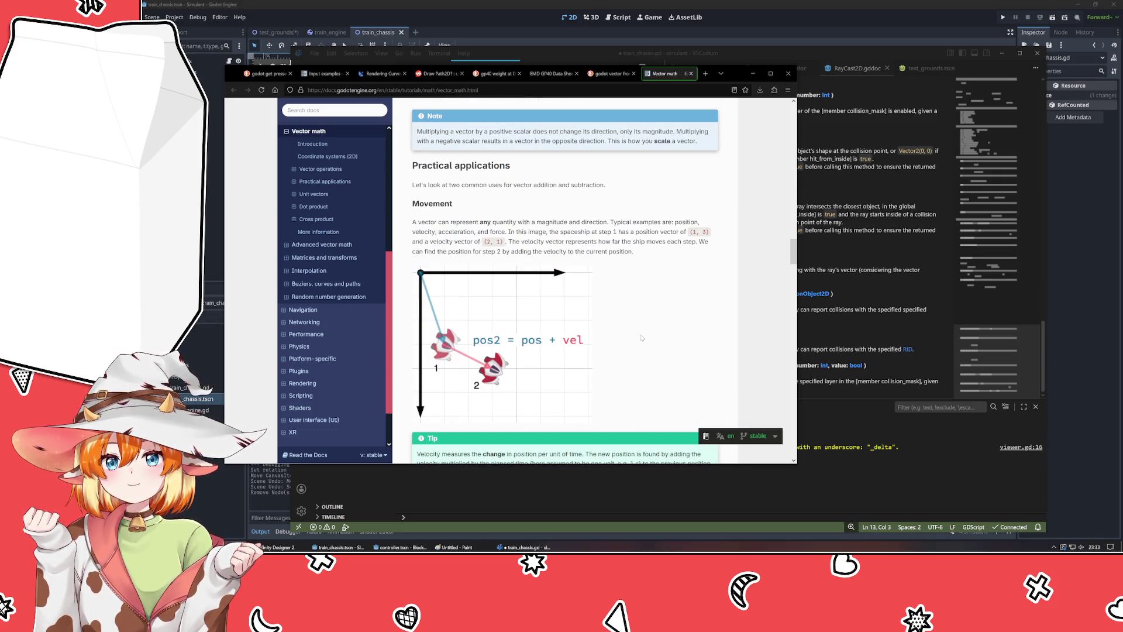
scroll(642, 337, "down", 6)
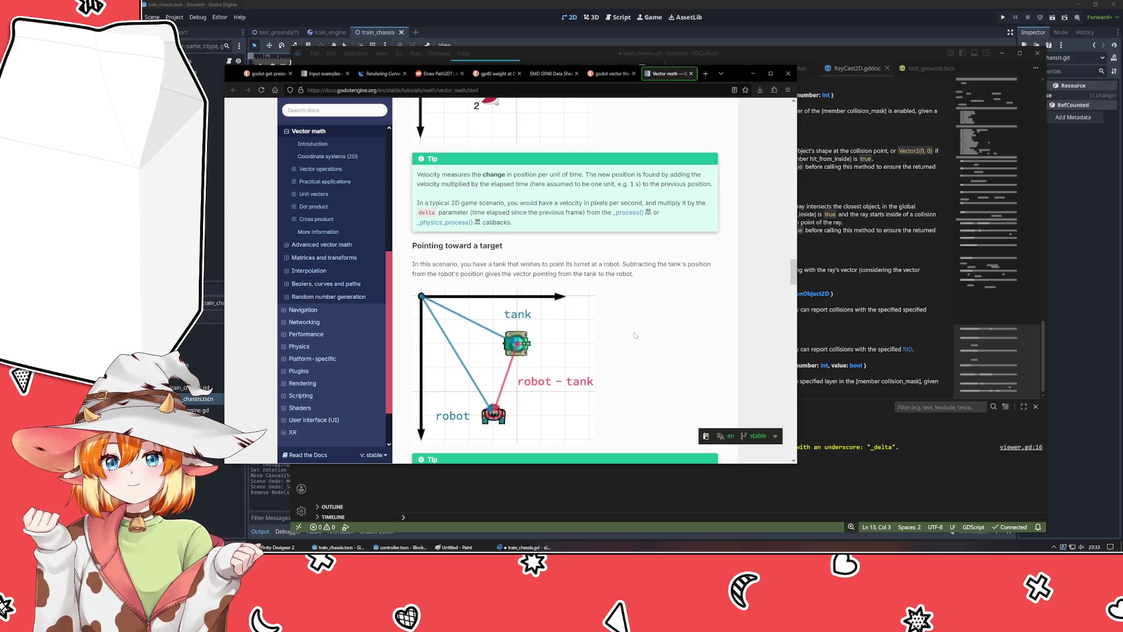
scroll(635, 336, "down", 5)
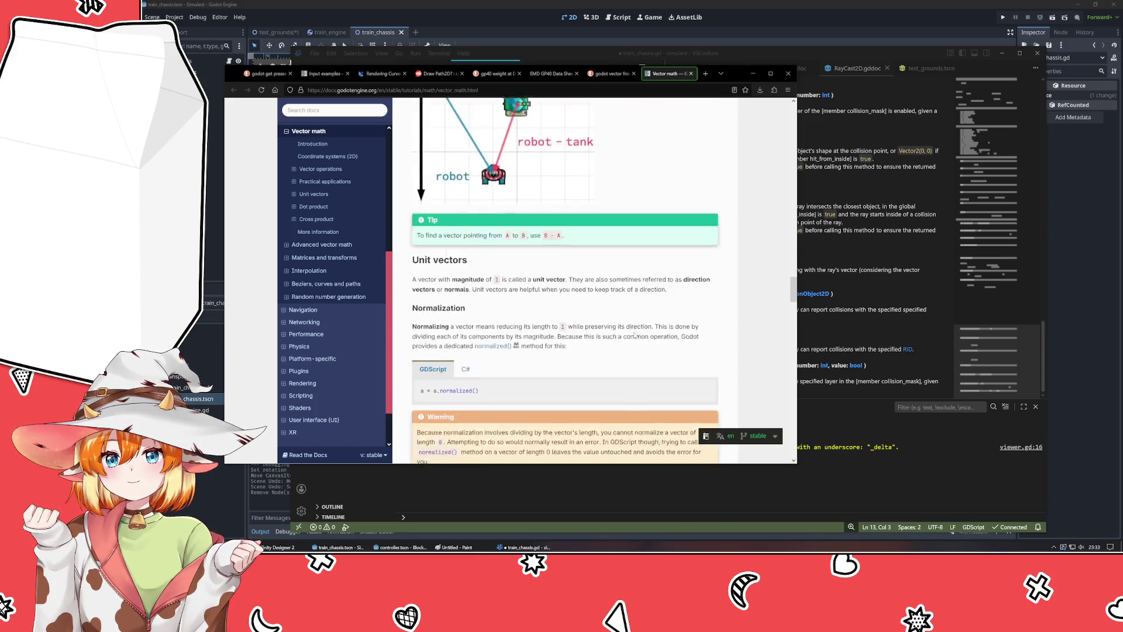
scroll(634, 335, "down", 4)
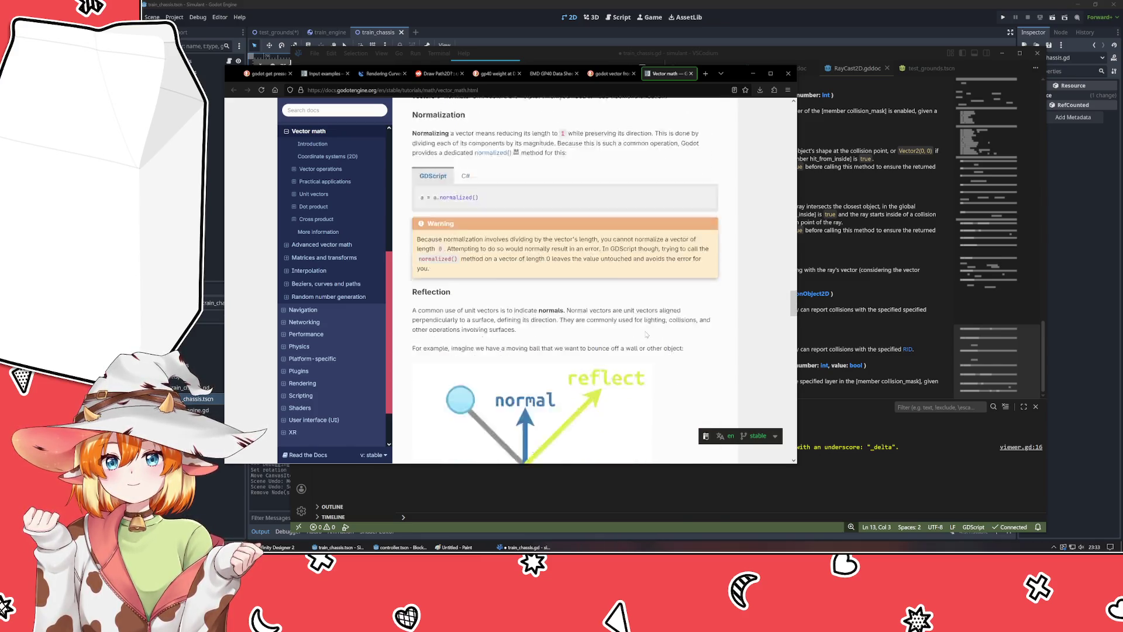
scroll(637, 333, "up", 5)
scroll(643, 332, "down", 2)
scroll(643, 332, "up", 20)
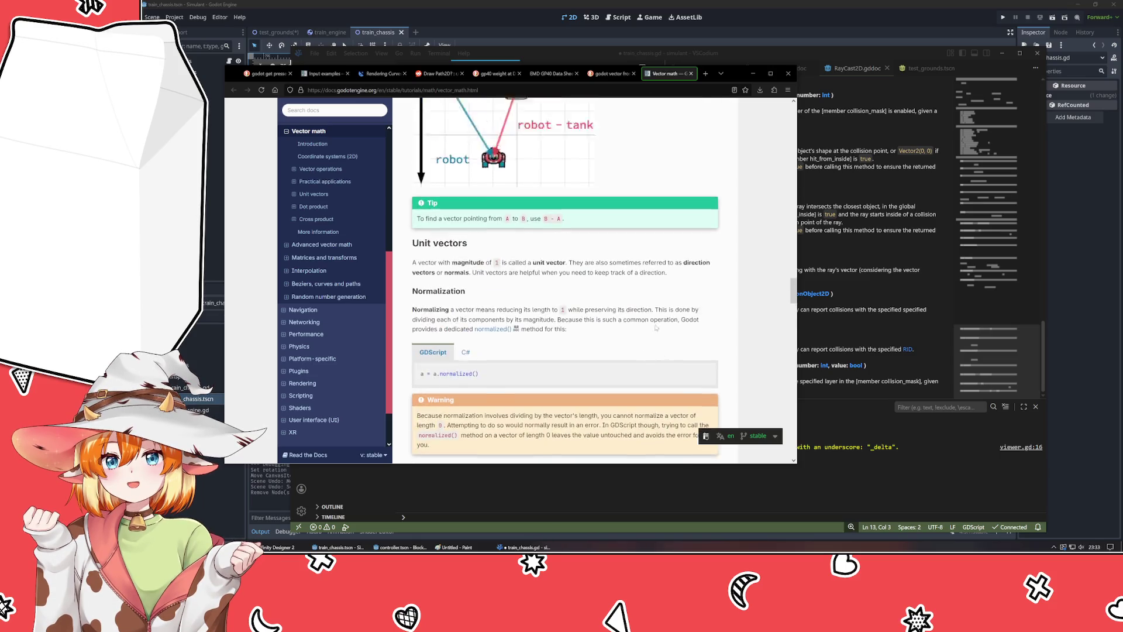
scroll(637, 331, "up", 5)
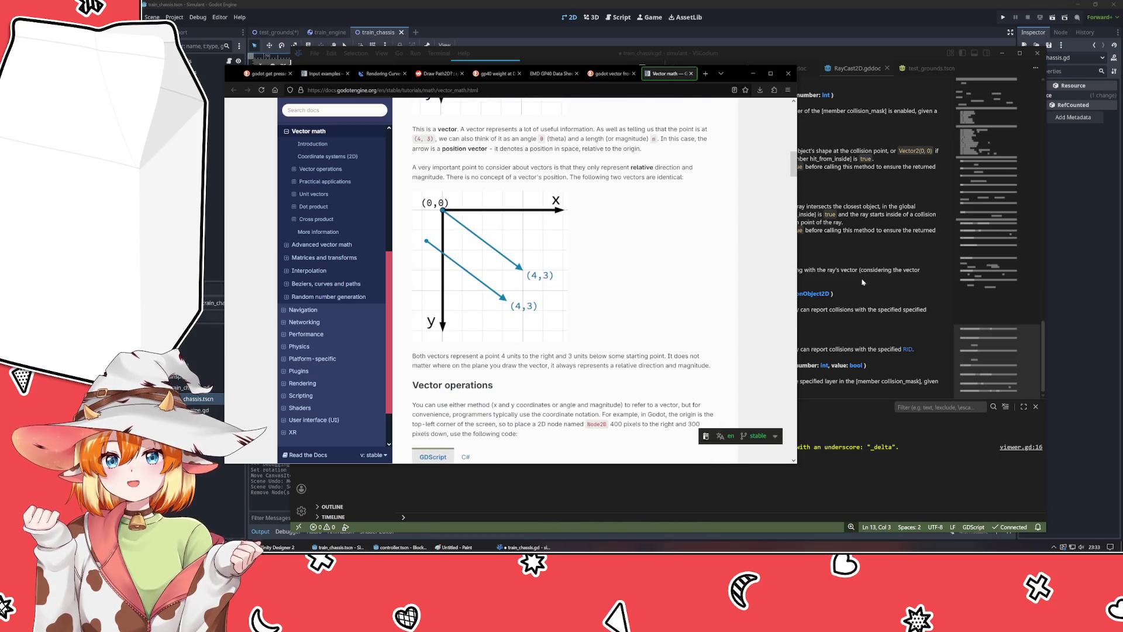
key("alt+Tab")
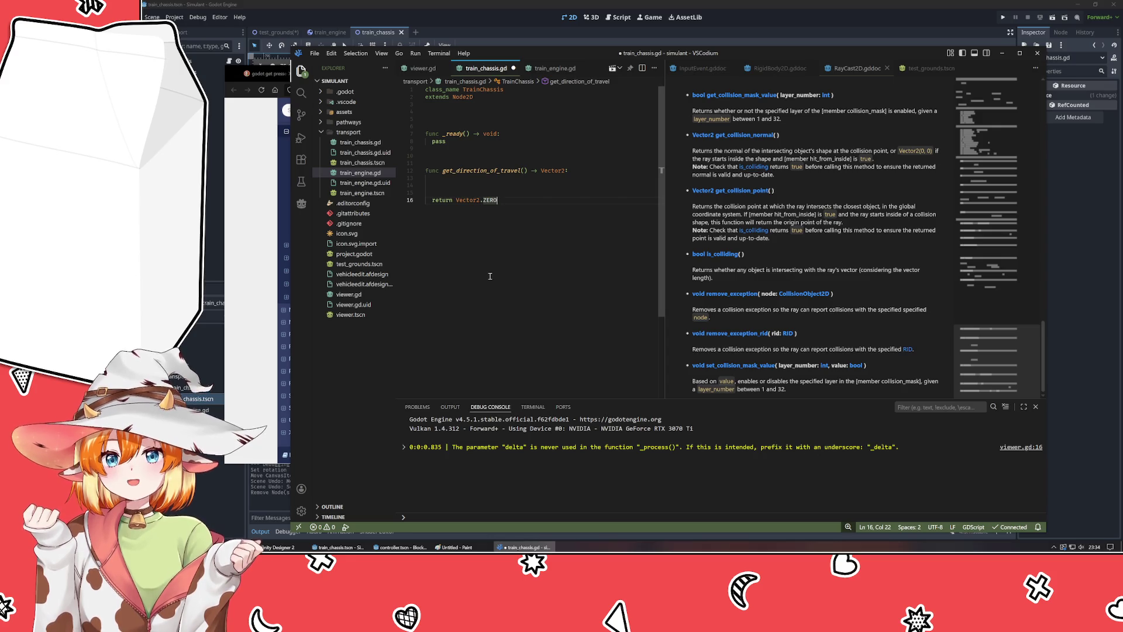
- Add a Vector2($FrontWheels.position) line above the return, then switch to Godot's train_chassis scene
key("Up")
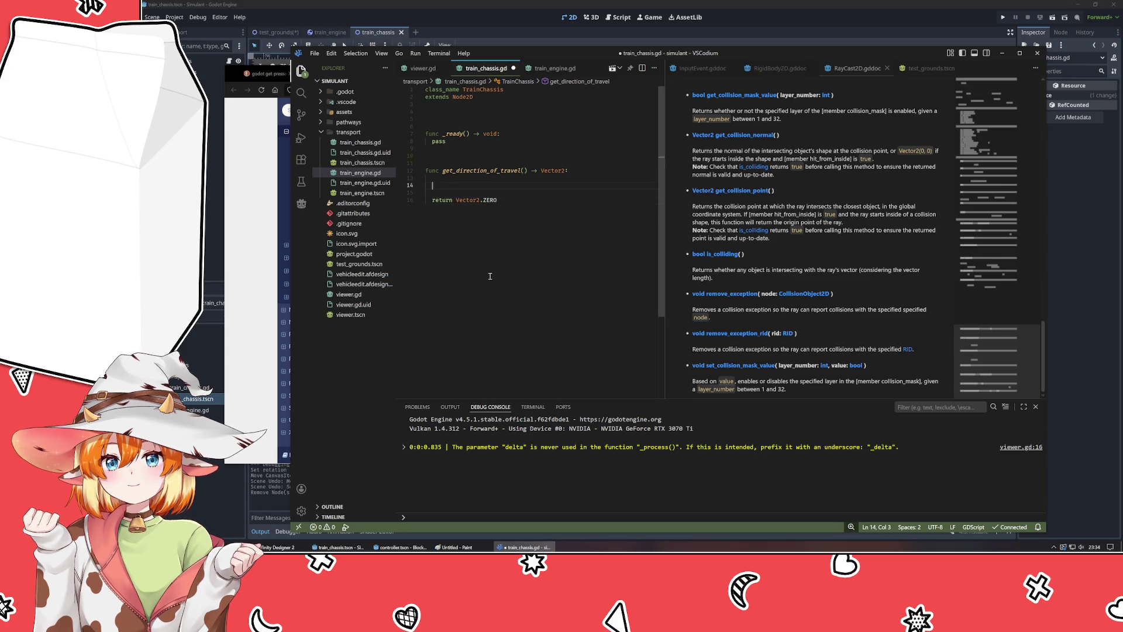
type("Vector2")
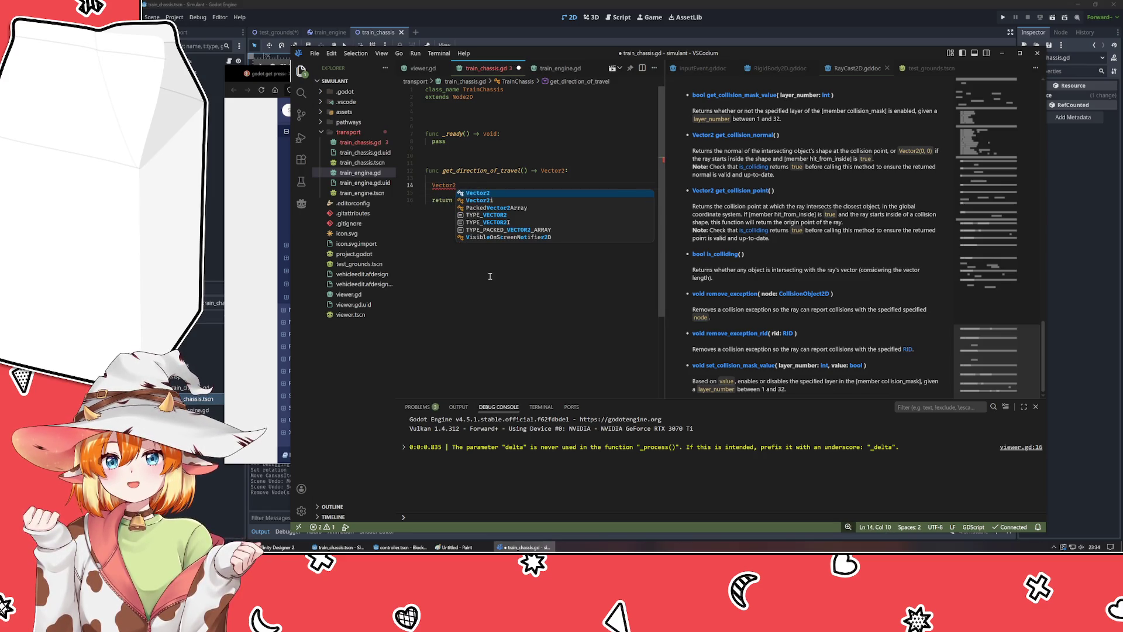
type("(")
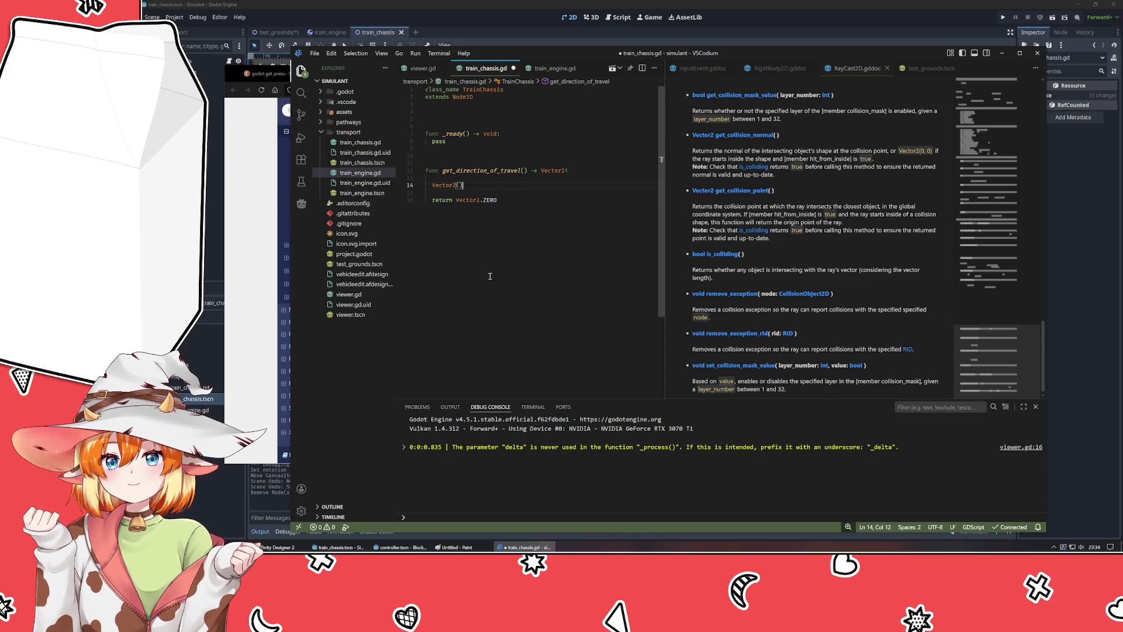
type("$Front")
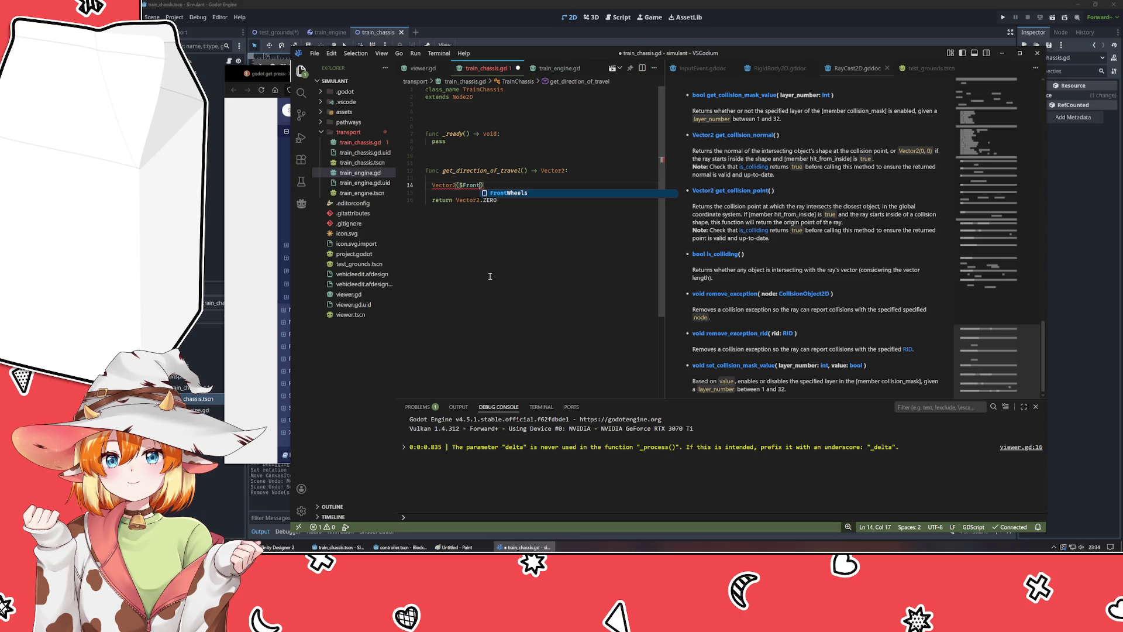
key("Tab")
type(".")
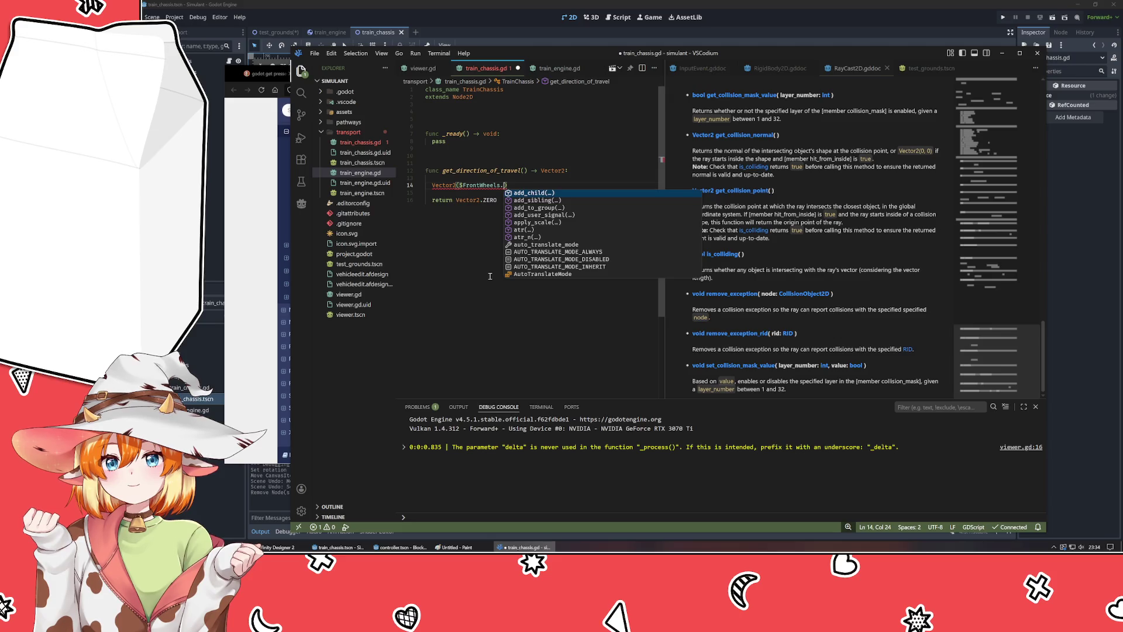
type("position")
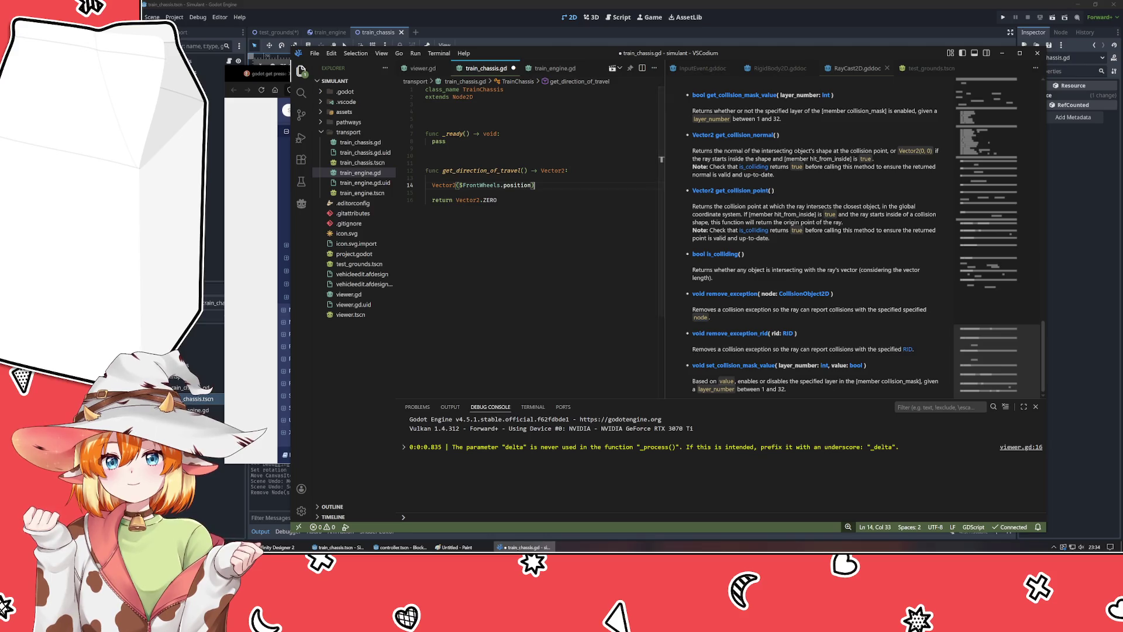
key("alt+Tab")
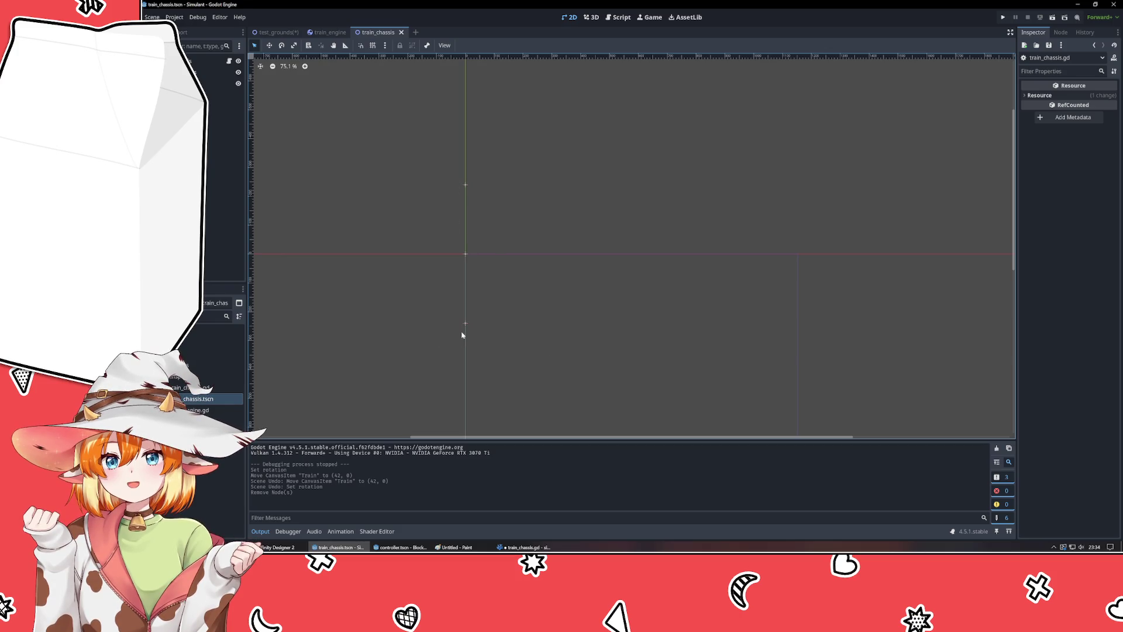
- Turn line 14 into return Vector2($FrontWheels.position).normalized()
key("alt+Tab")
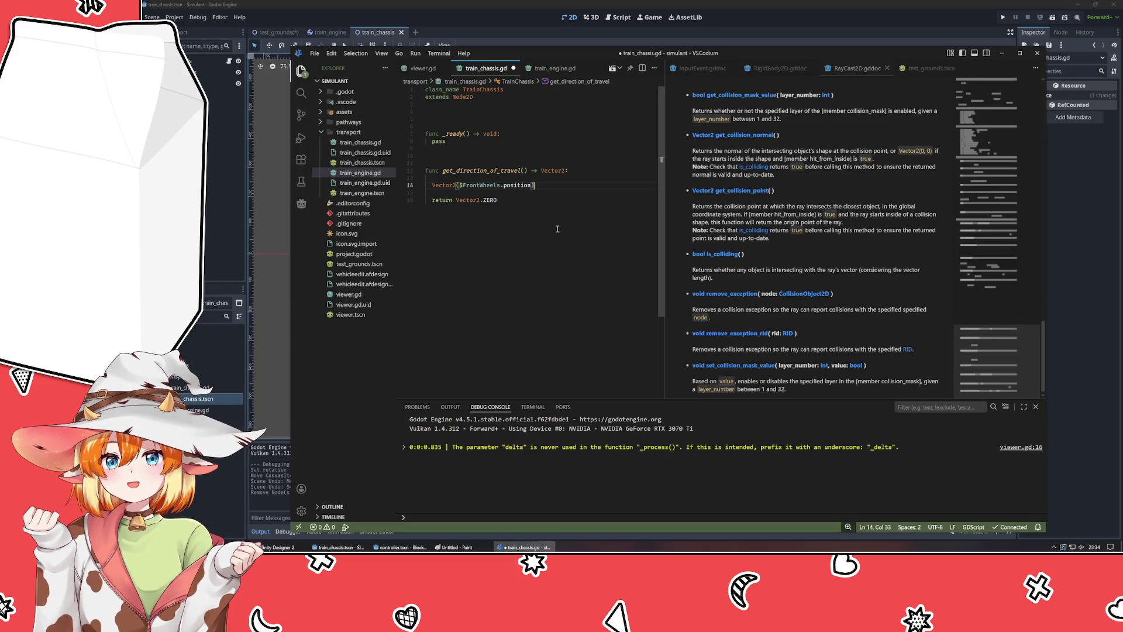
key("Down")
key("Down")
key("Up")
key("Up")
type(".normalized()")
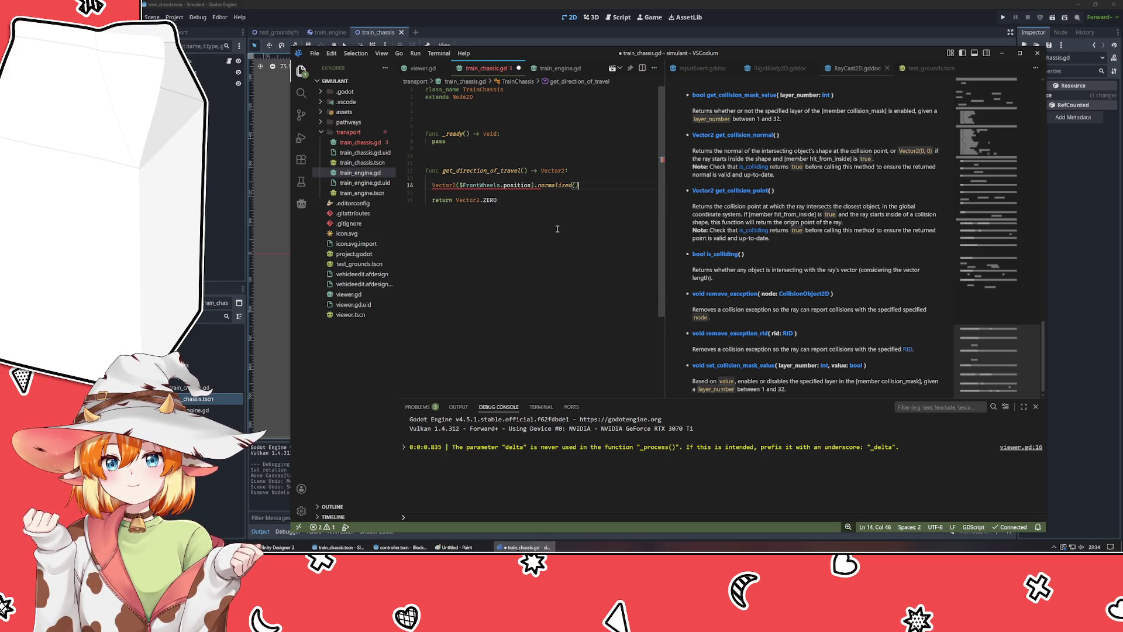
key("Home")
type("return")
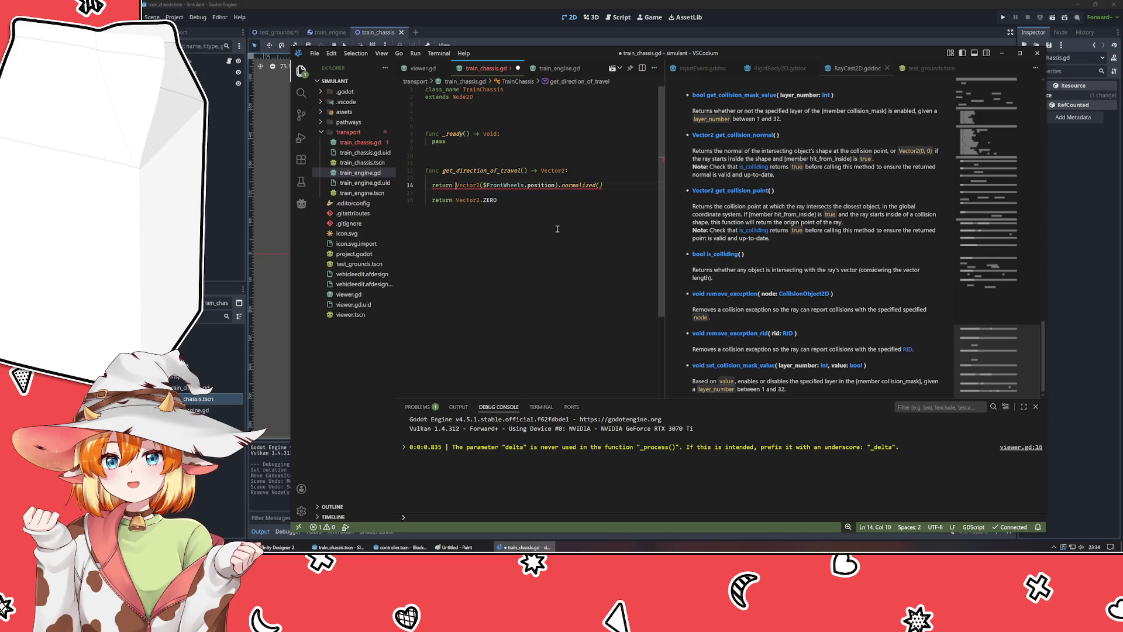
- Remove the leftover Vector2.ZERO return, save train_chassis.gd, and get back to train_engine.gd
key("Up")
key("Delete")
key("End")
key("ctrl+shift+End")
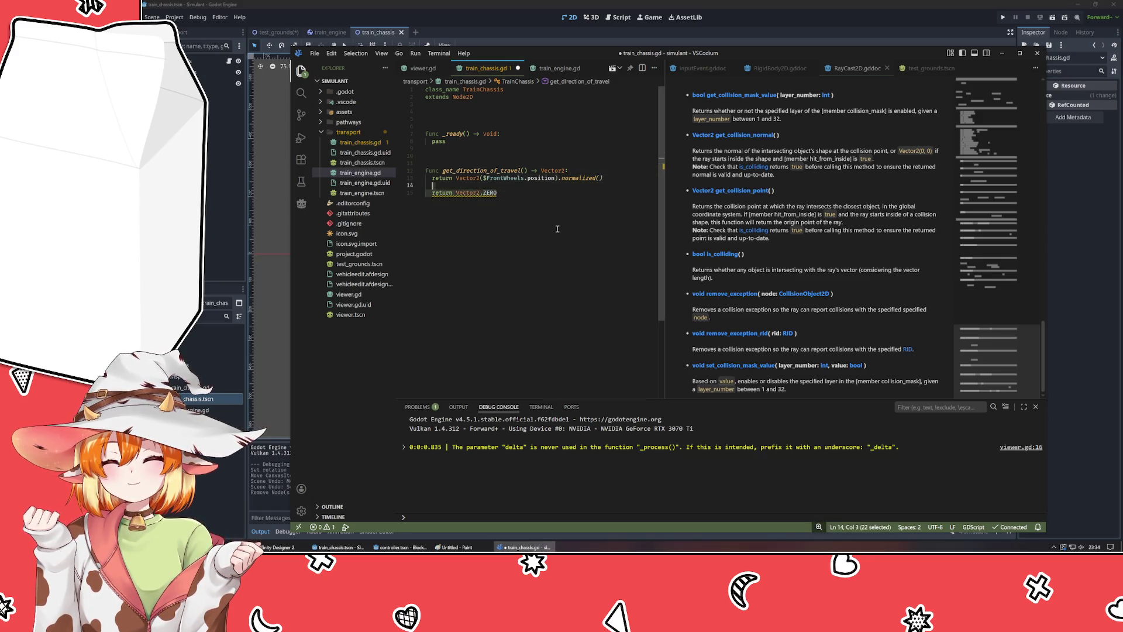
key("Delete")
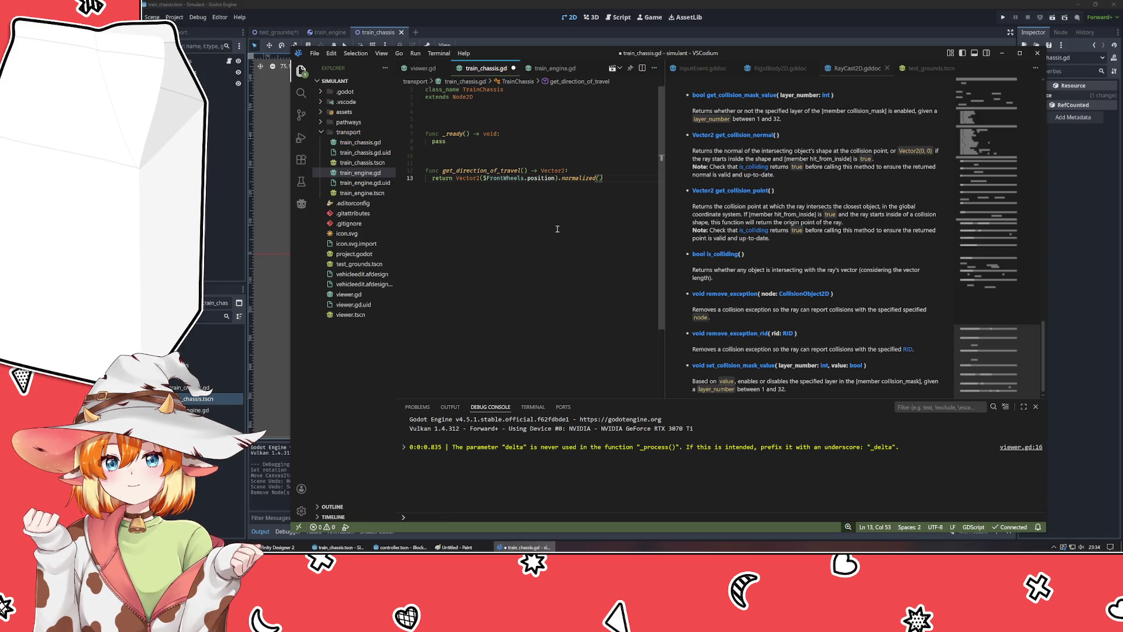
key("ctrl+s")
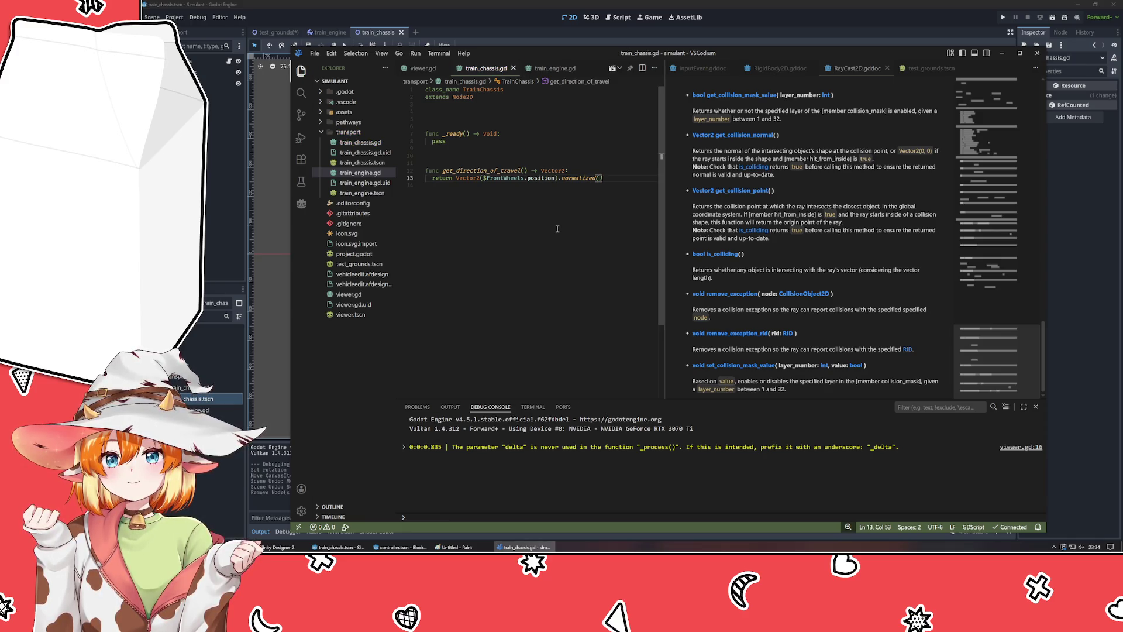
left_click(420, 69)
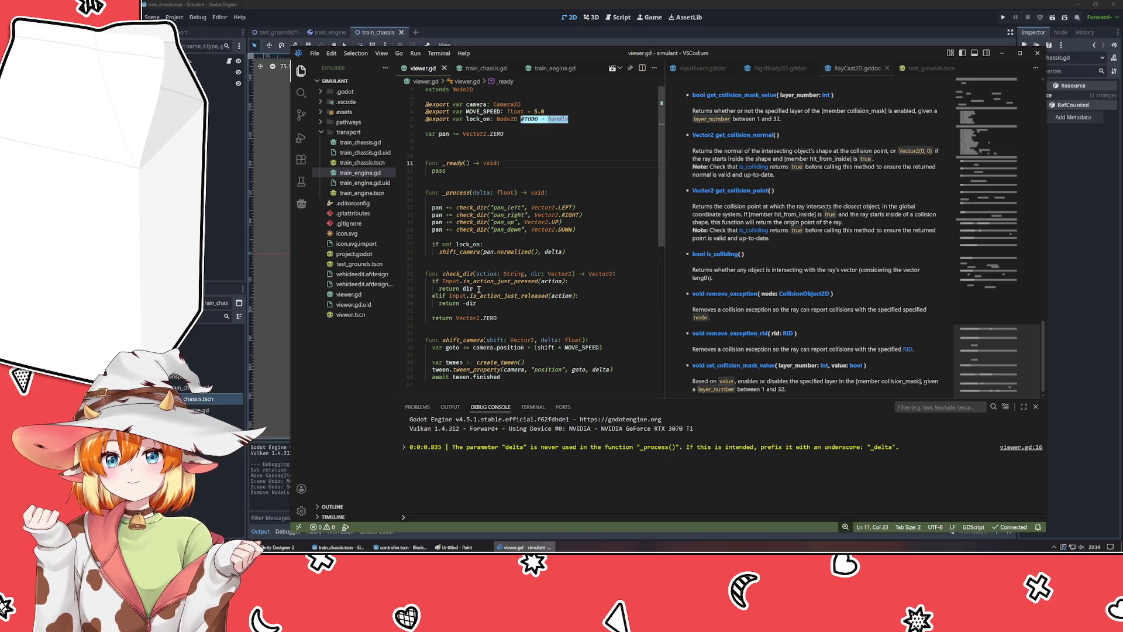
left_click(444, 68)
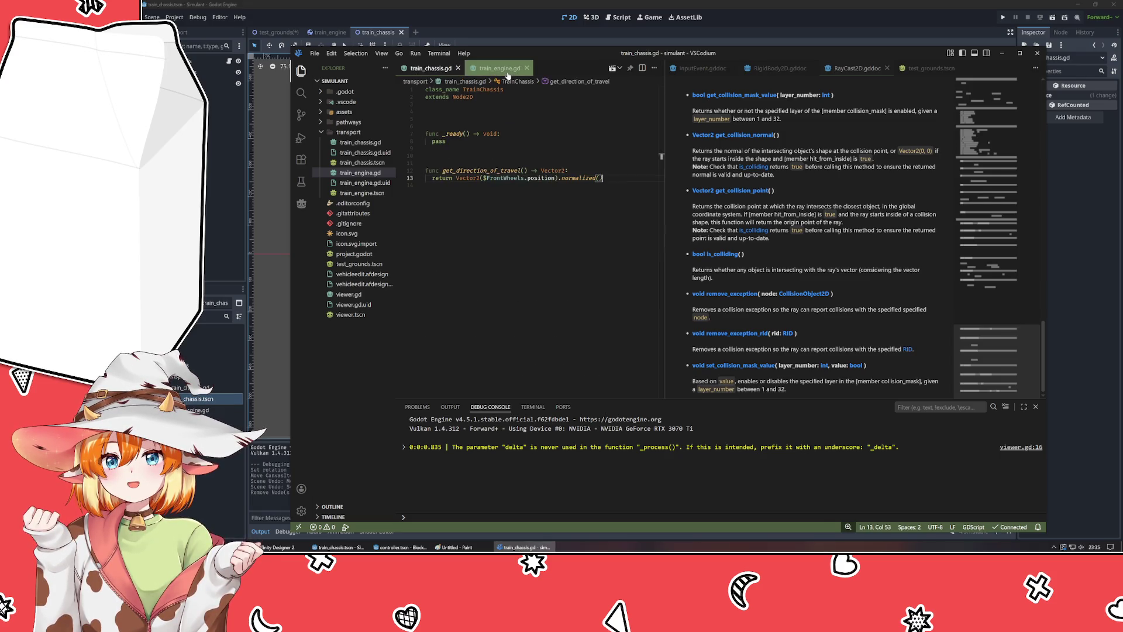
- Call $TrainChassis.get_direction_of_travel() on a new line in _process
key("Tab")
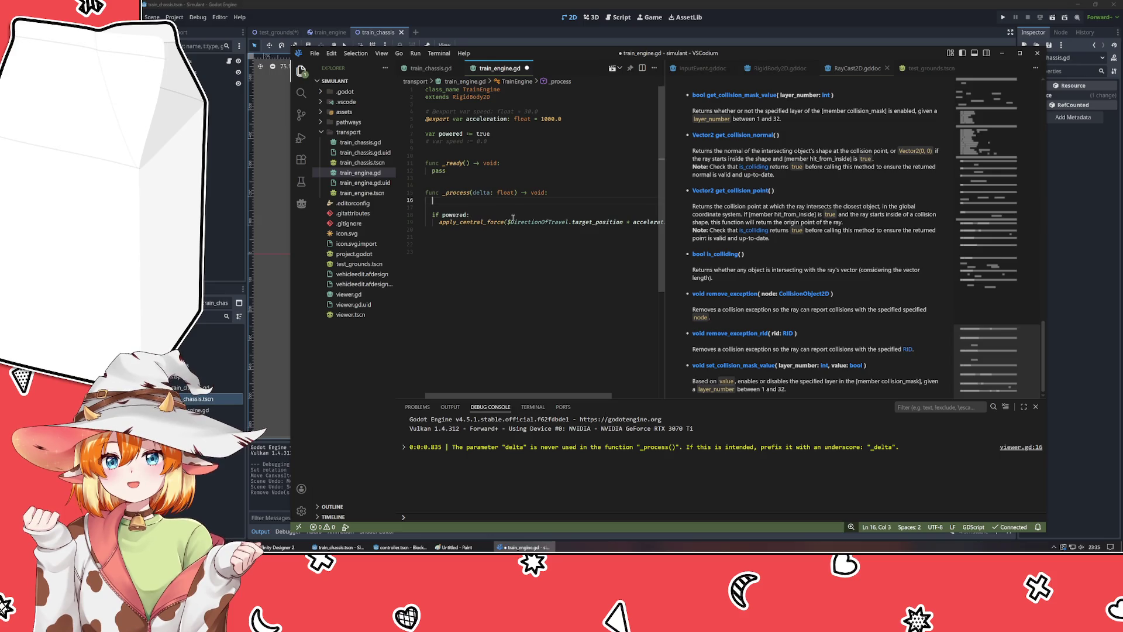
type("$")
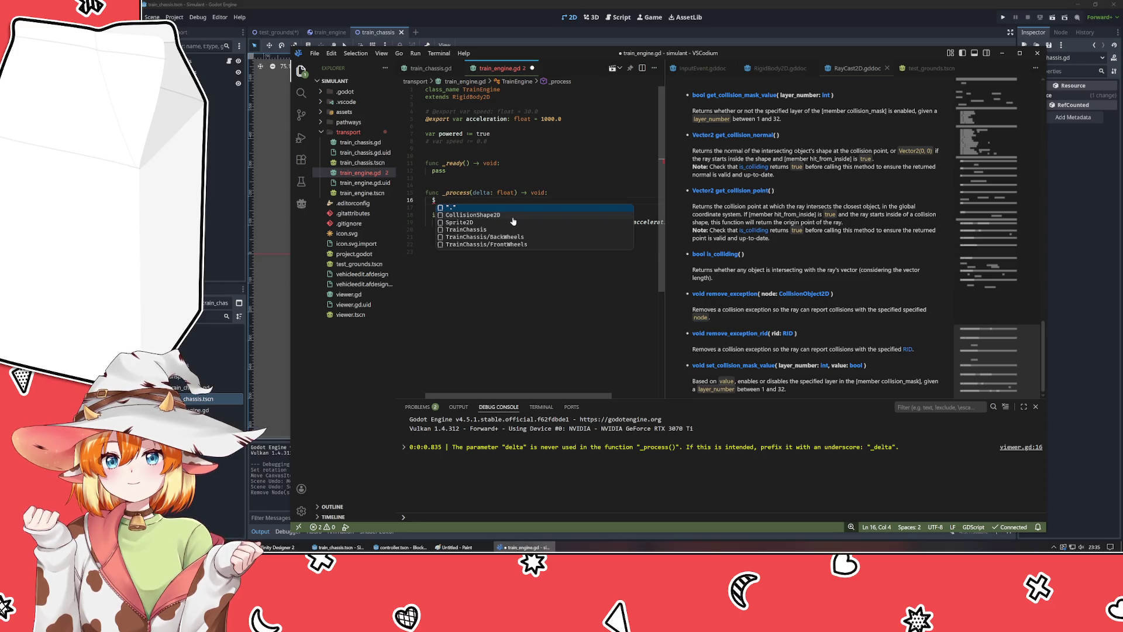
type("TrainChassis.")
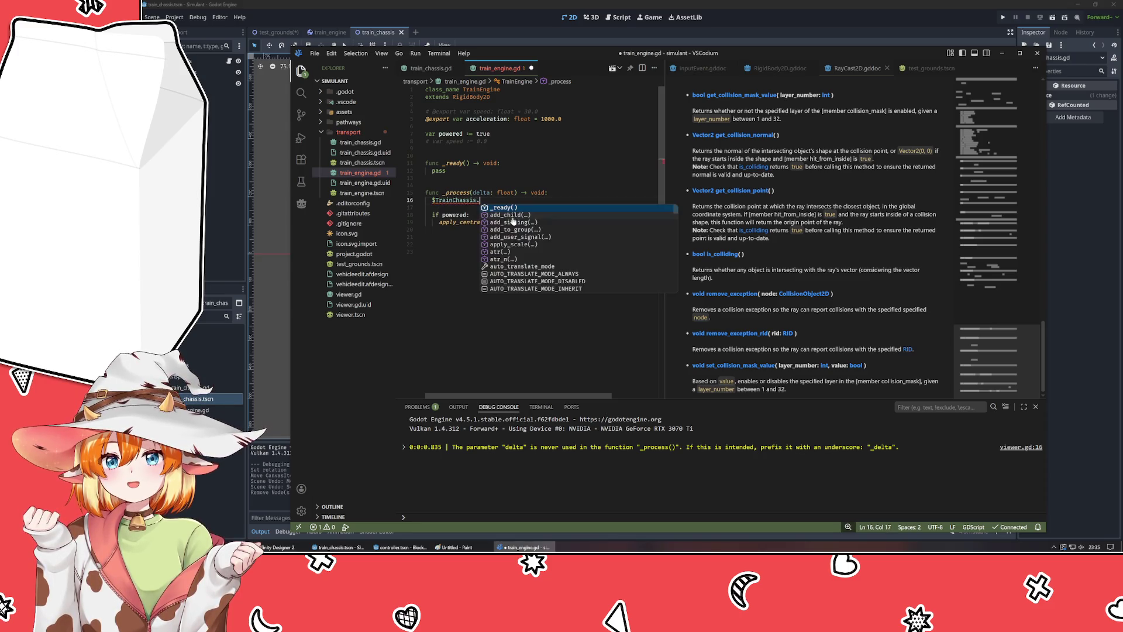
type("get")
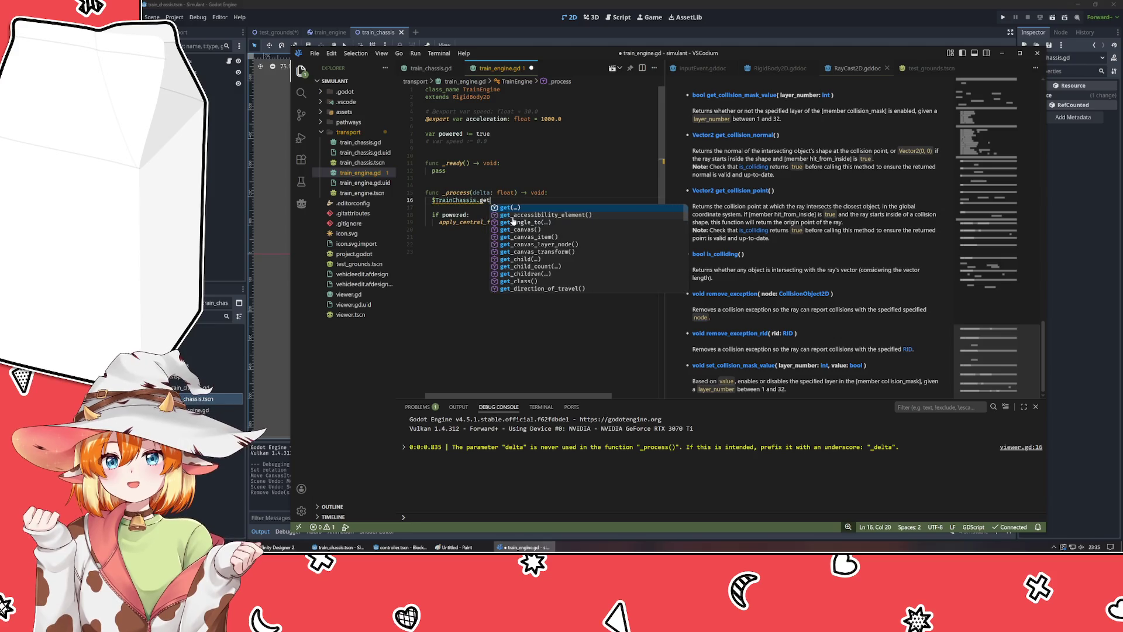
left_click(431, 69)
left_click(501, 69)
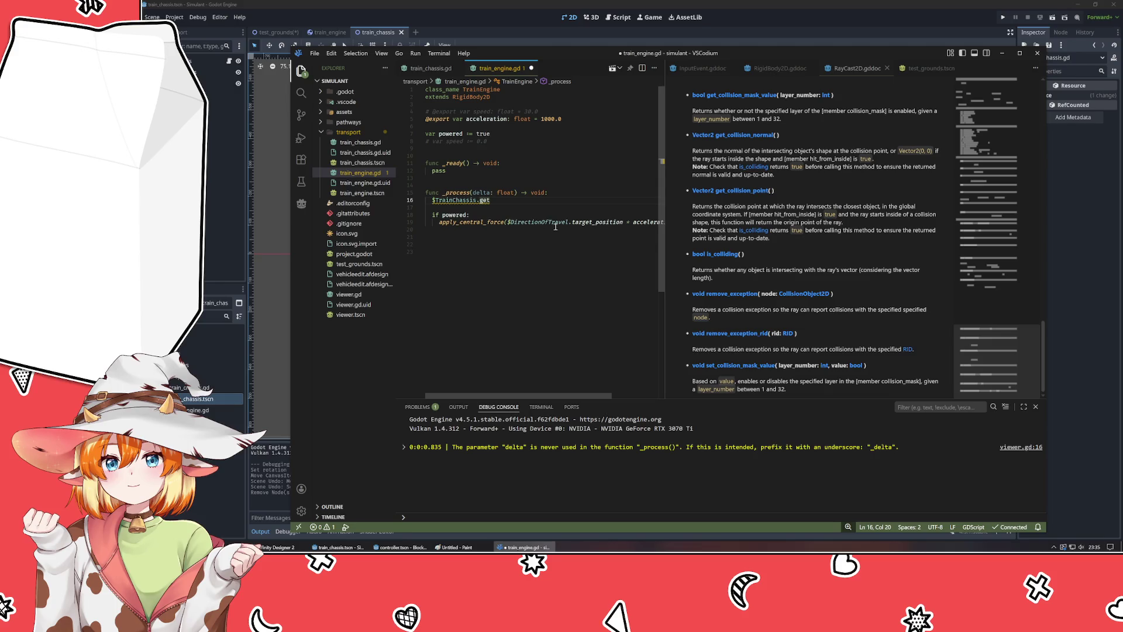
type("_dir")
key("Return")
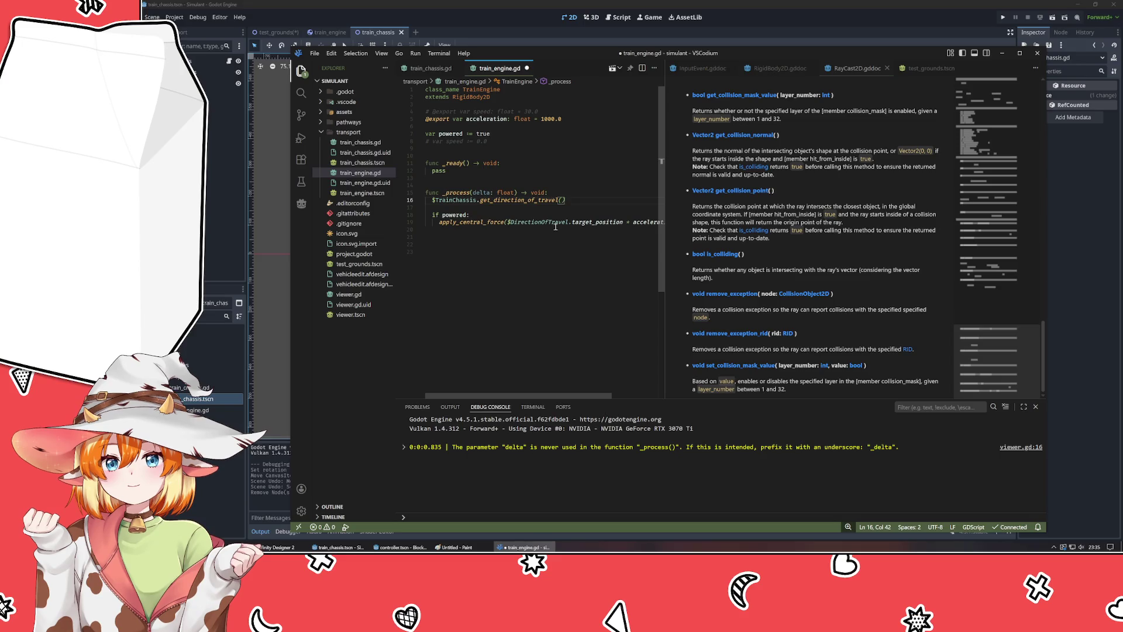
- Store the call's result in a variable, settling on the name dot after trying others
key("Home")
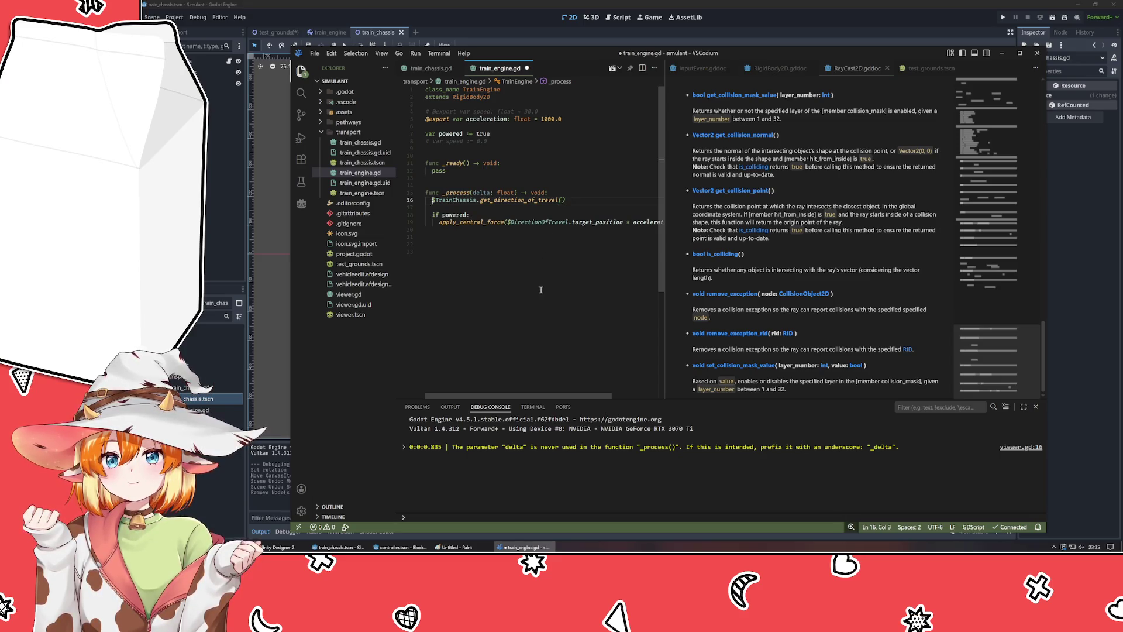
type("var ")
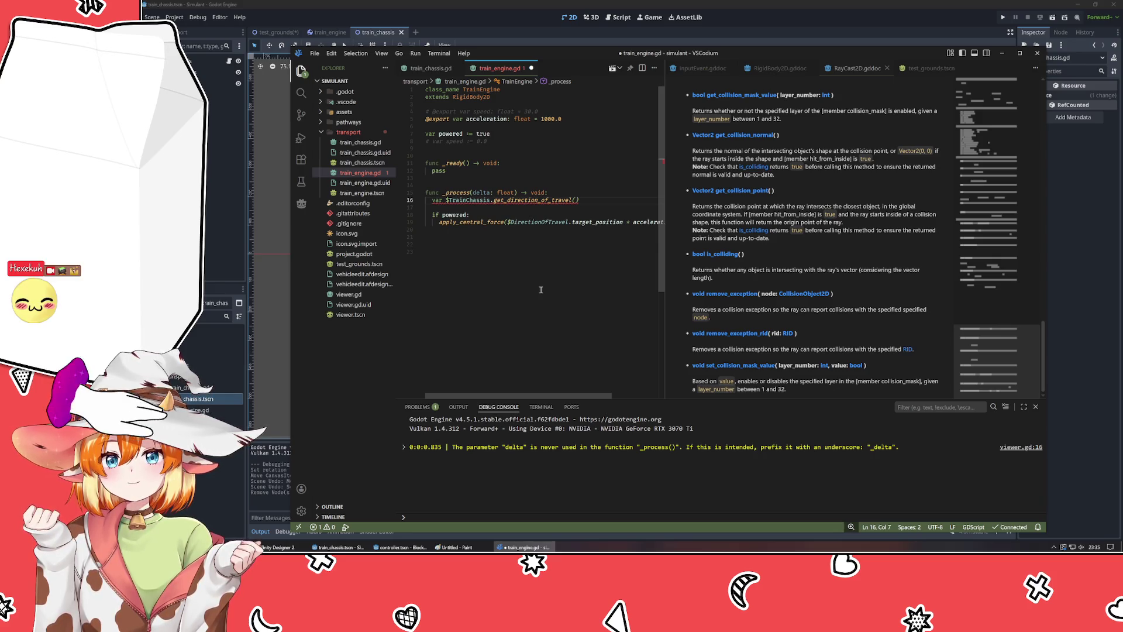
type("towards")
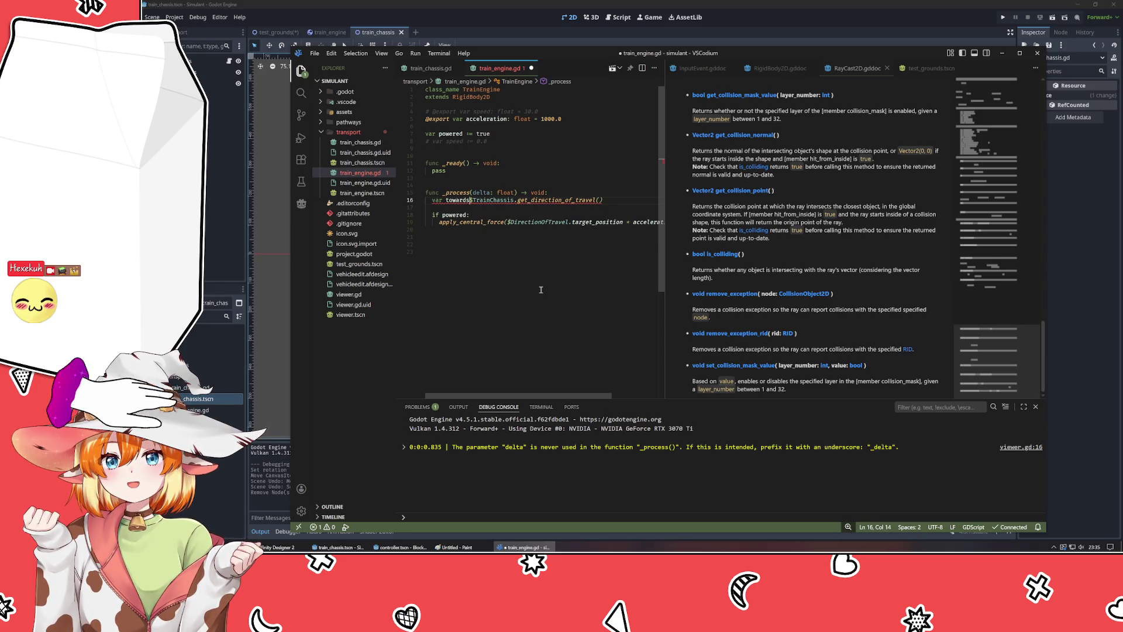
key("BackSpace")
key("BackSpace")
key("BackSpace")
type("pointing")
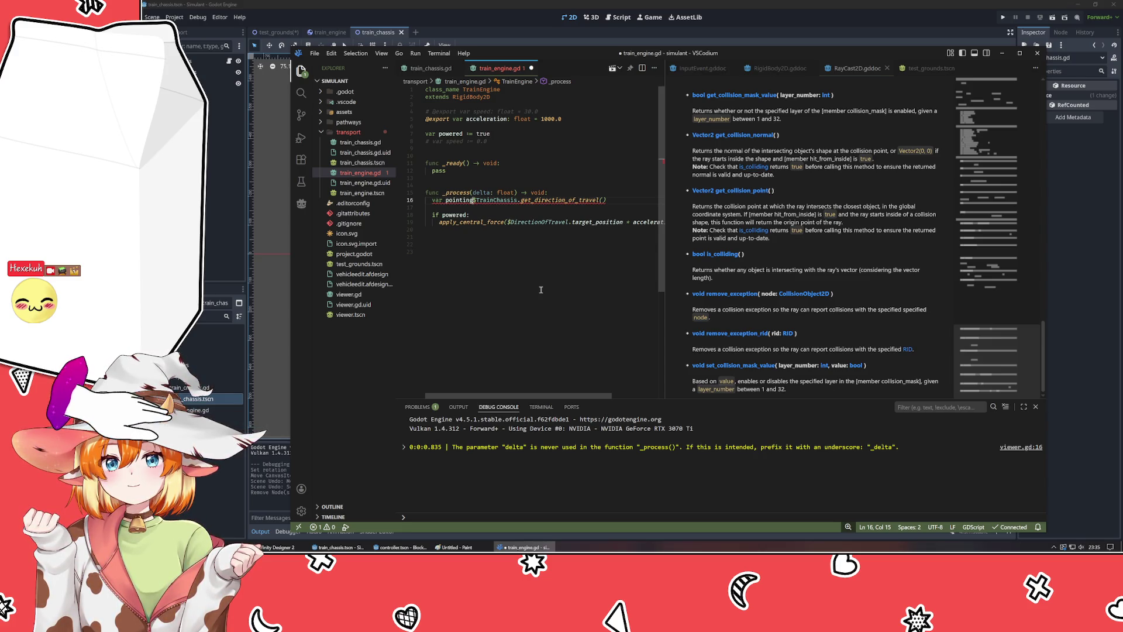
key("ctrl+BackSpace")
type("dot")
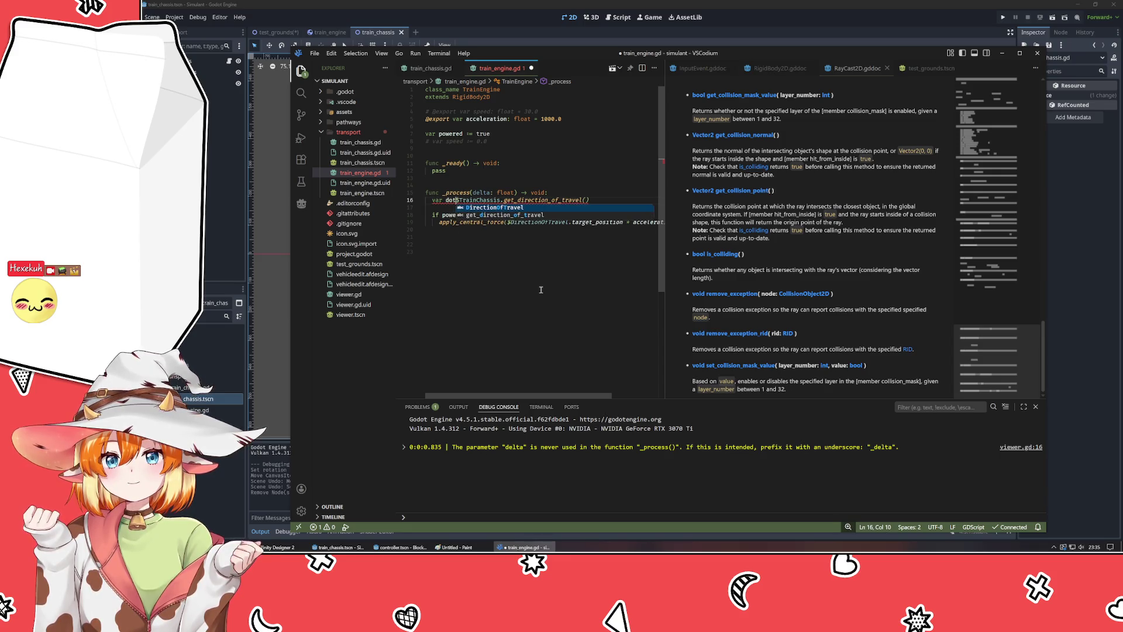
type(" :=")
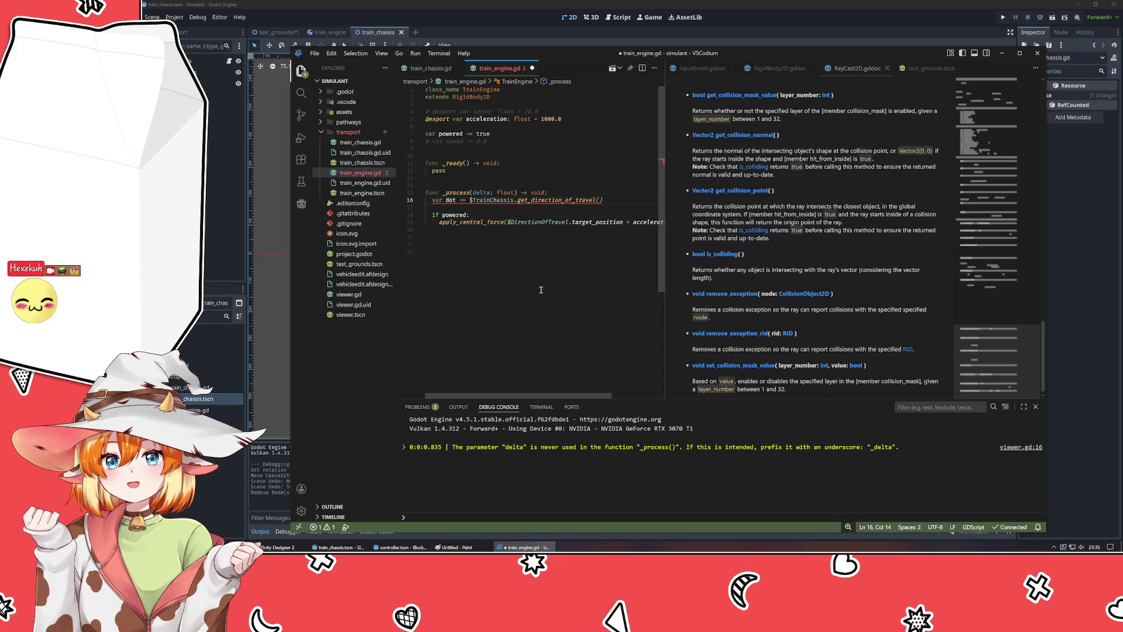
- Confirm that the chassis's get_direction_of_travel returns a Vector2, then dismiss the type warning
mouse_move(476, 199)
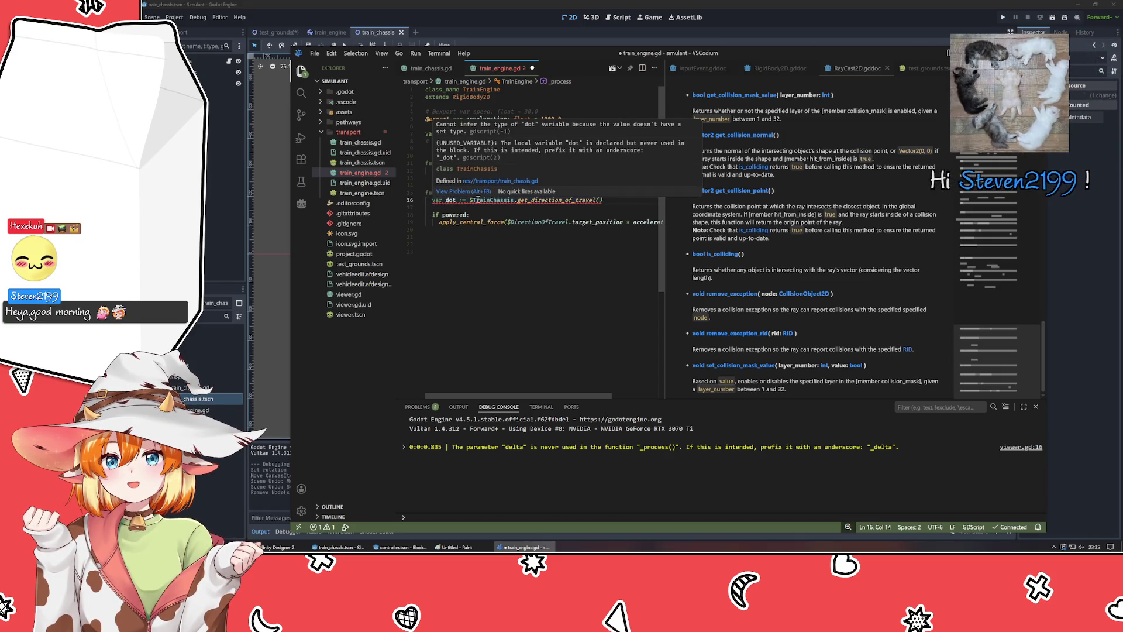
left_click(500, 181)
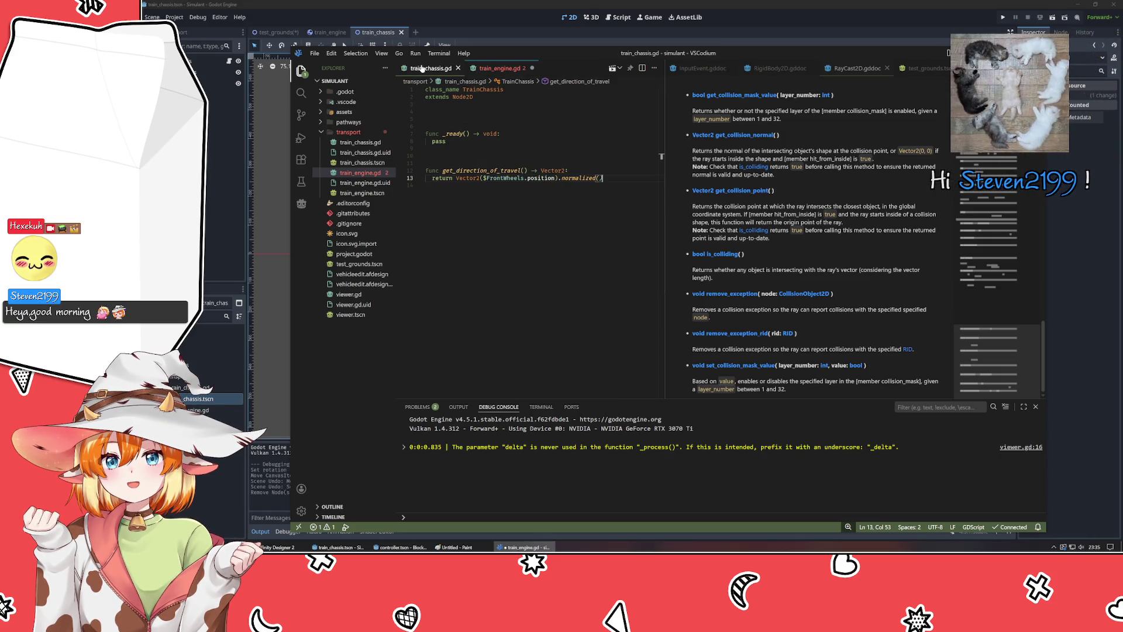
left_click(562, 170)
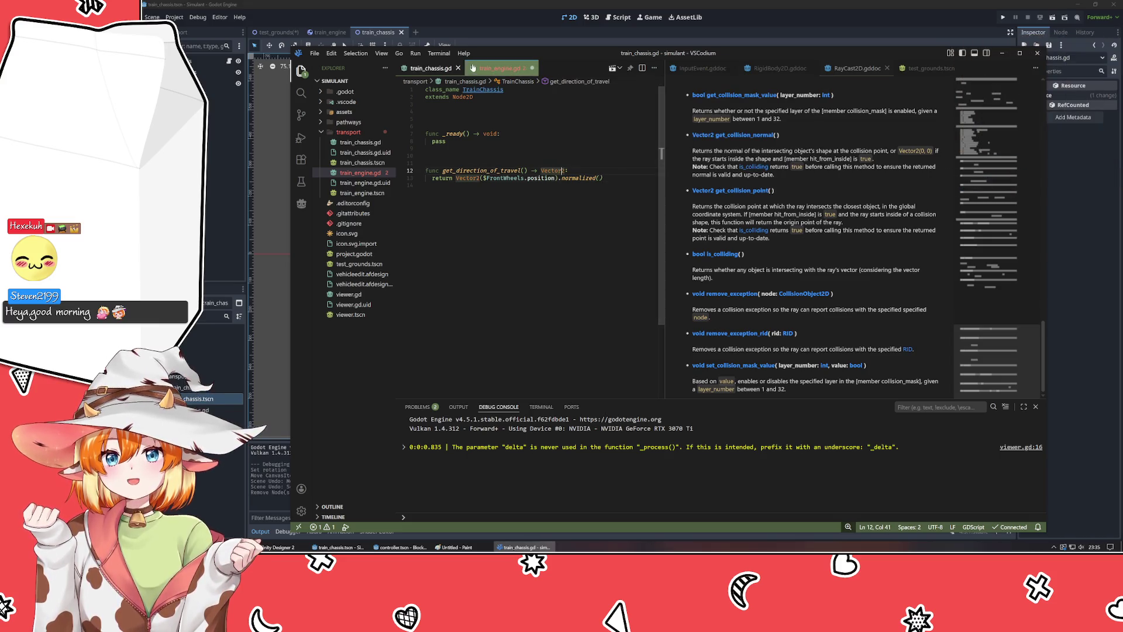
left_click(497, 68)
mouse_move(560, 203)
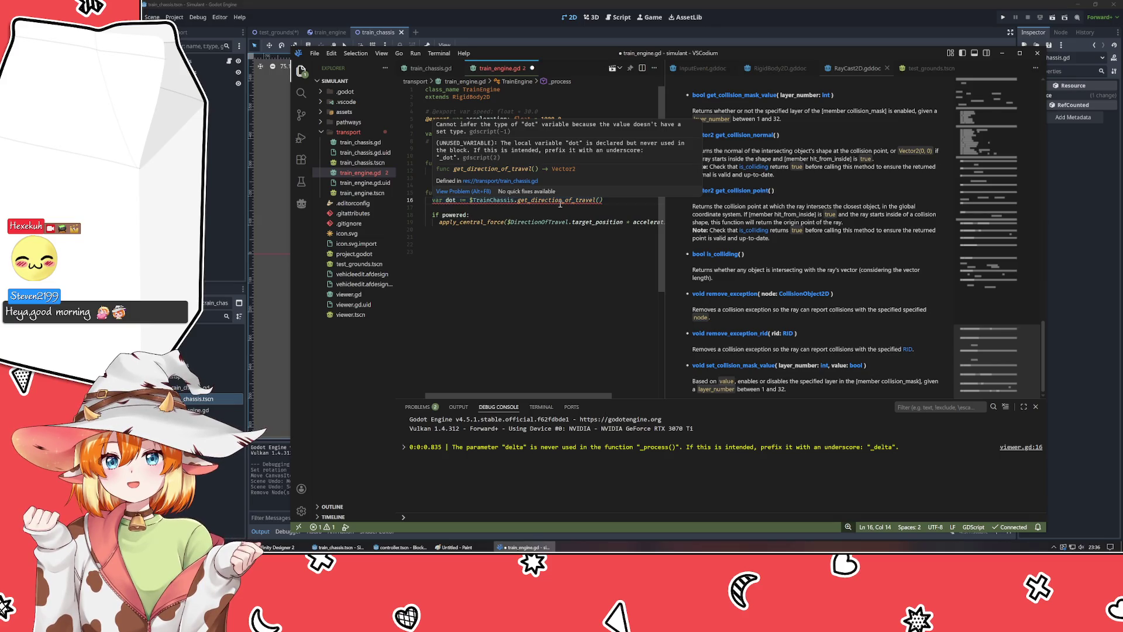
left_click(530, 216)
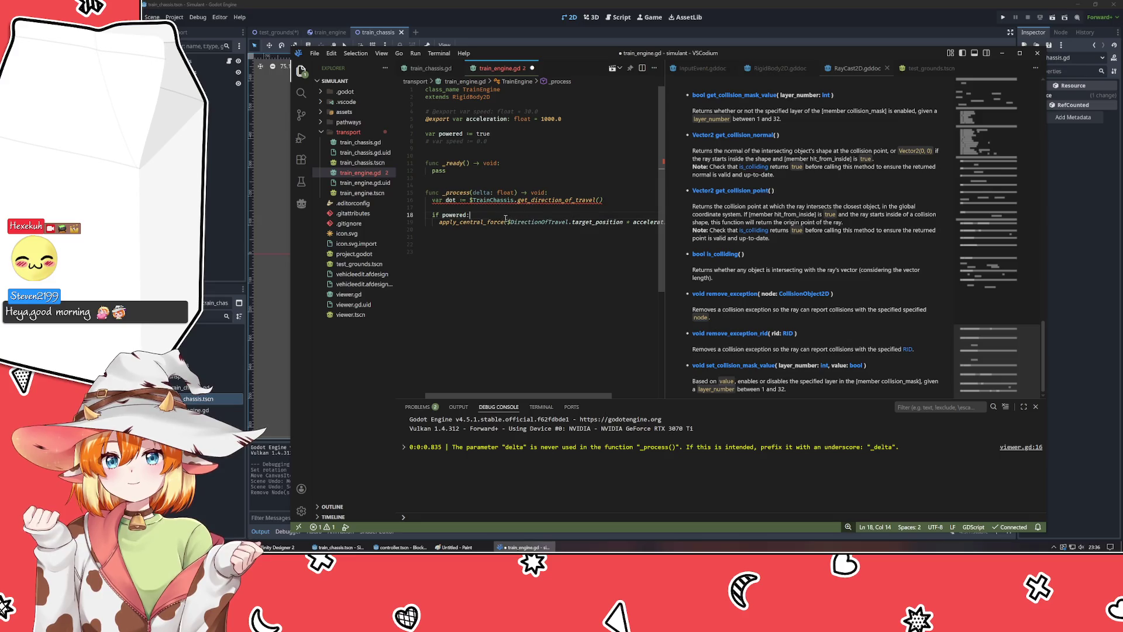
- Declare dot on line 16 with an explicit Vector2 type
left_click(470, 200)
type("(")
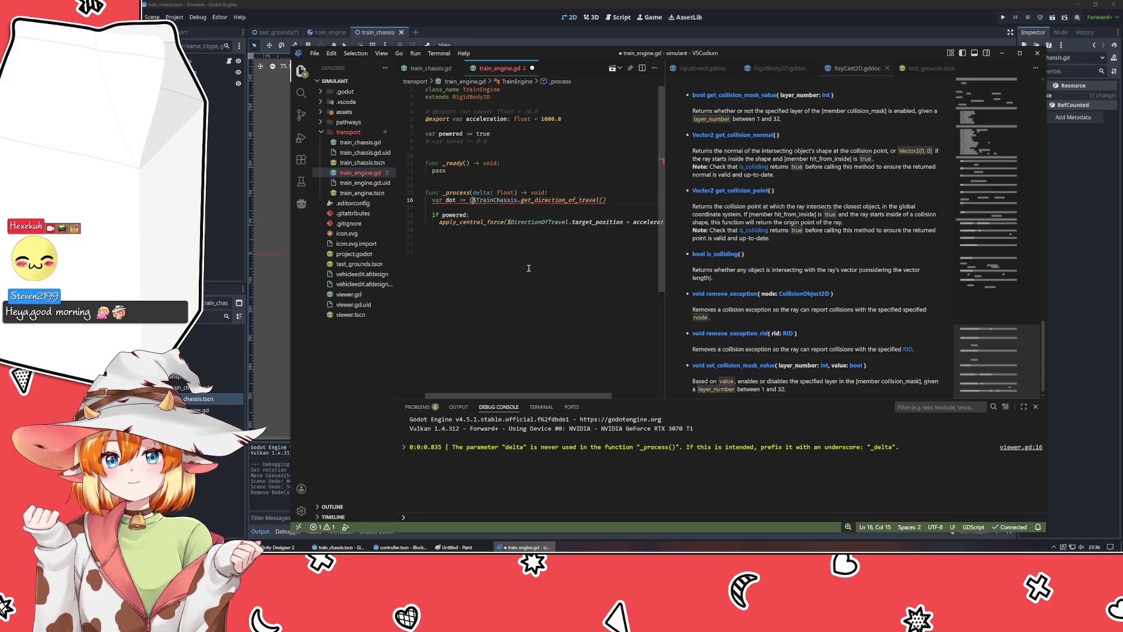
key("End")
type(")")
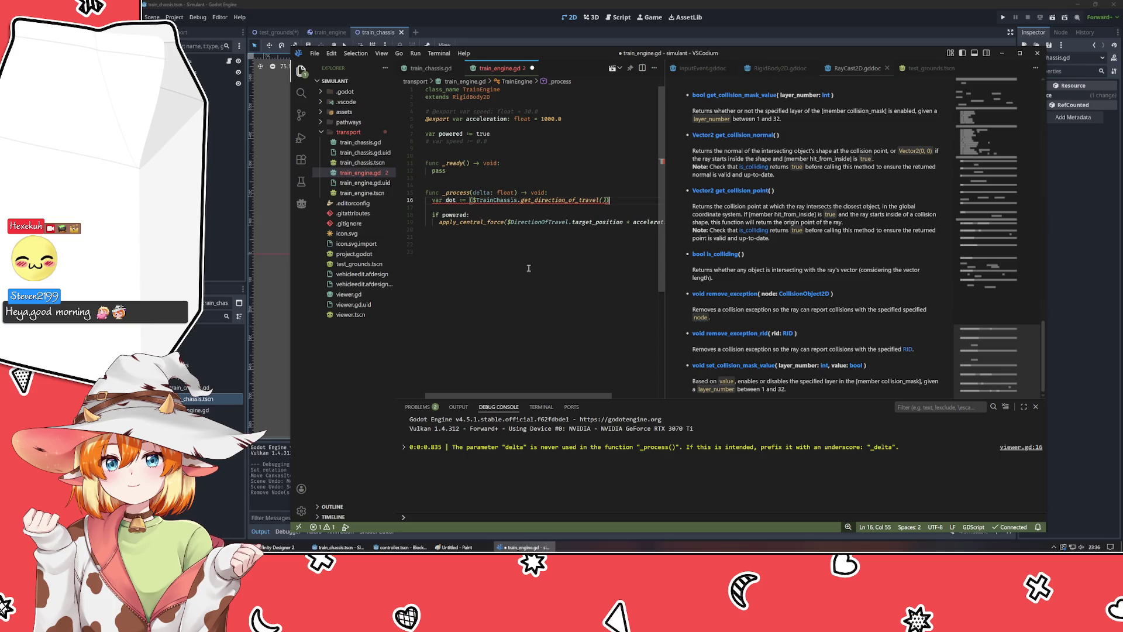
key("ctrl+z")
key("ctrl+z")
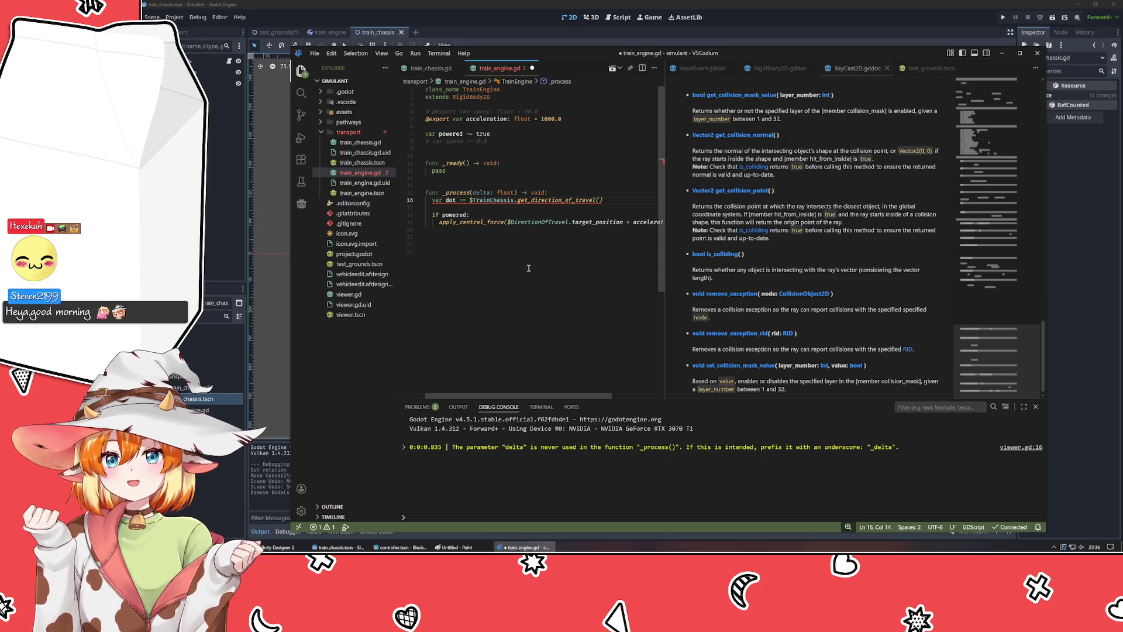
key("Left")
key("Left")
key("Left")
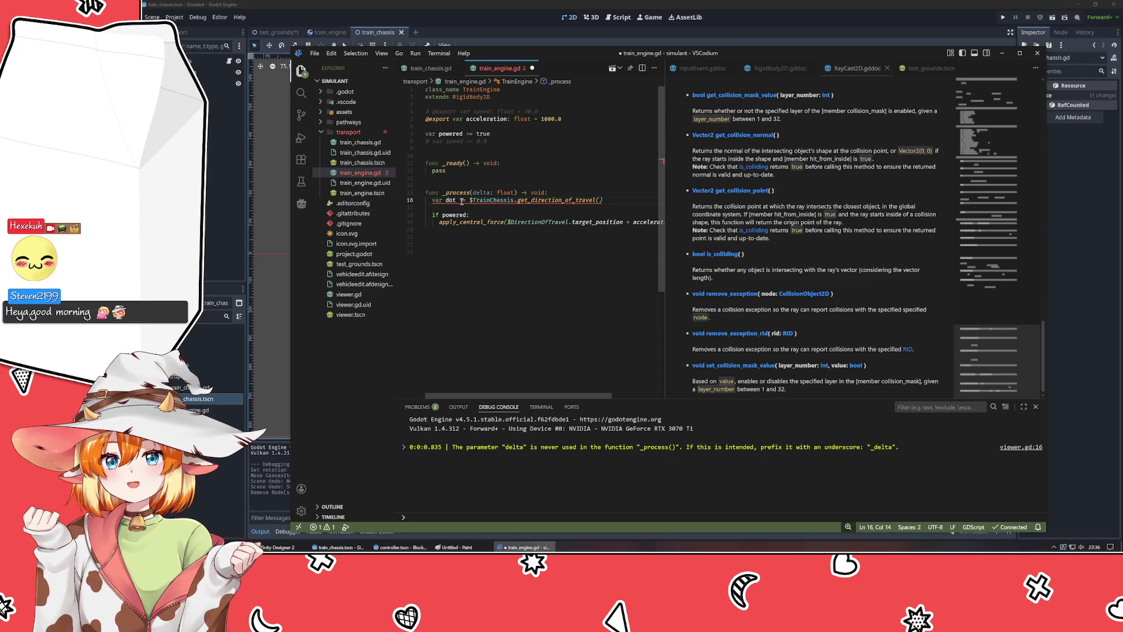
key("BackSpace")
key("Right")
type("Vector2")
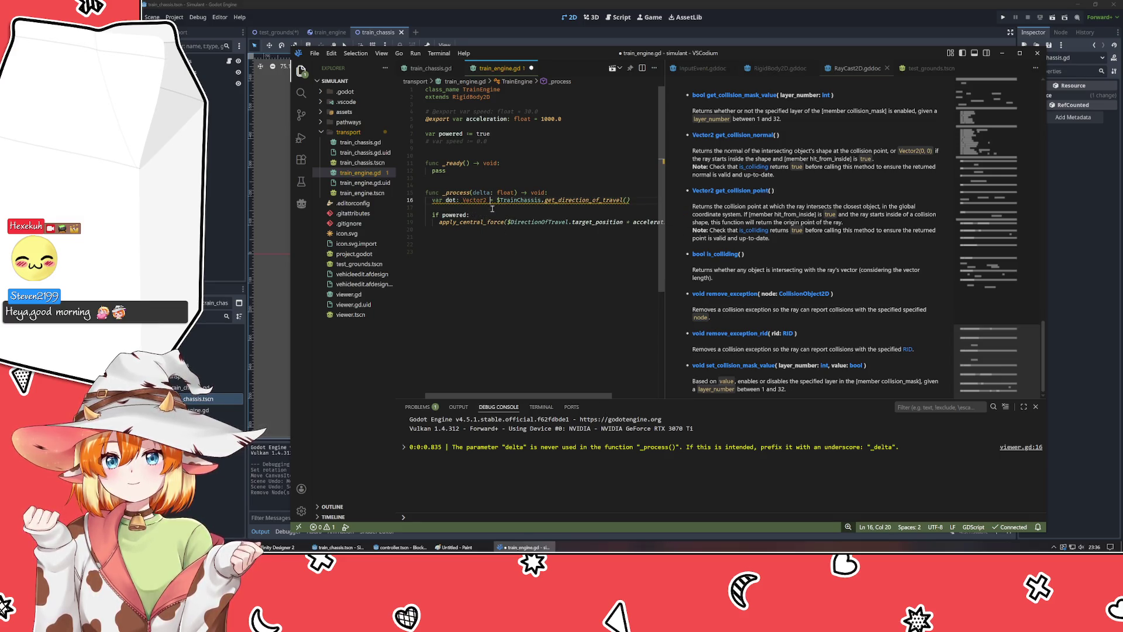
- Replace $DirectionOfTravel.target_position with dot in apply_central_force and save train_engine.gd
left_click_drag(507, 223, 623, 222)
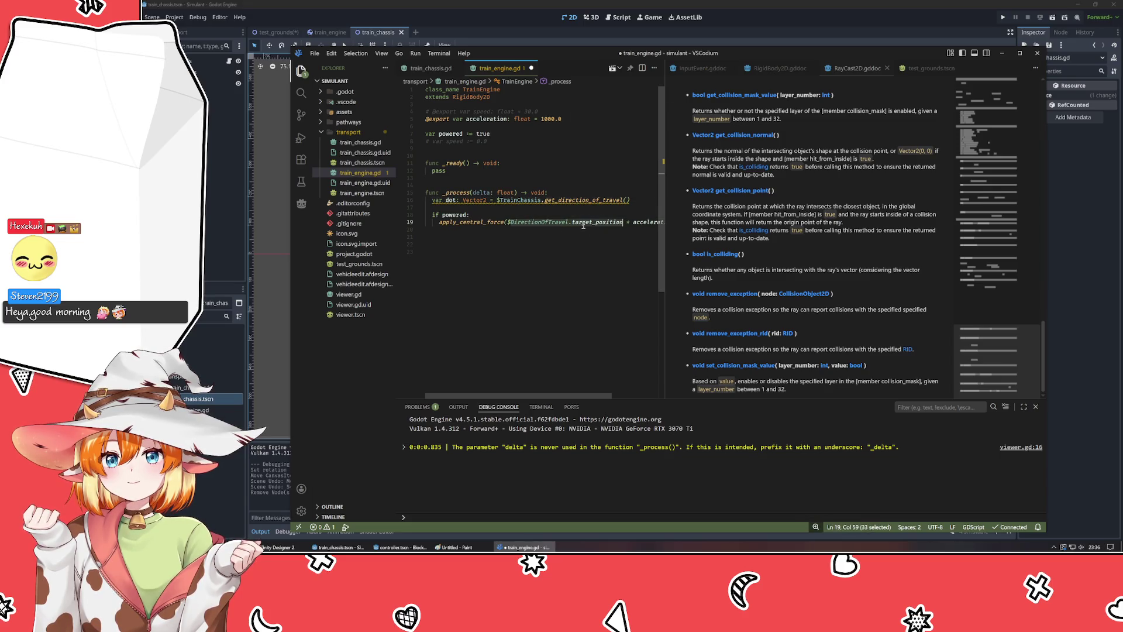
key("BackSpace")
type("dot")
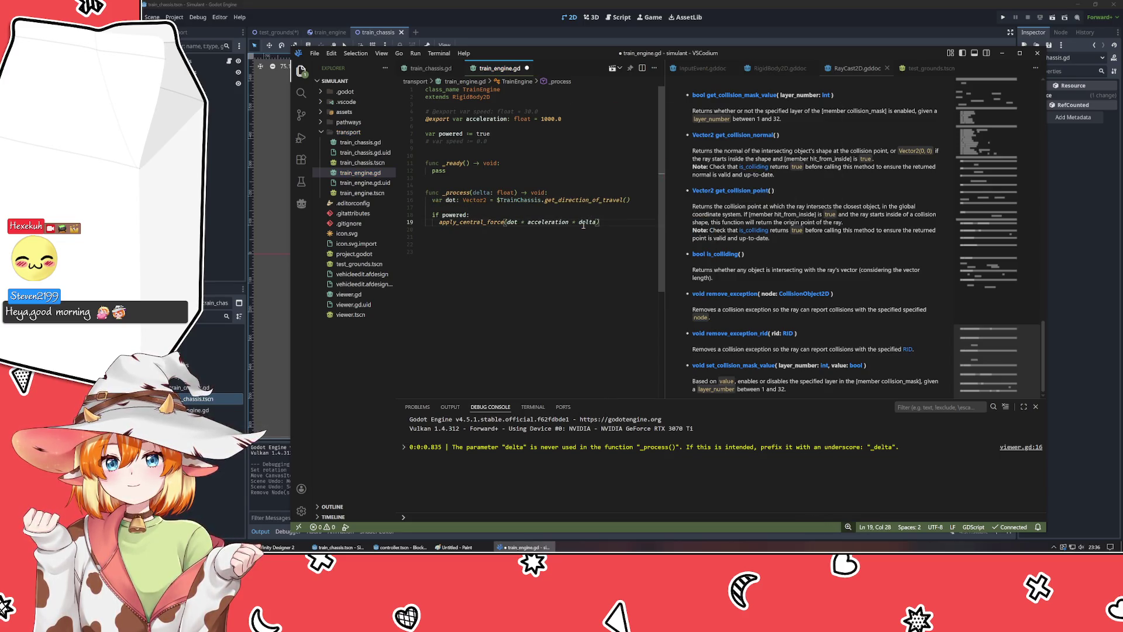
key("ctrl+s")
- Switch to the test_grounds scene and run the project with F5 to watch the train
left_click(539, 254)
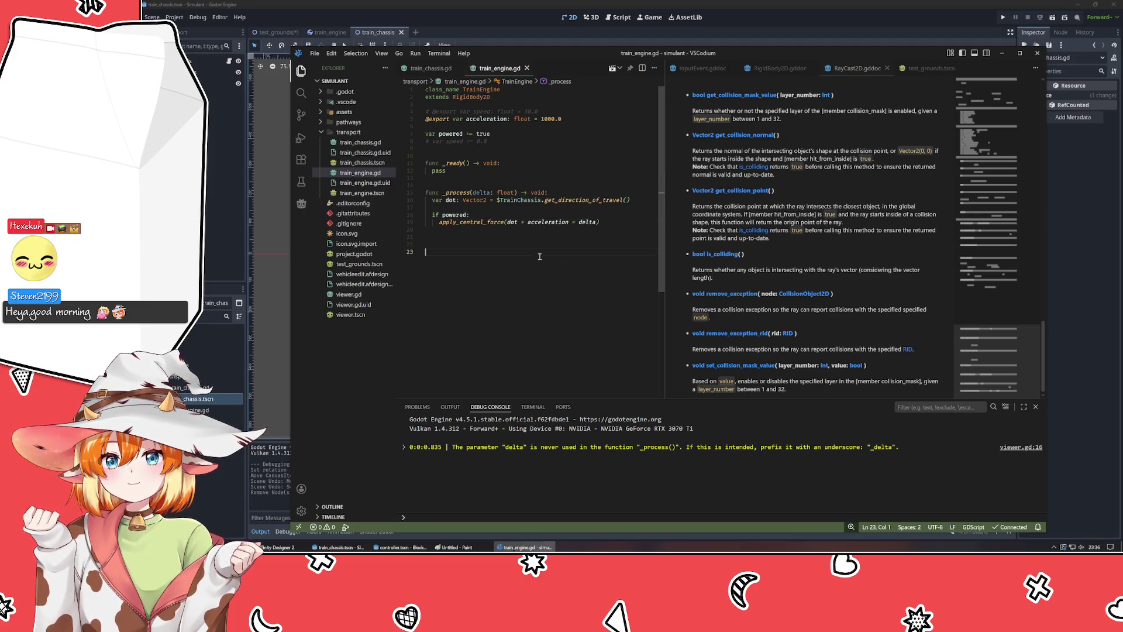
left_click(329, 32)
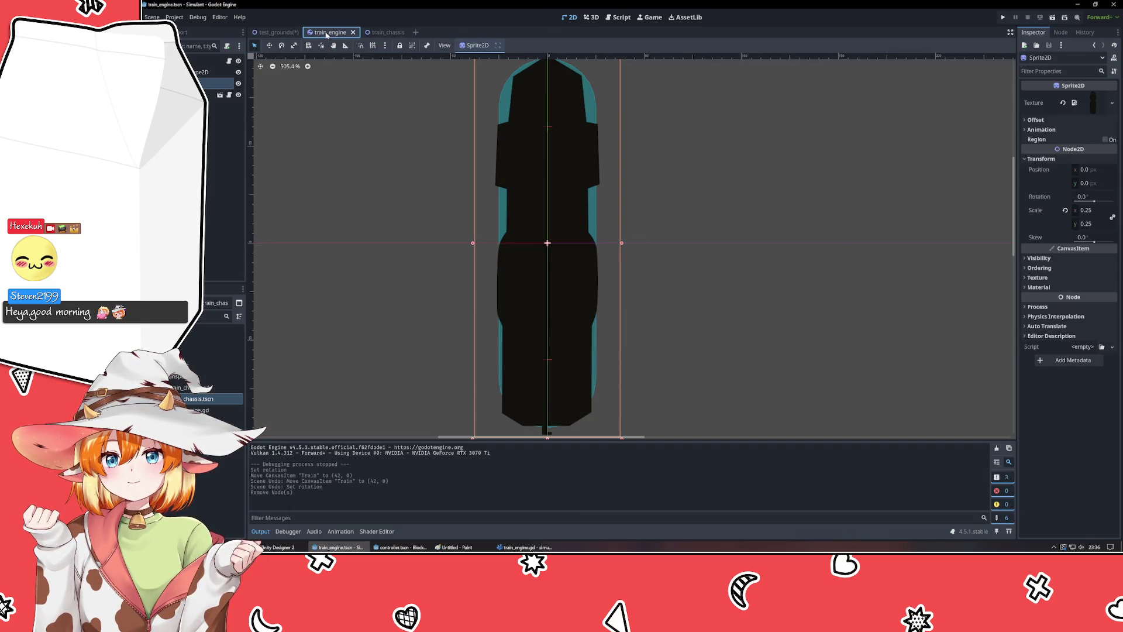
left_click(276, 32)
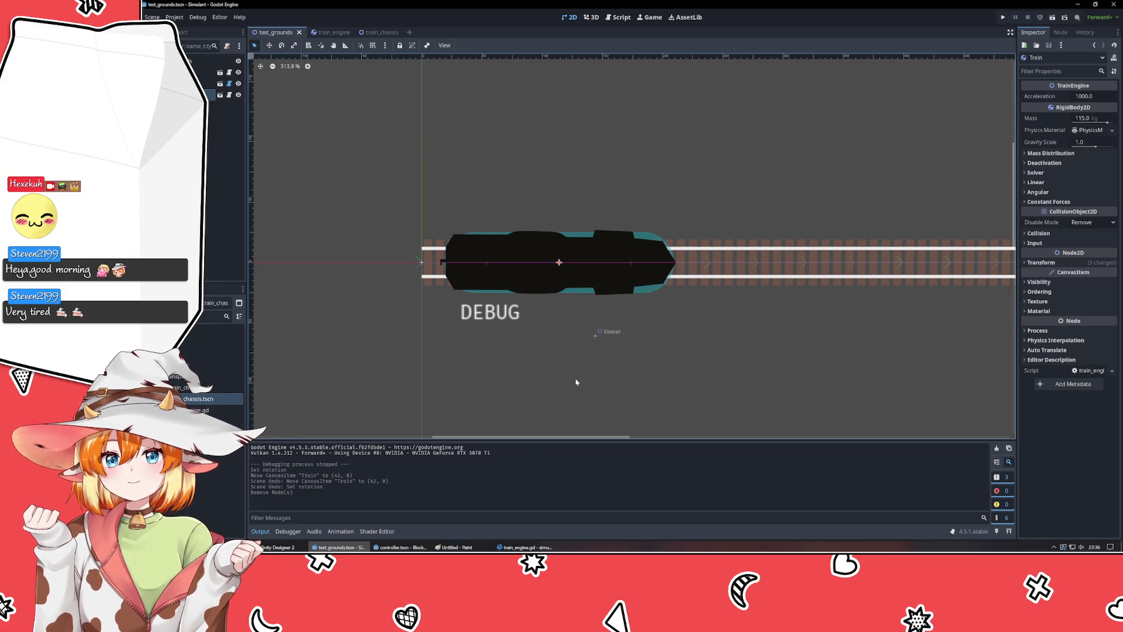
key("F5")
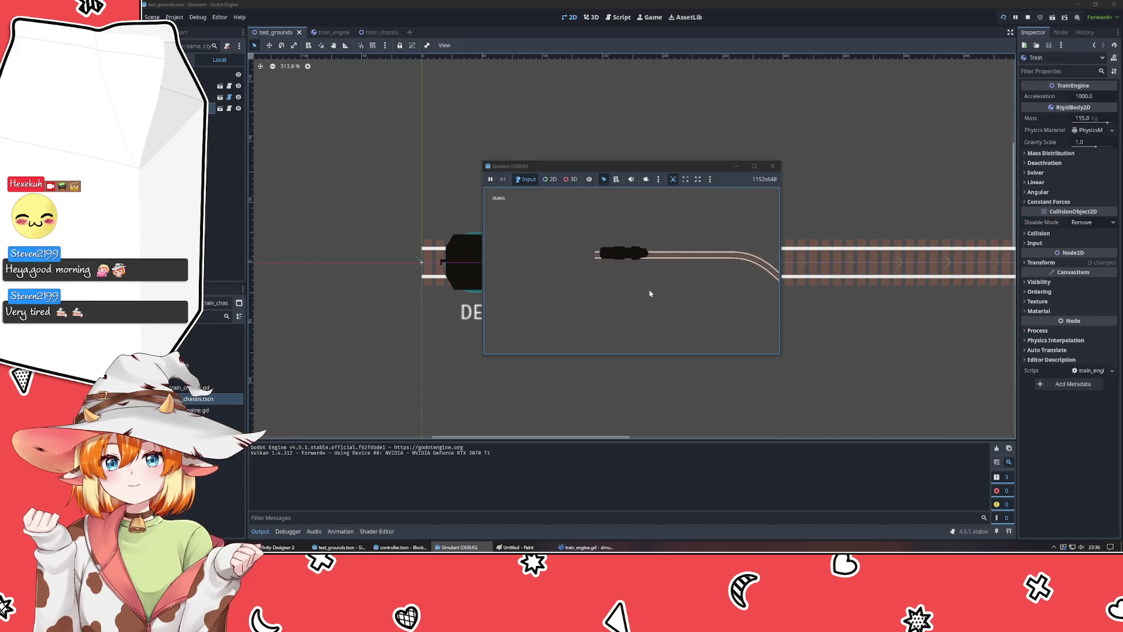
- Stop the game and set the train's Acceleration to 2000 in the Inspector
left_click(772, 166)
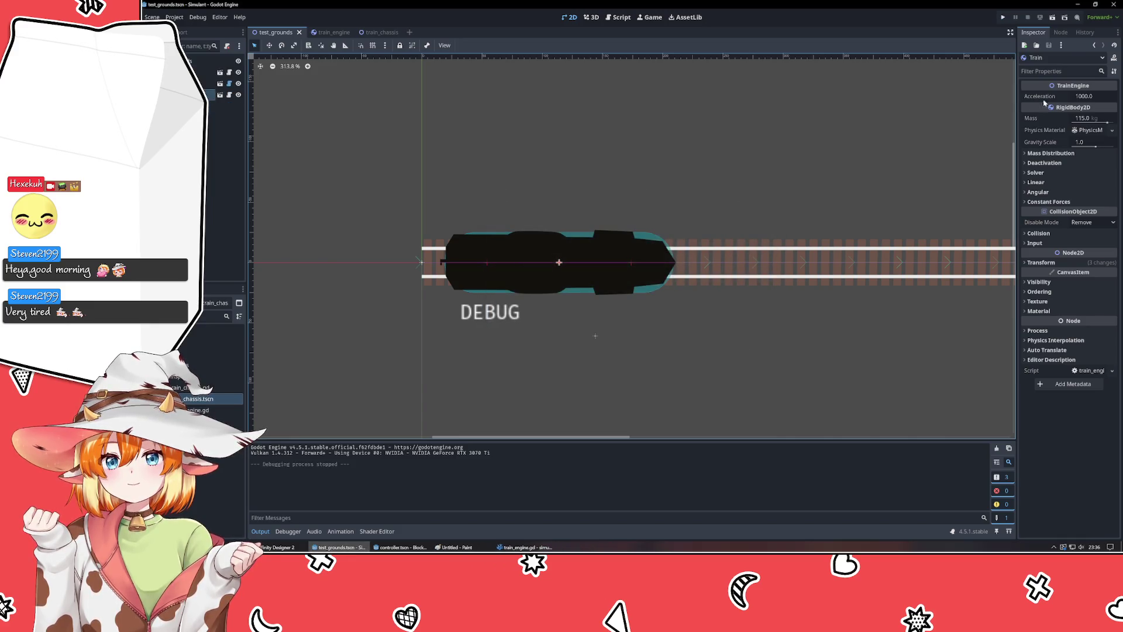
left_click(1105, 97)
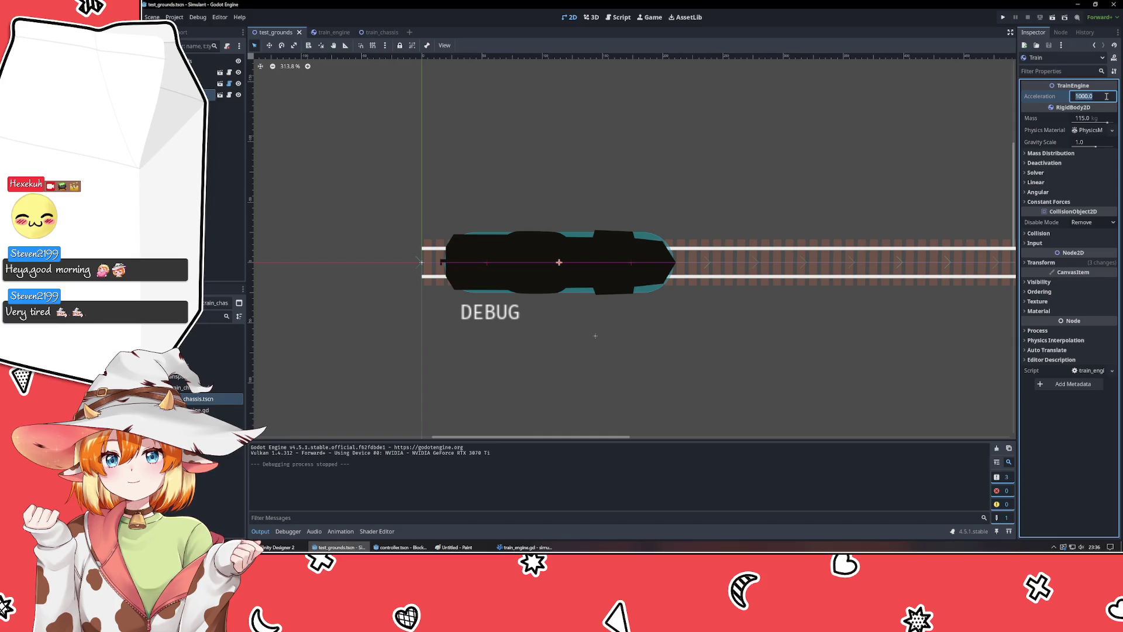
type("2000")
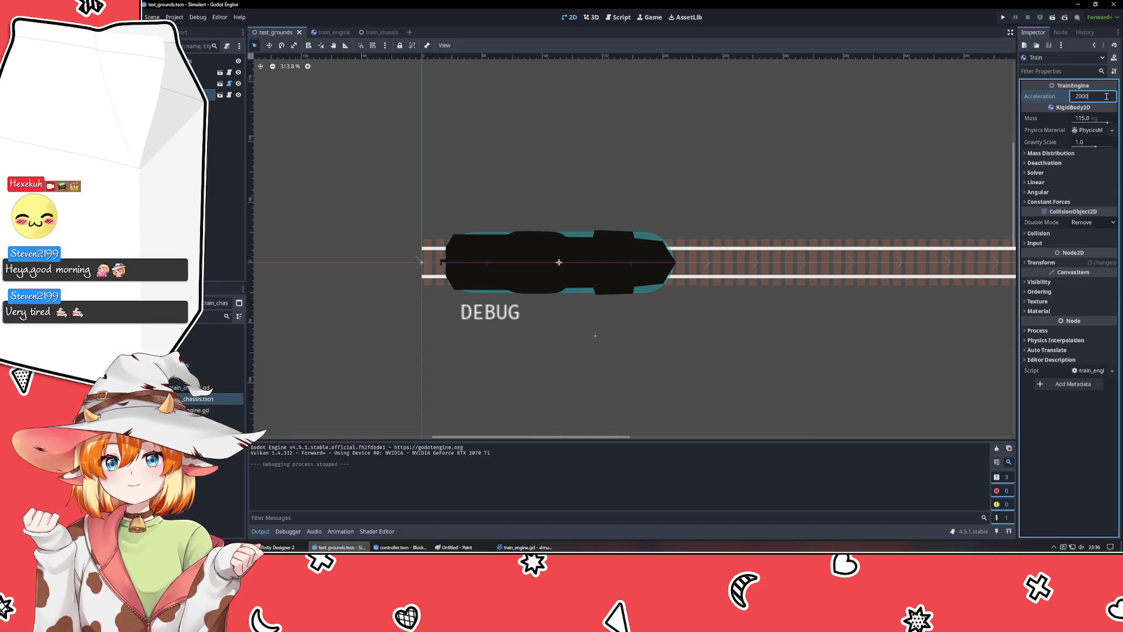
key("Return")
- Test-run the faster train, stop it, and return to train_engine.gd in VSCodium
key("F5")
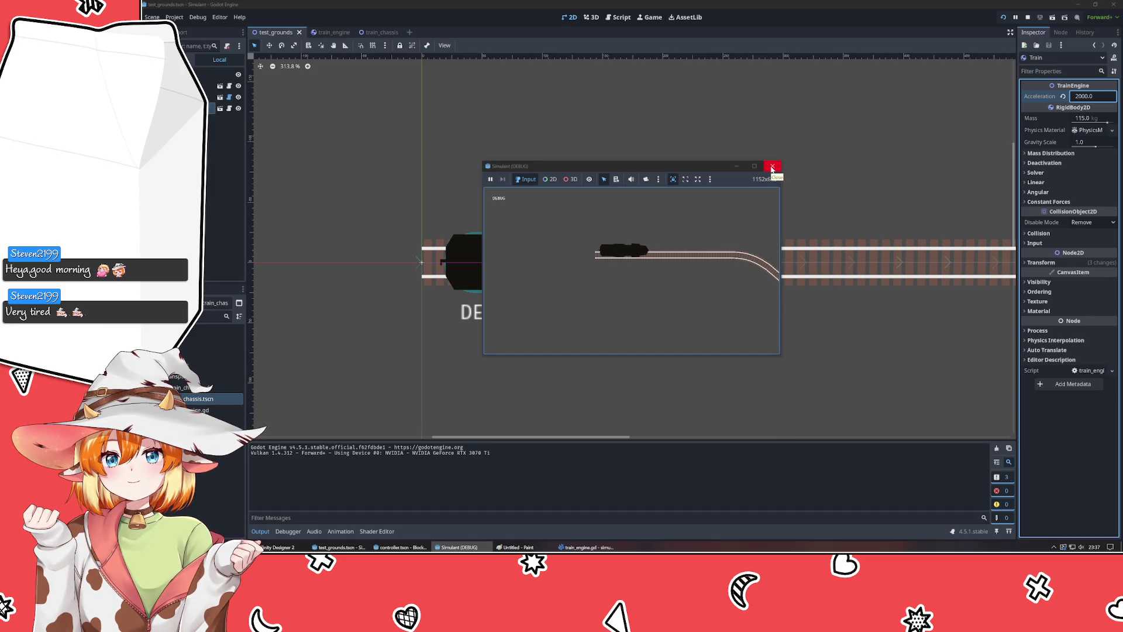
left_click(772, 168)
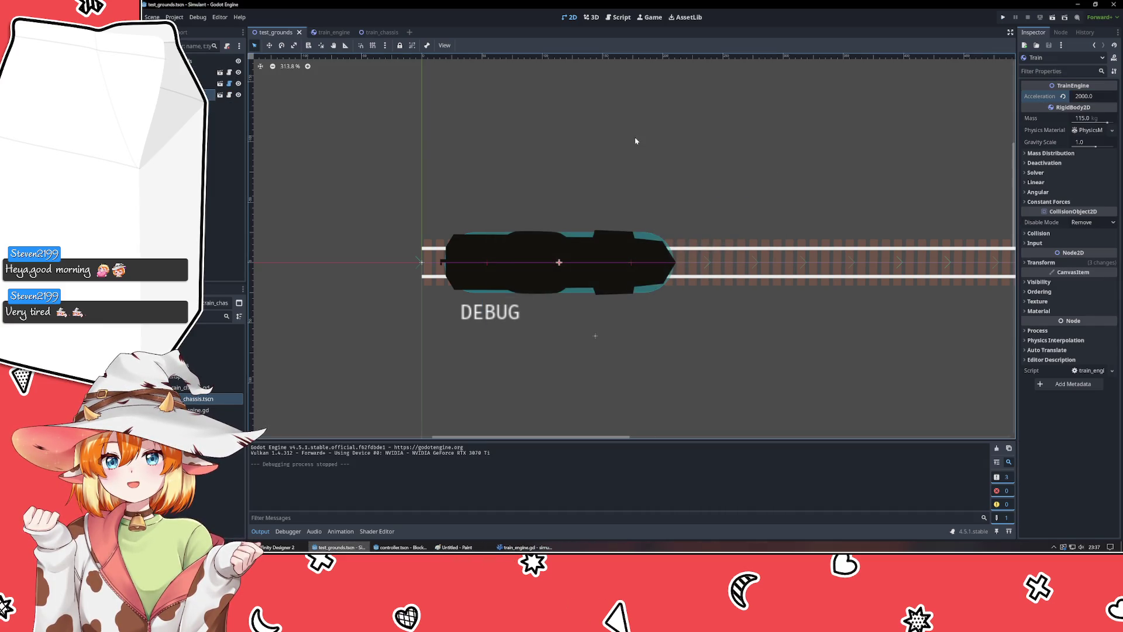
key("alt+Tab")
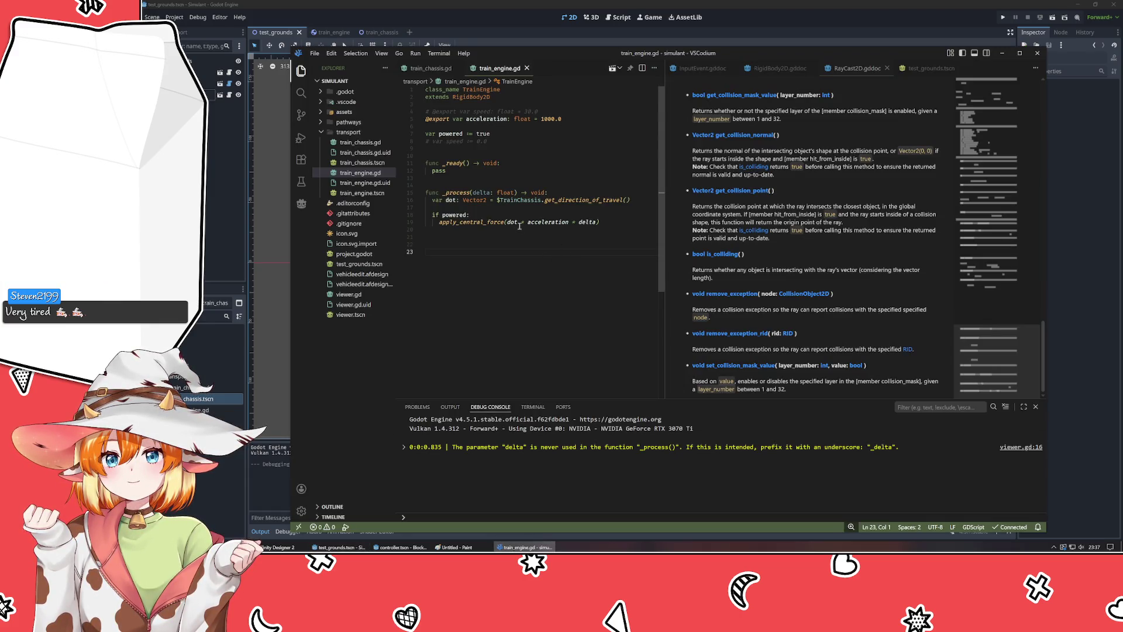
- Select the Viewer node and open viewer.gd from the FileSystem dock in VSCodium
left_click(504, 217)
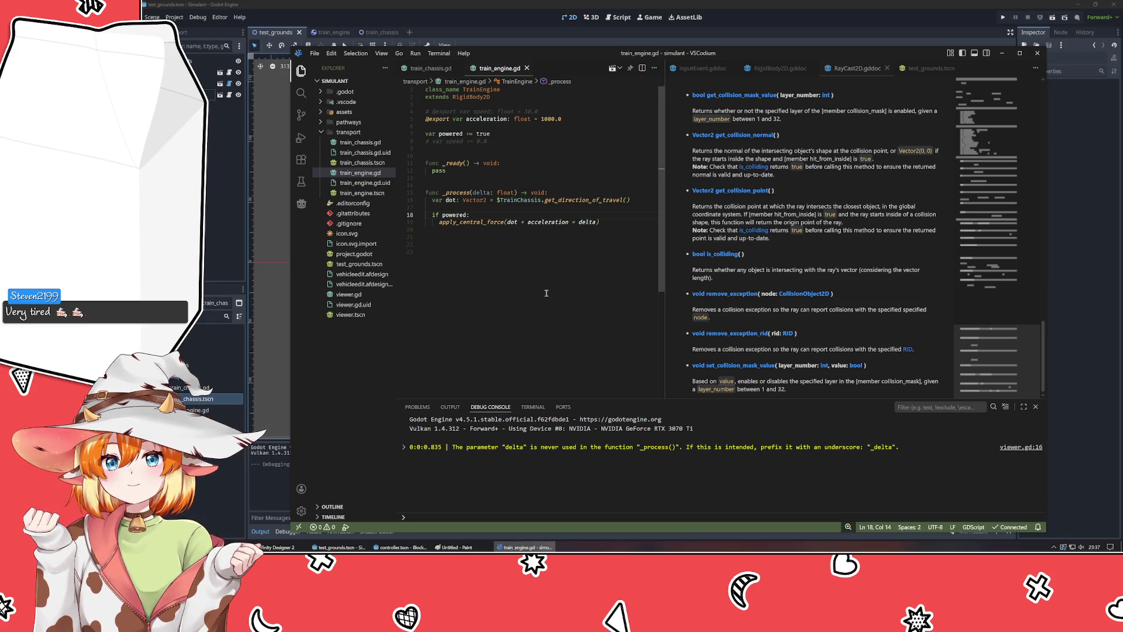
key("alt+Tab")
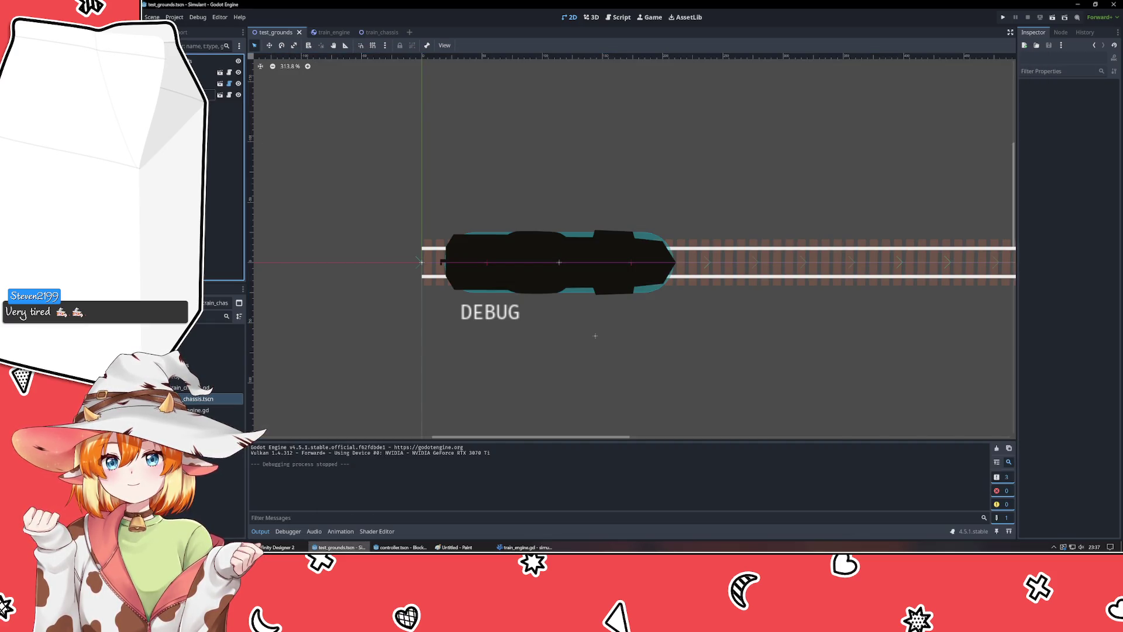
left_click(208, 72)
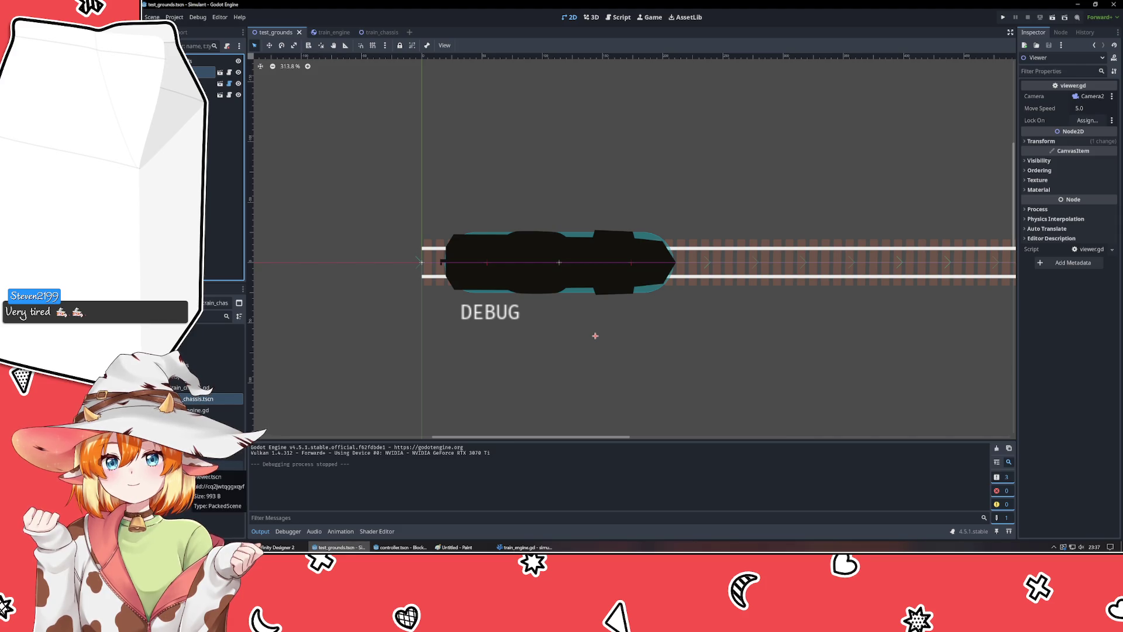
left_click(216, 465)
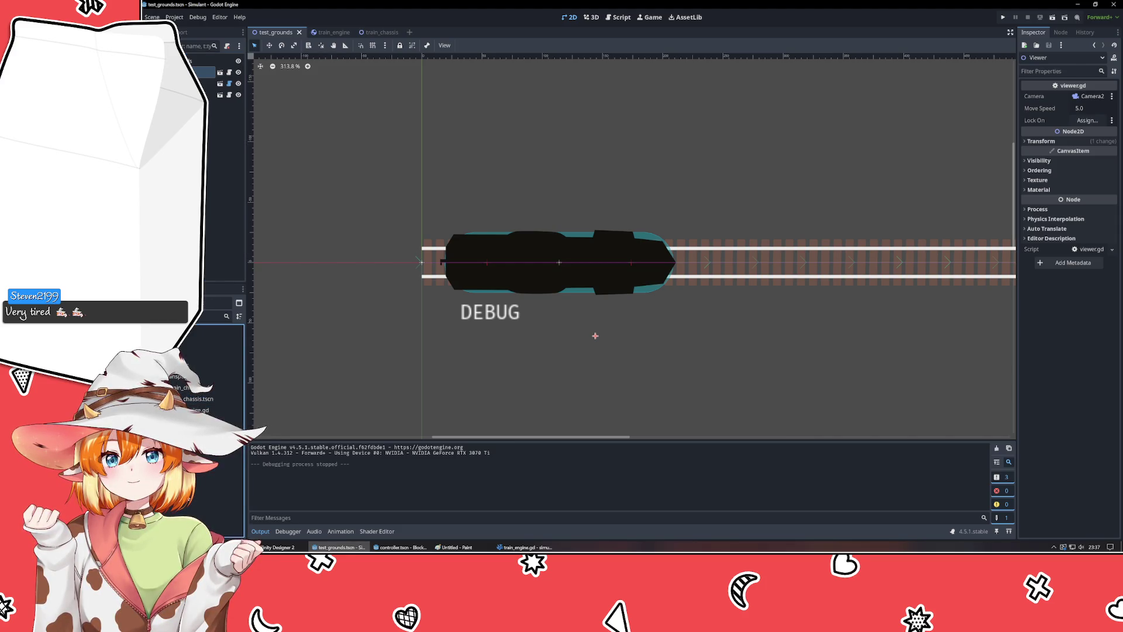
double_click(217, 465)
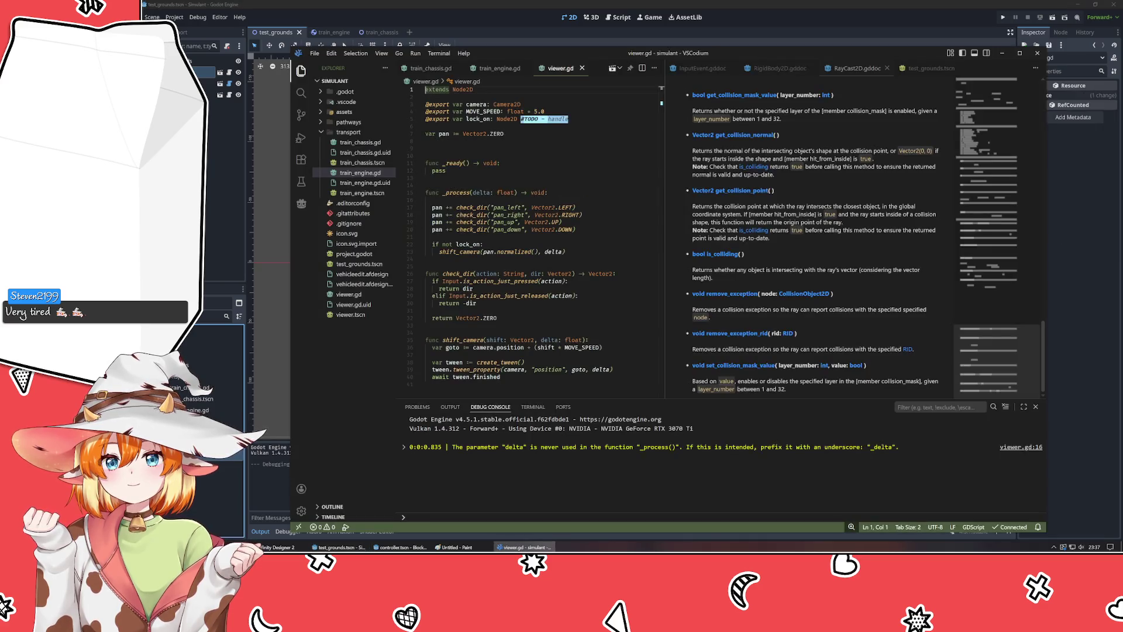
- Add an 'else:' branch containing 'pass' after the camera shift call in _process
left_click(533, 150)
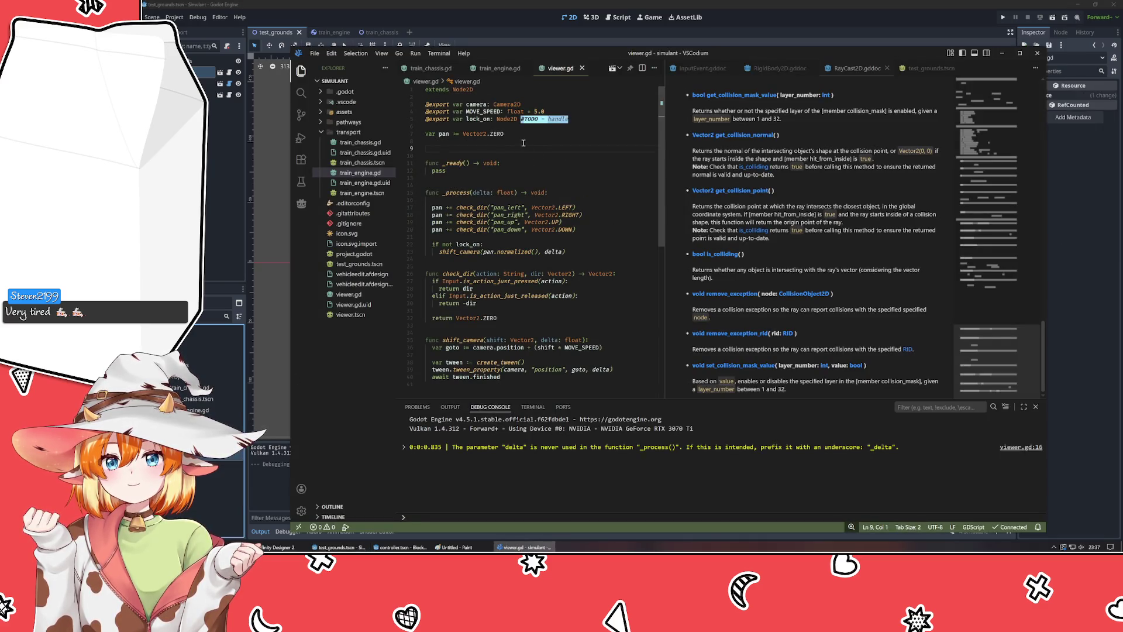
left_click(472, 120)
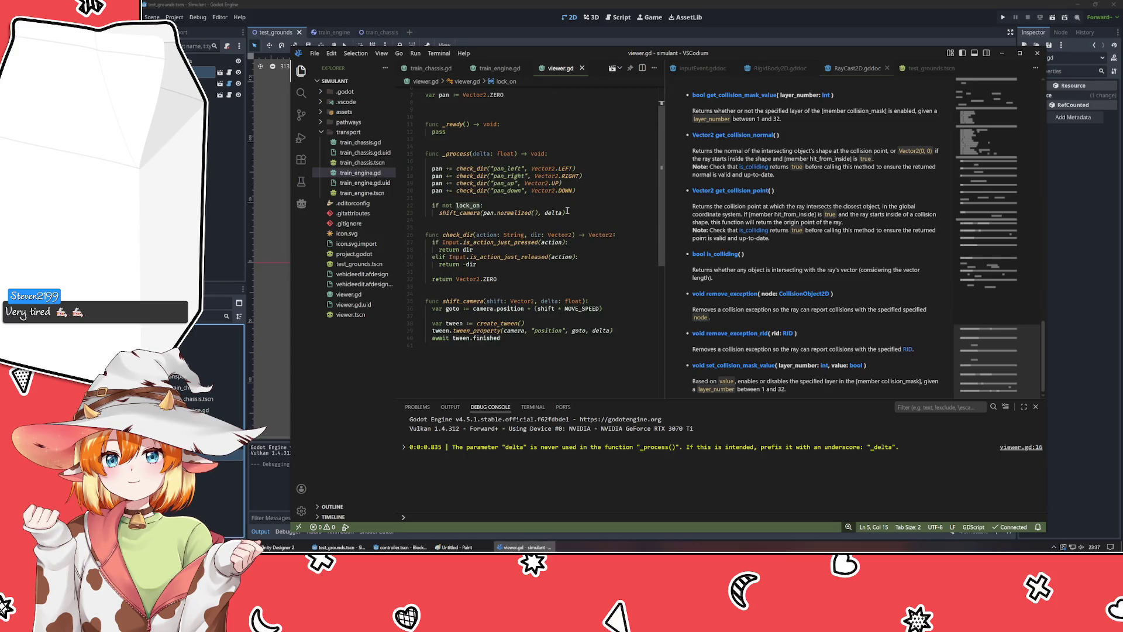
left_click(576, 212)
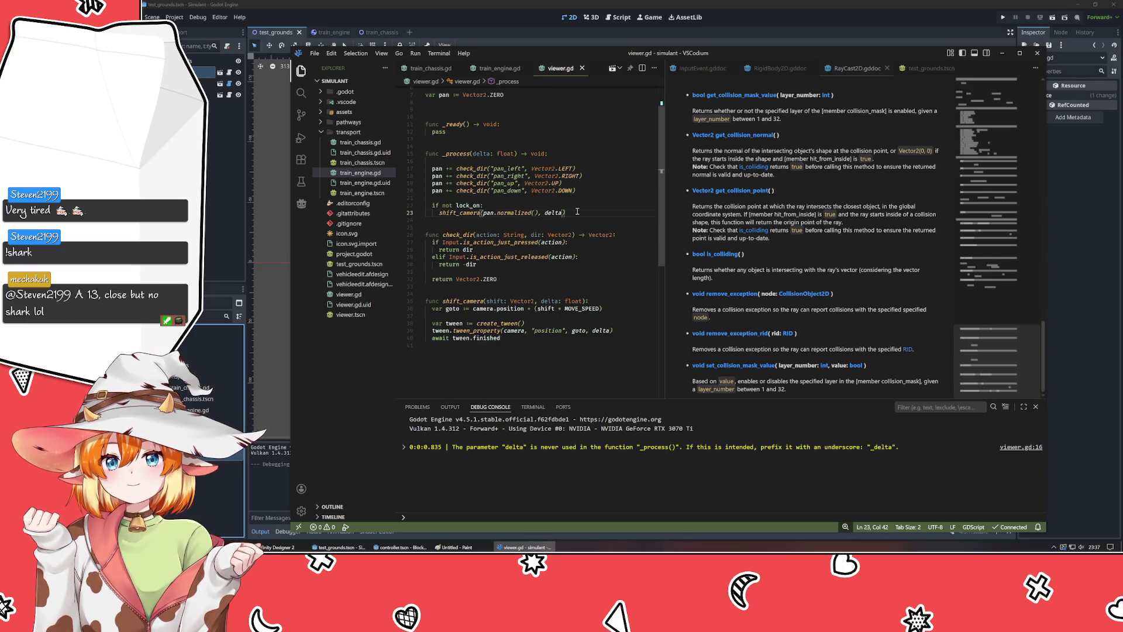
key("Return")
key("BackSpace")
type("else")
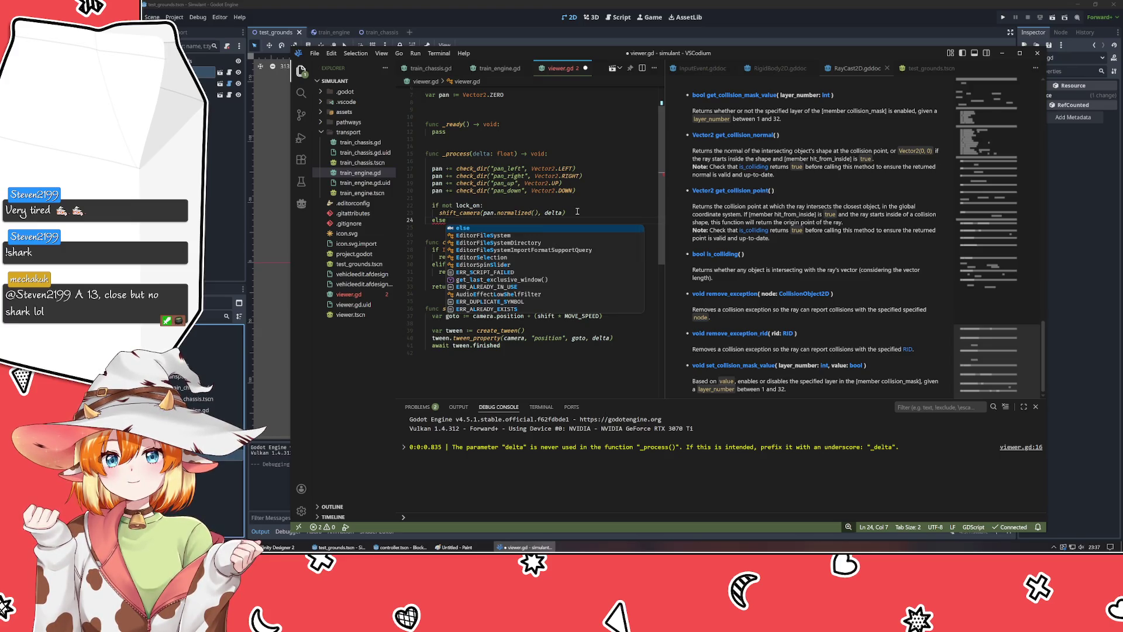
type(":")
key("Return")
type("pass")
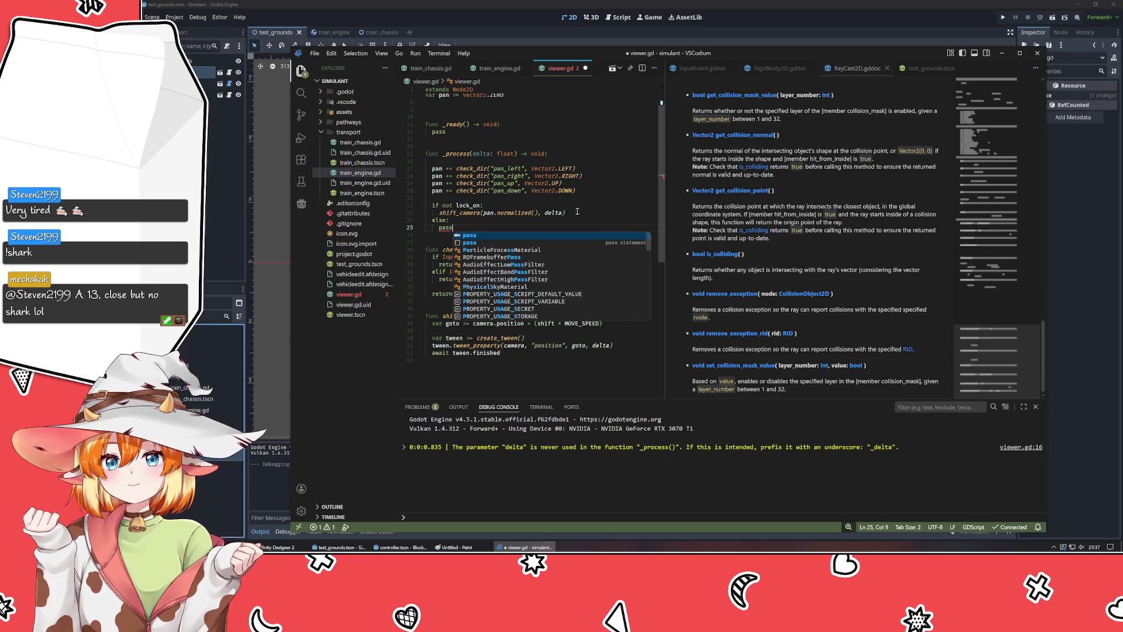
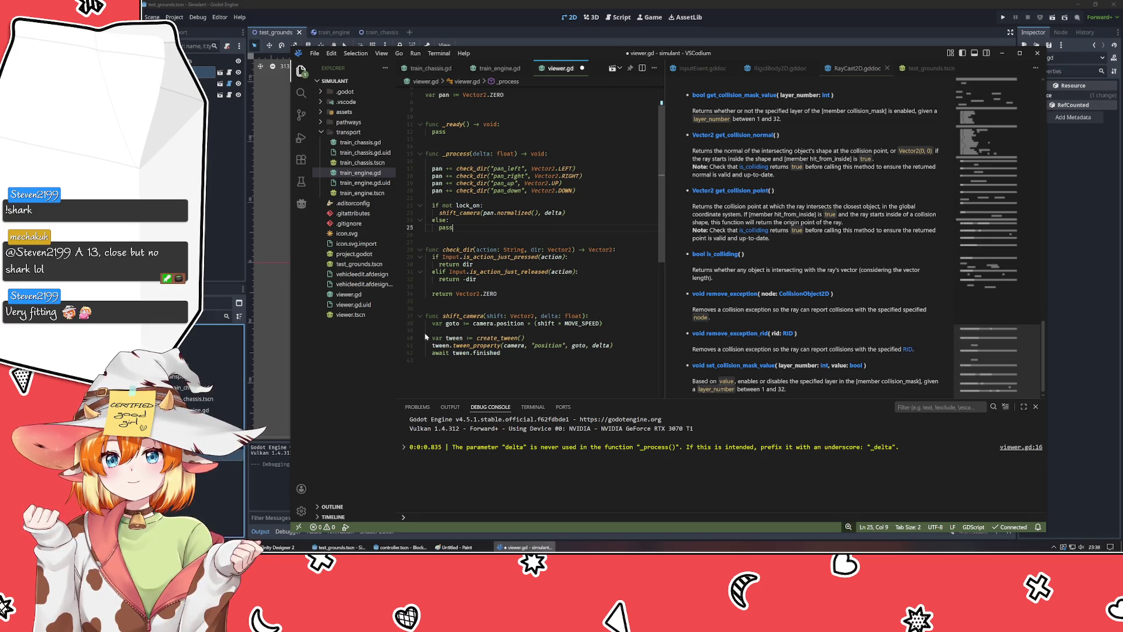
- Wrap the tween lines in a new move_camera(goto: Vector2, speed: float) function using speed as duration
left_click(612, 325)
key("Down")
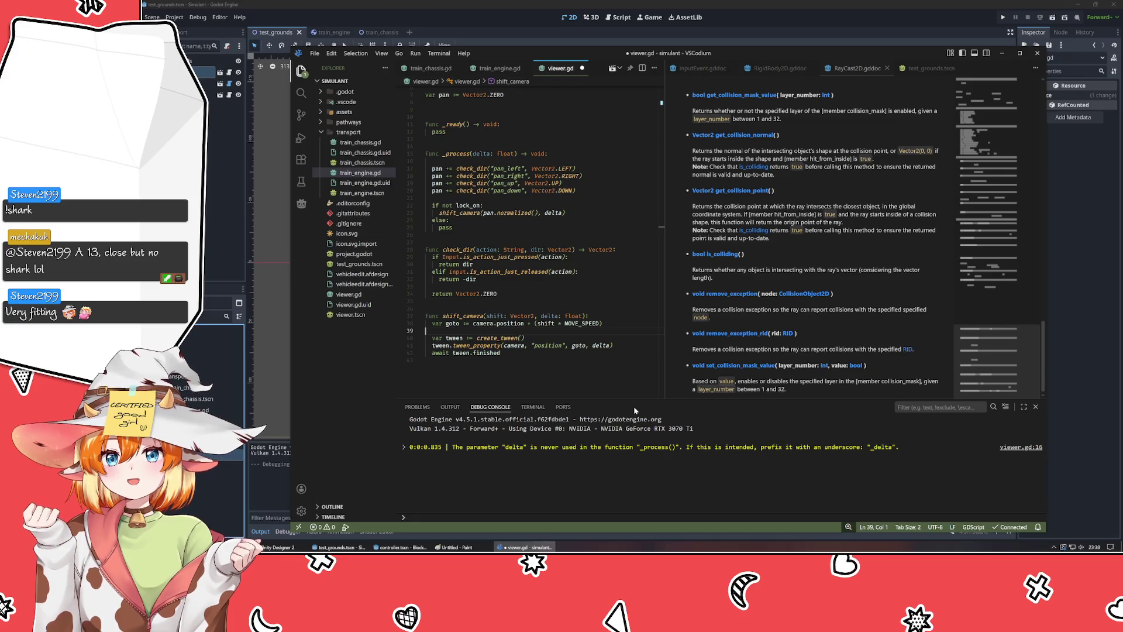
key("Return")
key("Return")
type("func ")
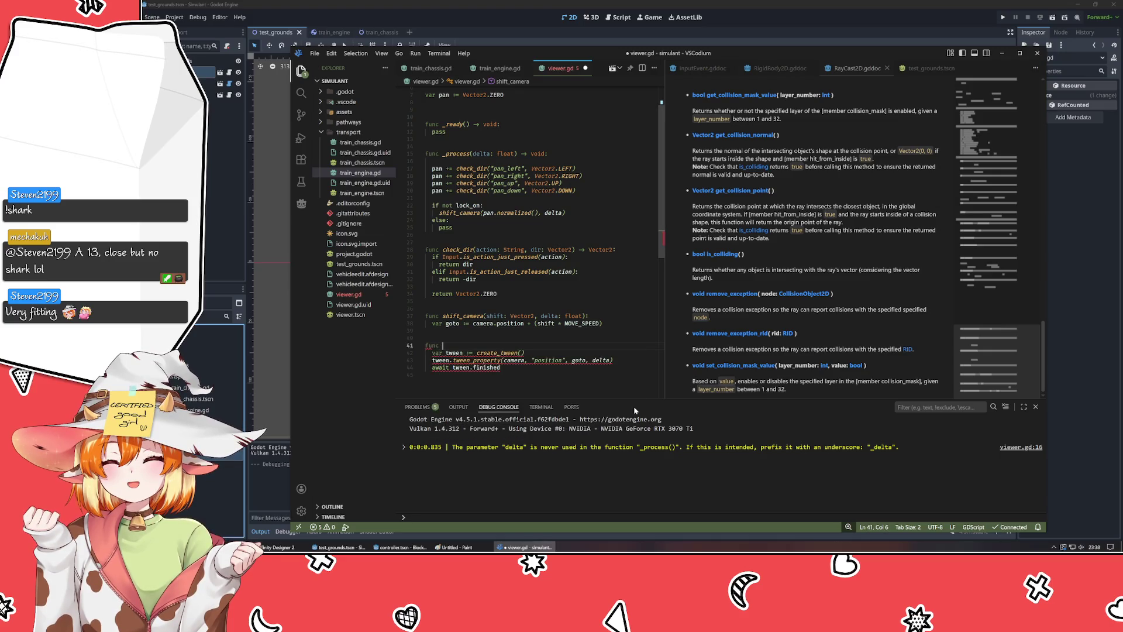
type("mo")
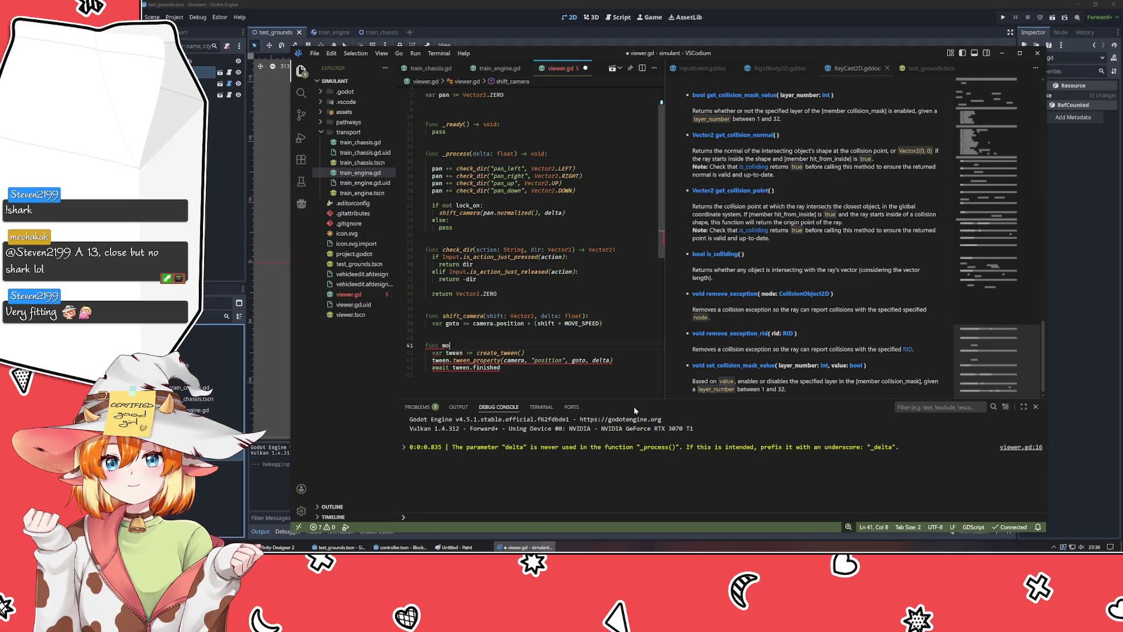
type("ve_camera()")
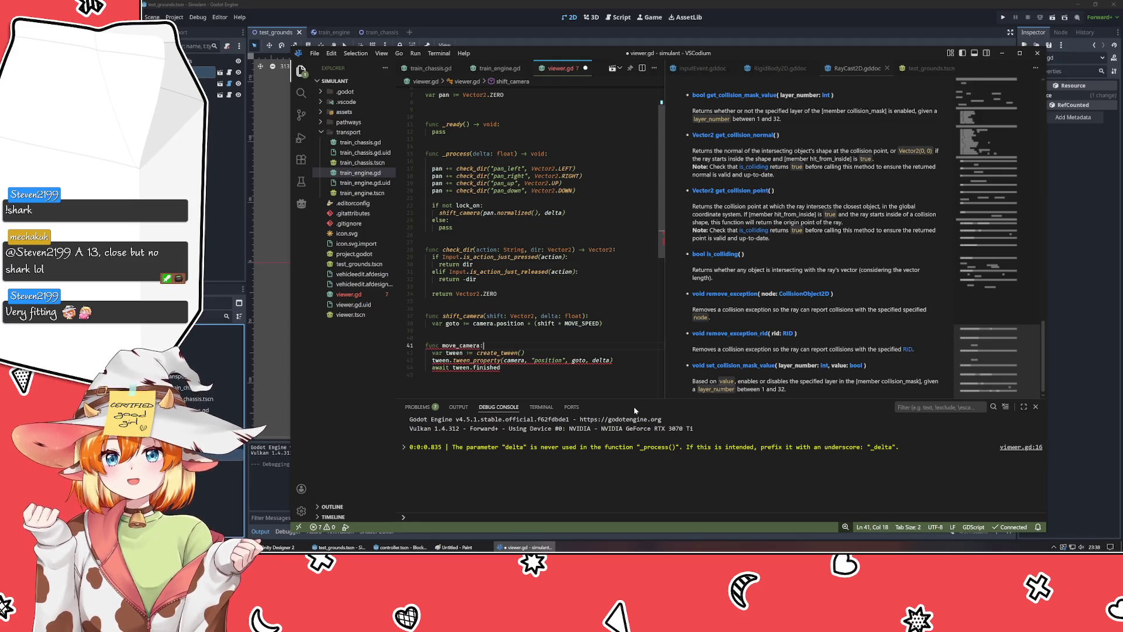
type(":")
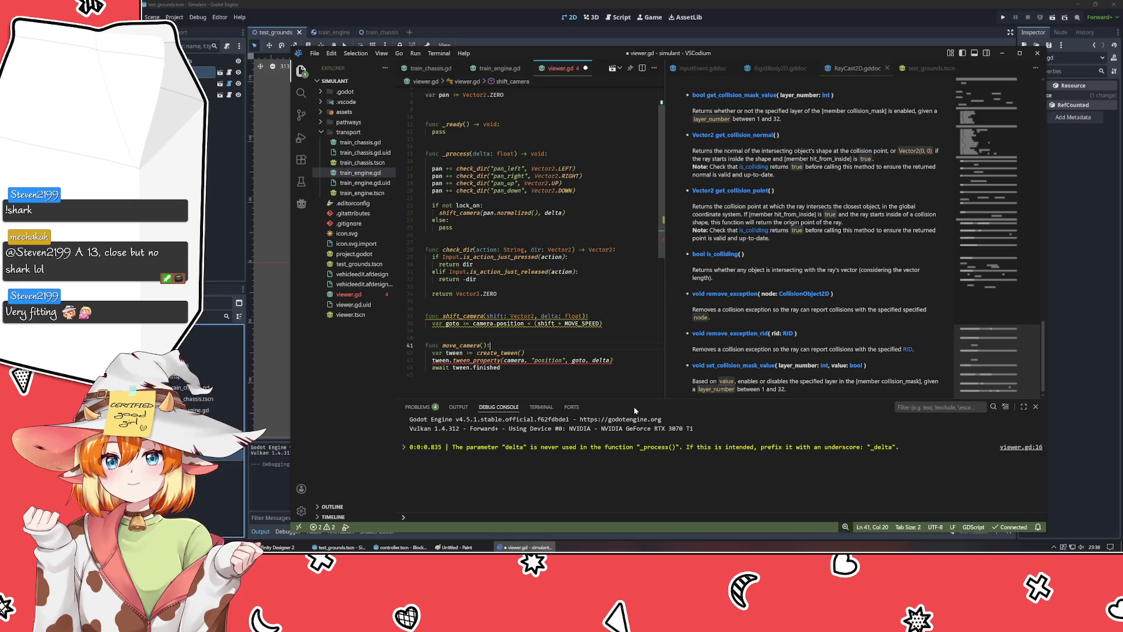
key("Down")
key("Down")
key("End")
key("Left")
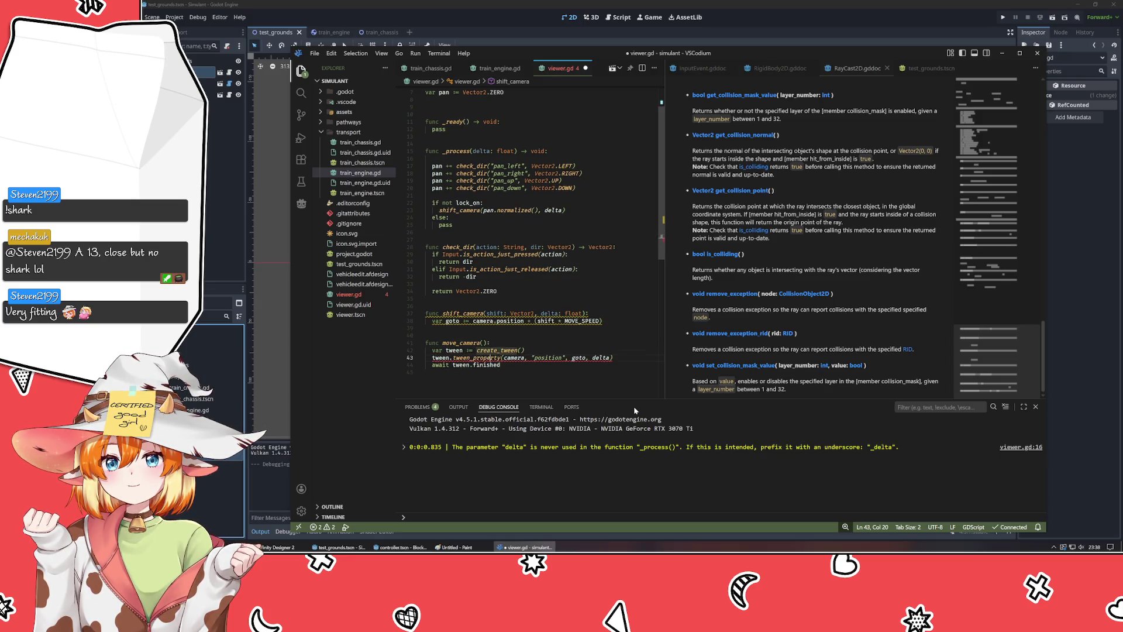
key("ctrl+BackSpace")
type("speed")
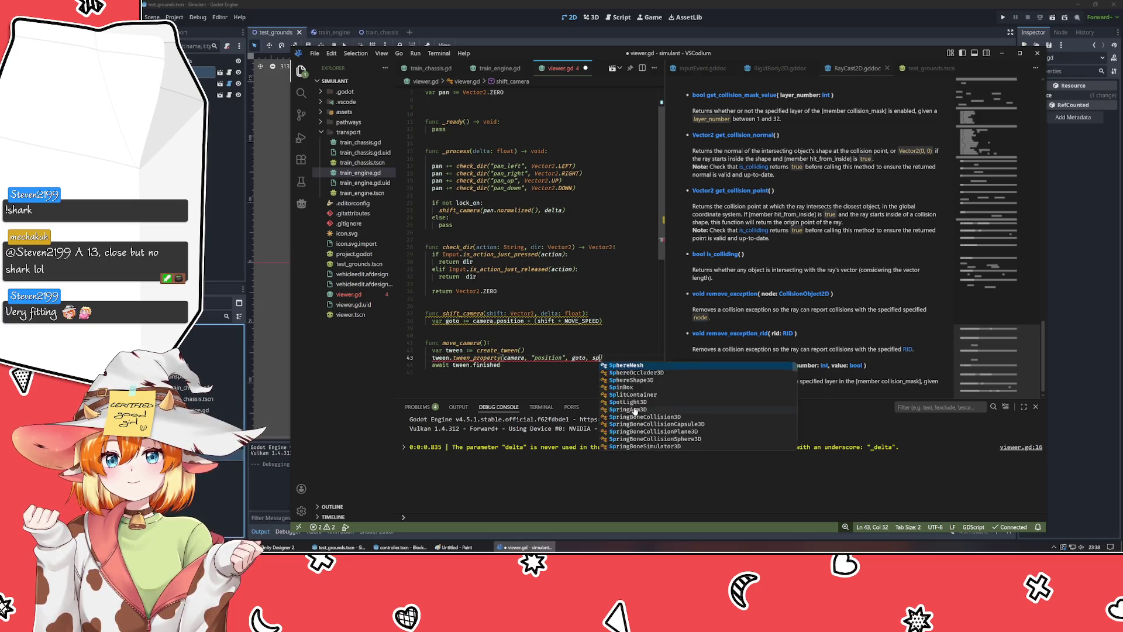
key("Left")
key("Left")
key("Left")
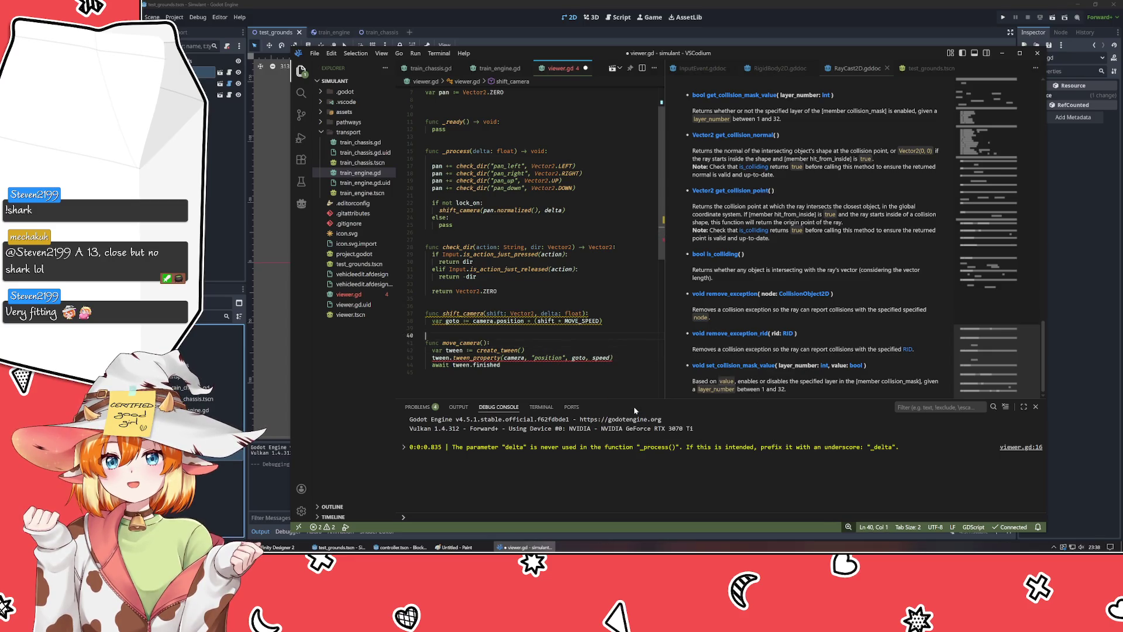
key("Up")
key("Up")
key("Left")
key("Left")
type("goto: ")
type("Vector2, s")
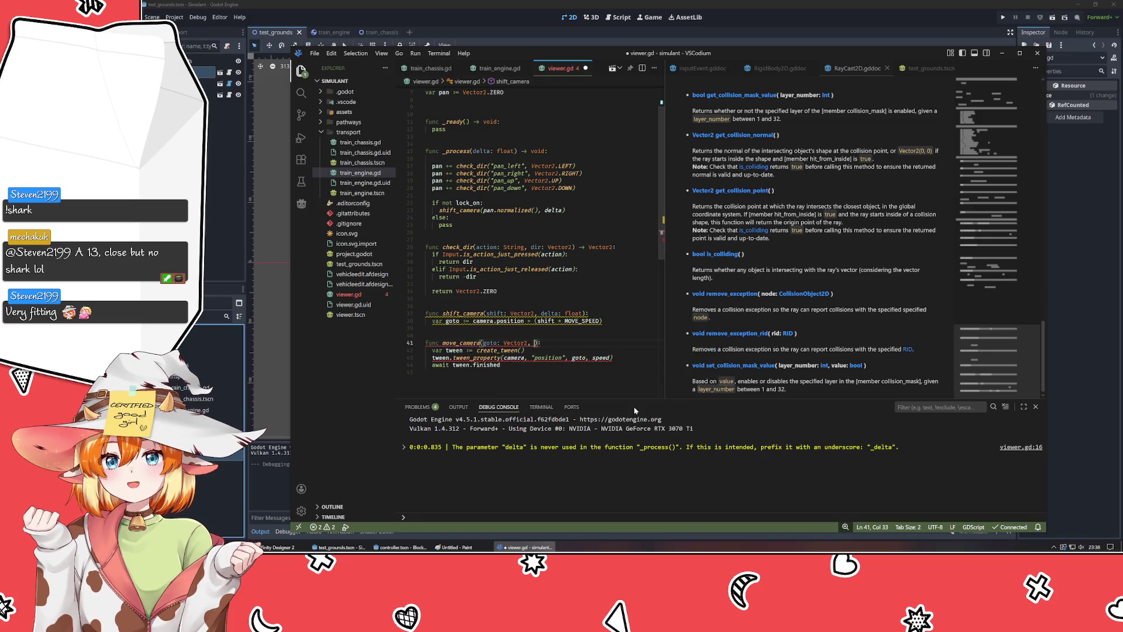
type("peed: float")
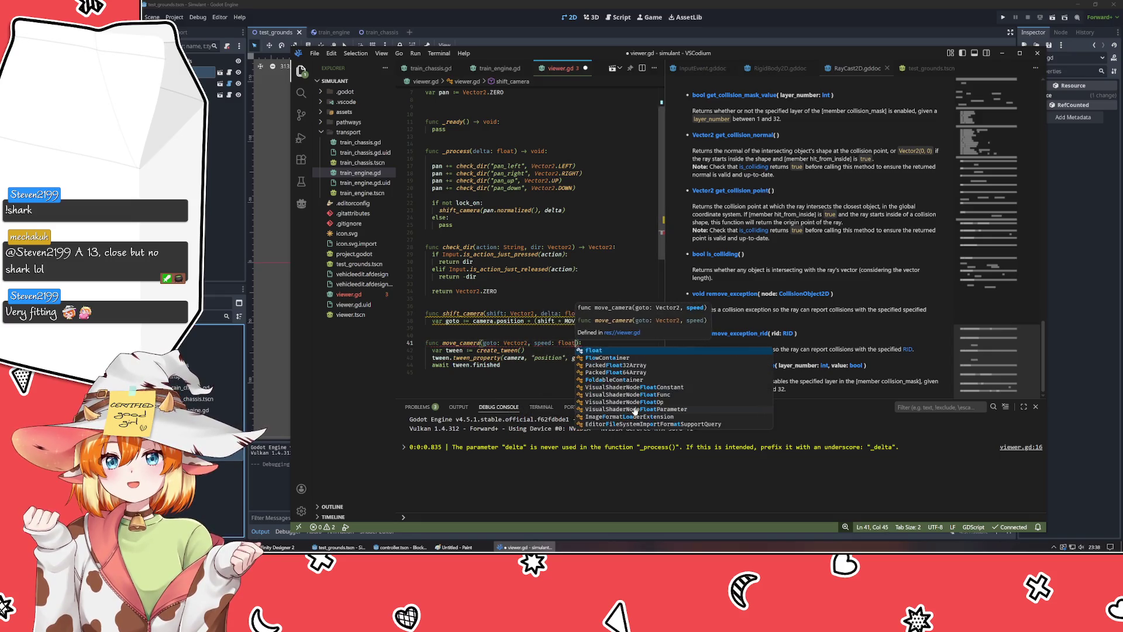
- Make shift_camera call move_camera(goto, delta)
key("Up")
key("Up")
key("Up")
key("Return")
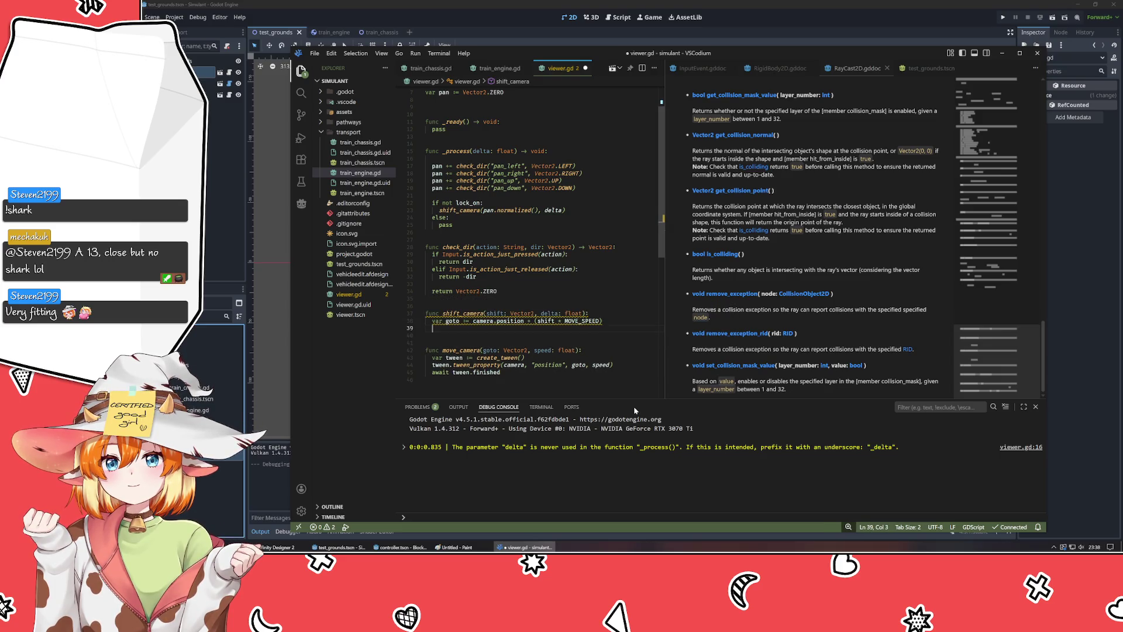
type("move_camera(")
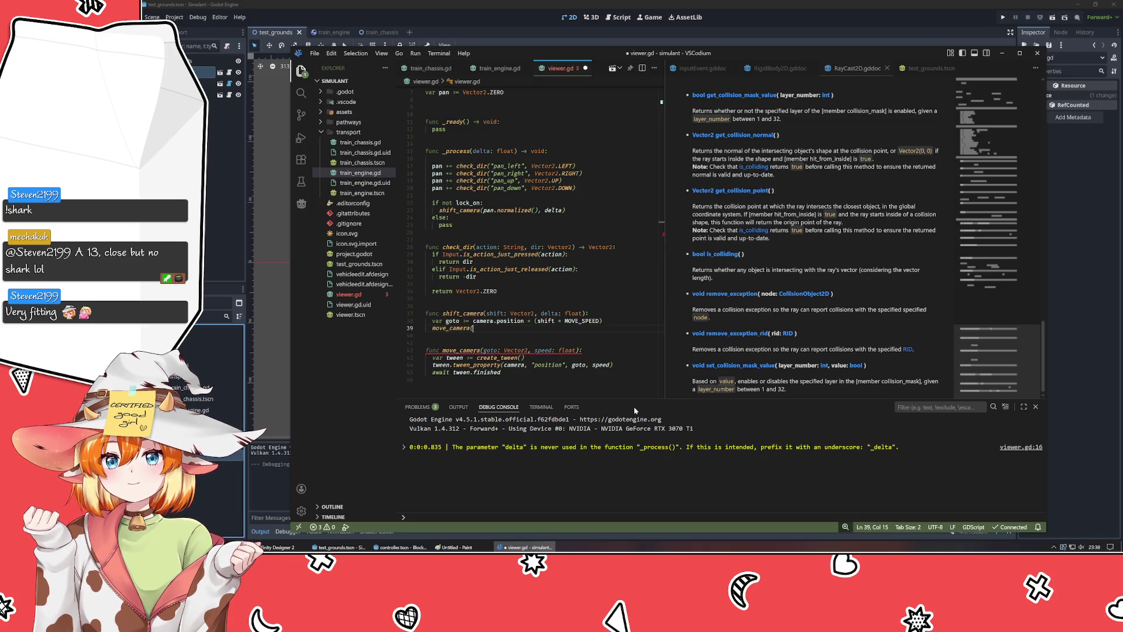
type("goto, s")
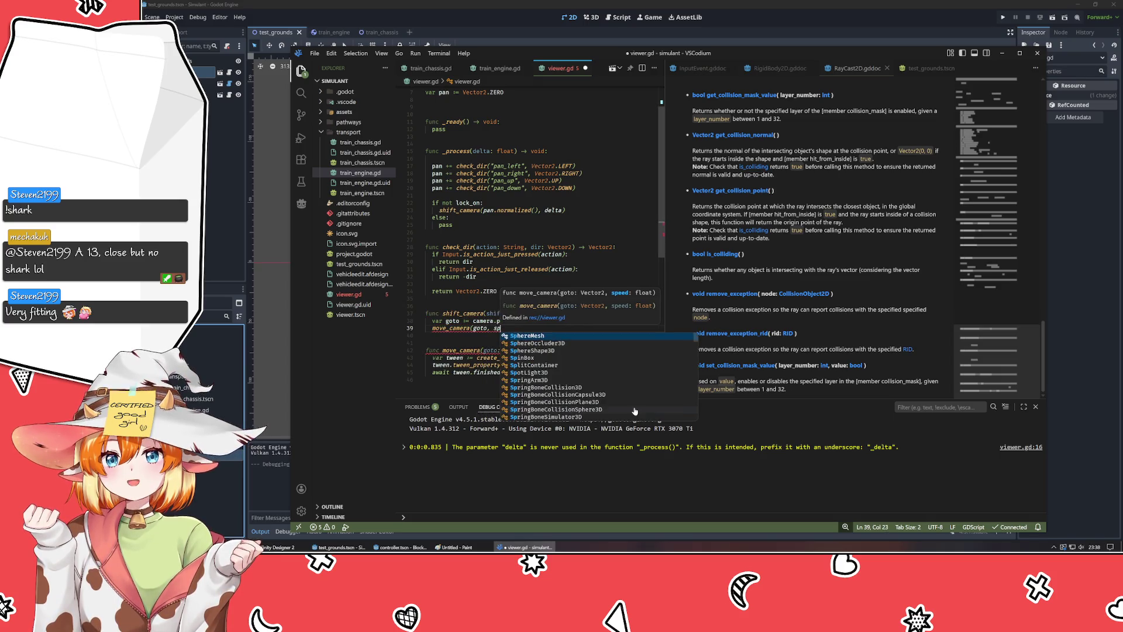
key("BackSpace")
type("delta")
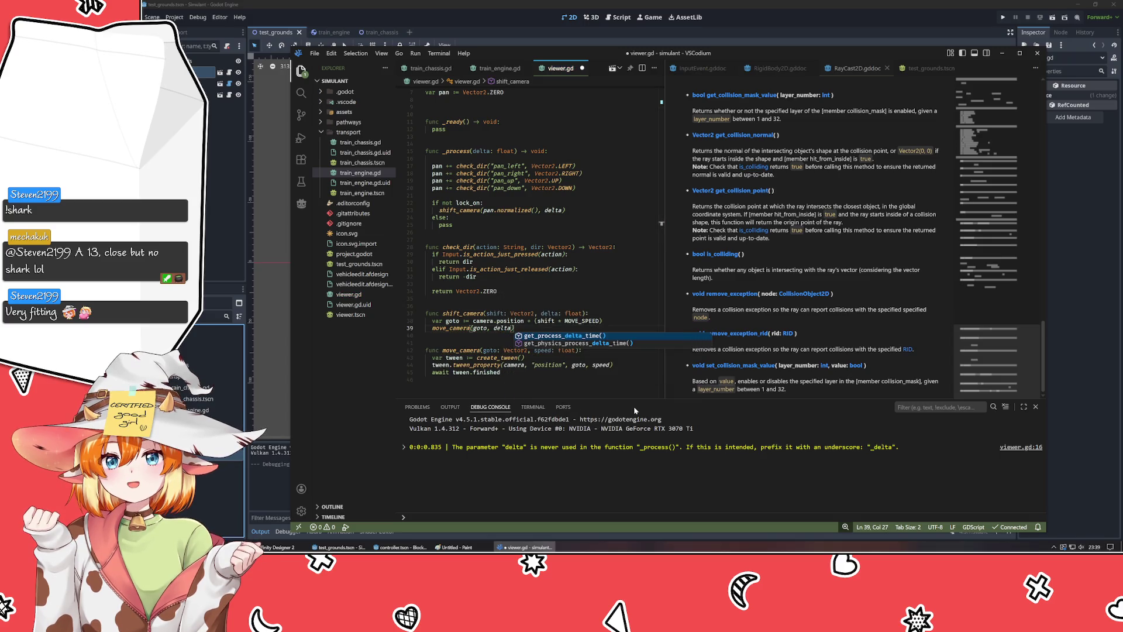
key("Escape")
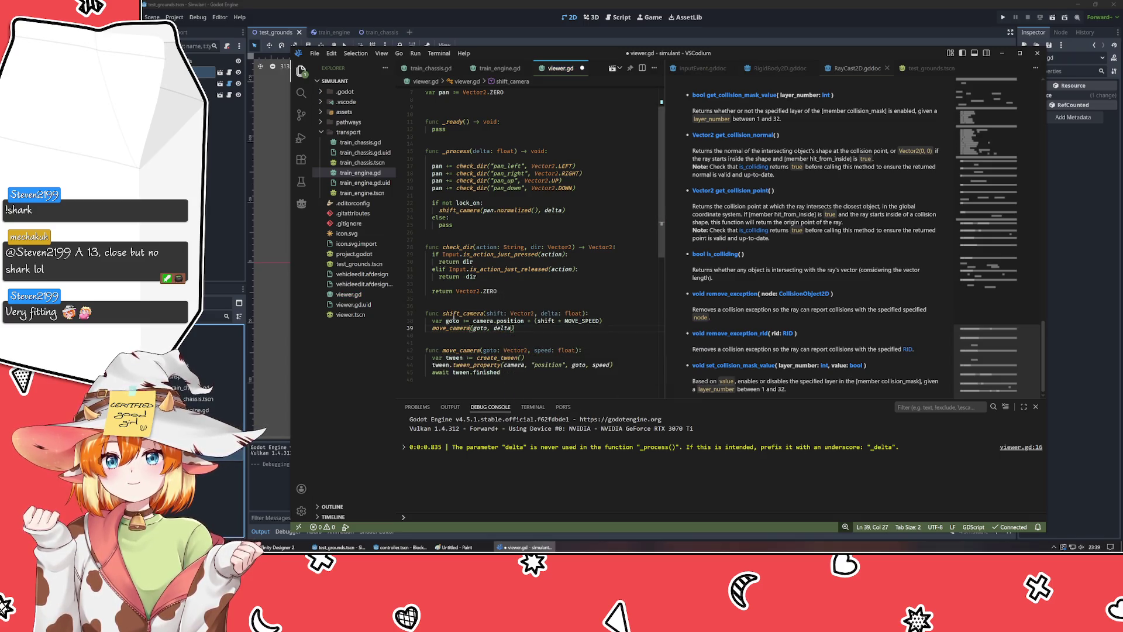
left_click(453, 314)
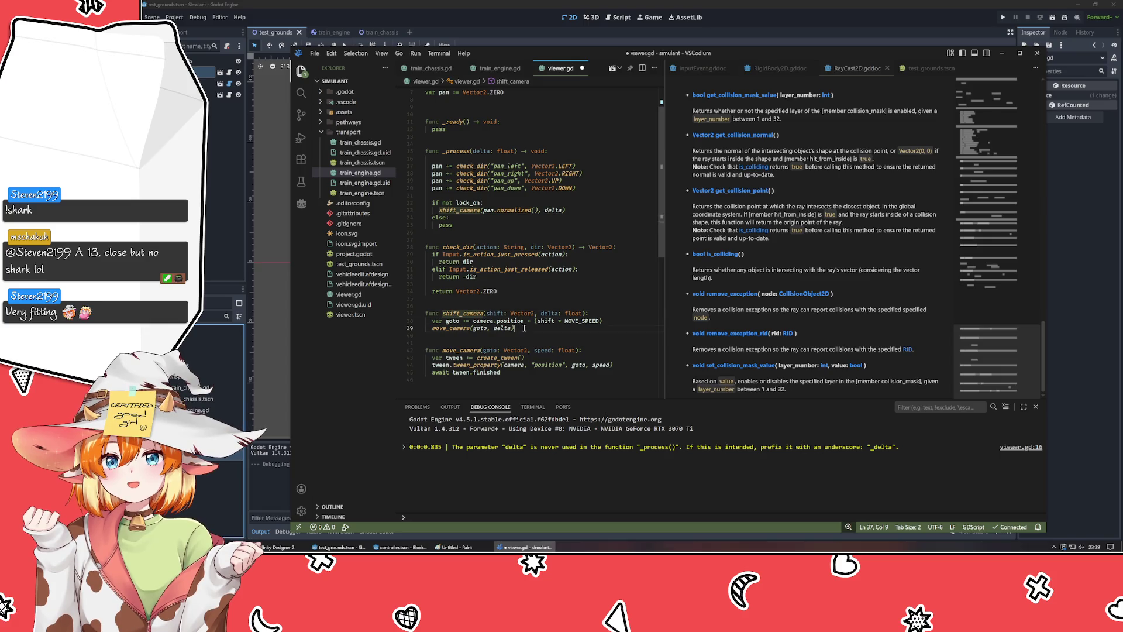
- Move the goto and move_camera lines into _process in place of the shift_camera call, then delete shift_camera
left_click_drag(523, 328, 400, 323)
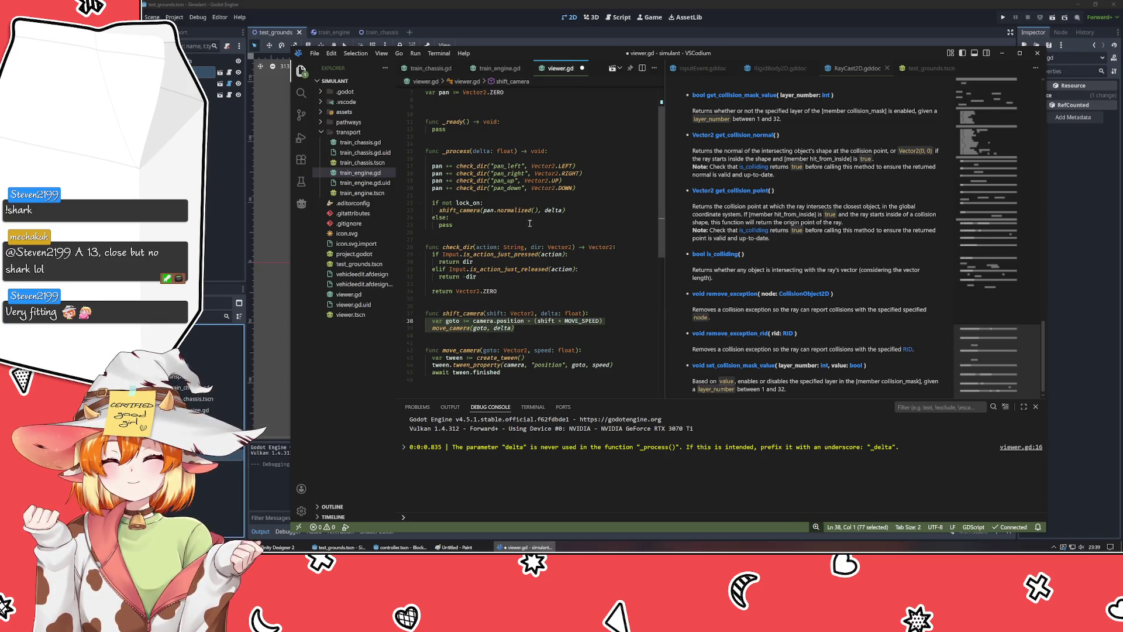
key("ctrl+x")
left_click_drag(565, 210, 439, 210)
key("ctrl+v")
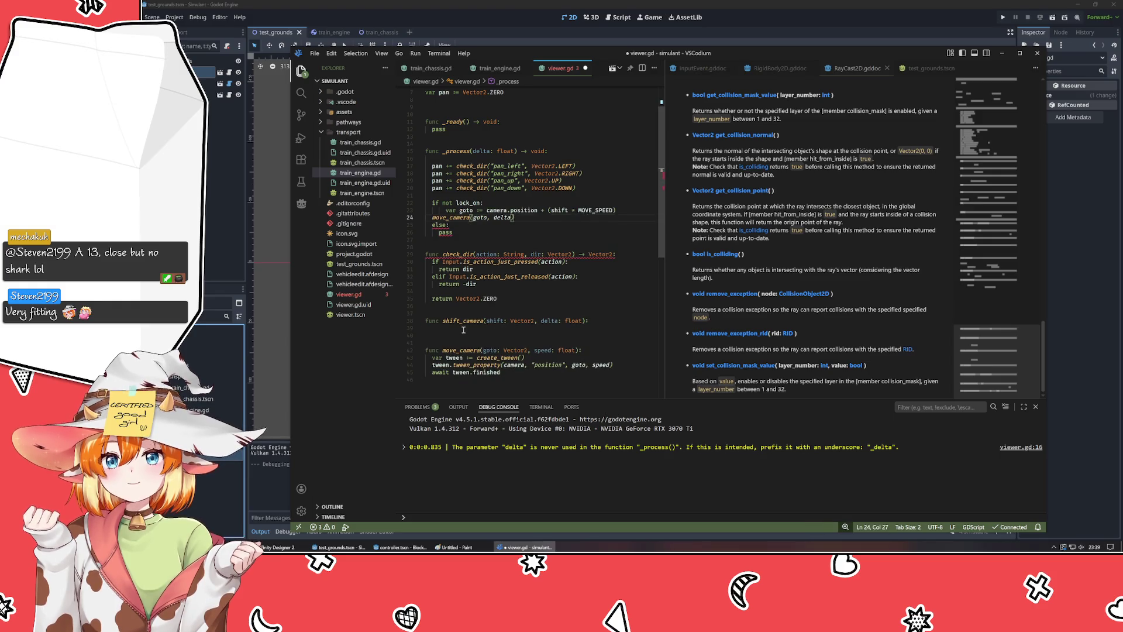
left_click_drag(463, 330, 442, 321)
key("BackSpace")
left_click(454, 214)
key("Home")
key("Tab")
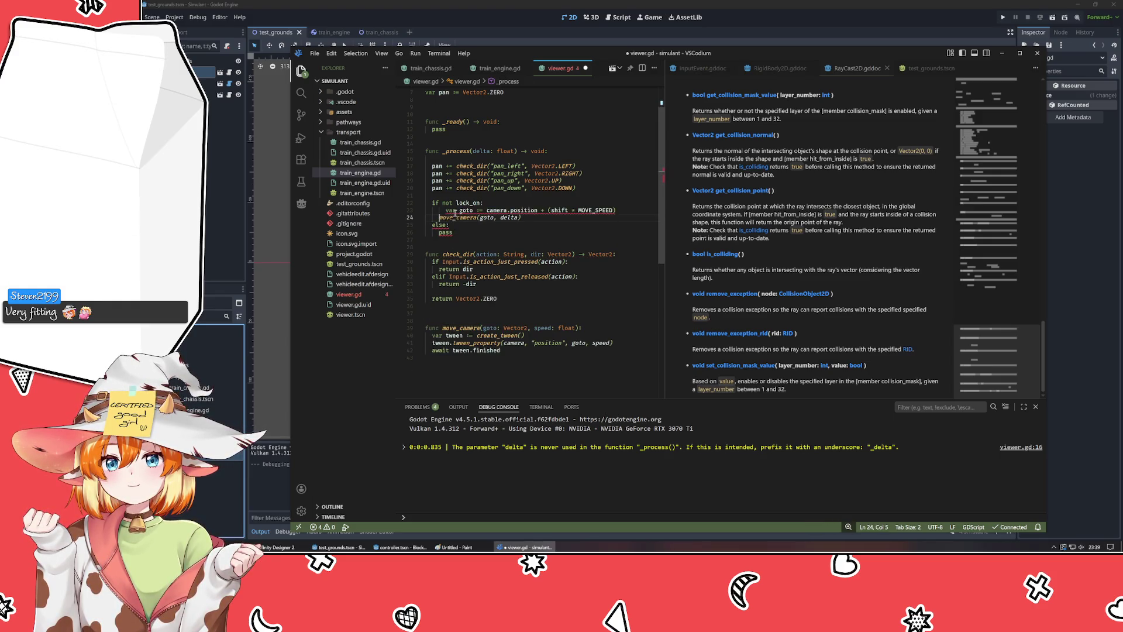
- Rename shift to pan in the goto line
double_click(445, 232)
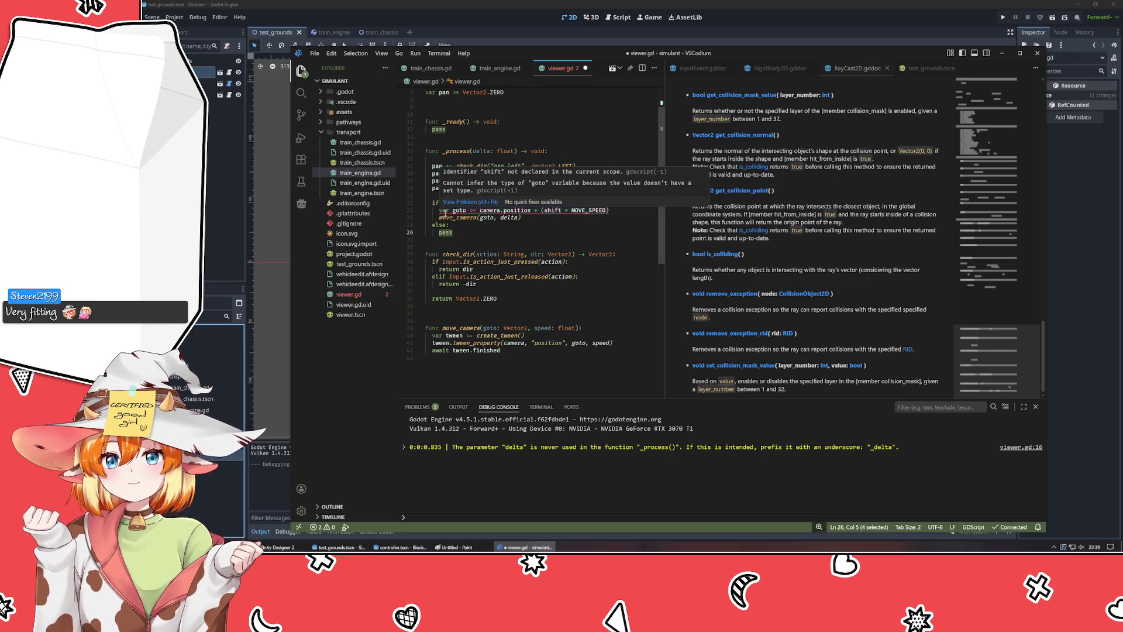
left_click(534, 241)
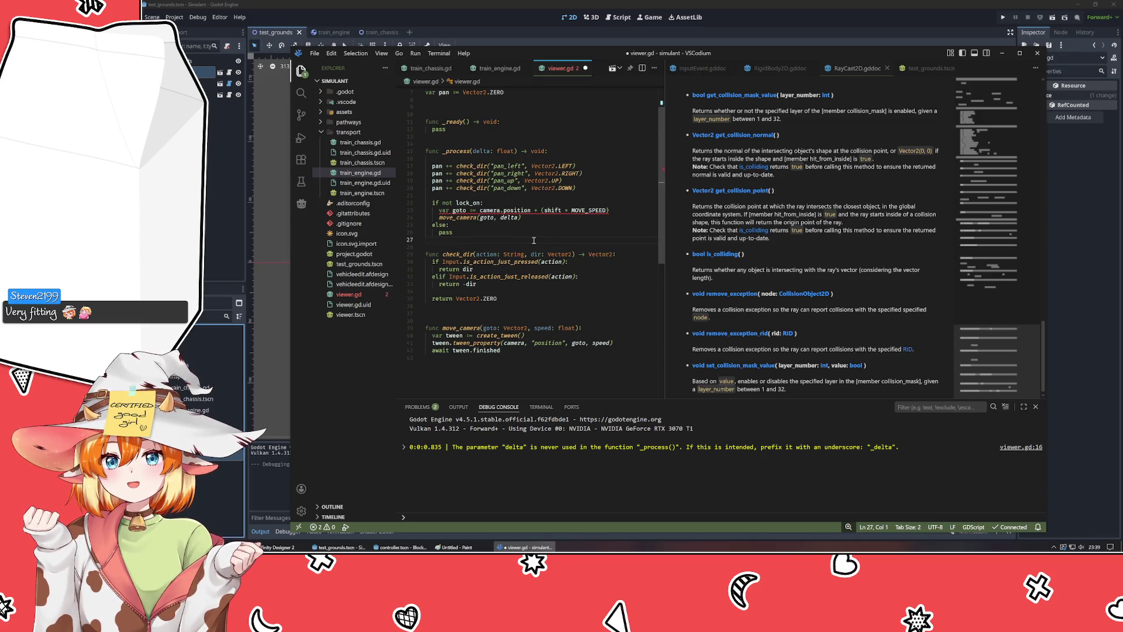
double_click(552, 210)
type("pan")
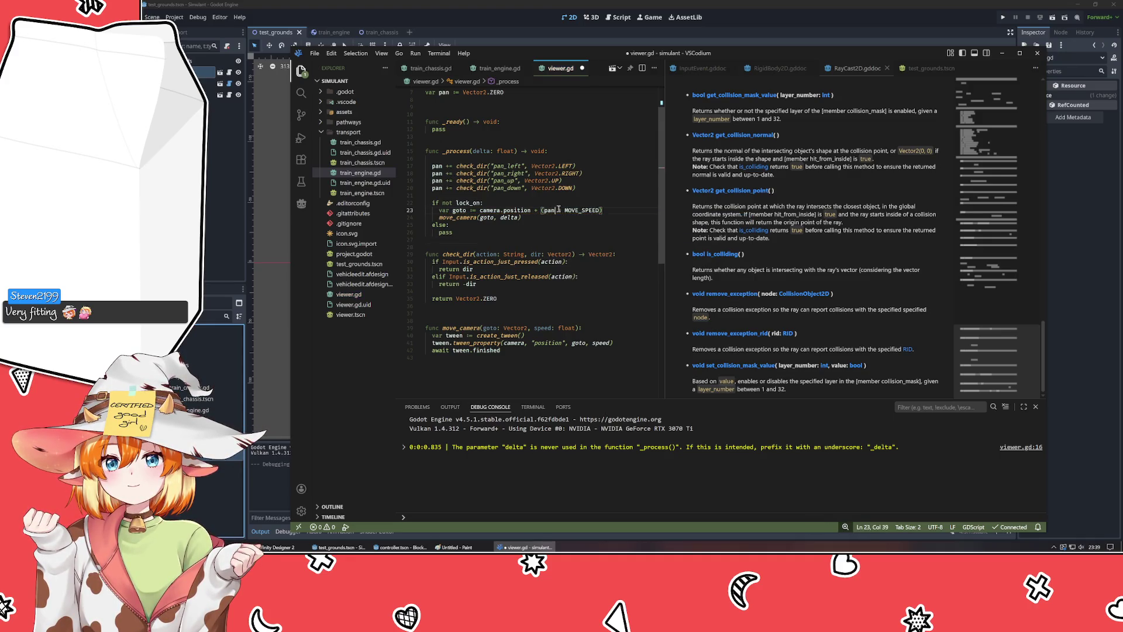
- Replace the else branch's pass with move_camera(lock_on.position, delta), tidy the blank line, and save viewer.gd
left_click(486, 230)
key("shift+Home")
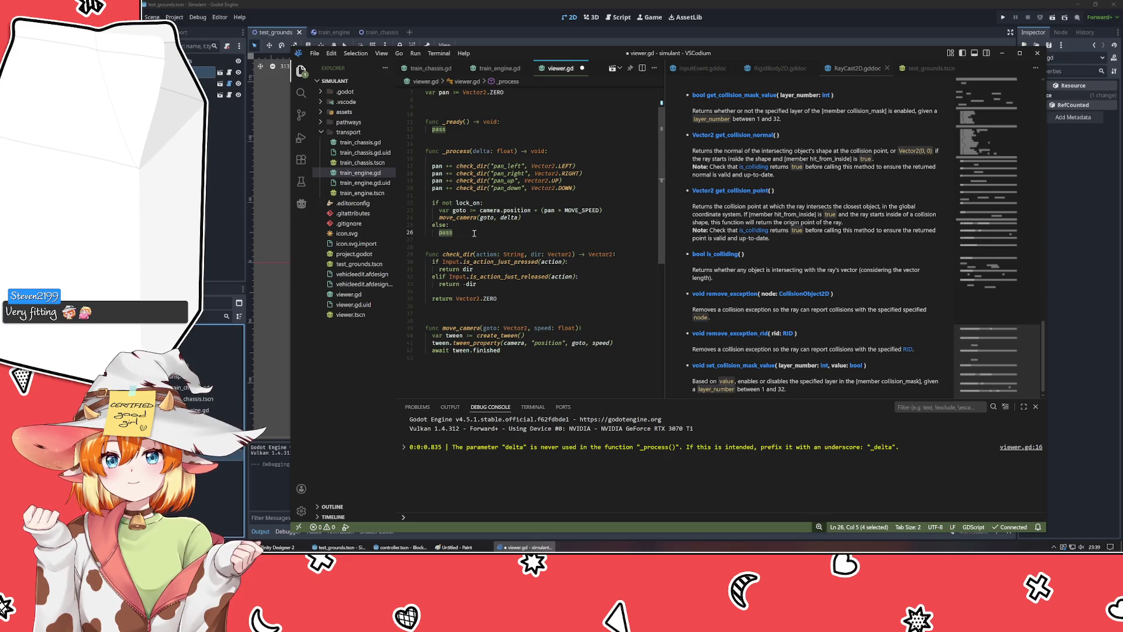
key("BackSpace")
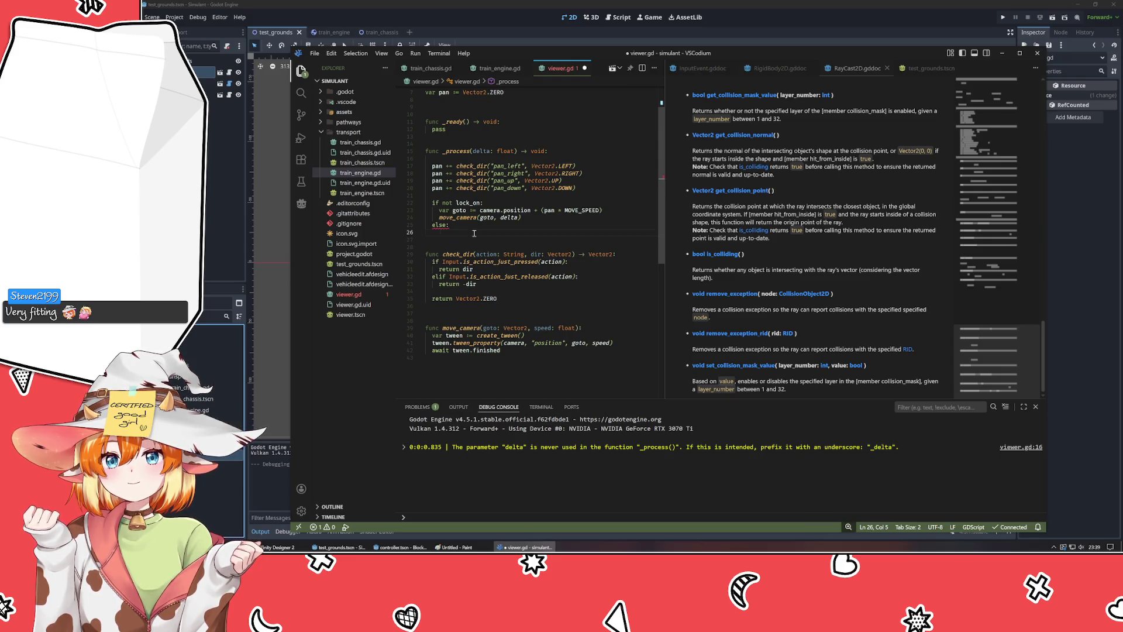
type("move_camera(")
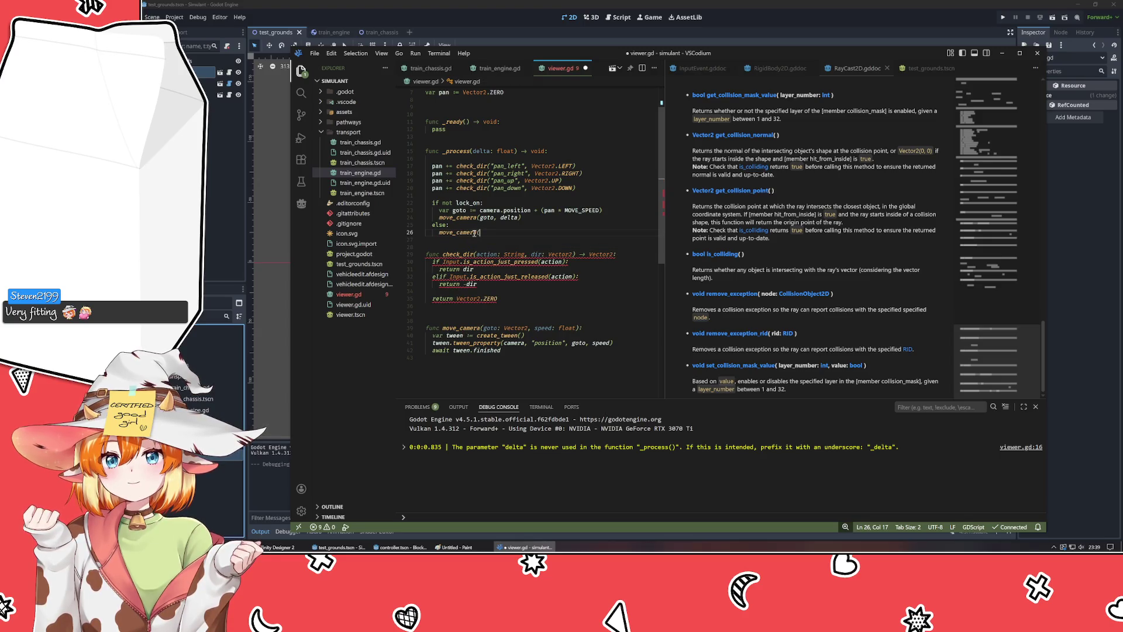
type("lock_on.position,")
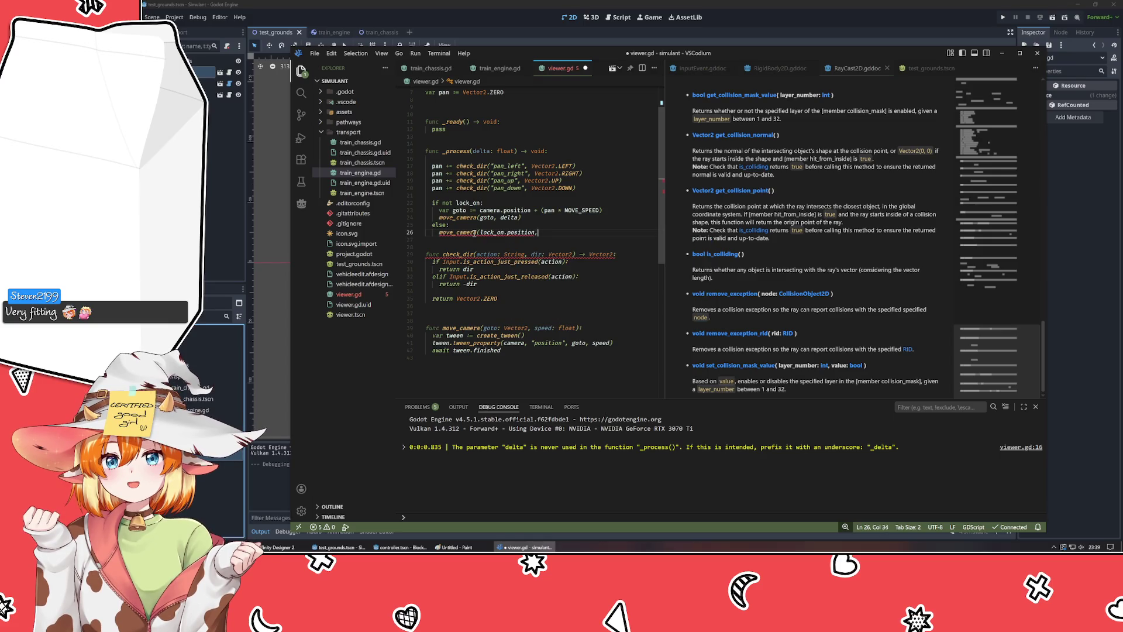
type(" delta")
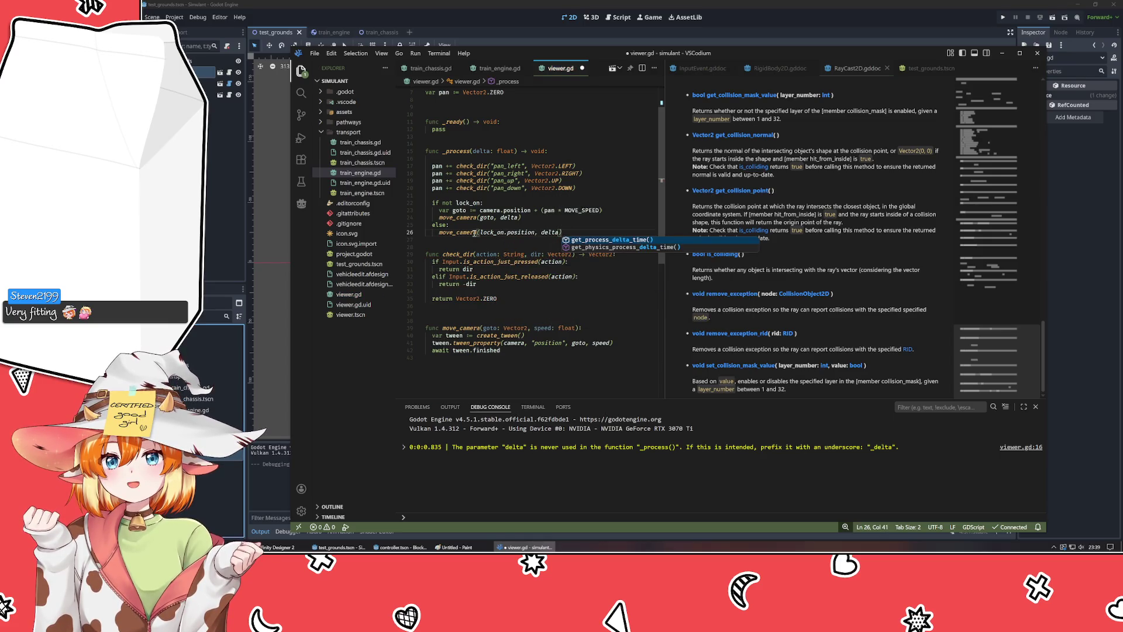
left_click(449, 248)
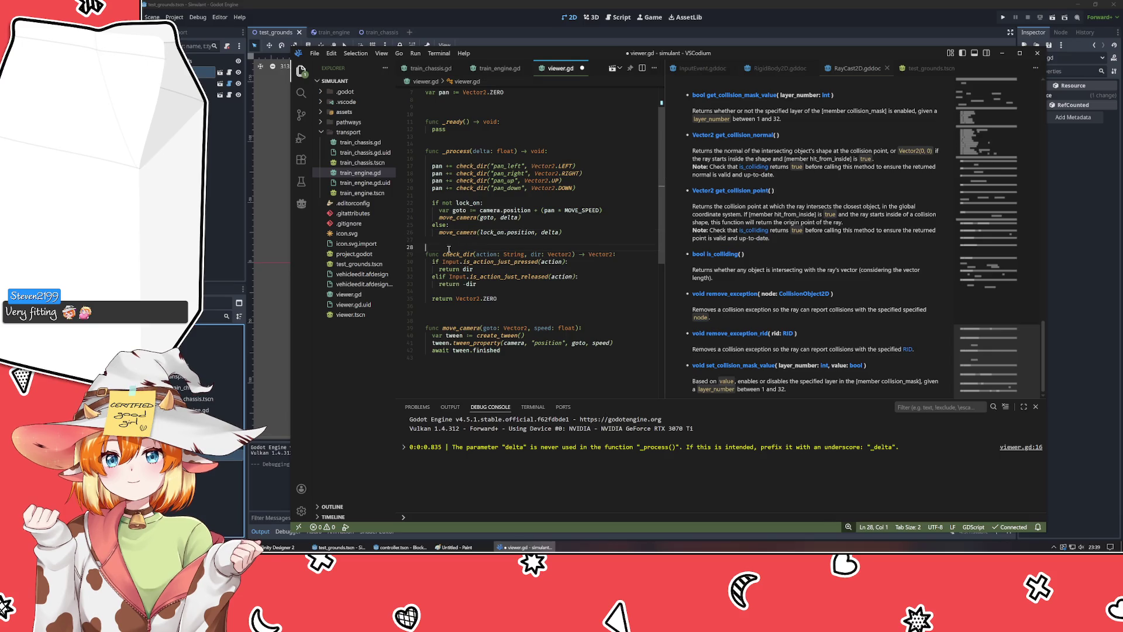
left_click(461, 320)
key("BackSpace")
key("ctrl+s")
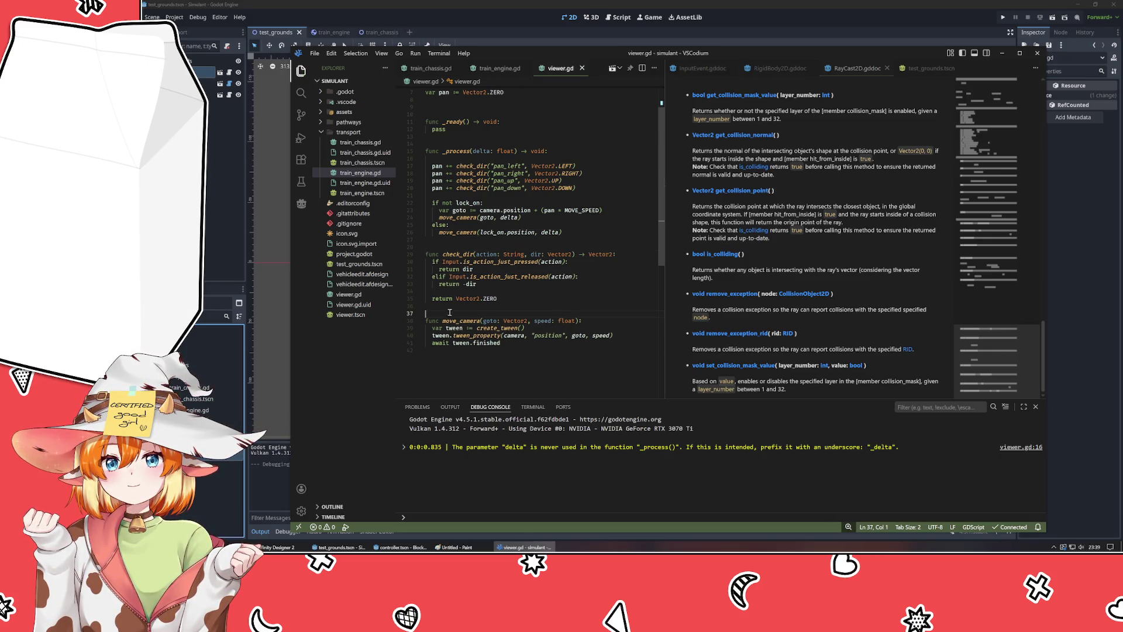
- Set the Train's Acceleration to 4000 in the Inspector
key("alt+Tab")
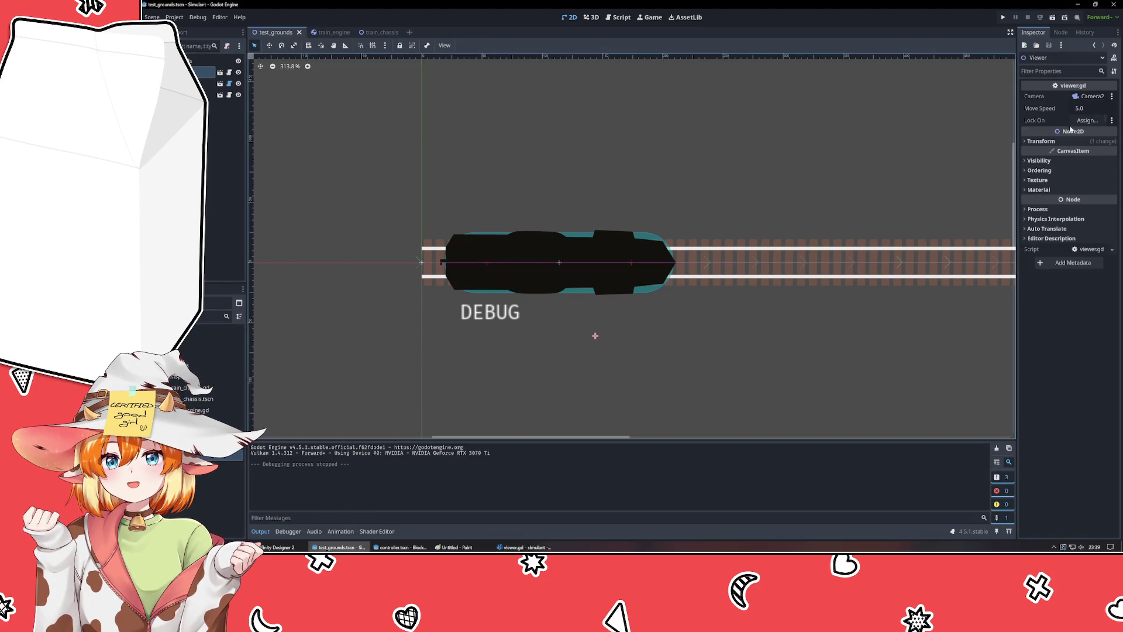
left_click(555, 263)
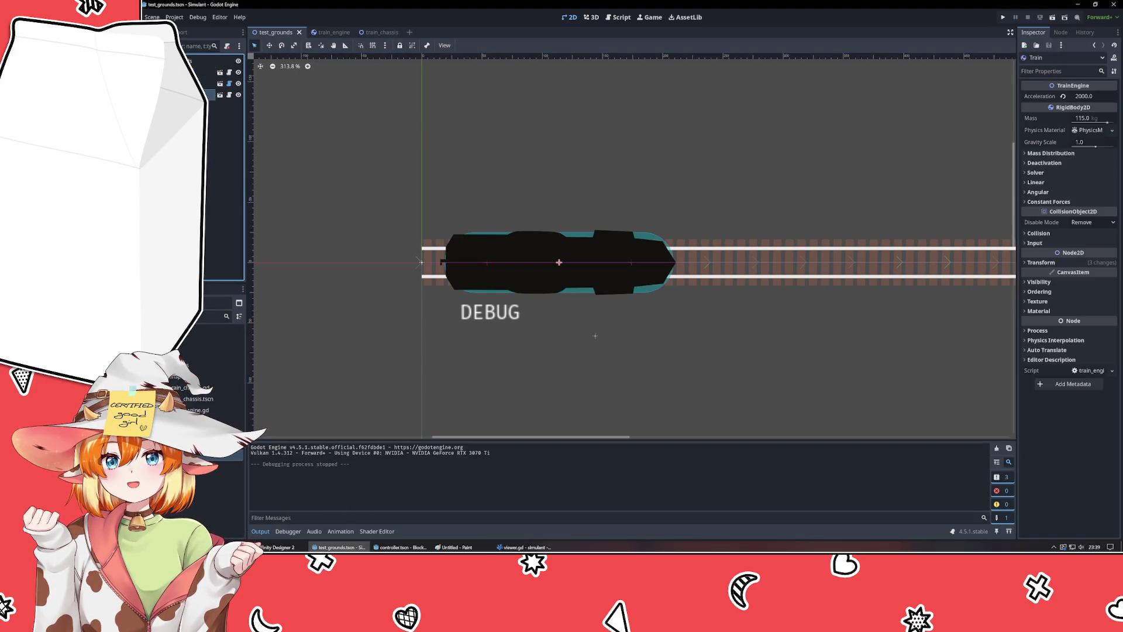
left_click(1082, 96)
left_click(1083, 97)
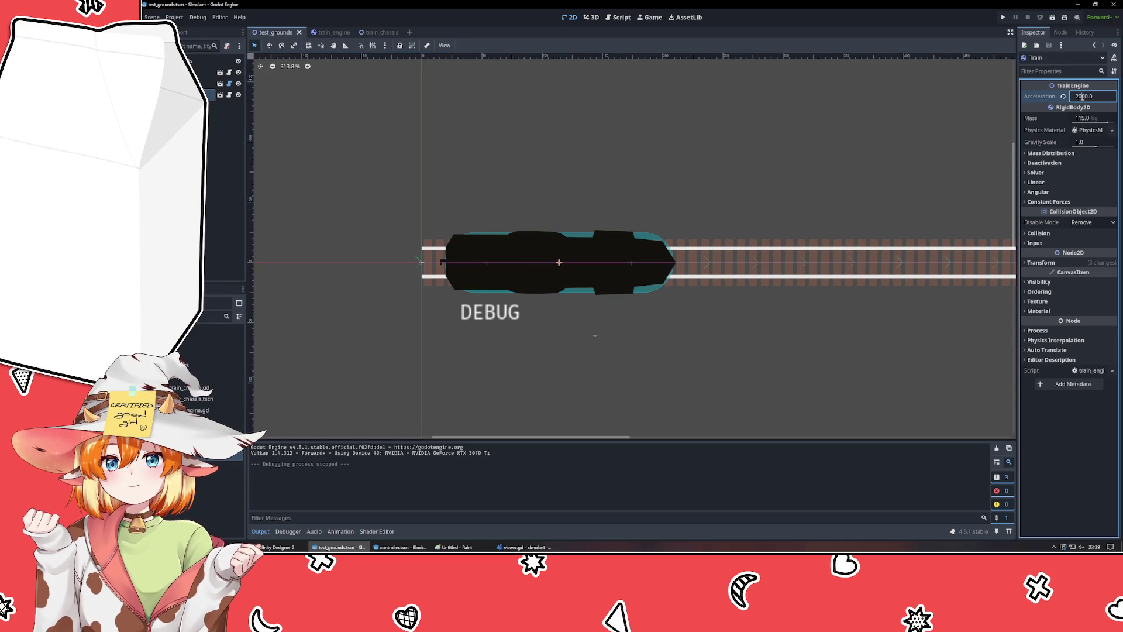
key("BackSpace")
type("4")
key("Return")
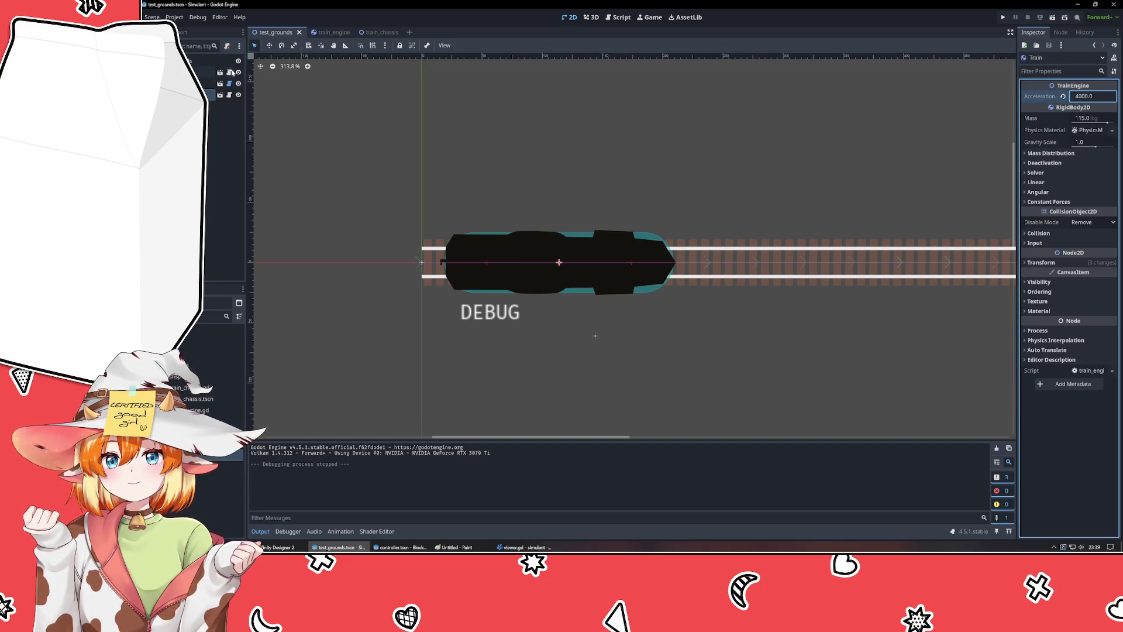
left_click(211, 72)
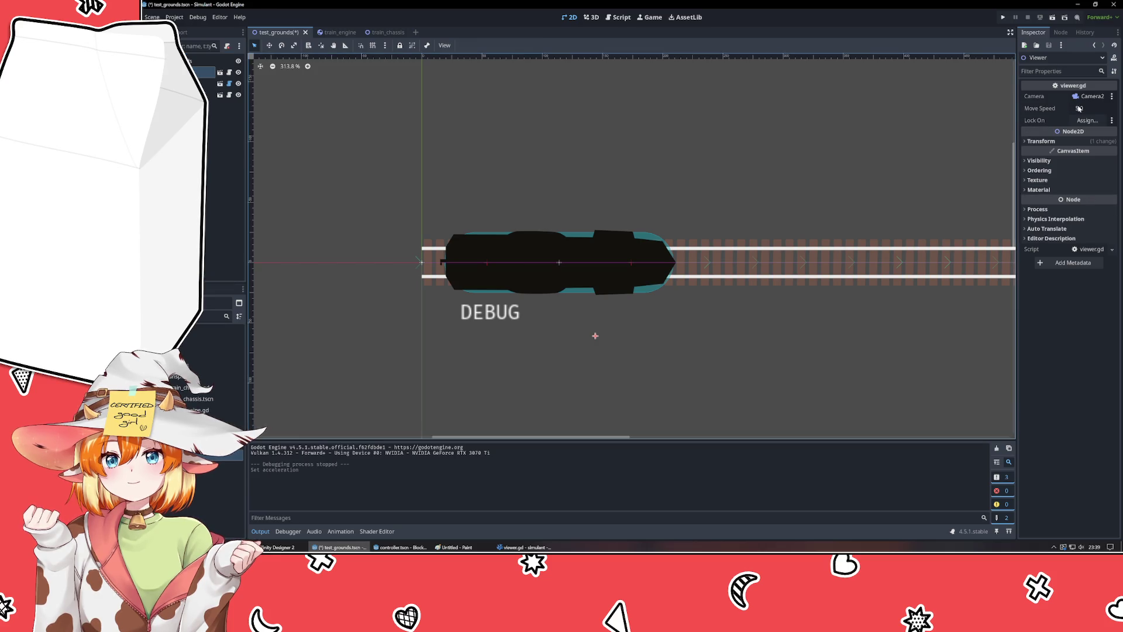
- Assign Train as the Viewer's Lock On target and run the game with F5
left_click(1087, 120)
left_click(602, 212)
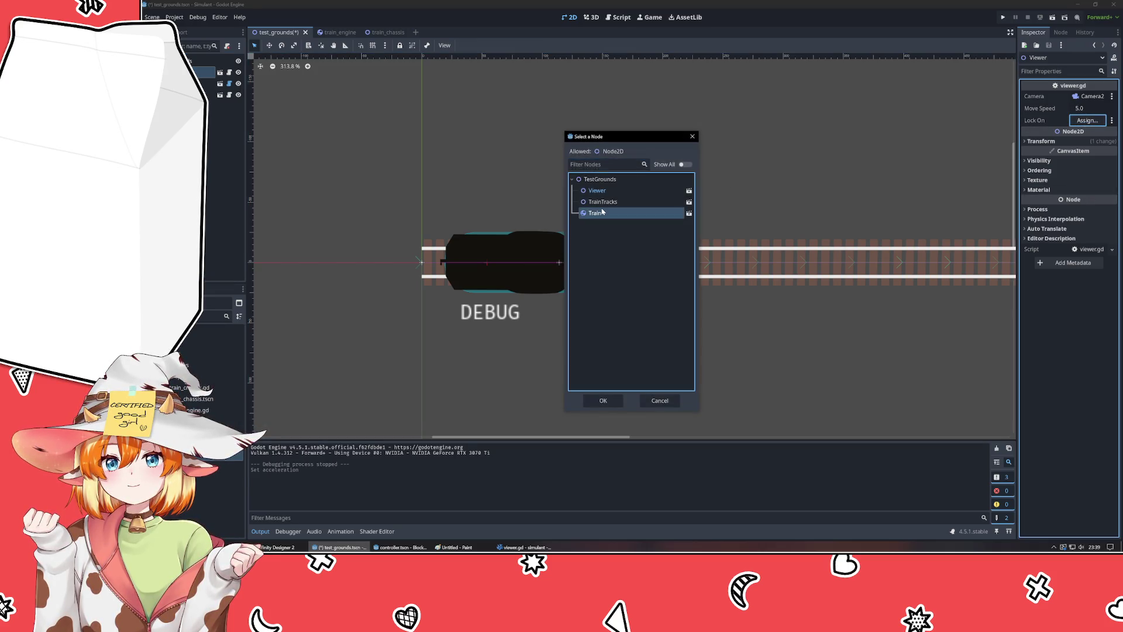
double_click(602, 212)
key("F5")
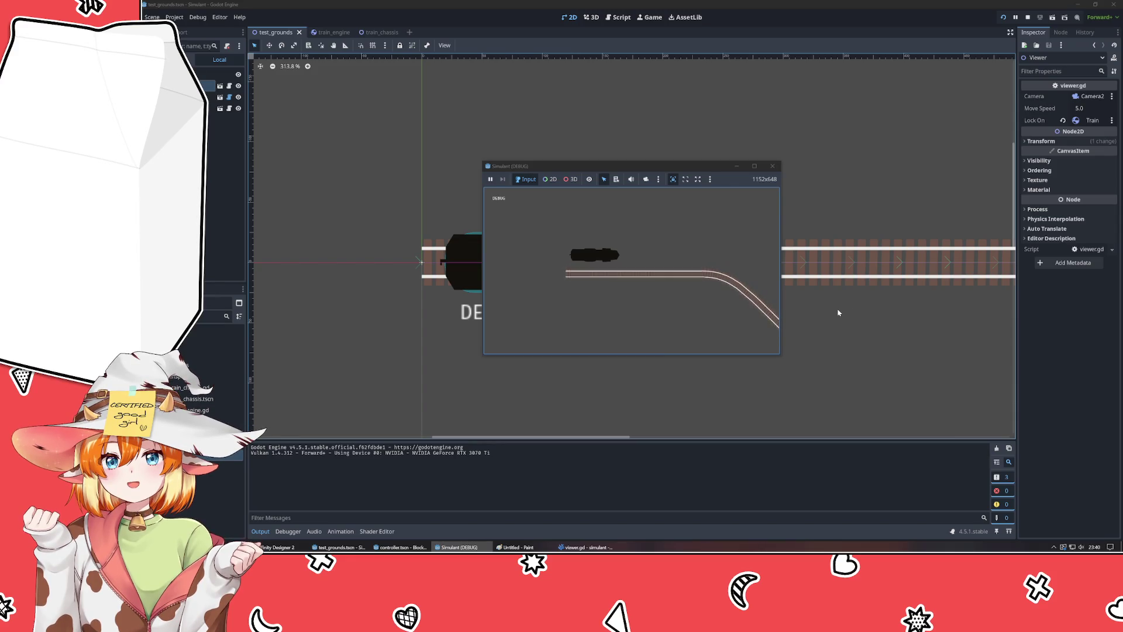
- Drag the game window aside to watch the camera follow the train, then close it
mouse_move(601, 173)
left_mouse_down()
mouse_move(809, 183)
mouse_move(697, 184)
left_mouse_up()
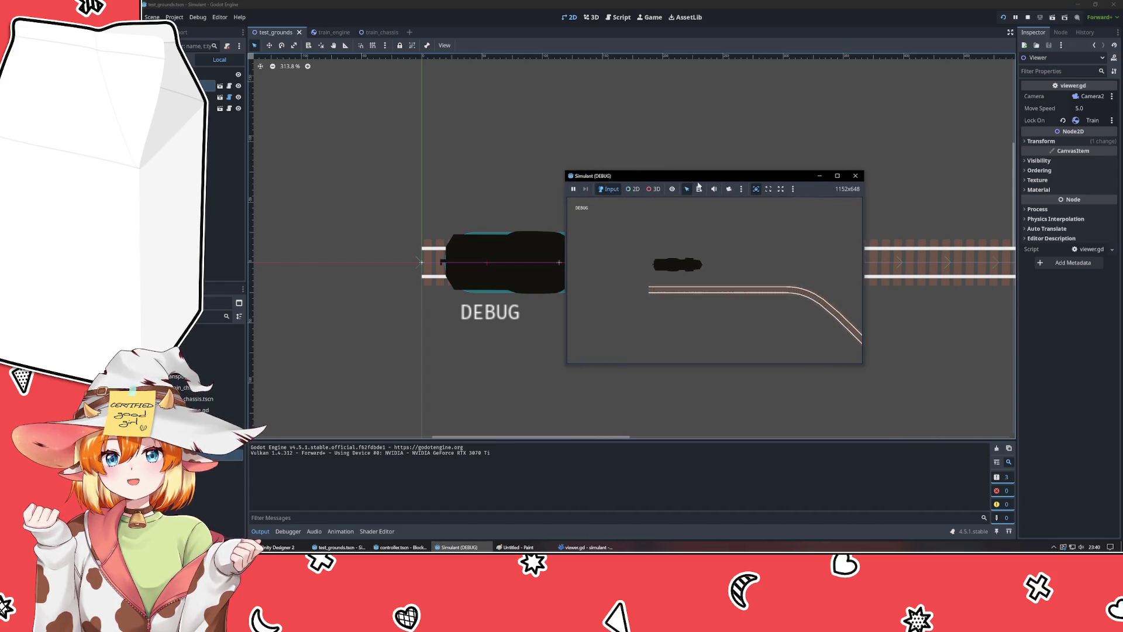
left_click(855, 175)
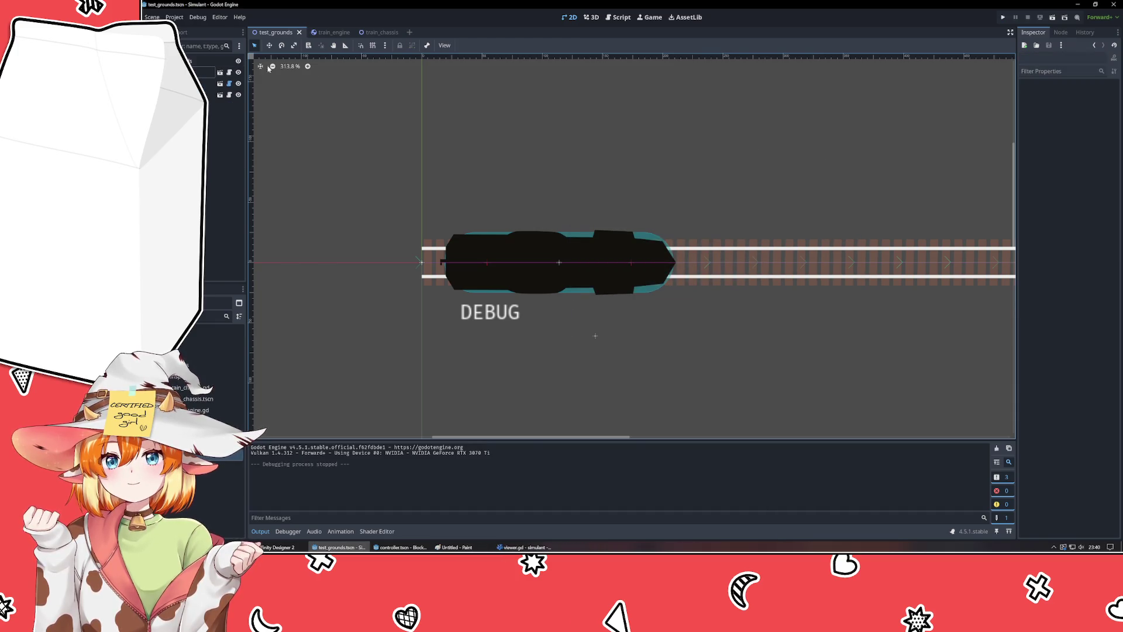
- Inspect the Viewer and Train nodes, then switch back to viewer.gd in VSCodium
left_click(202, 71)
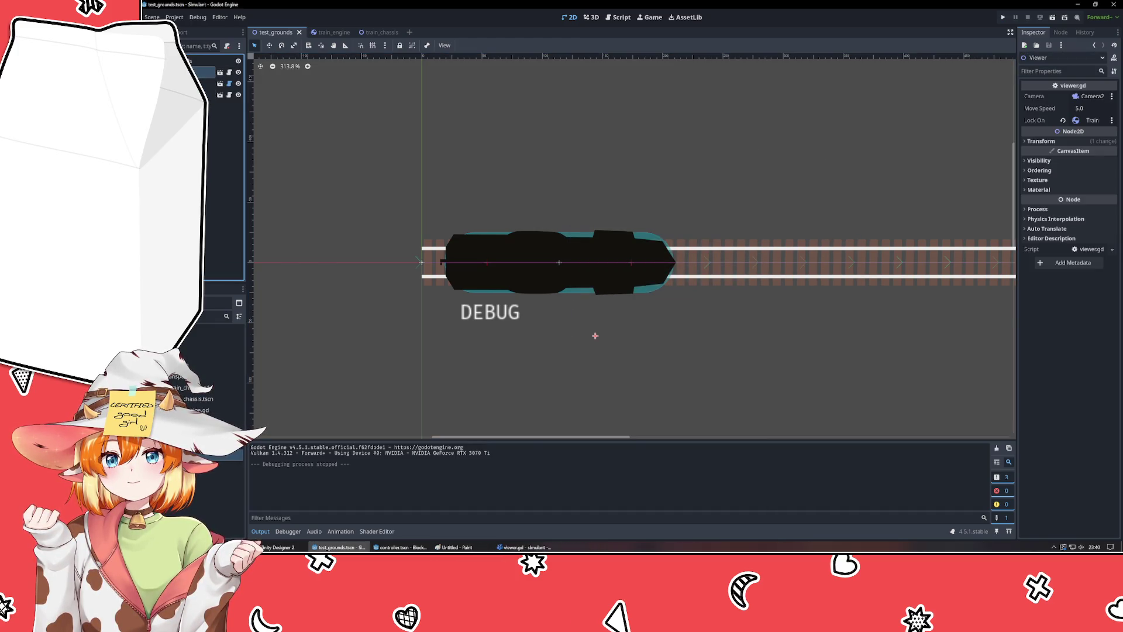
left_click(209, 94)
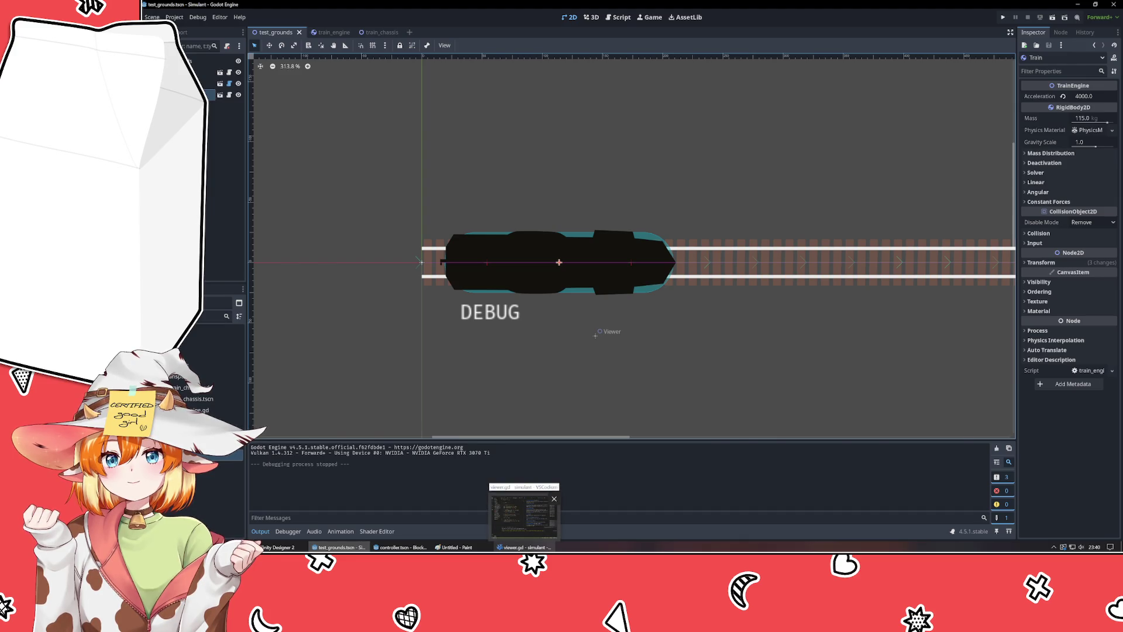
left_click(523, 547)
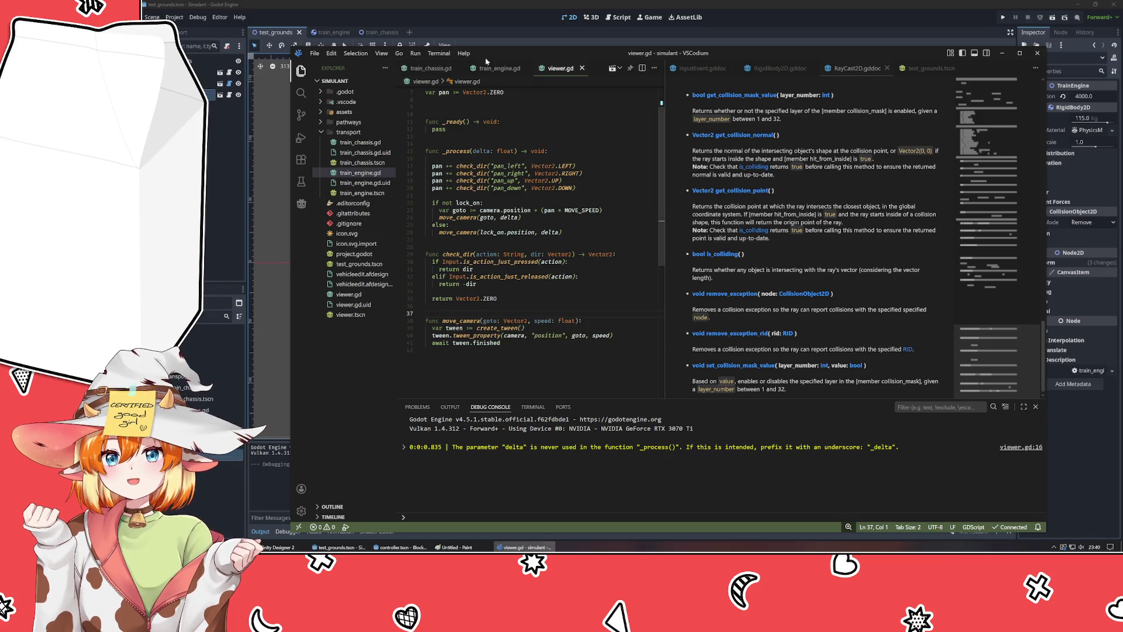
- Look over train_engine.gd's acceleration force line, train_chassis.gd and viewer.gd, then return to Godot
left_click(505, 67)
mouse_move(473, 225)
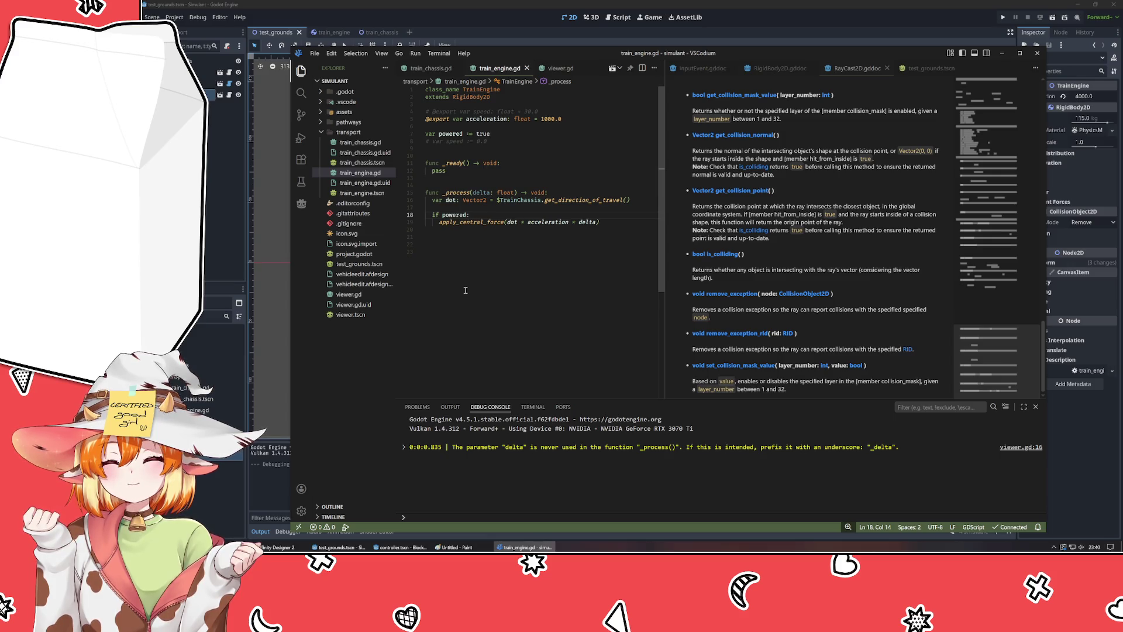
left_click(431, 67)
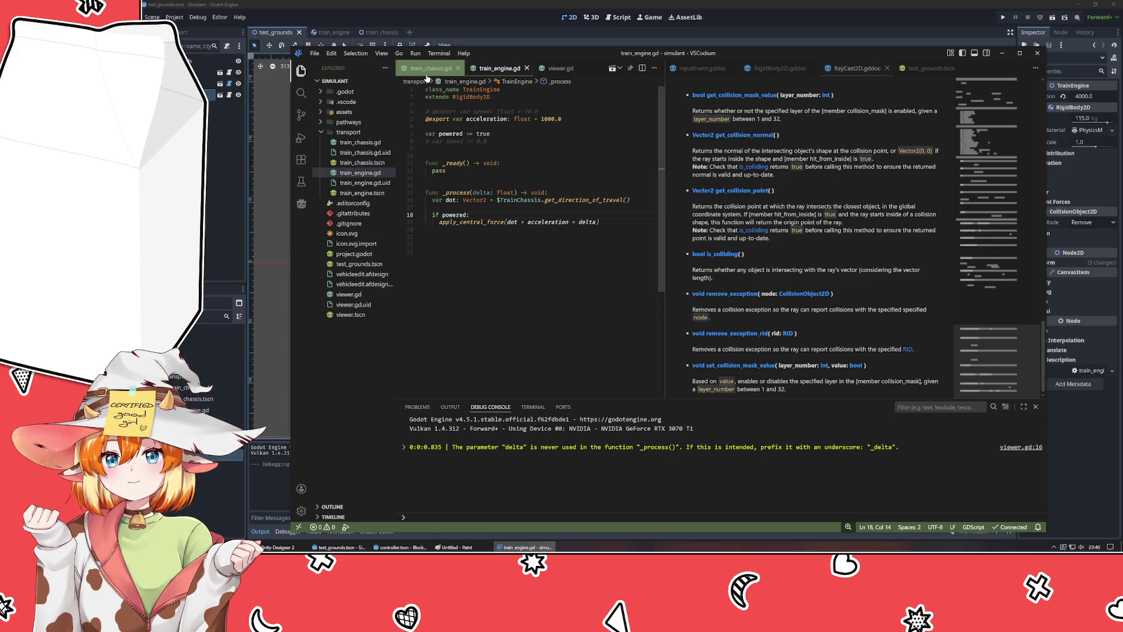
left_click(499, 68)
left_click(539, 223)
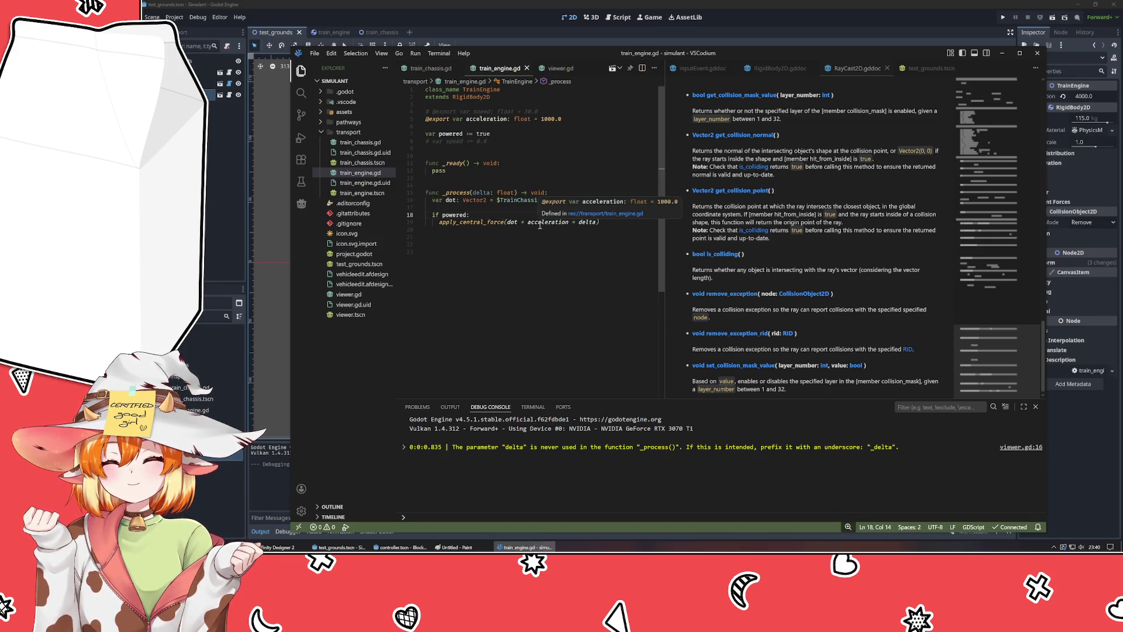
left_click(515, 245)
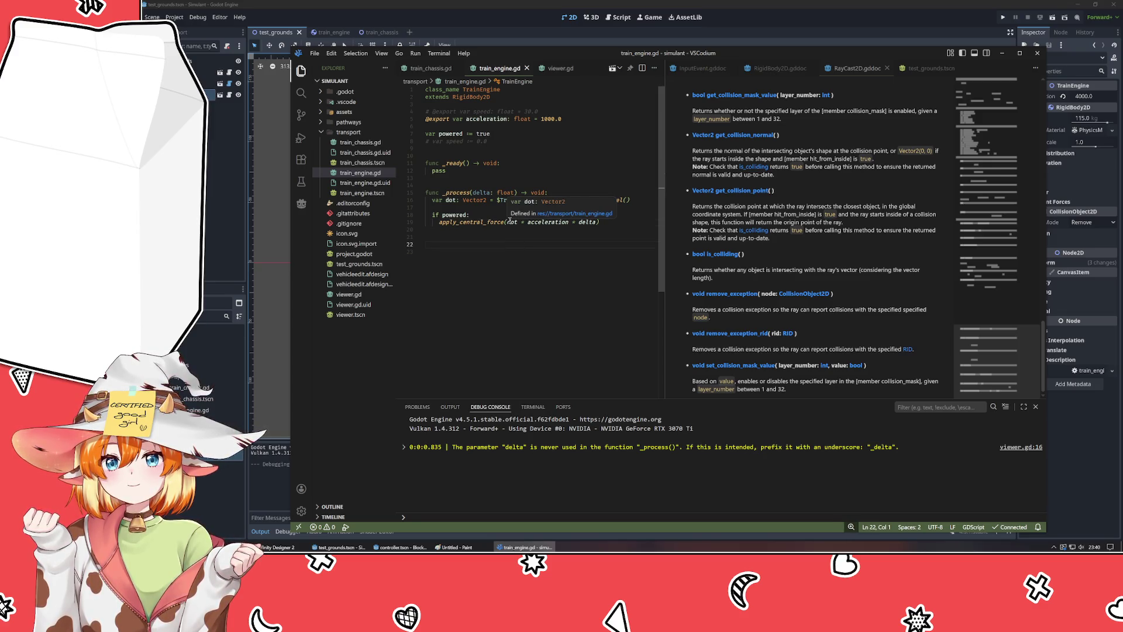
left_click(559, 68)
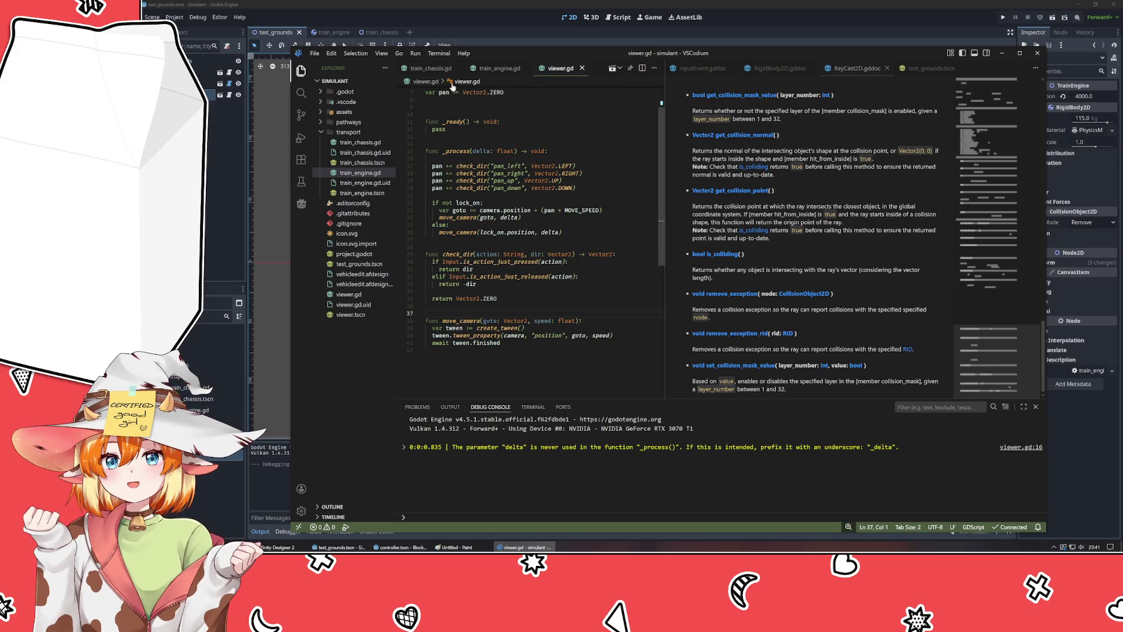
left_click(431, 68)
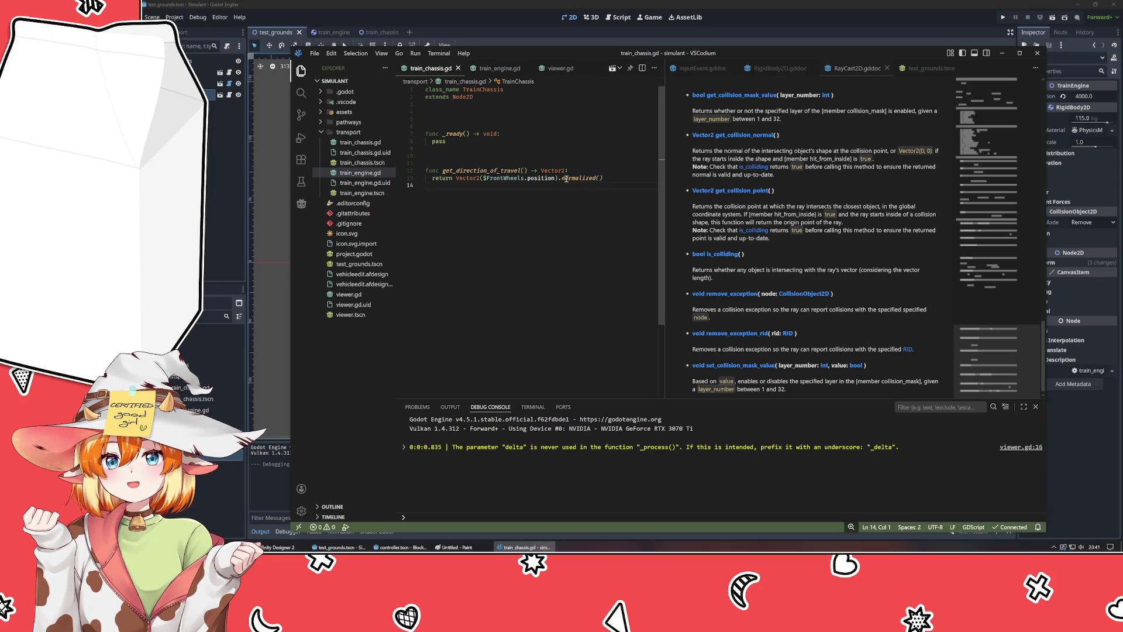
left_click(292, 88)
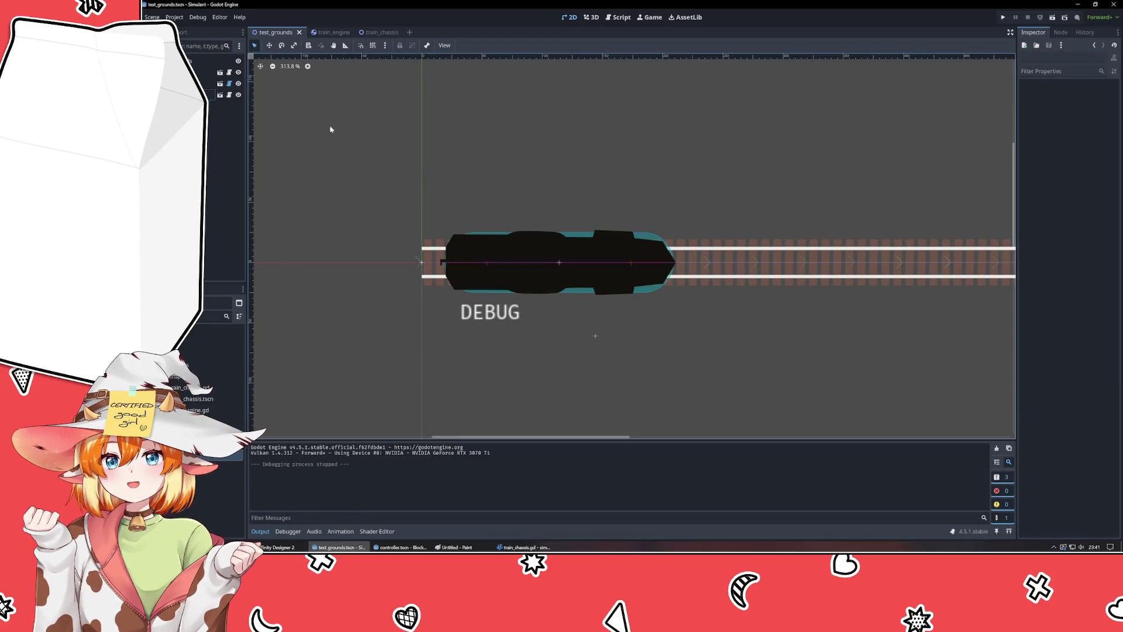
- Zoom to 161% and pan toward the curved track, then run the project
left_click(546, 281)
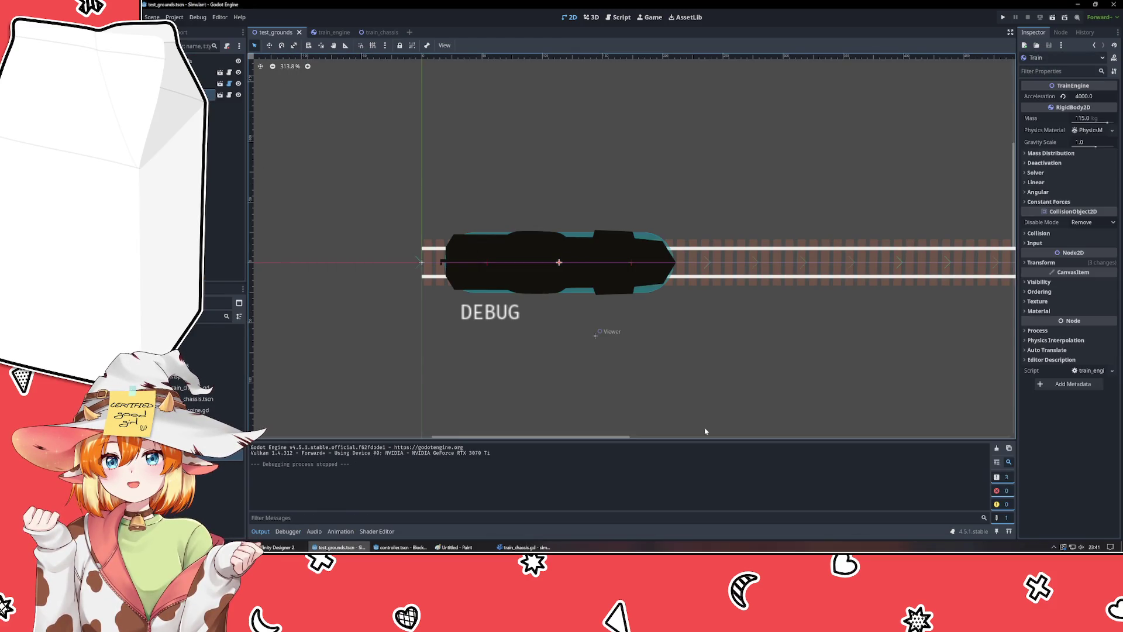
key("Up")
key("Up")
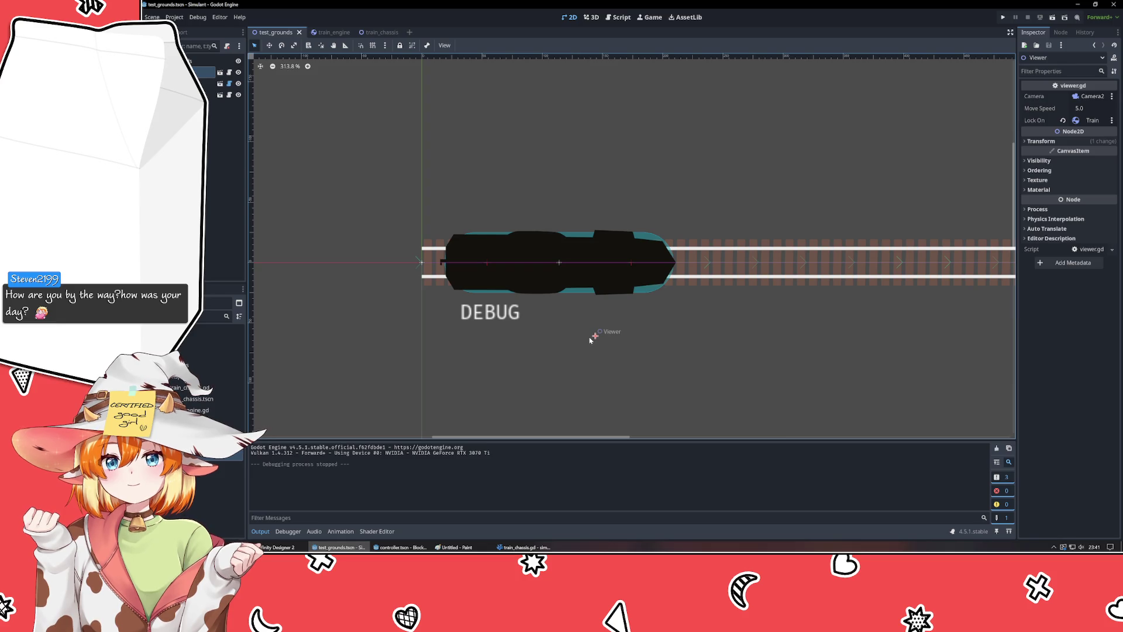
scroll(589, 339, "down", 5)
scroll(536, 359, "up", 3)
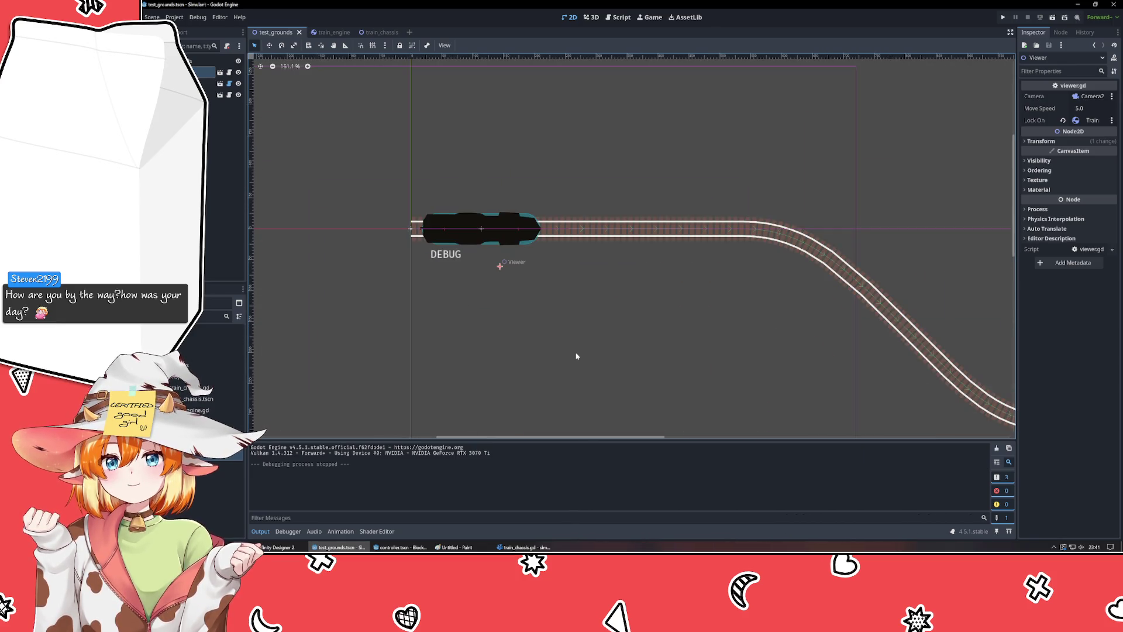
mouse_move(509, 333)
left_mouse_down()
mouse_move(582, 263)
mouse_move(592, 396)
mouse_move(567, 358)
mouse_move(826, 392)
mouse_move(854, 353)
left_mouse_up()
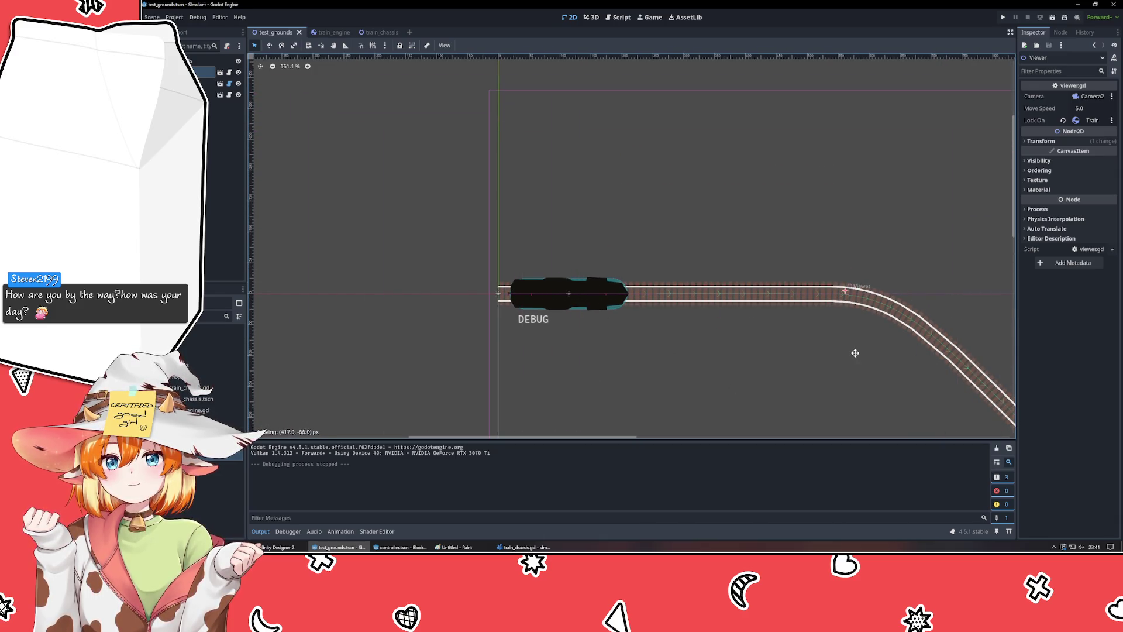
left_click(1002, 17)
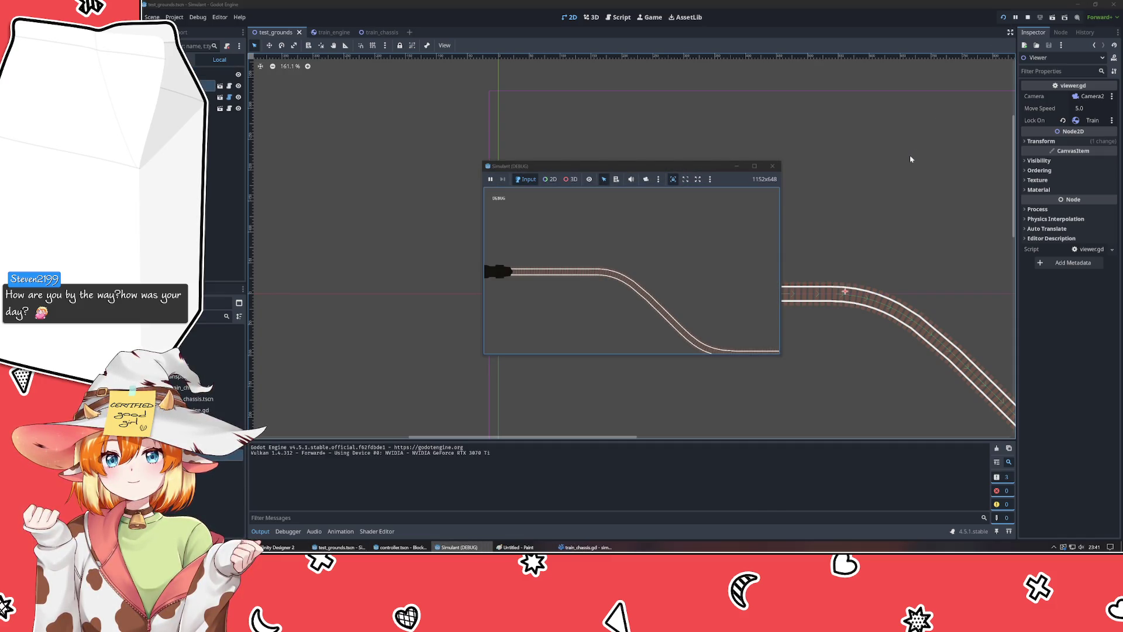
- Close the game, undo an accidental TrainTracks move, save the scene, and switch to train_chassis.gd
left_click(771, 167)
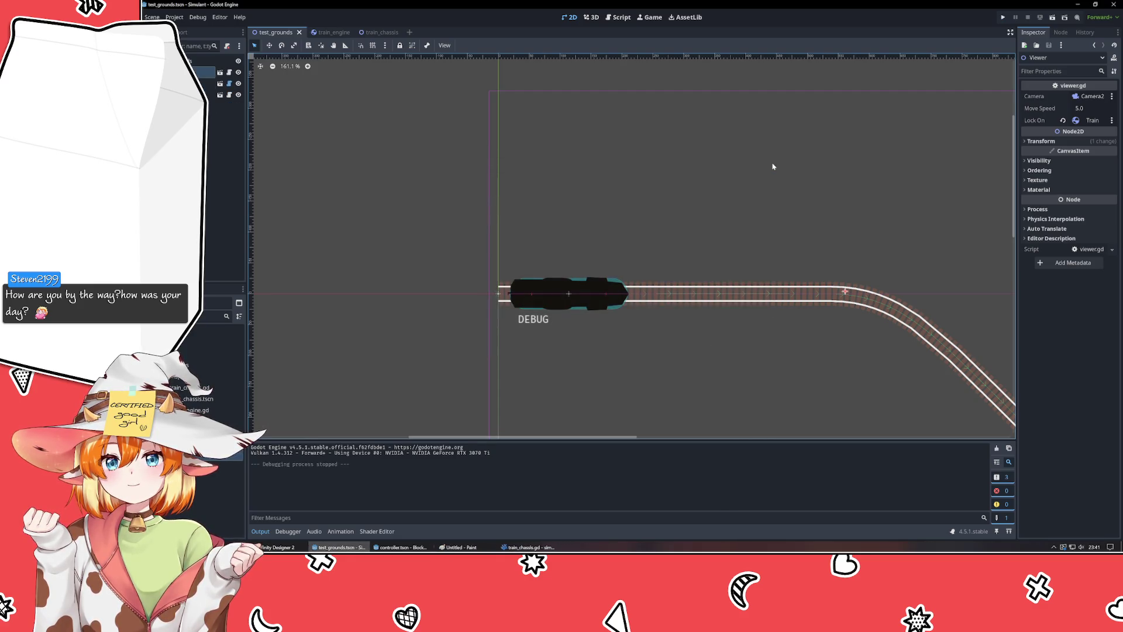
left_click_drag(901, 169, 672, 220)
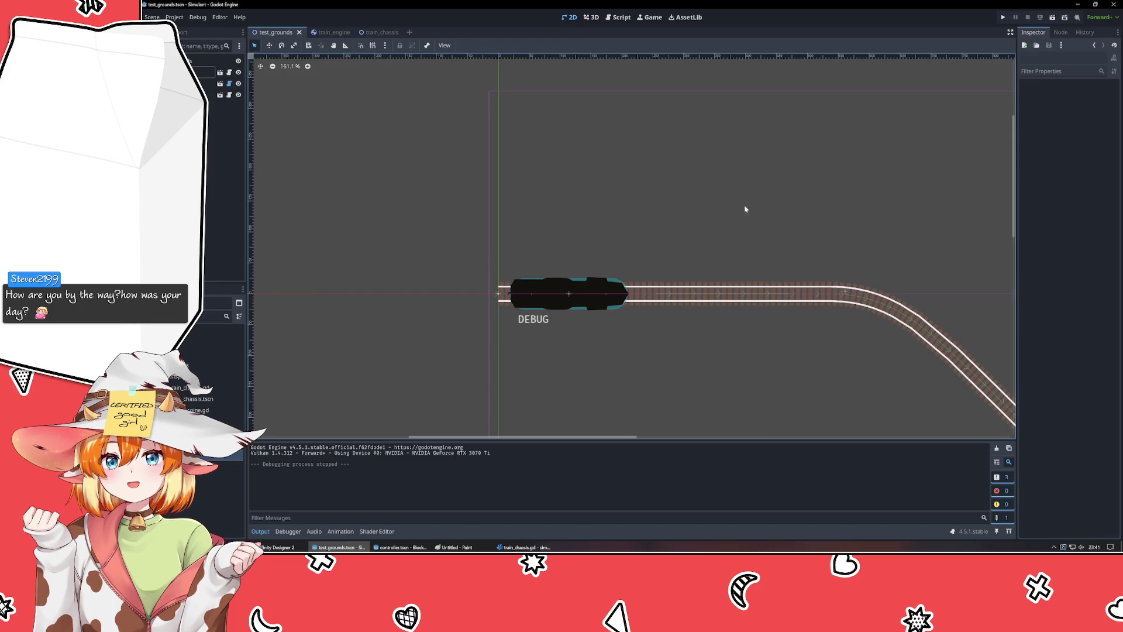
left_click(844, 294)
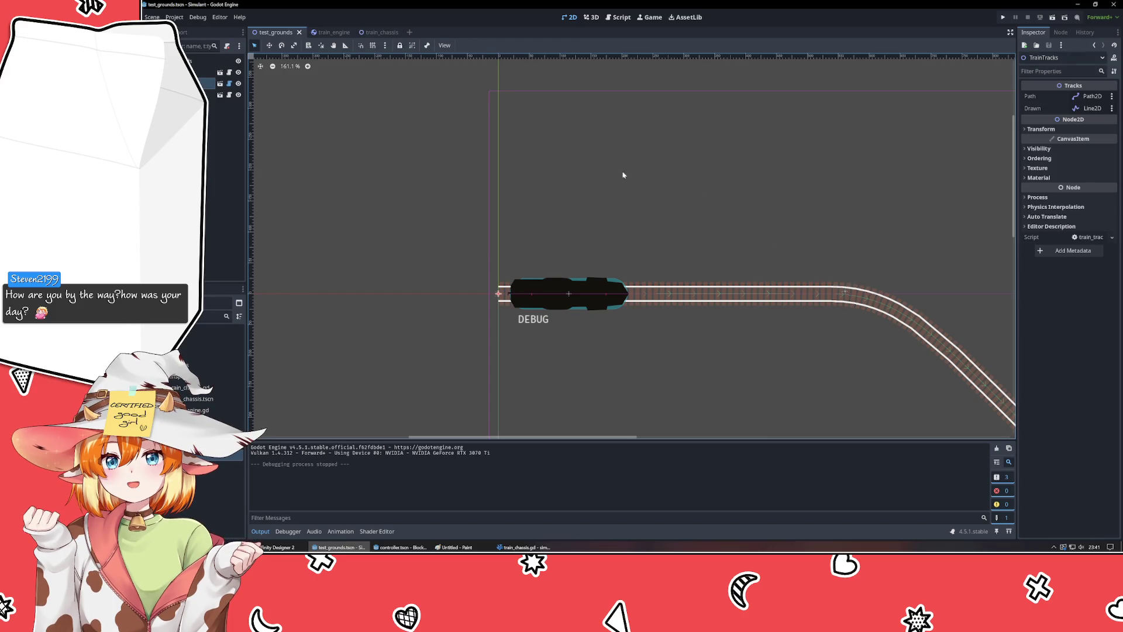
left_click(204, 72)
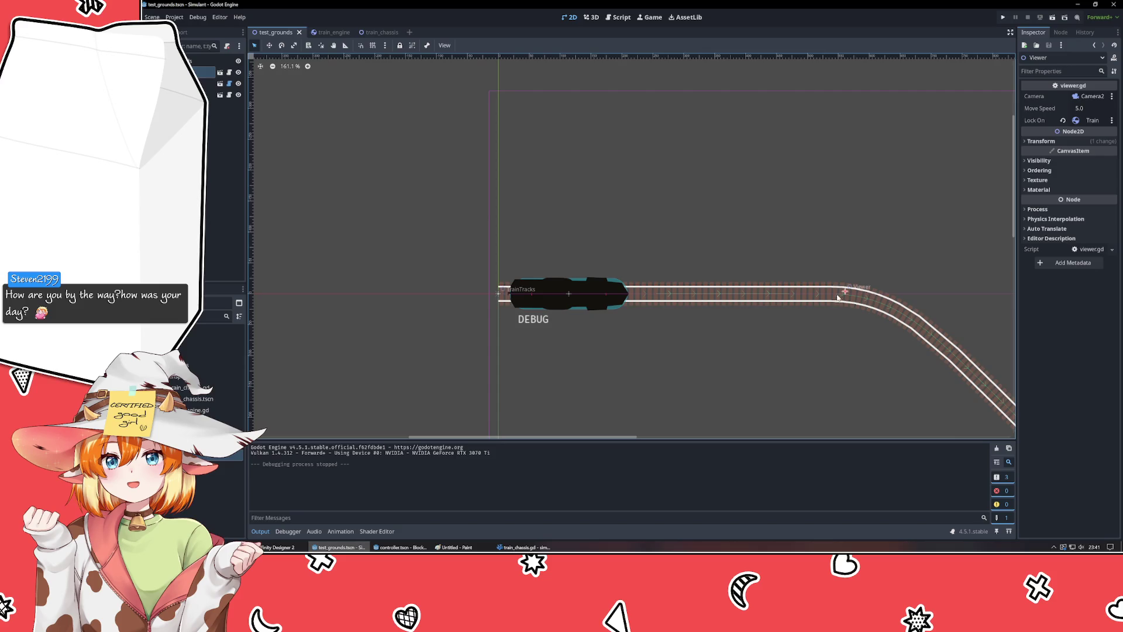
left_click_drag(847, 294, 772, 370)
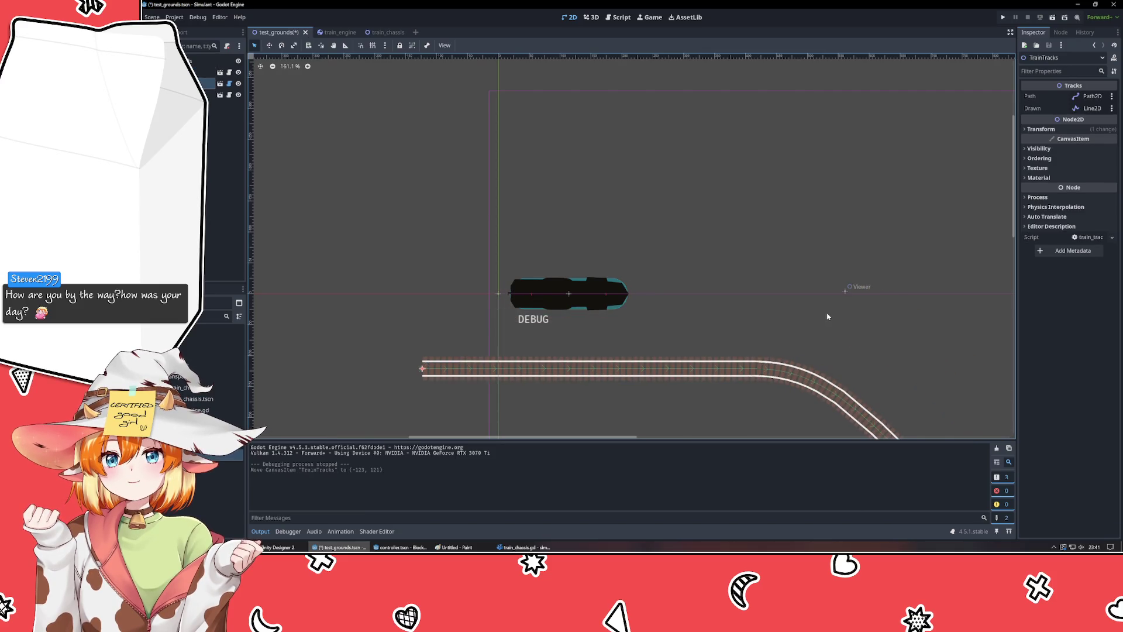
key("ctrl+z")
key("ctrl+z")
key("ctrl+z")
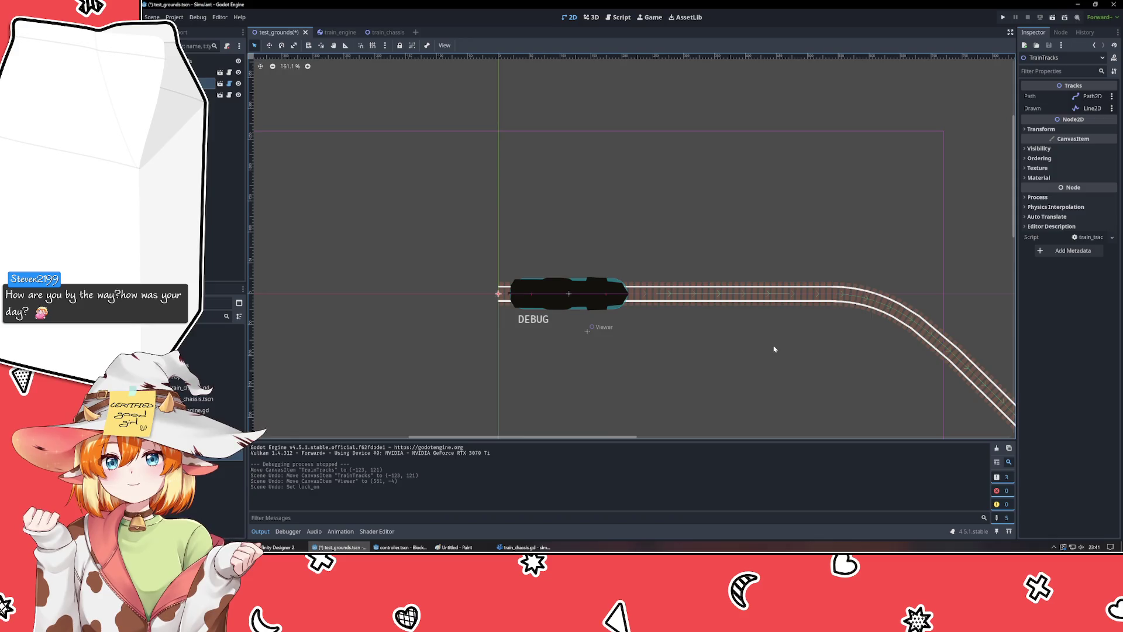
key("ctrl+s")
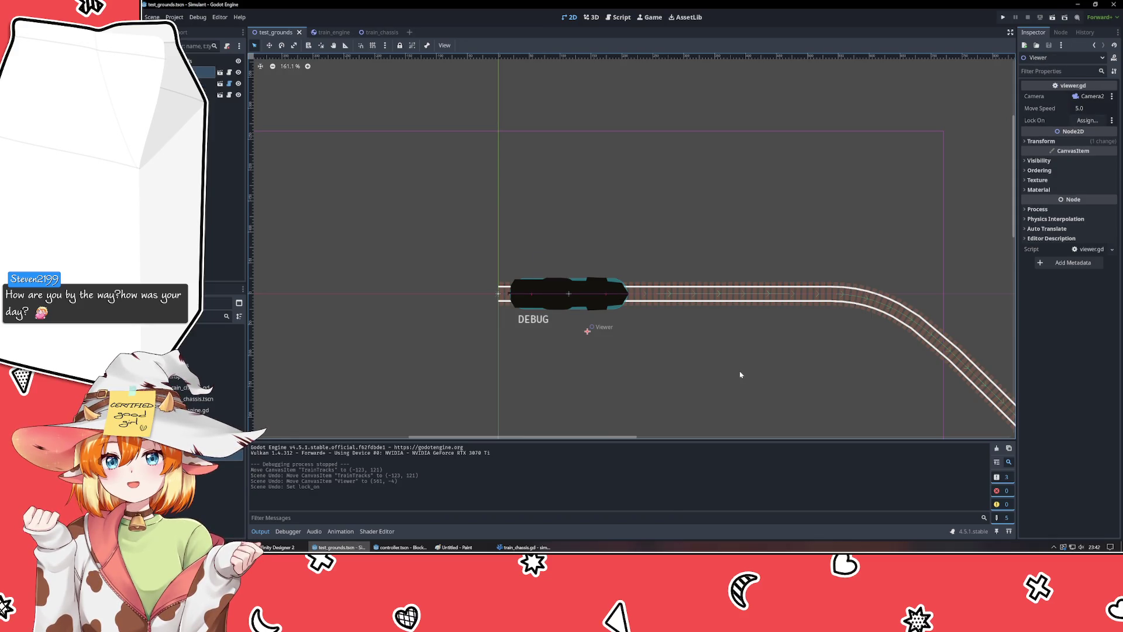
left_click_drag(740, 374, 694, 306)
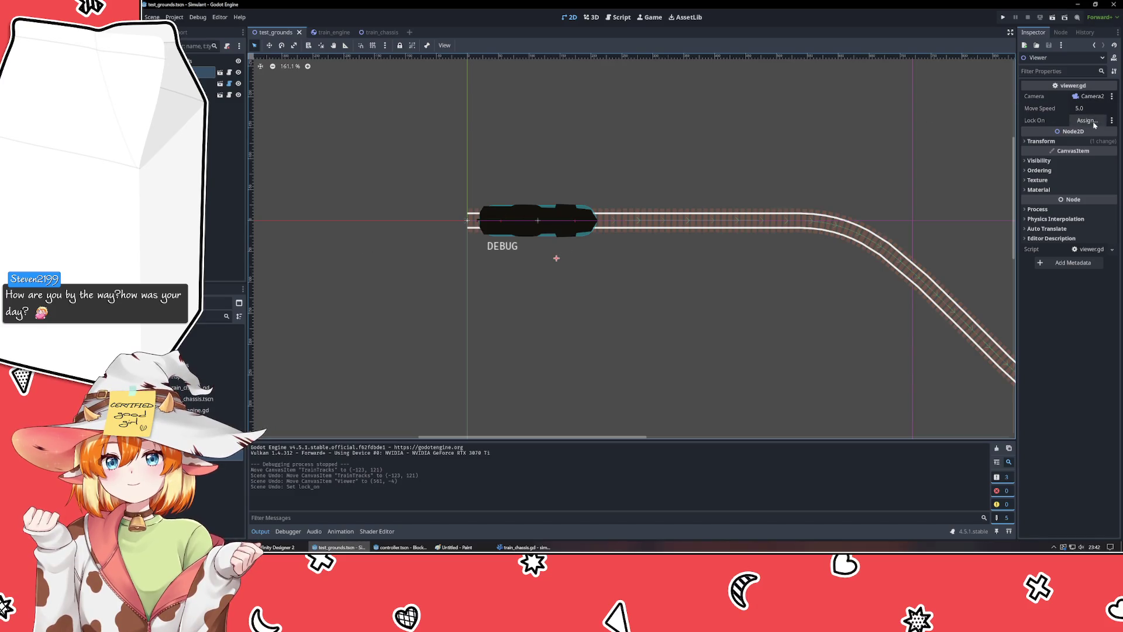
left_click(524, 547)
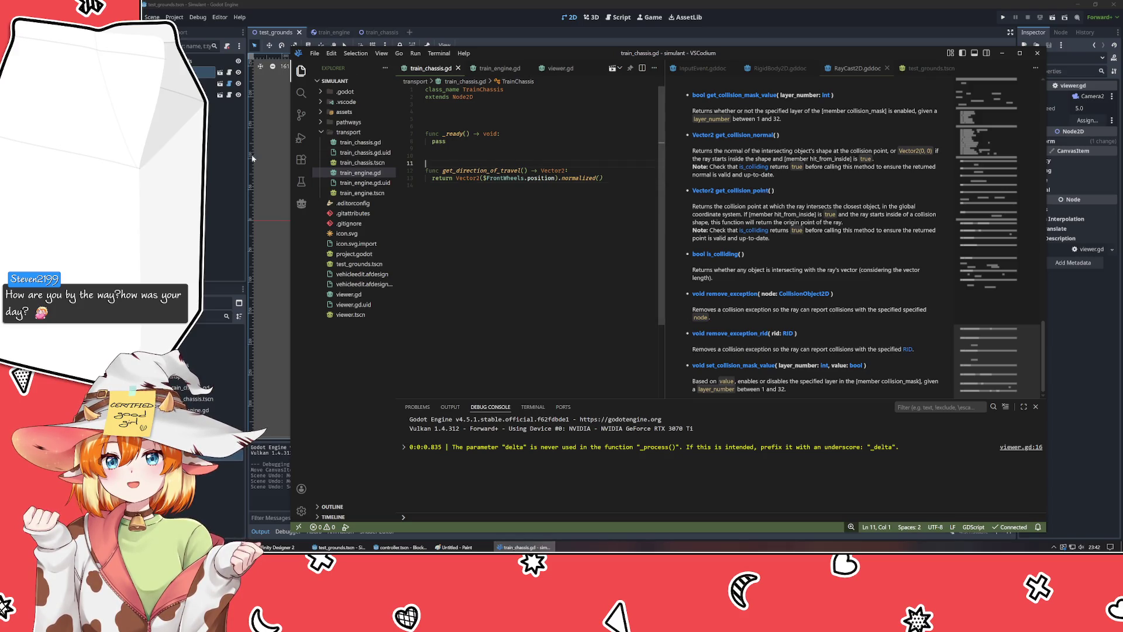
- Bring the Godot test_grounds scene back in front of VSCodium
left_click(219, 152)
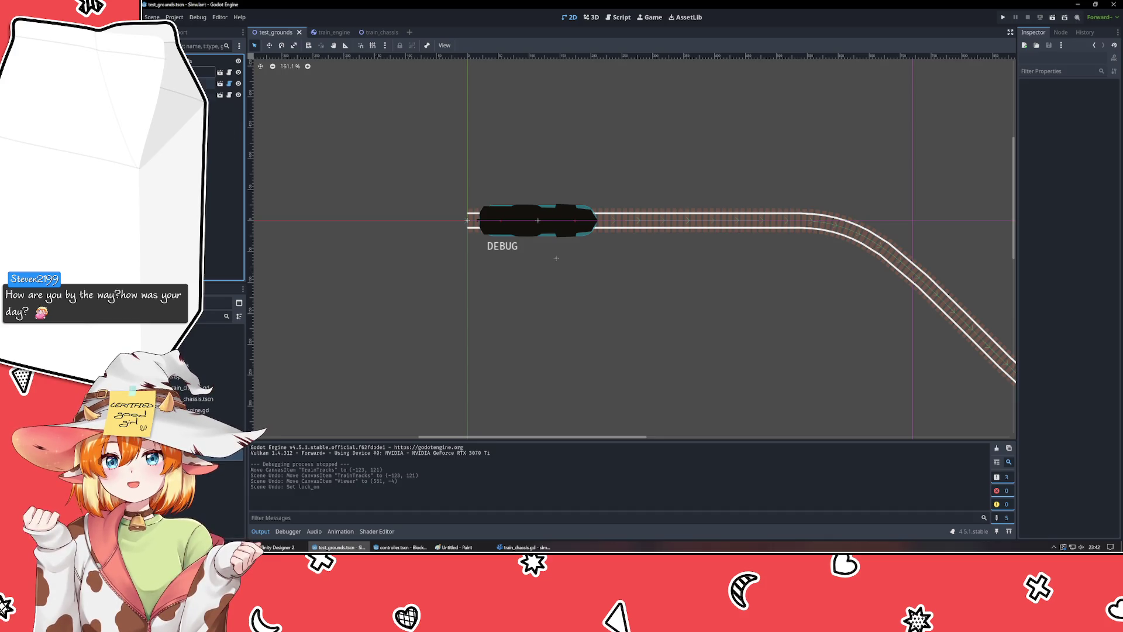
- Cut the CanvasLayer from viewer.tscn, paste and reparent it under TestGrounds, and save test_grounds
left_click(379, 32)
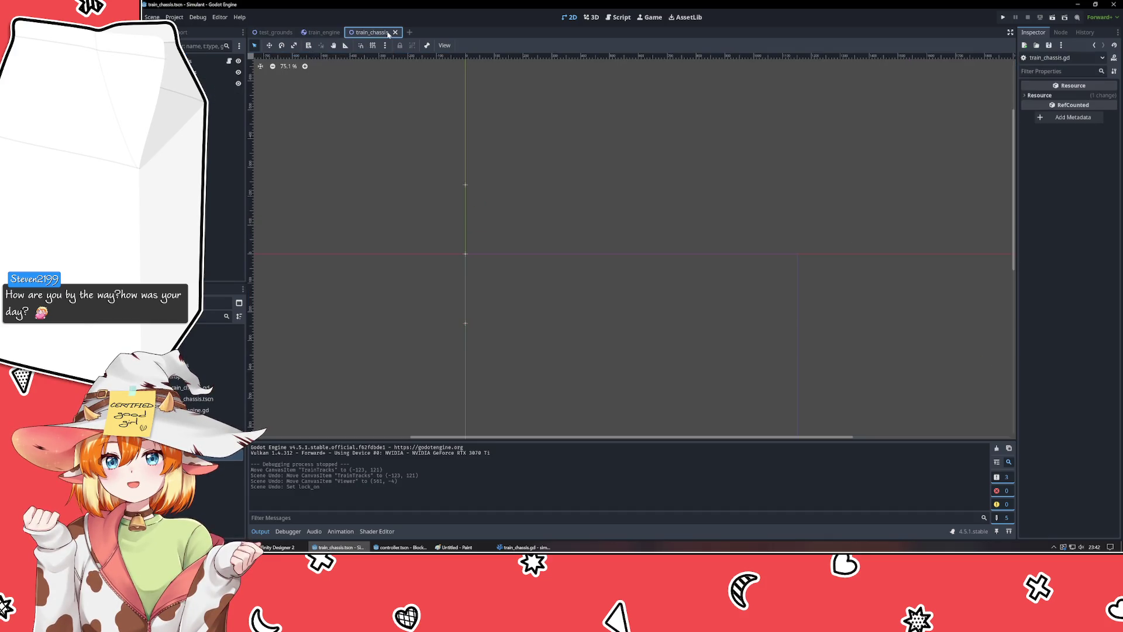
left_click(272, 32)
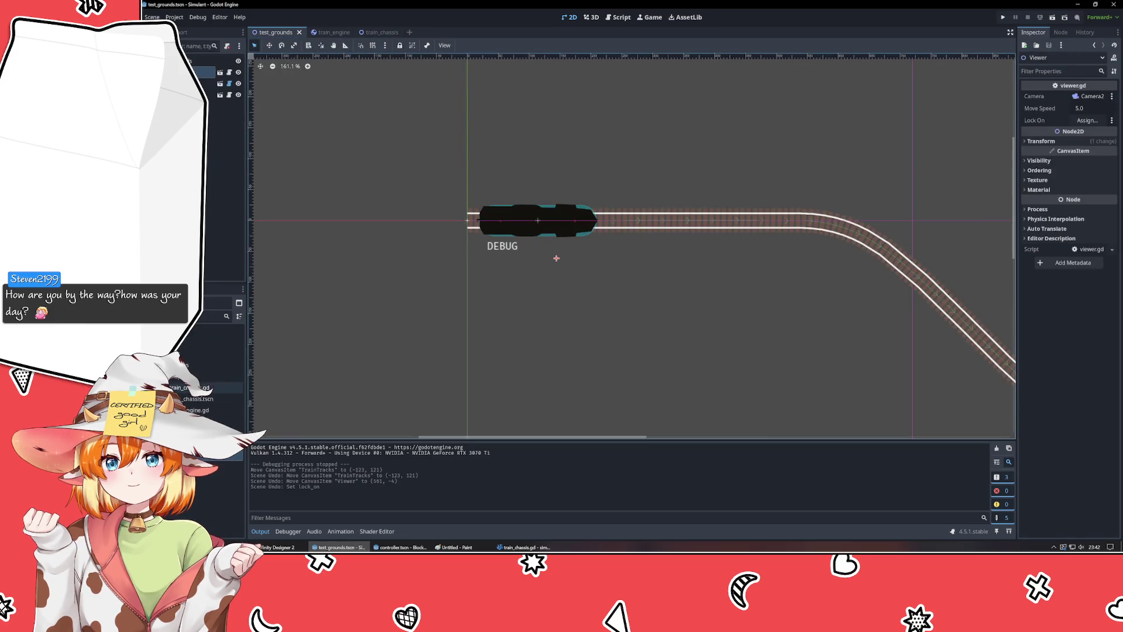
left_click(220, 72)
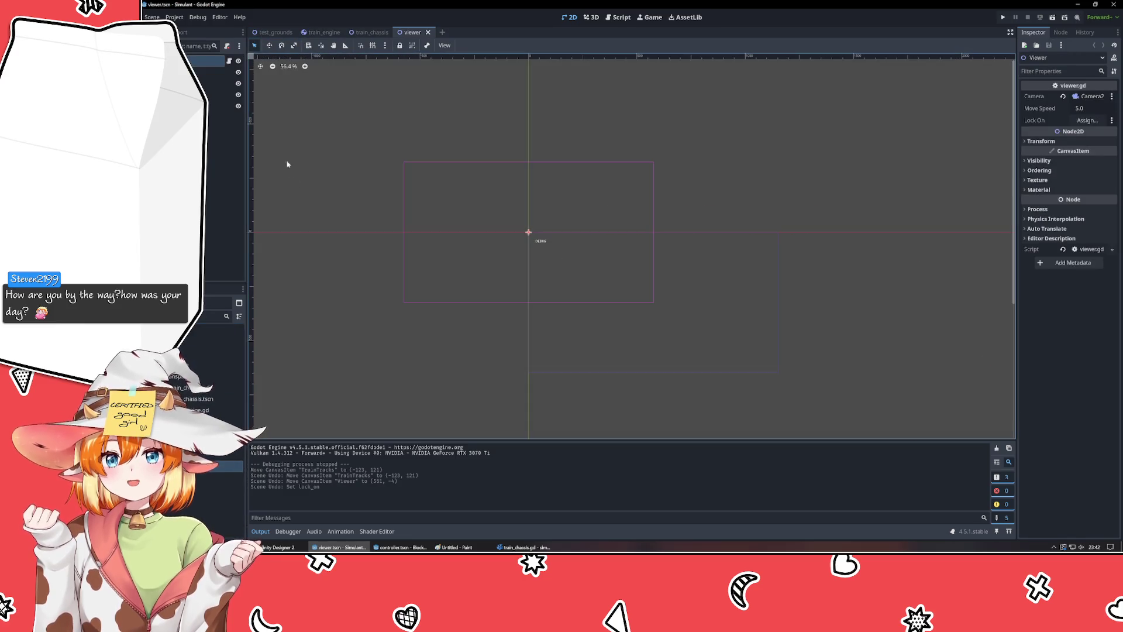
key("ctrl+x")
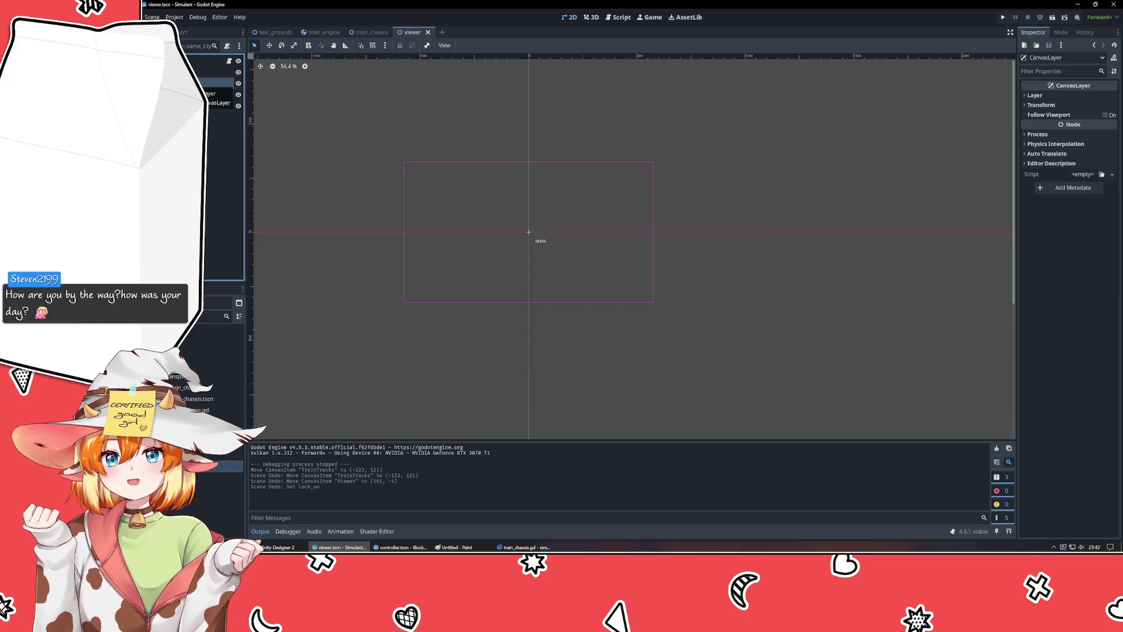
left_click(272, 32)
key("ctrl+v")
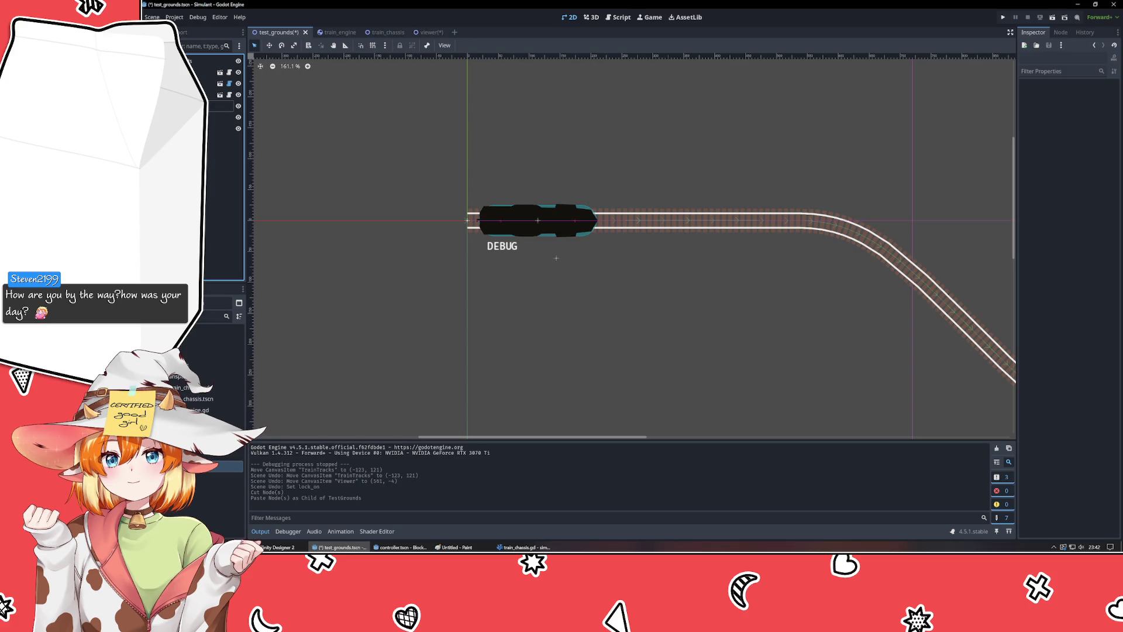
left_click(223, 106)
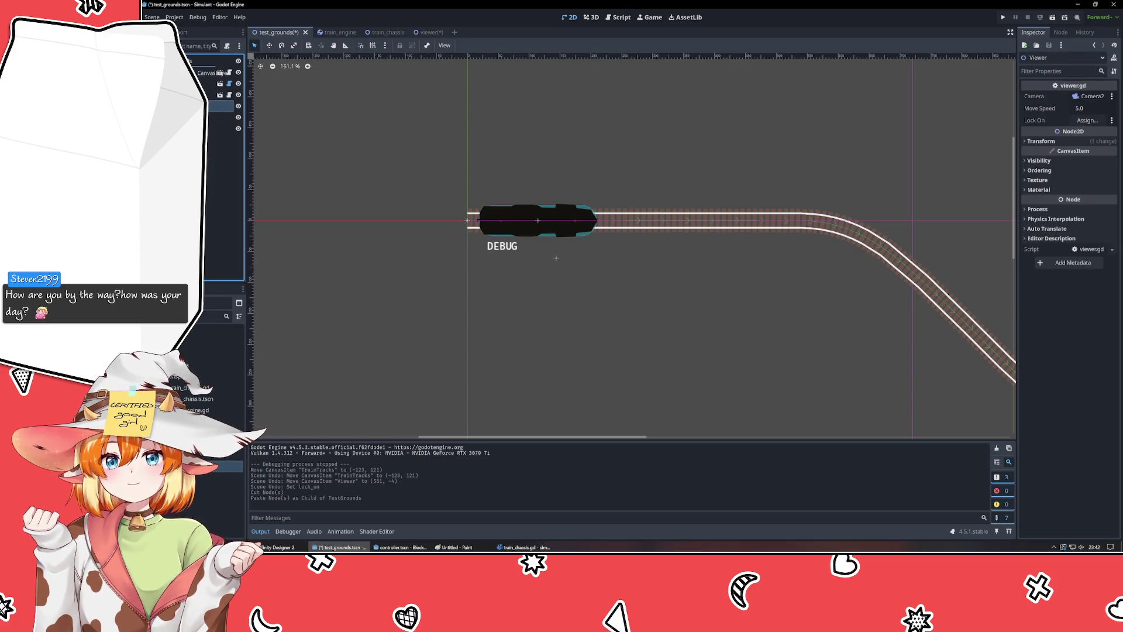
left_click_drag(222, 106, 211, 73)
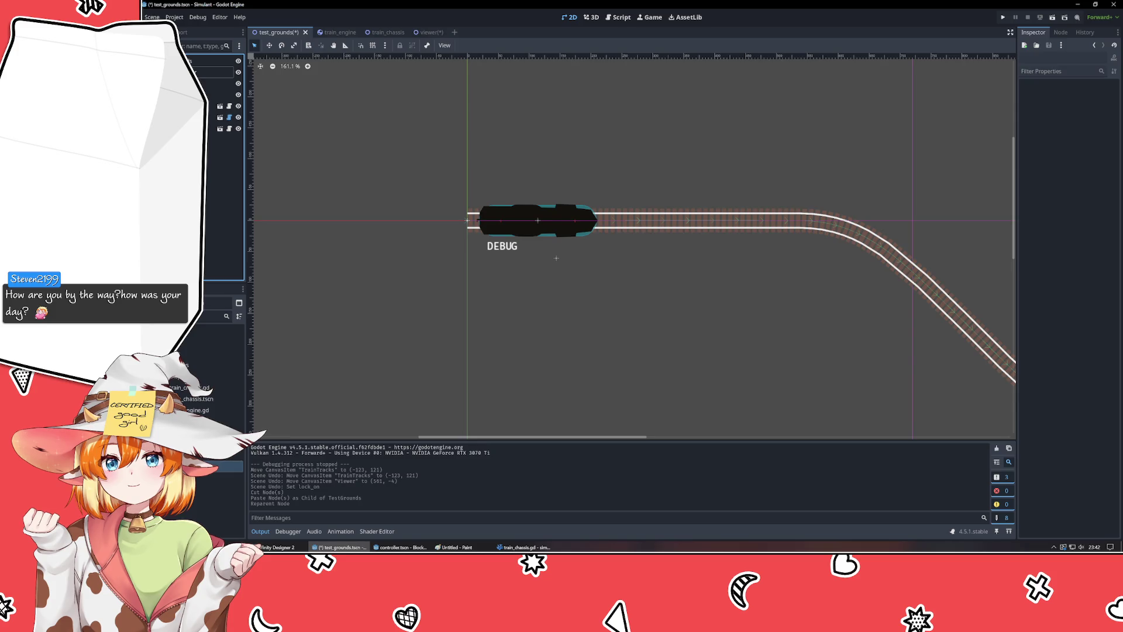
key("ctrl+s")
- Check the DEBUG label, save the viewer scene, and switch back to VSCodium
left_click(213, 94)
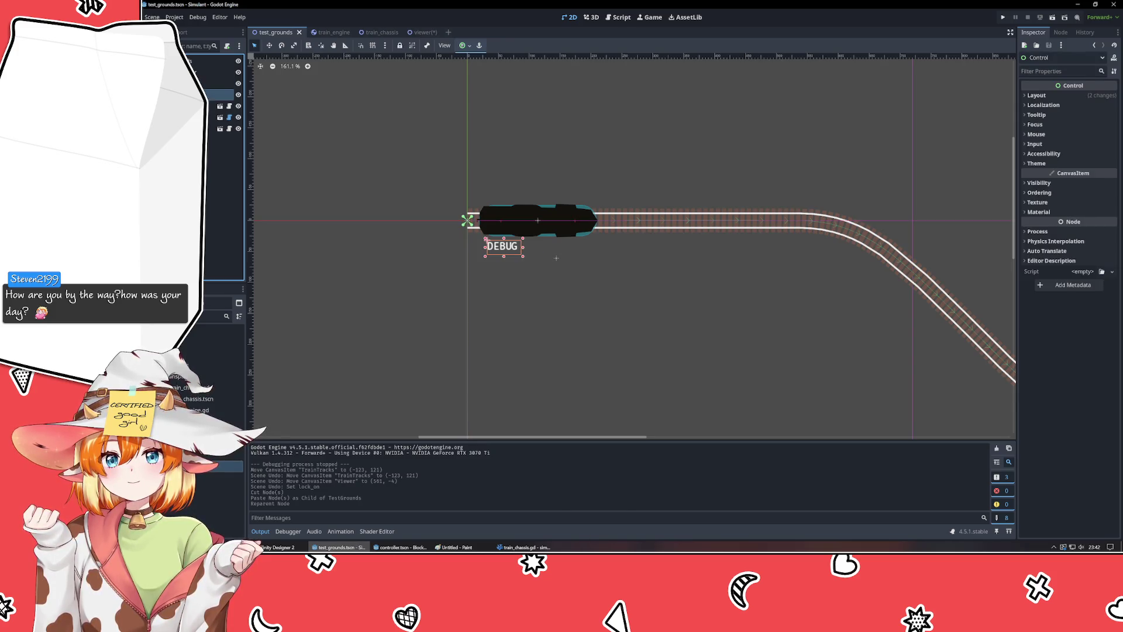
left_click(209, 197)
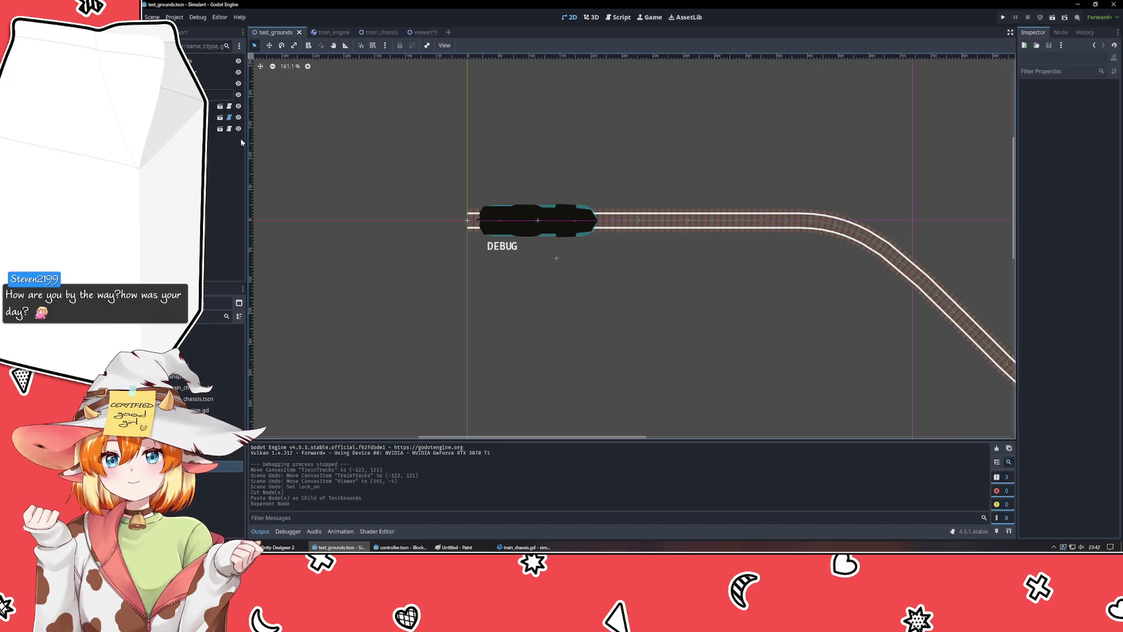
left_click(334, 32)
left_click(275, 32)
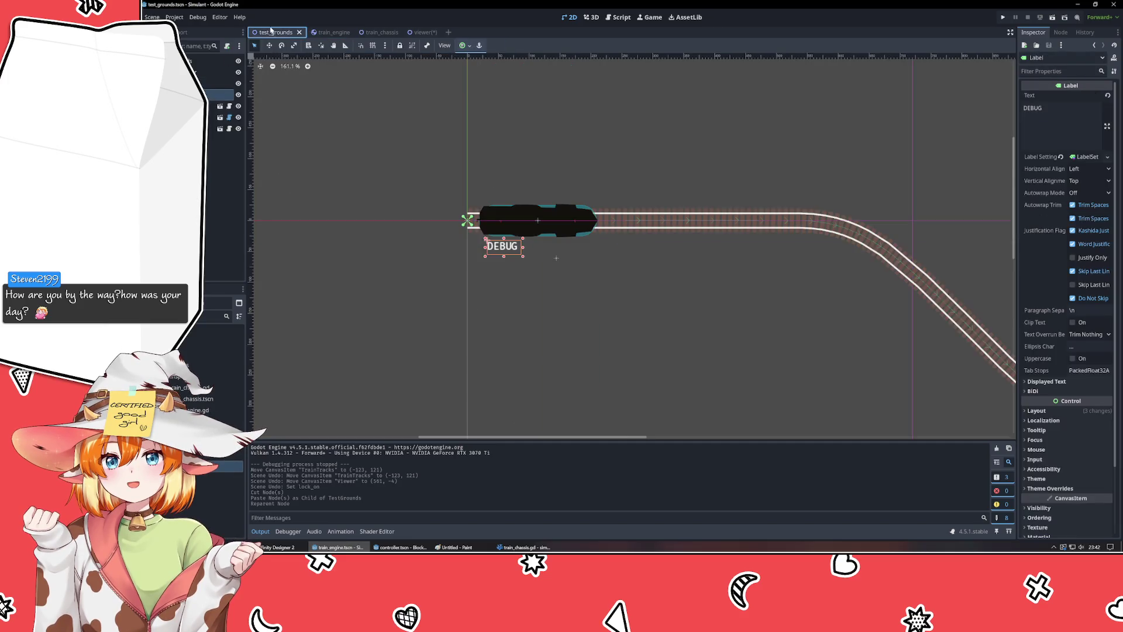
left_click(209, 198)
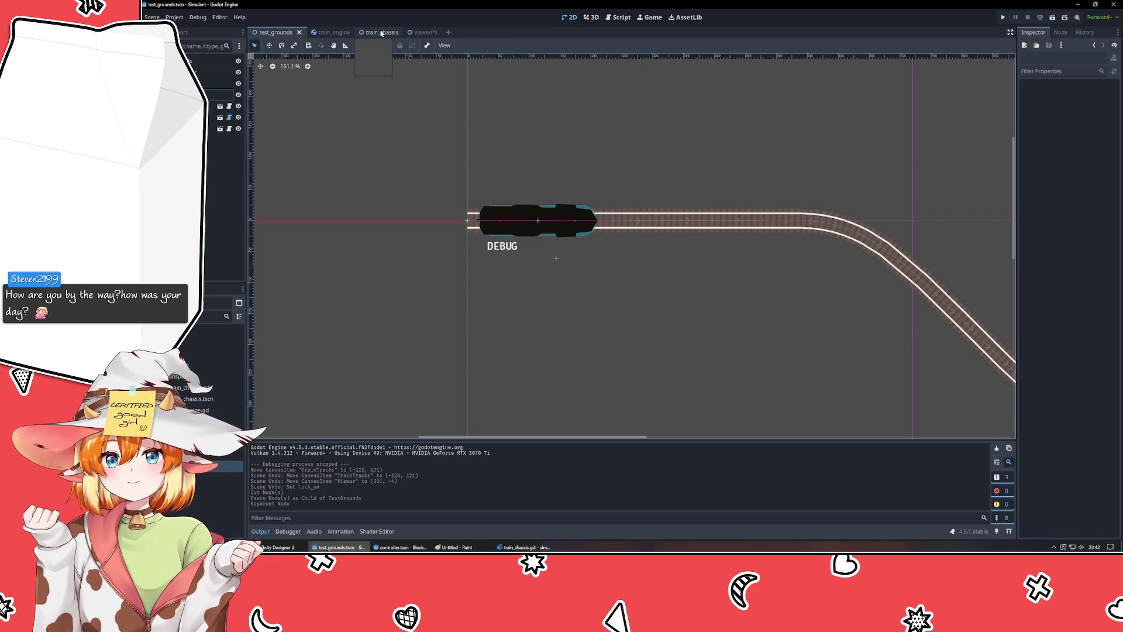
left_click(425, 33)
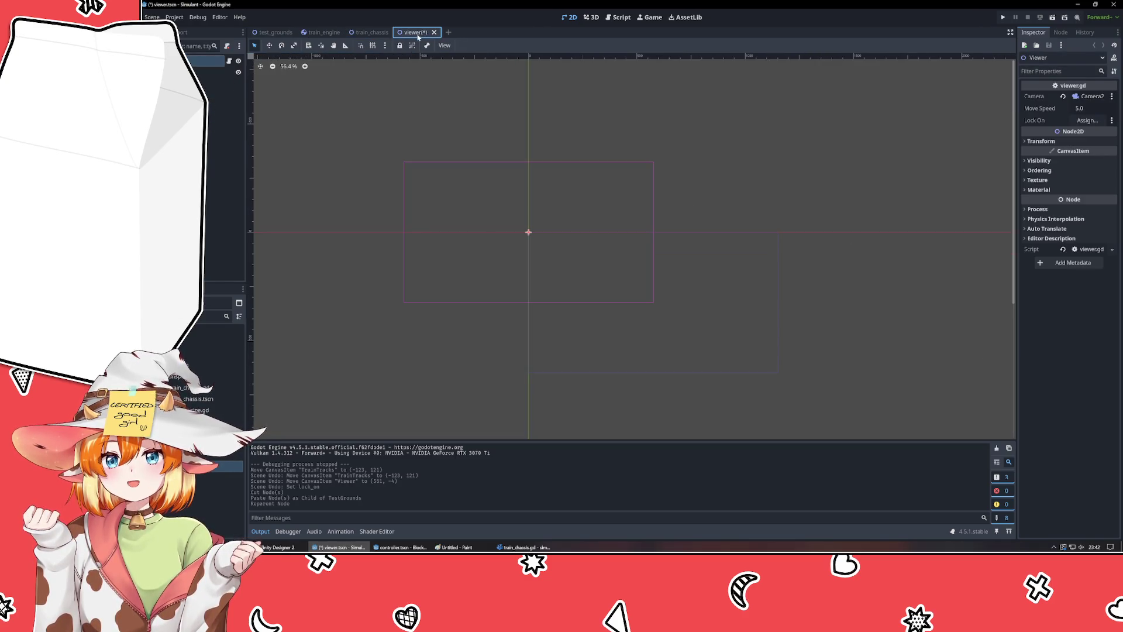
key("ctrl+s")
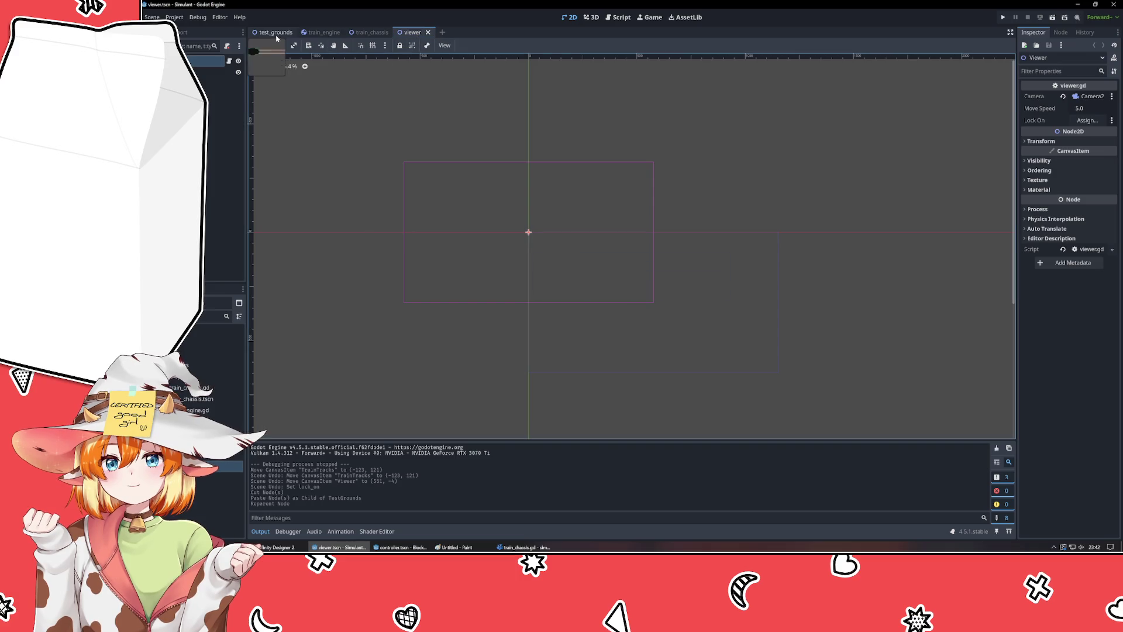
left_click(273, 32)
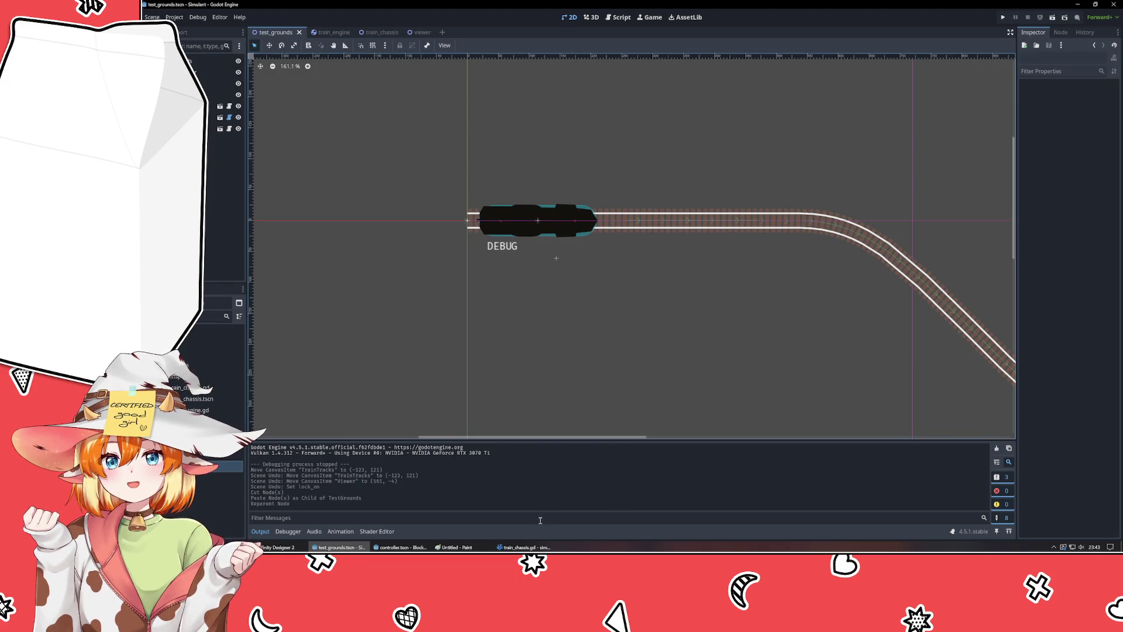
left_click(529, 547)
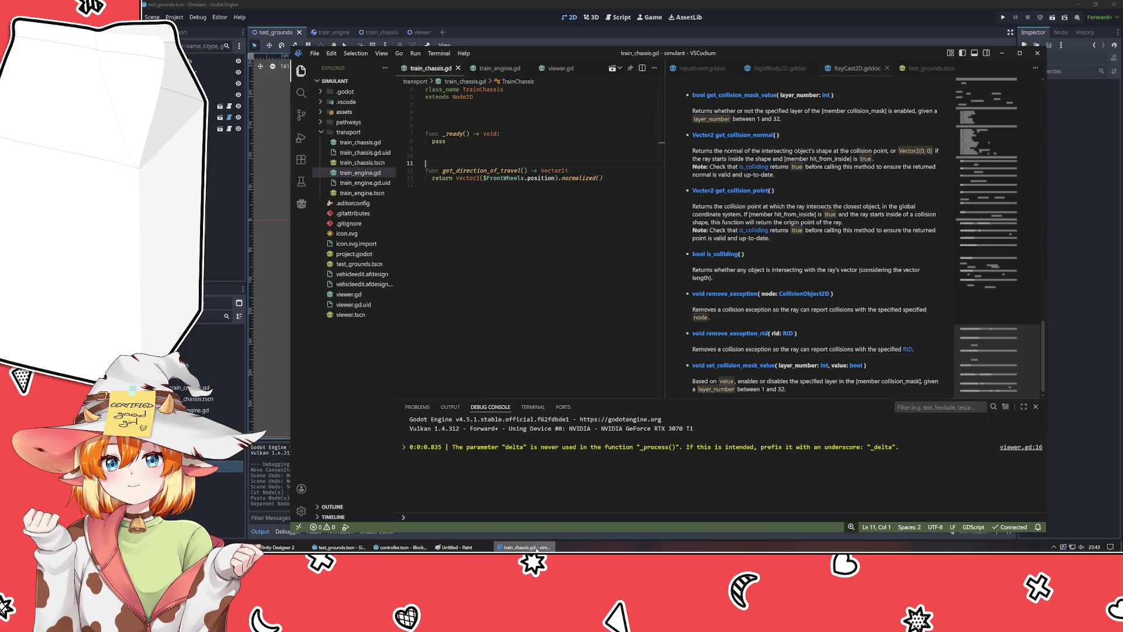
- Review the train_engine.gd and train_chassis.gd scripts in VSCodium, then return to Godot
left_click(506, 70)
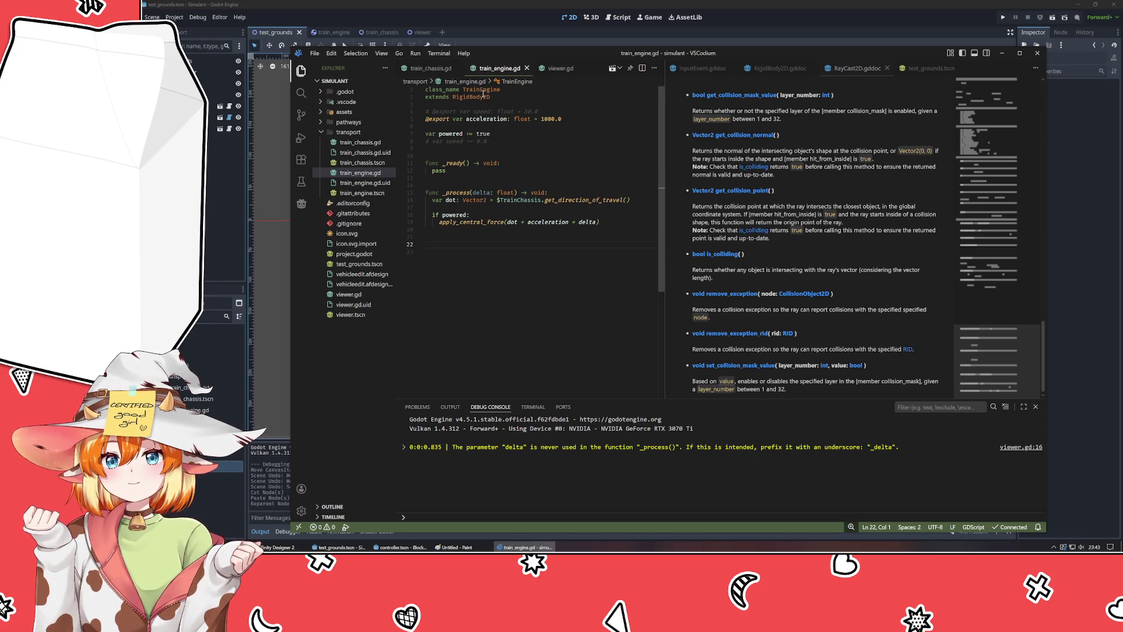
left_click(431, 69)
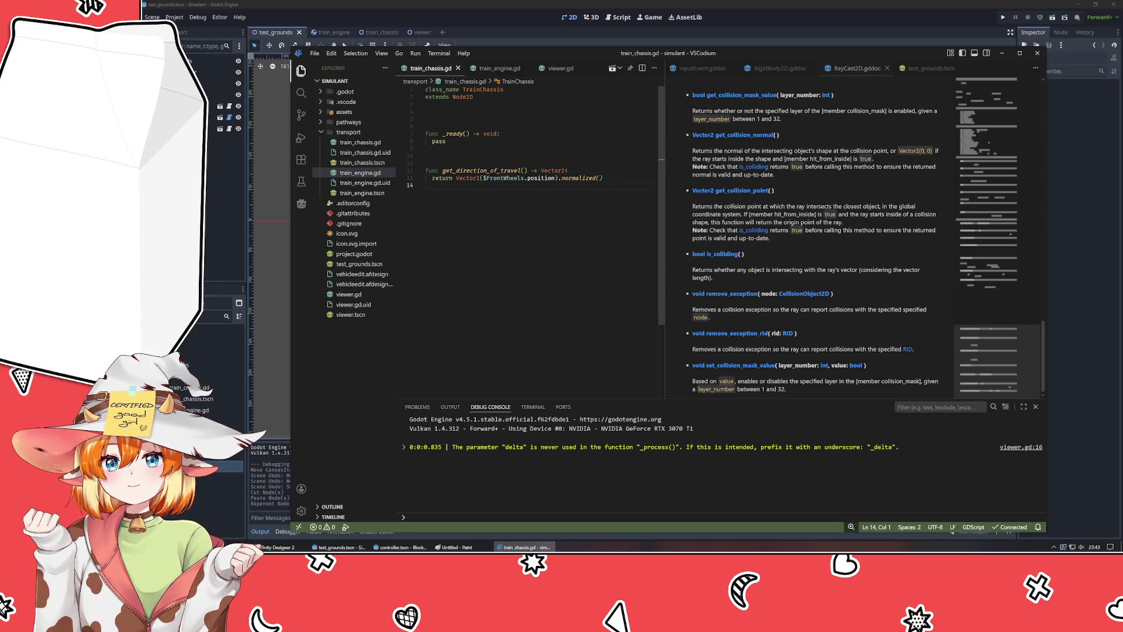
left_click(524, 548)
- Glance at the train_chassis and test_grounds scenes, then switch to the Vector math docs in Firefox
left_click(372, 32)
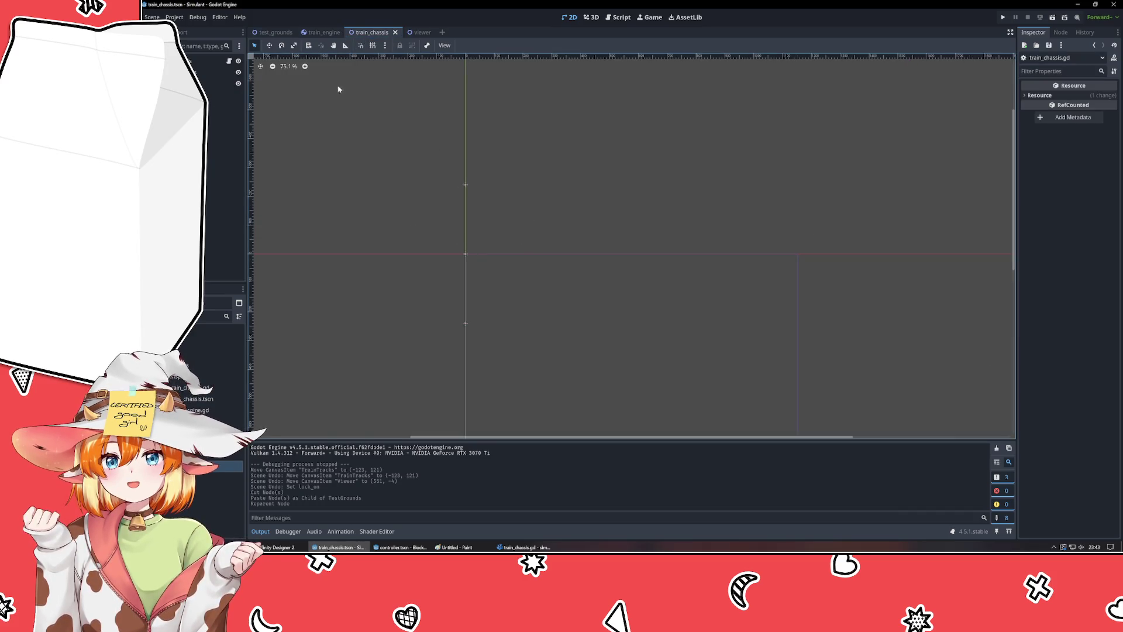
left_click(273, 32)
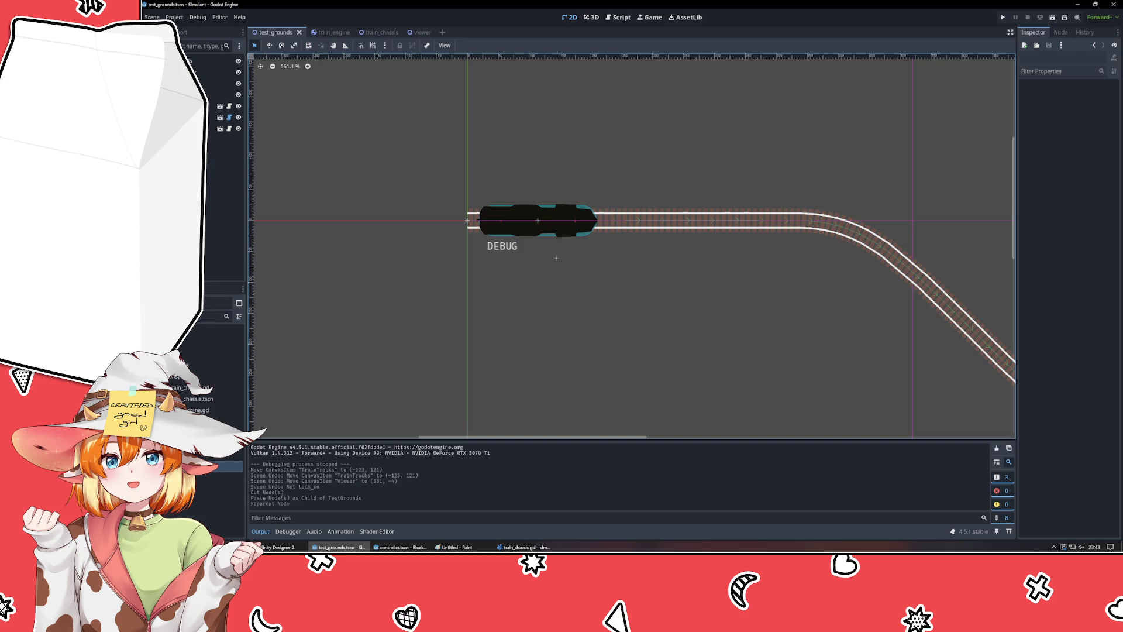
key("alt+Tab")
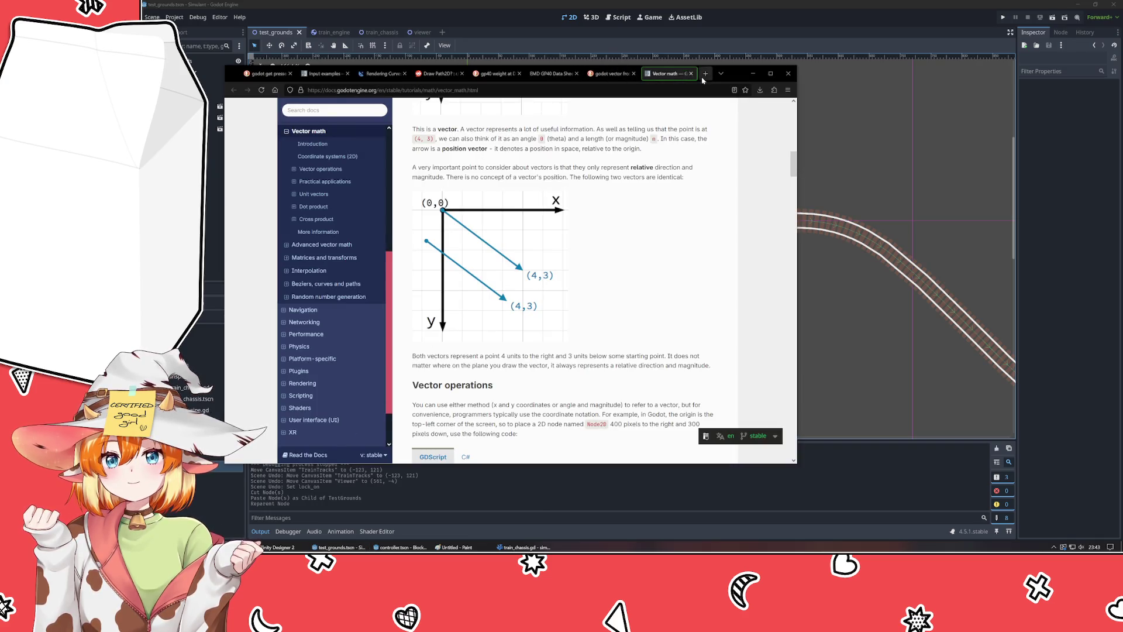
- Abandon a 'godot get' search in a new browser tab and return to line 13 of train_chassis.gd
left_click(704, 75)
type("godot")
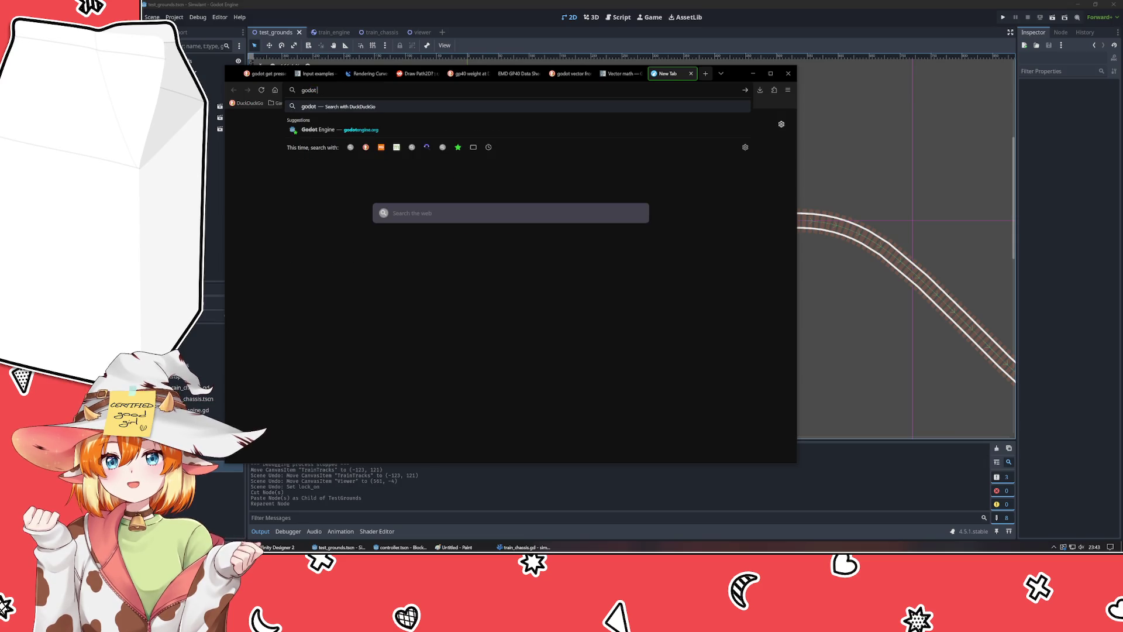
type(" get")
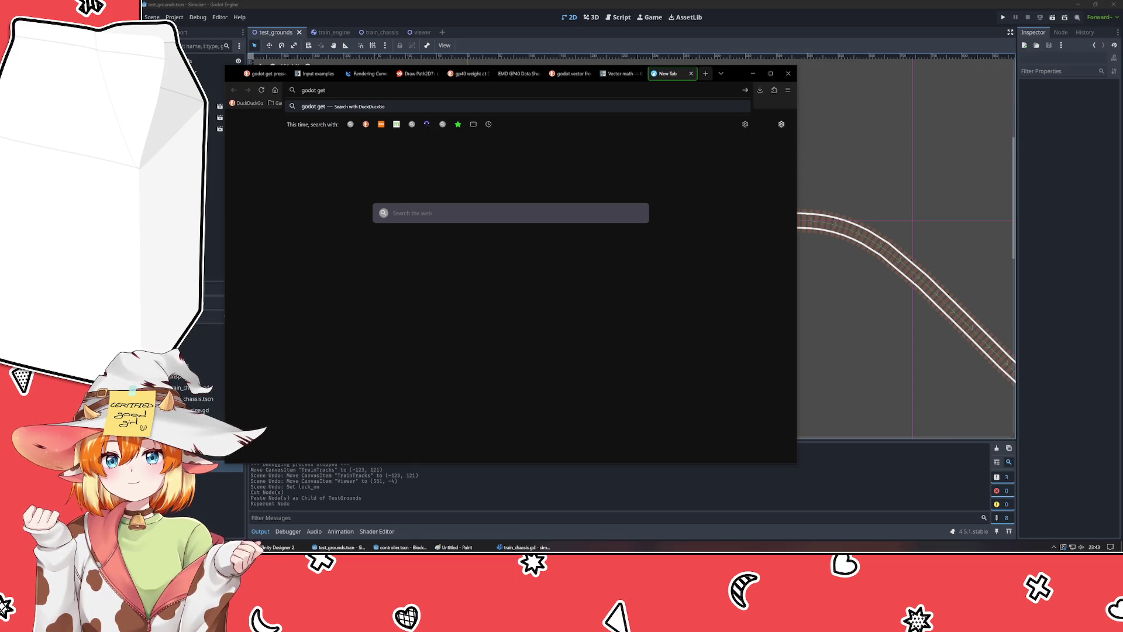
key("Escape")
key("Escape")
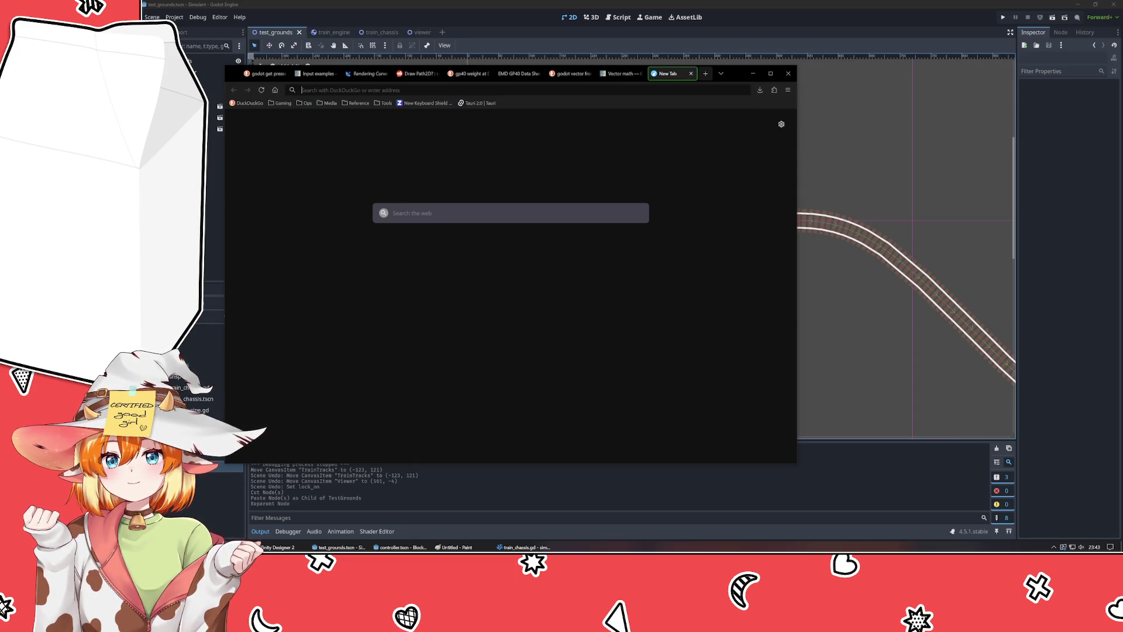
key("alt+Tab")
key("alt+Tab")
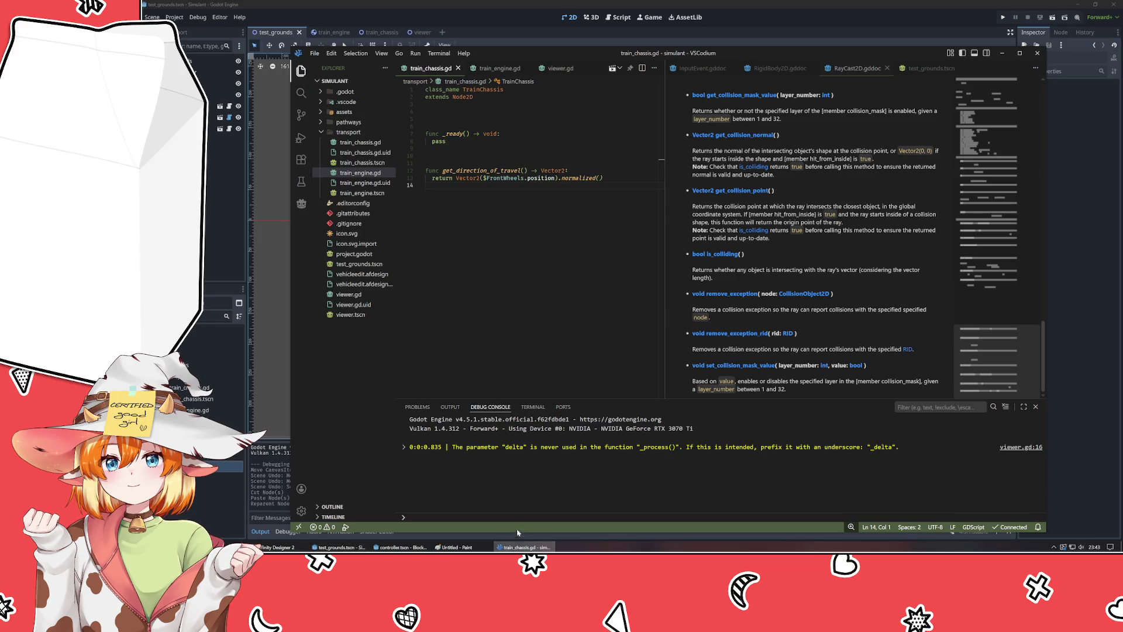
left_click(622, 176)
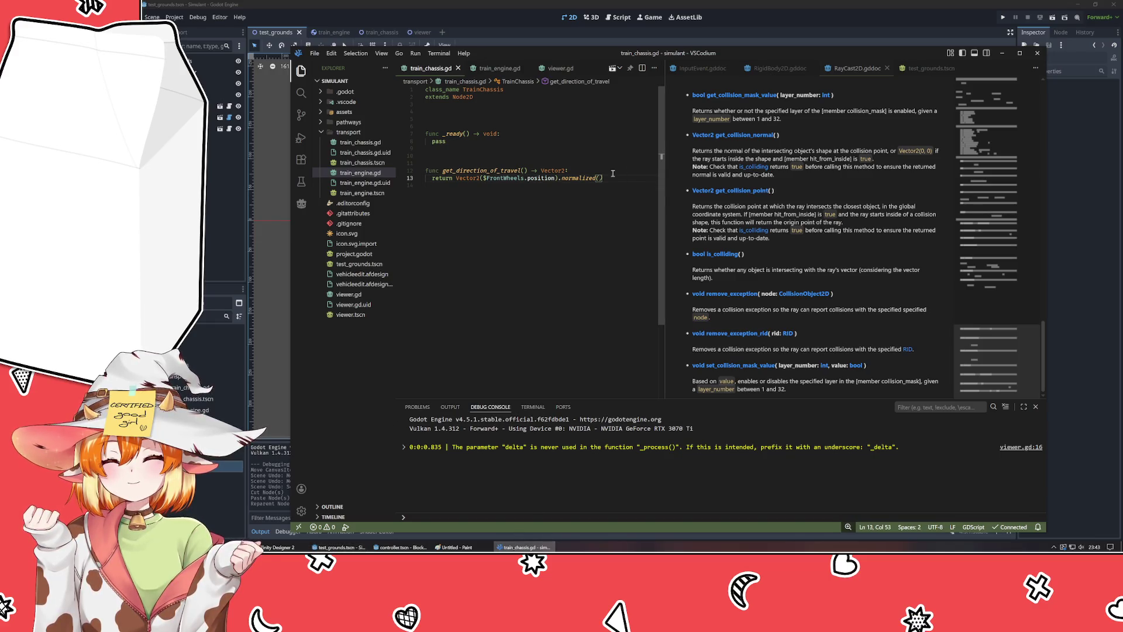
- Add a line above the return with $FrontWheels.position and a Vector2.from_angle completion below it
key("Return")
key("Return")
key("Up")
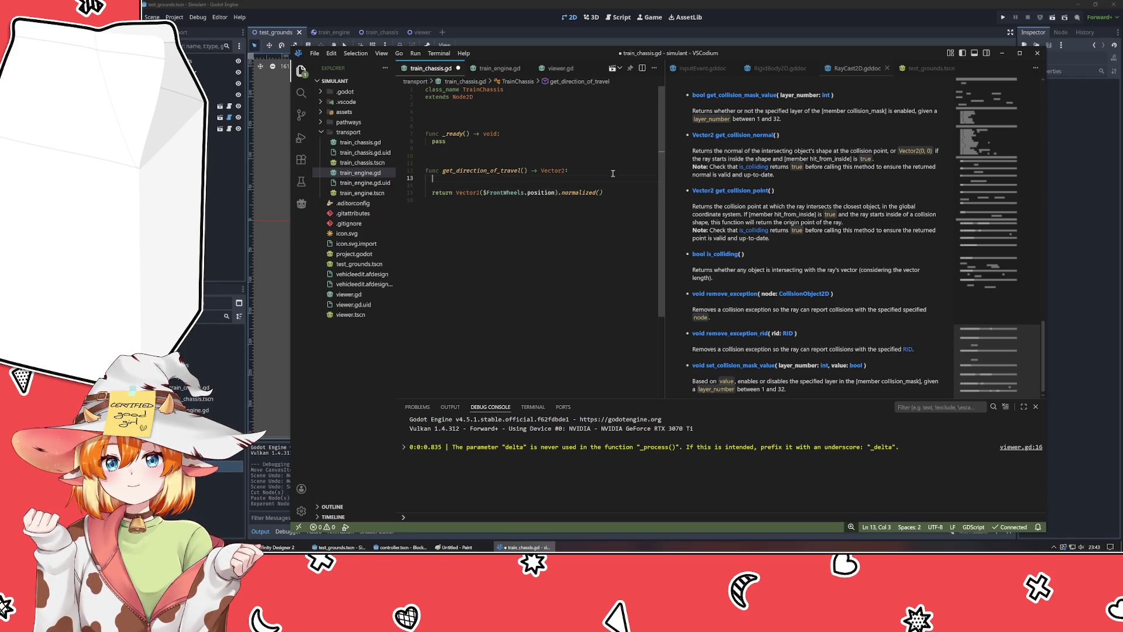
type("$FrontWheels/.")
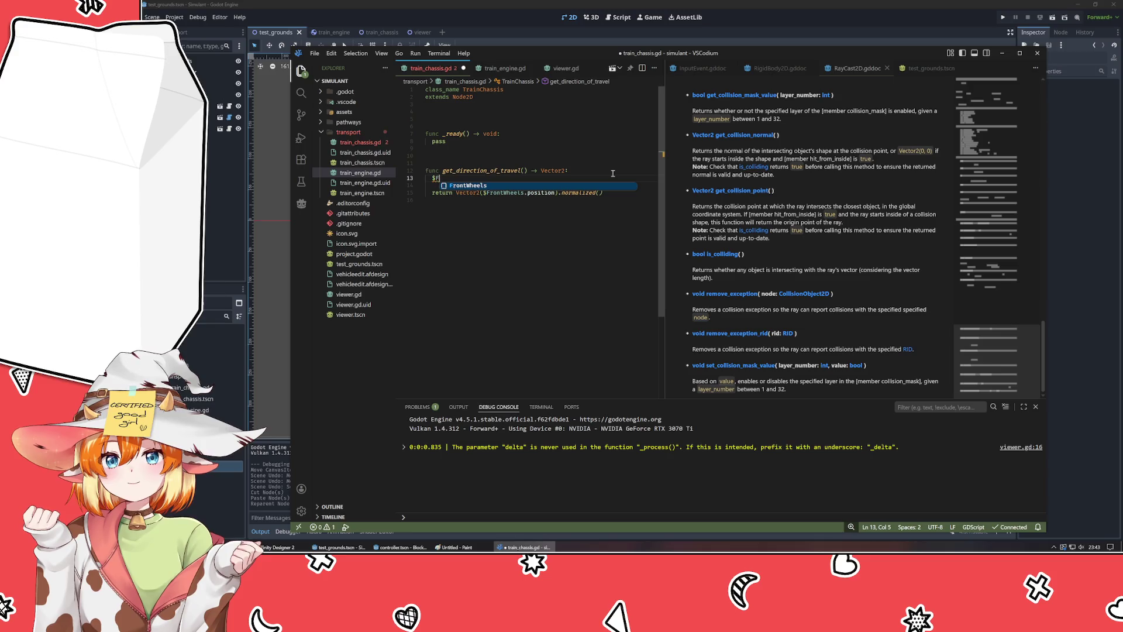
key("BackSpace")
key("BackSpace")
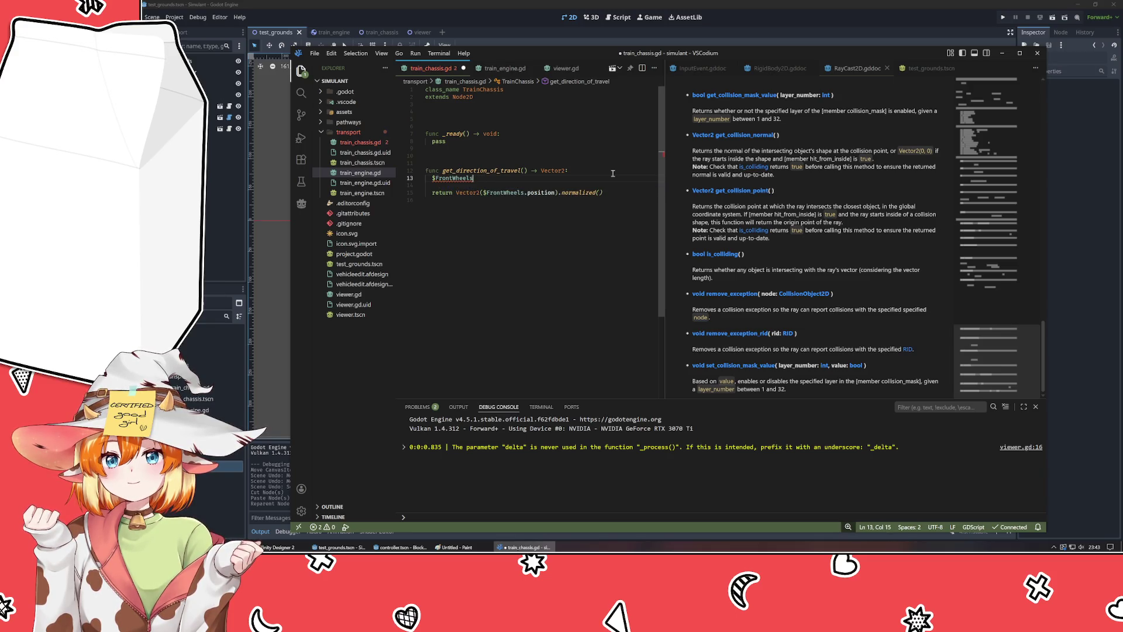
type(".position")
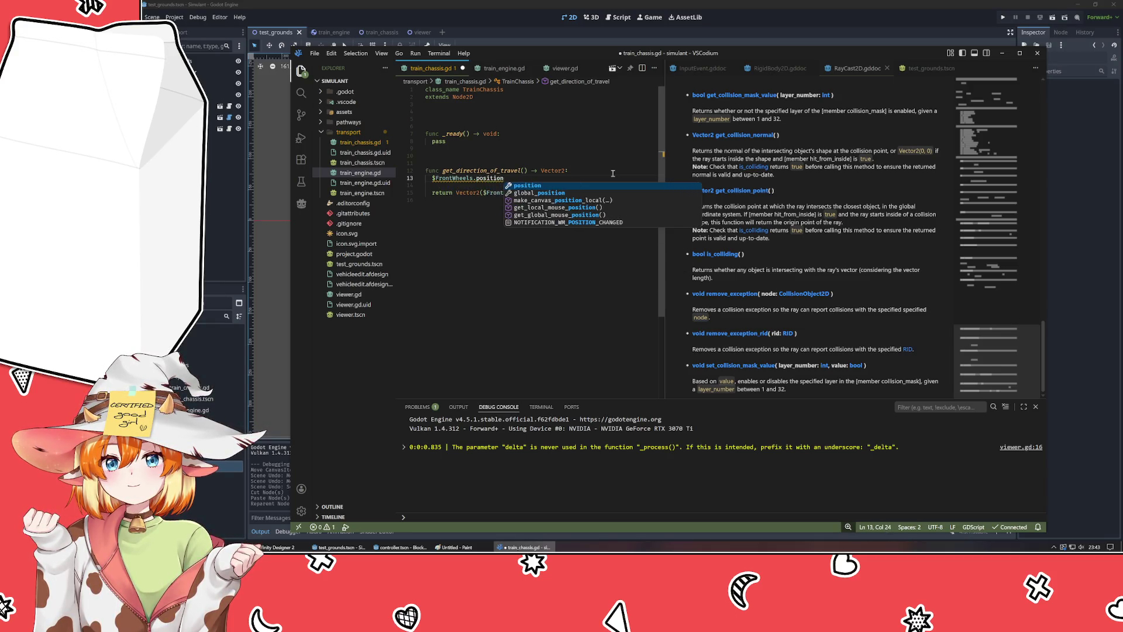
type(".")
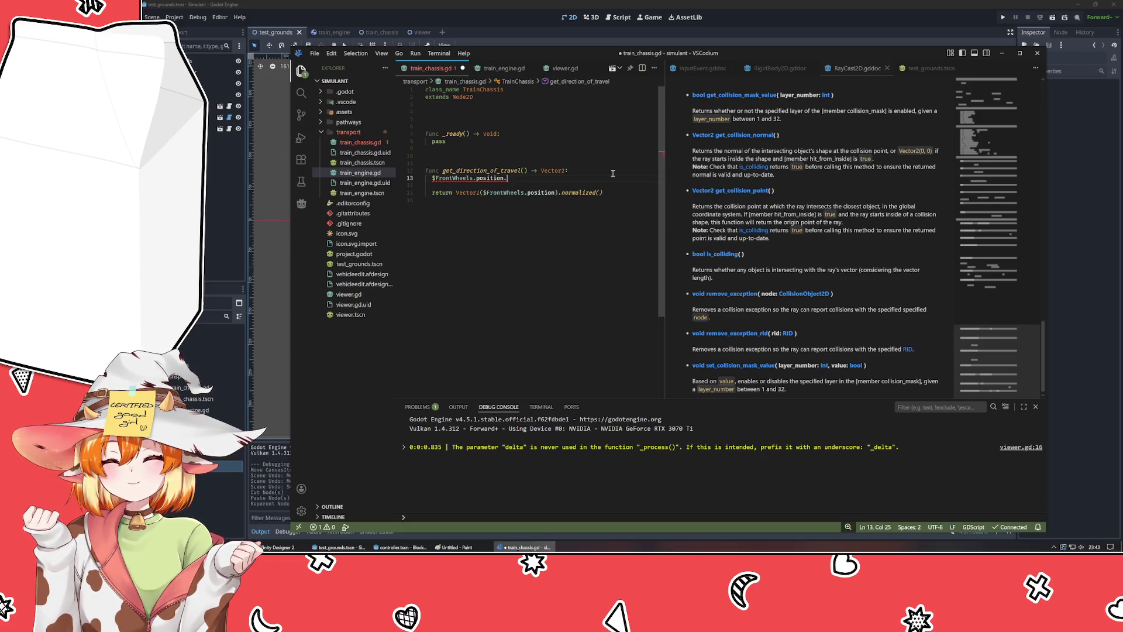
type("a")
key("BackSpace")
key("BackSpace")
key("Return")
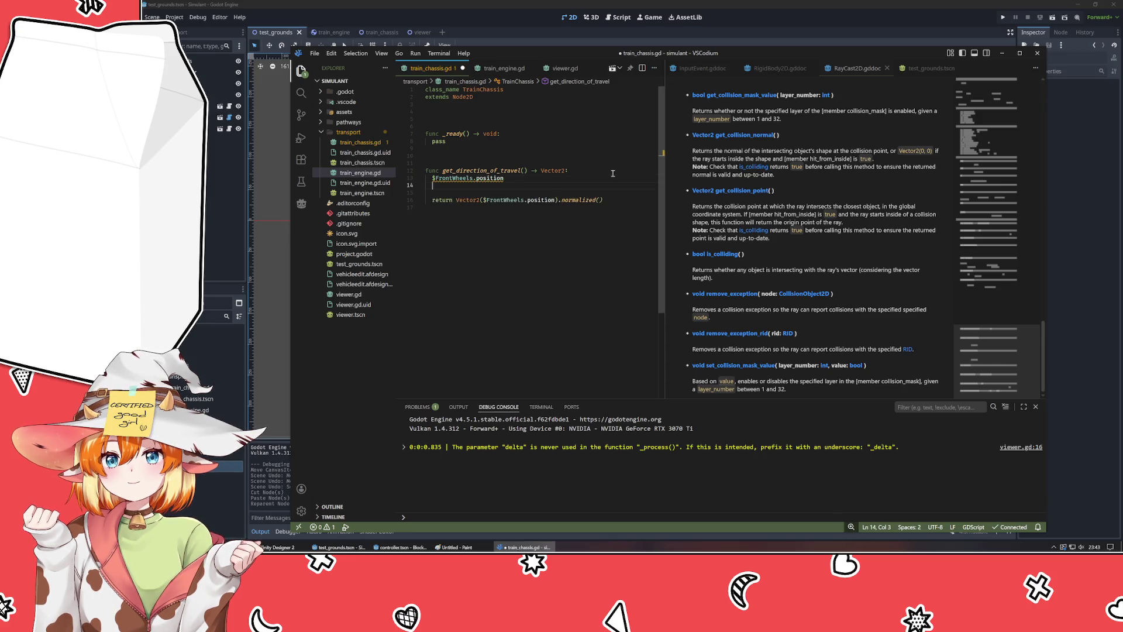
type("Vector2")
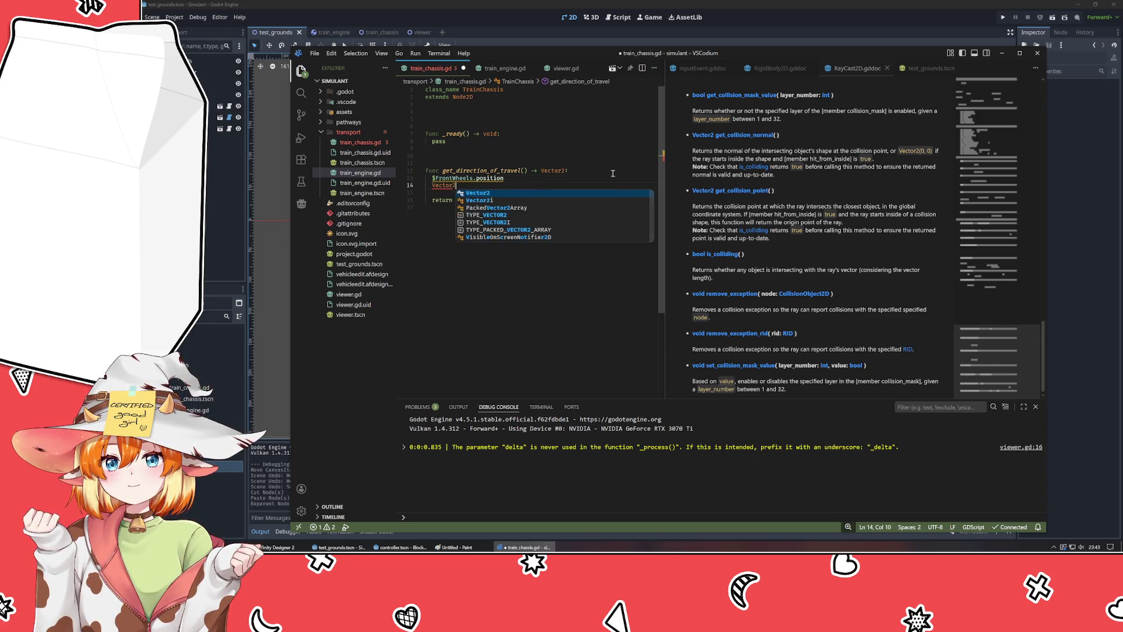
type(".fr")
key("Return")
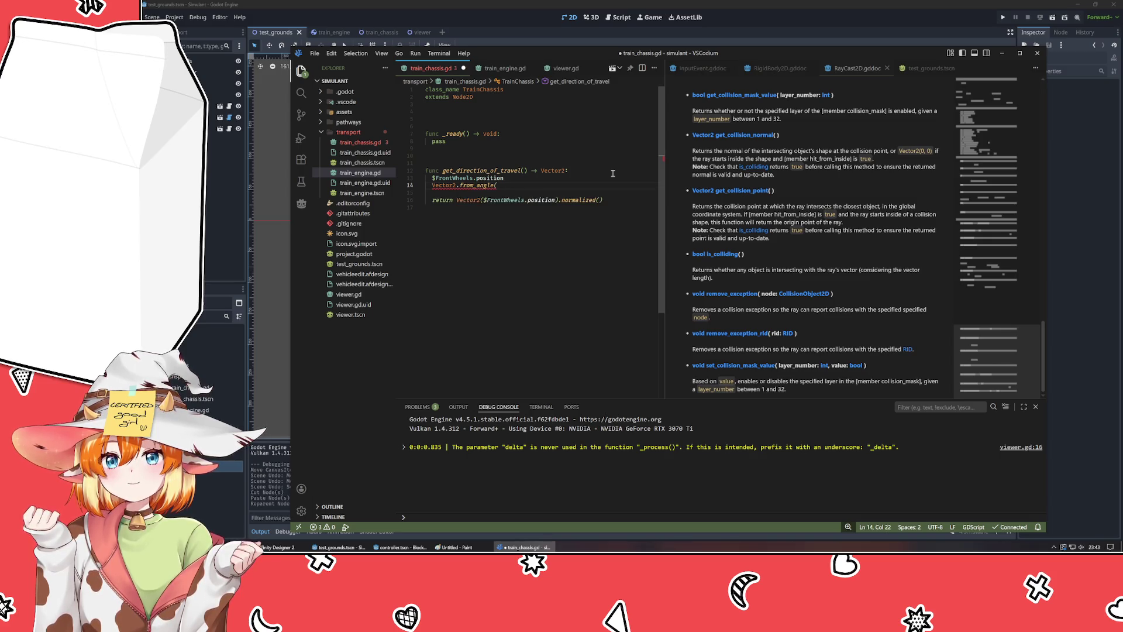
- Append .from_angle(rotation) to the position line and delete the leftover Vector2.from_angle line
key("End")
type(".from")
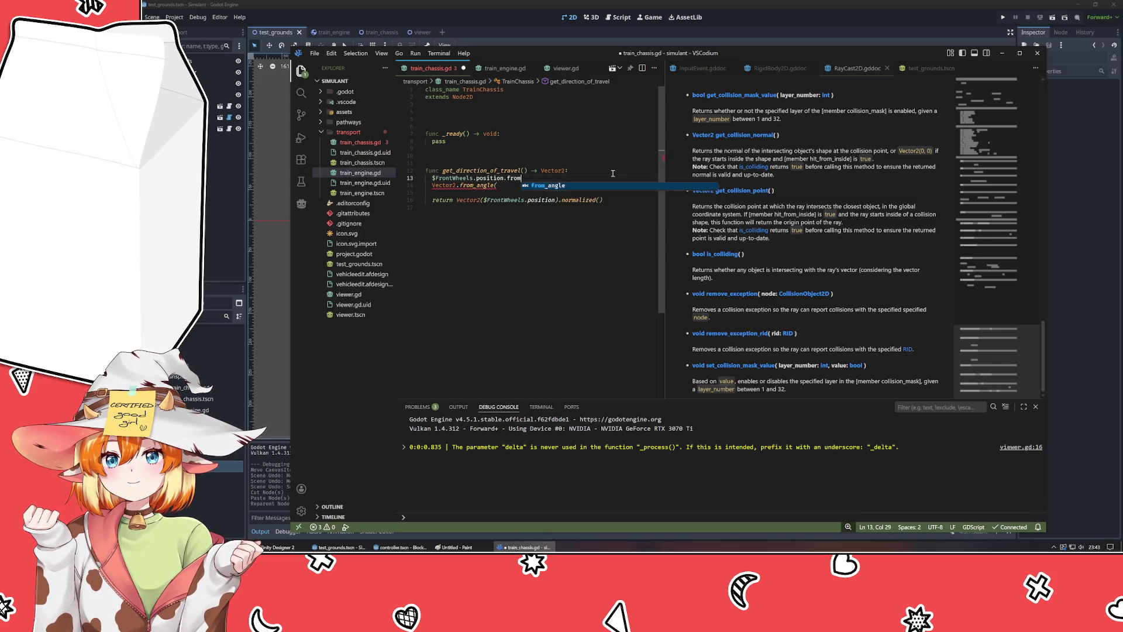
type("_angle()")
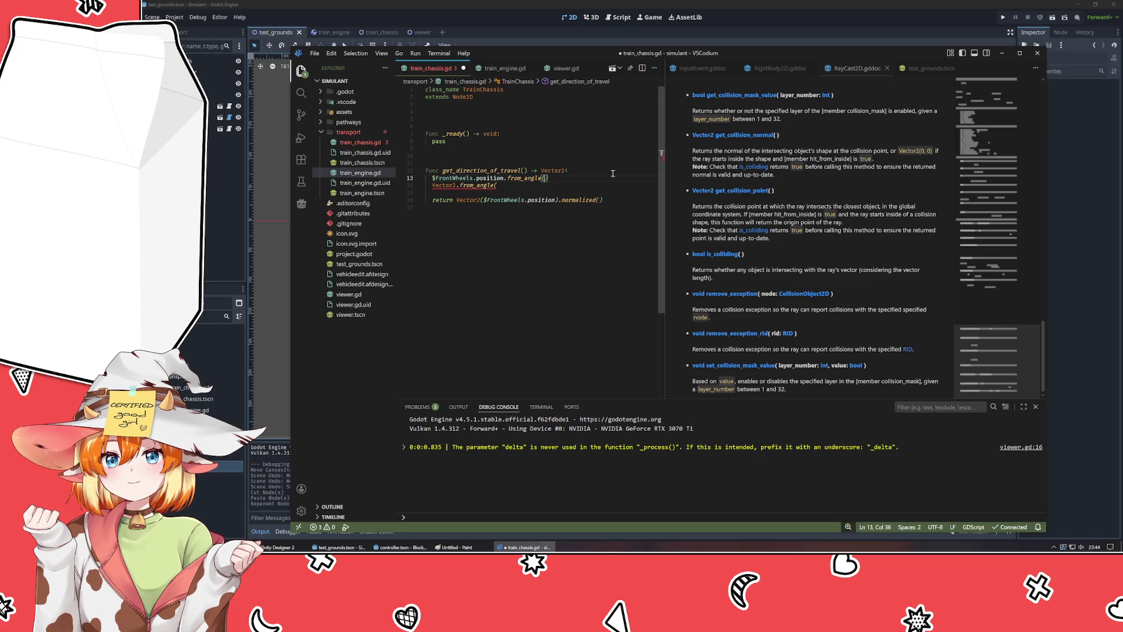
type("rad")
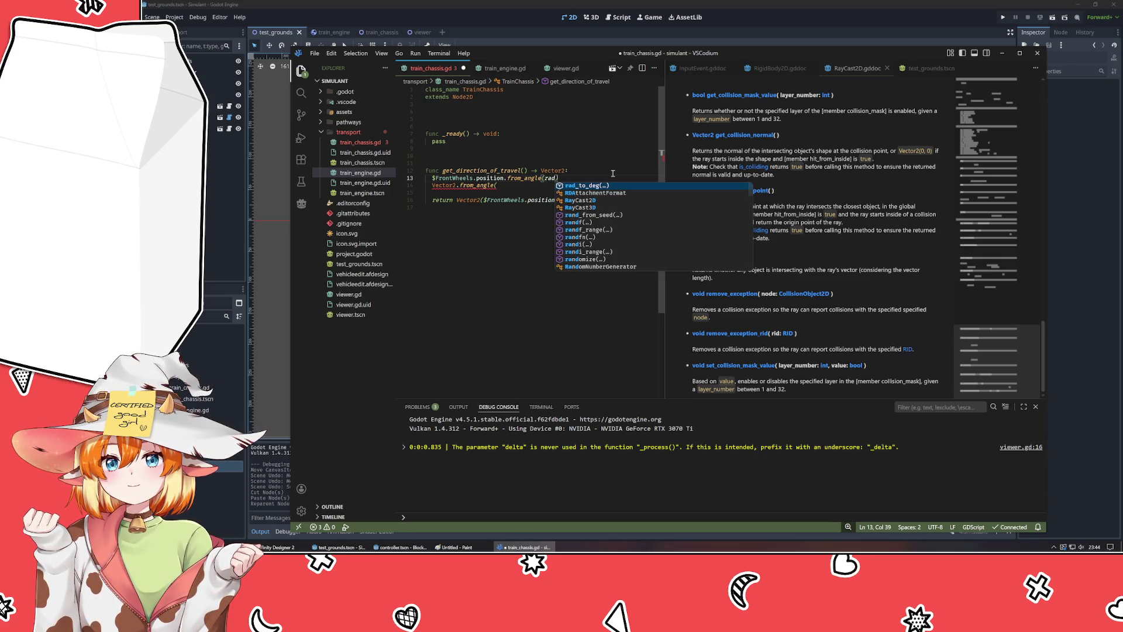
key("BackSpace")
key("BackSpace")
key("BackSpace")
type("deg_to")
key("Return")
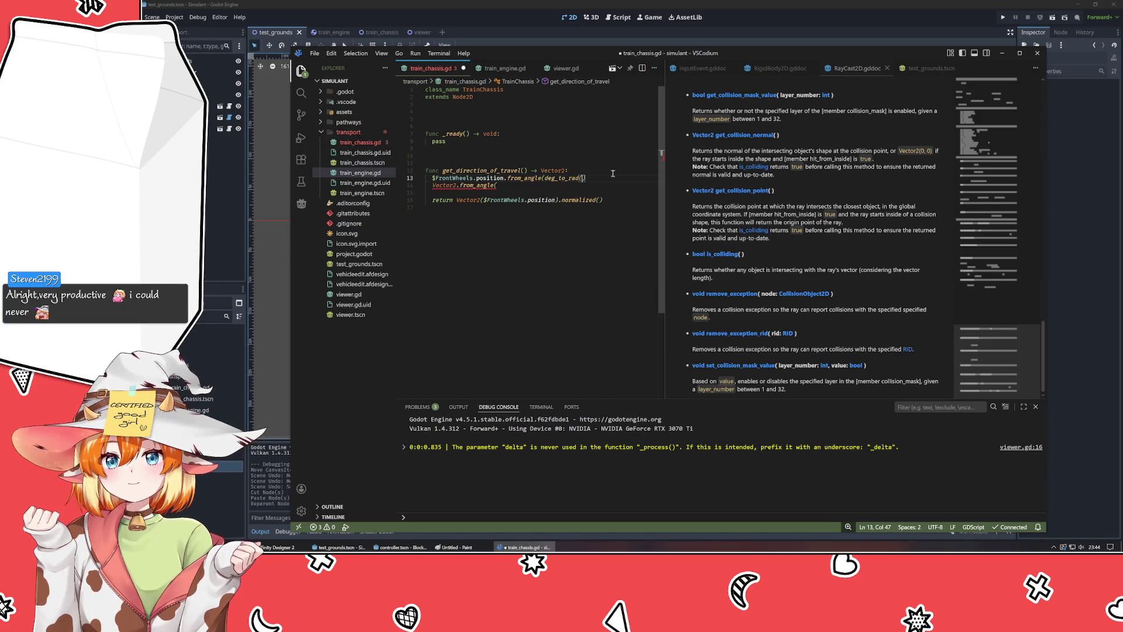
type(")")
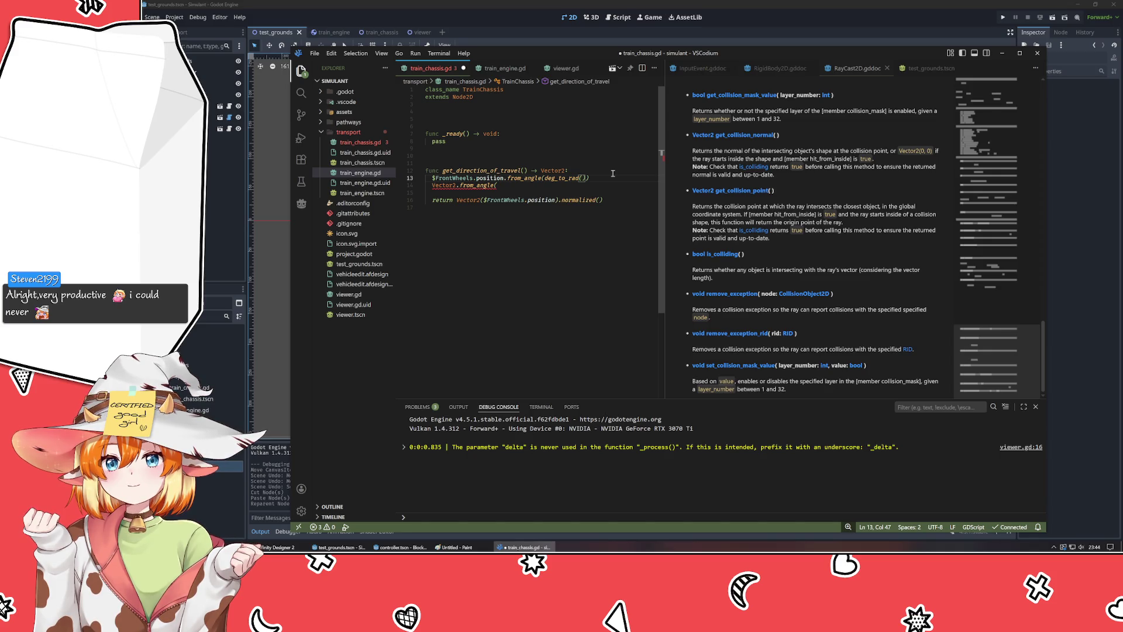
type("rotation")
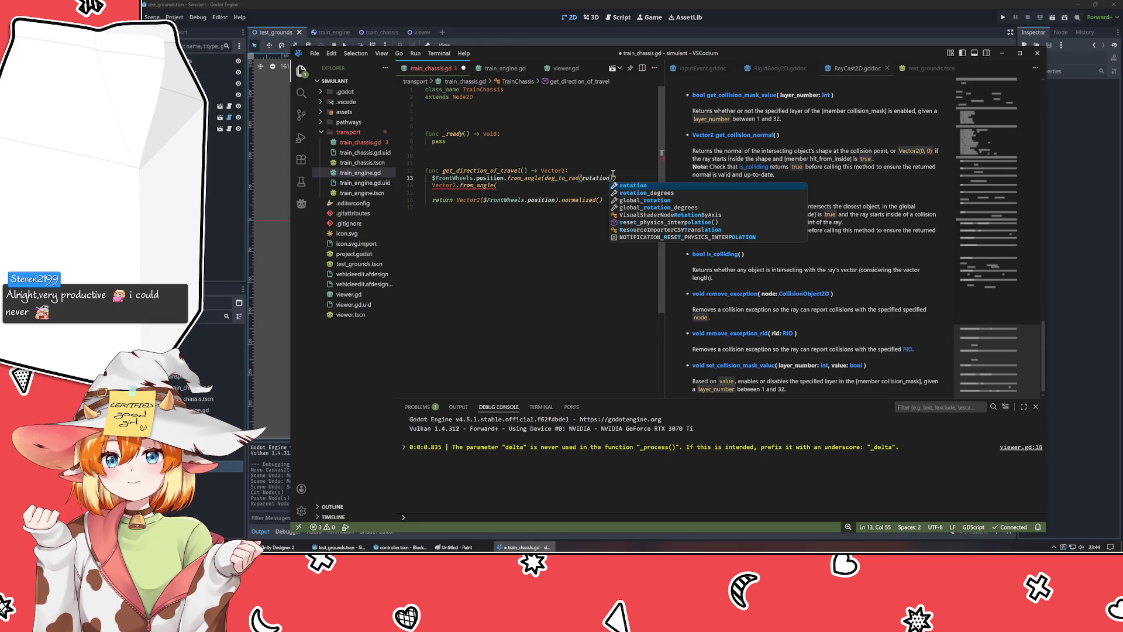
key("Escape")
key("ctrl+Left")
key("ctrl+BackSpace")
key("ctrl+BackSpace")
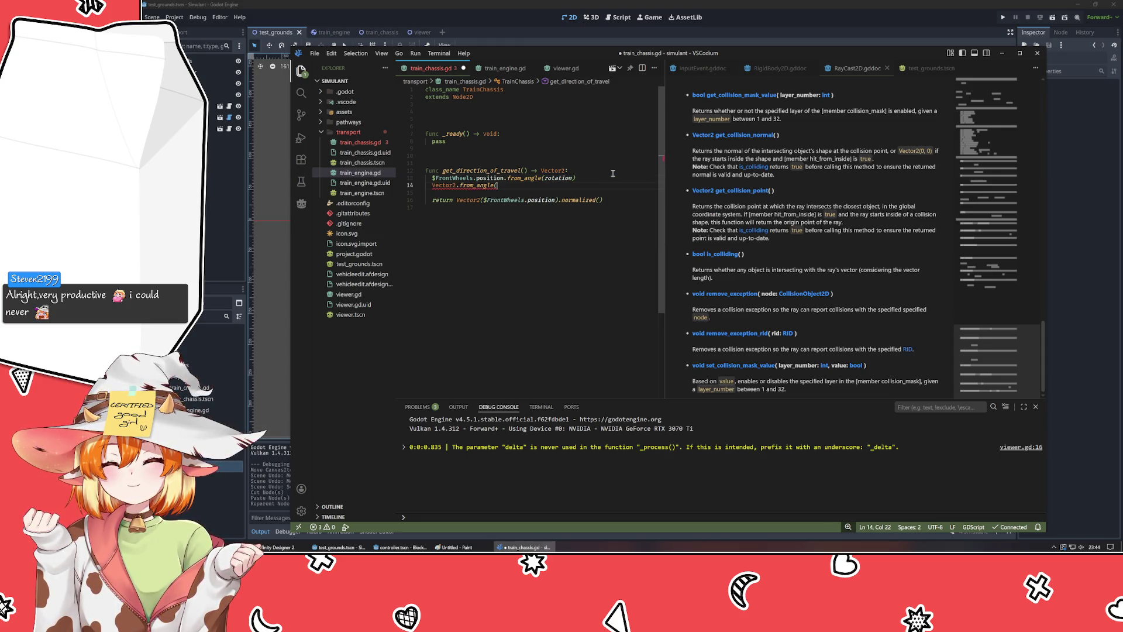
key("ctrl+BackSpace")
key("ctrl+BackSpace")
key("ctrl+BackSpace")
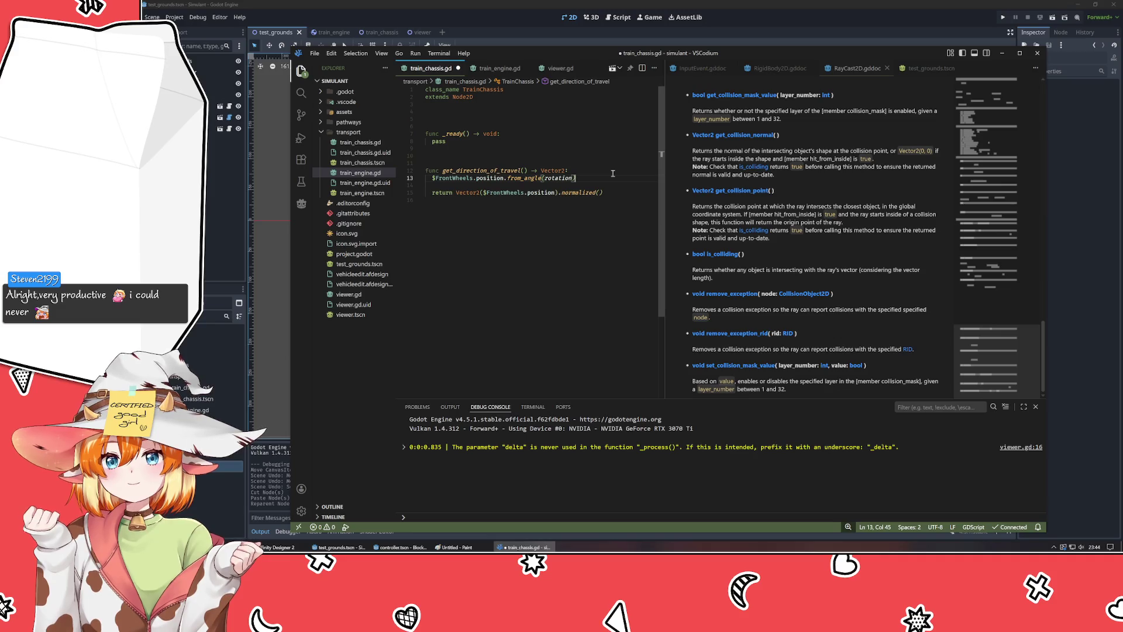
- Prefix the line with return, add .normalized, delete the old Vector2 return line, and save
key("Home")
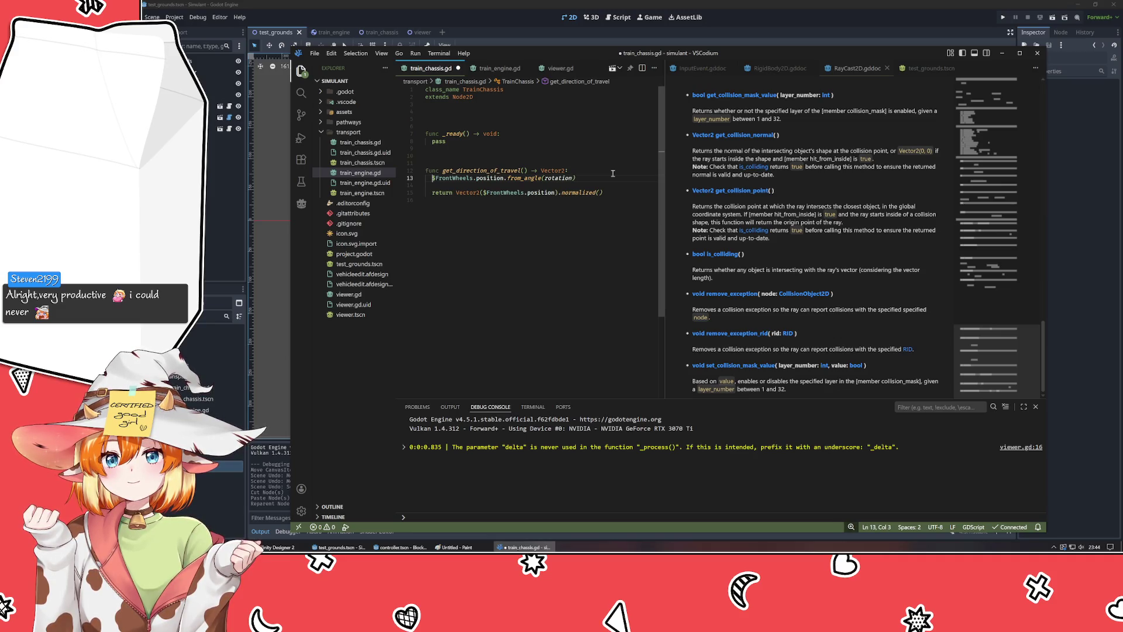
type("return")
key("End")
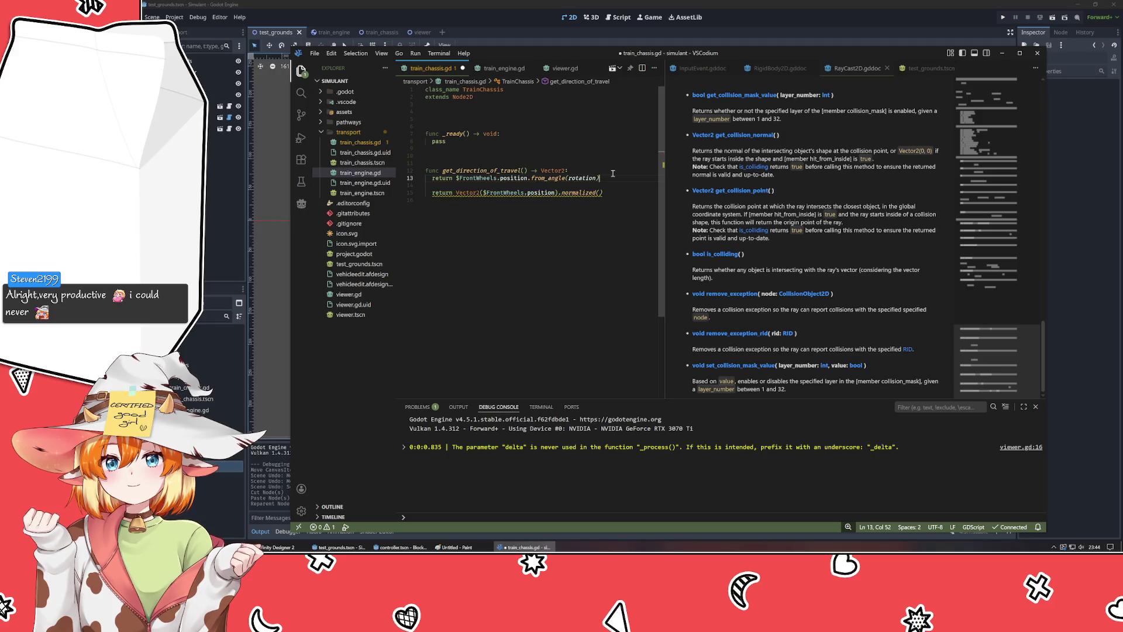
type(".normalized")
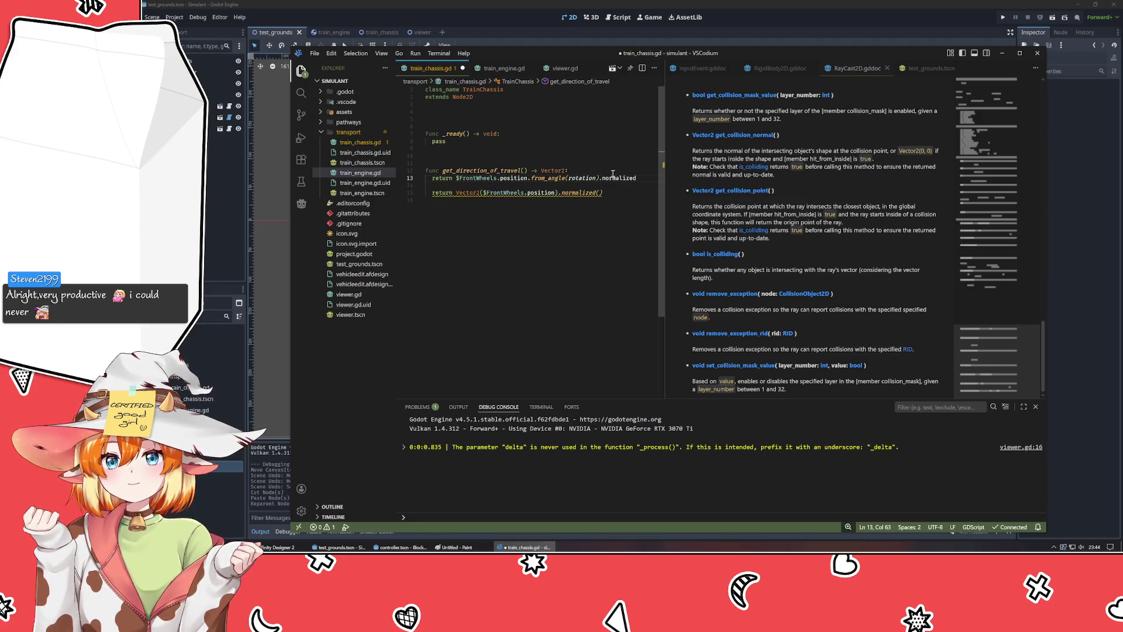
key("Down")
key("ctrl+shift+k")
key("ctrl+shift+k")
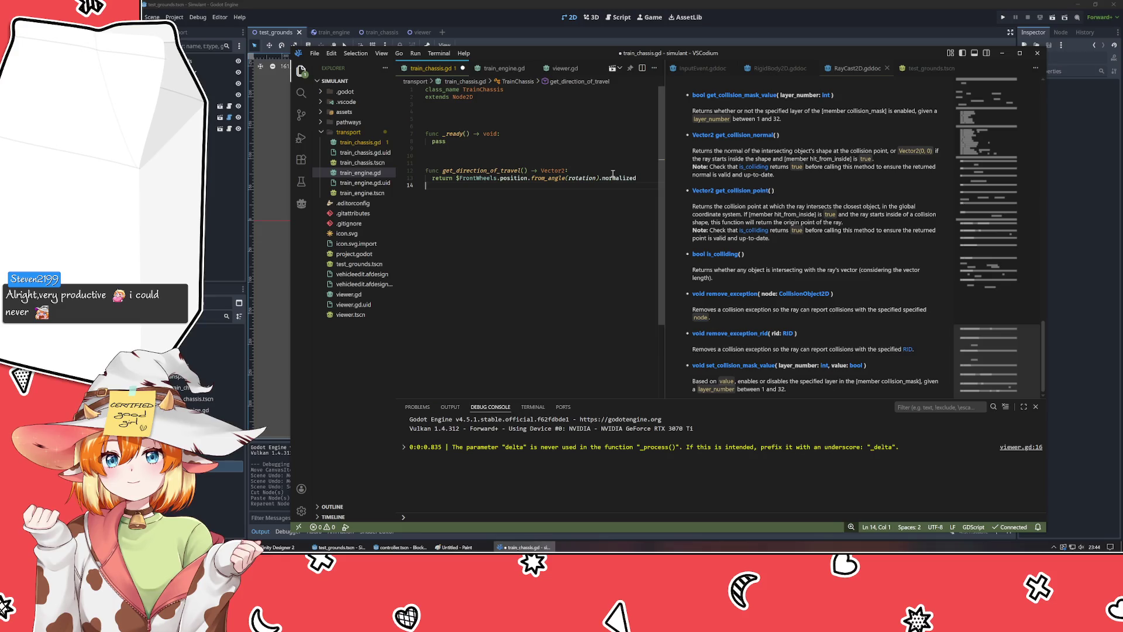
key("ctrl+s")
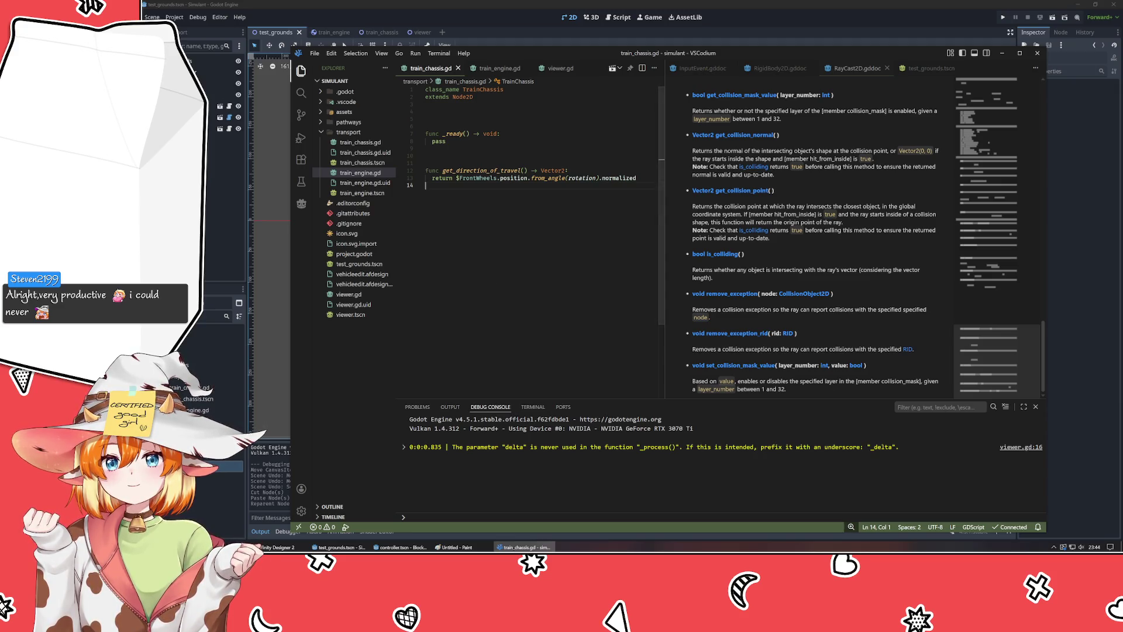
- Test-run the game, stop it, and follow the Errors tab's Callable error to line 13 in VSCodium
left_click(204, 244)
key("F5")
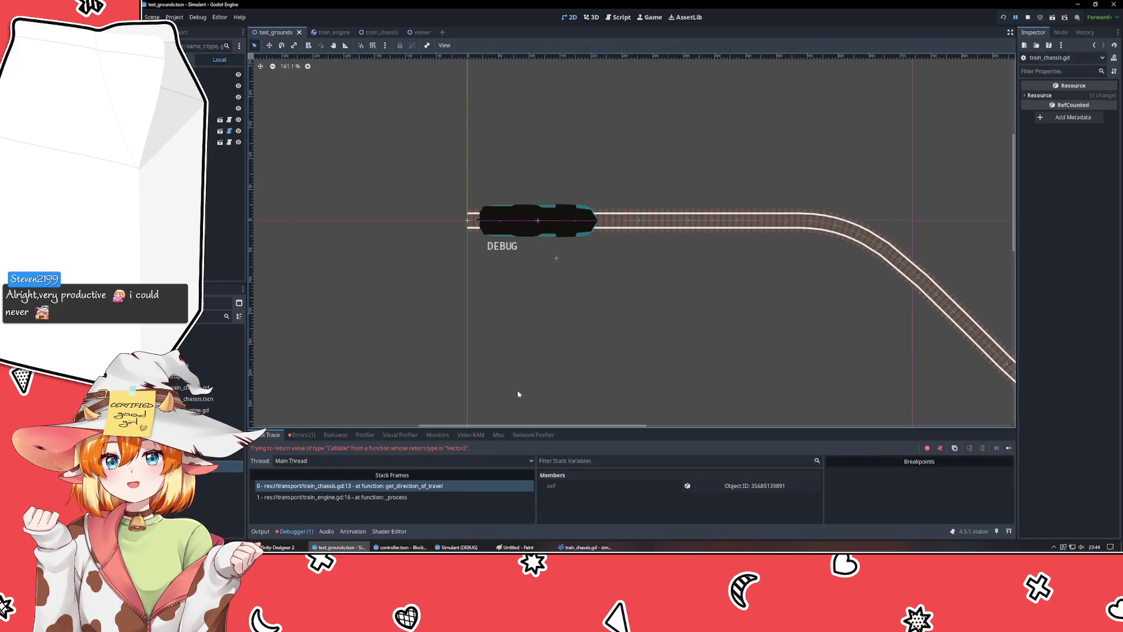
key("F8")
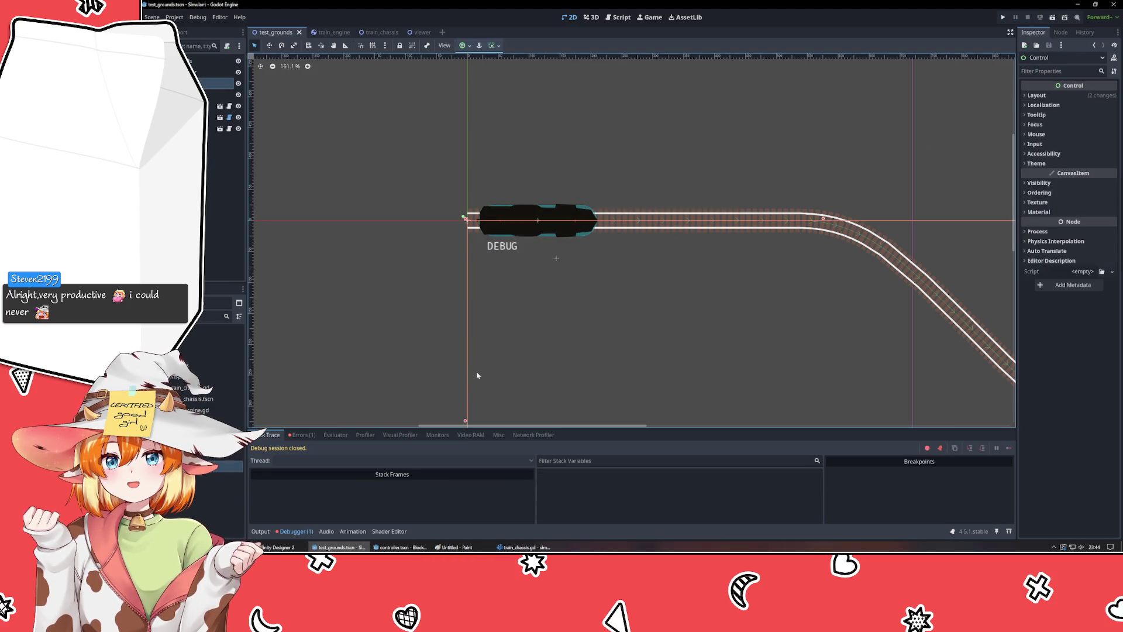
left_click(306, 437)
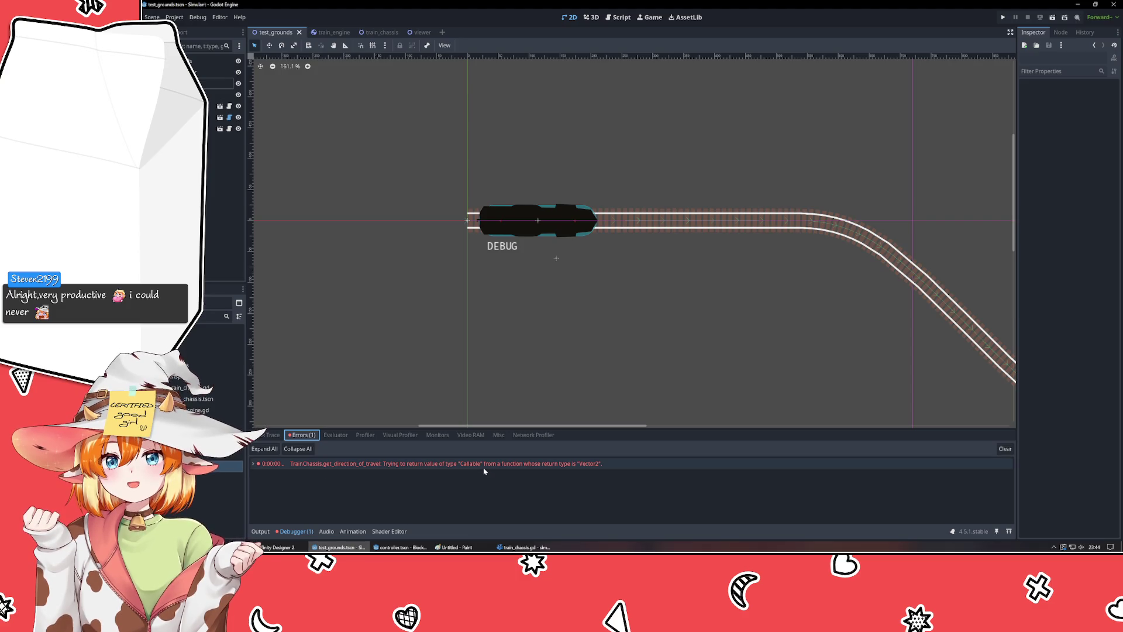
key("alt+Tab")
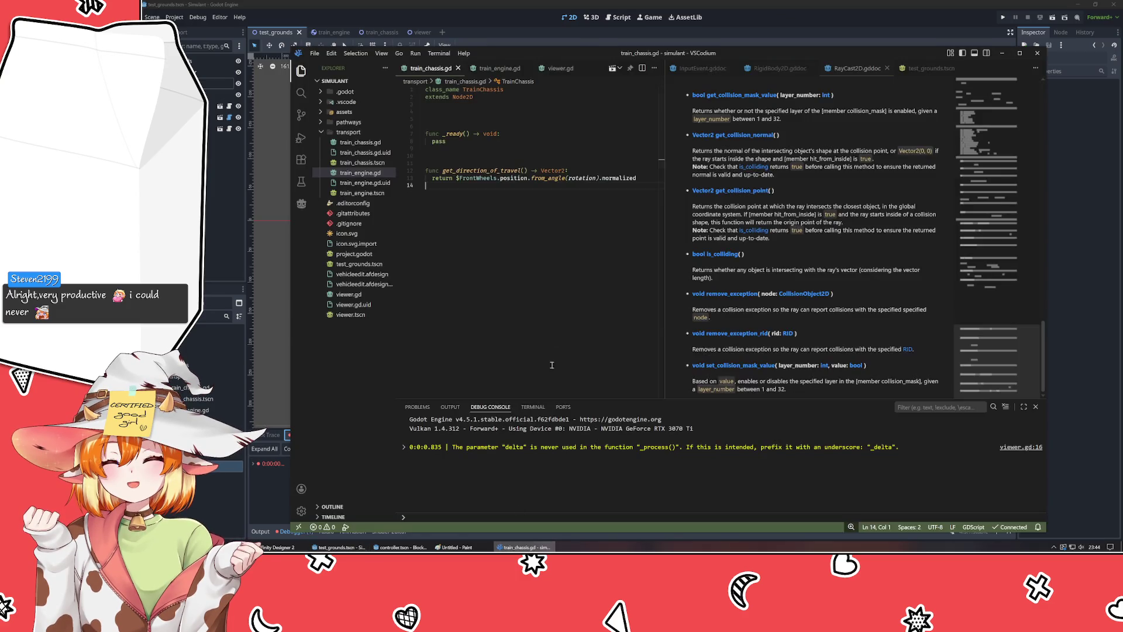
left_click(250, 489)
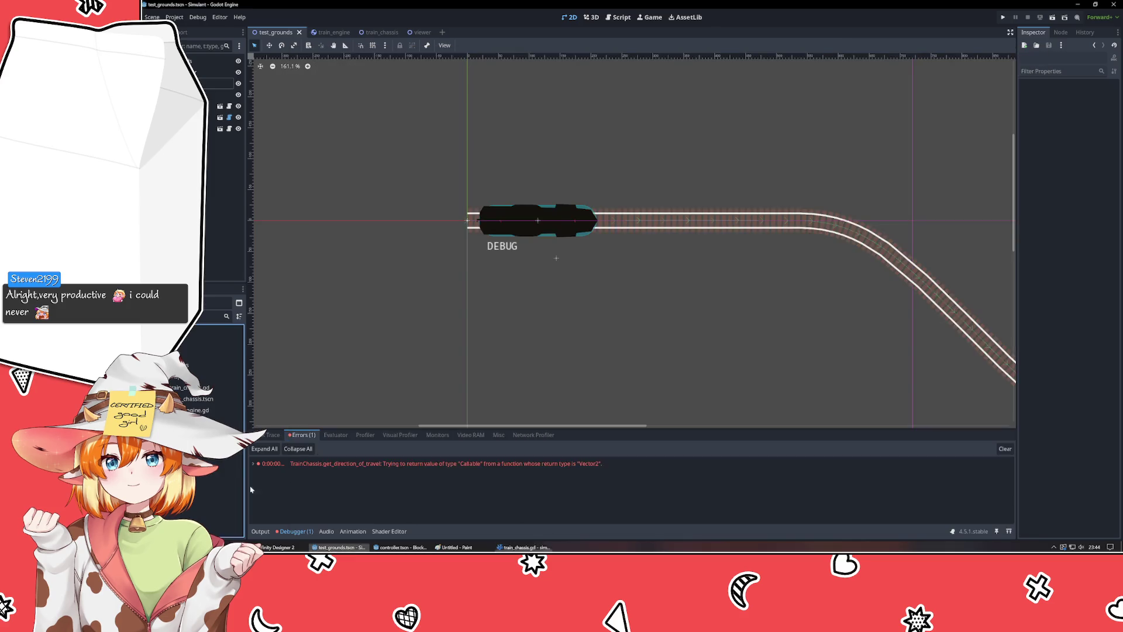
double_click(362, 465)
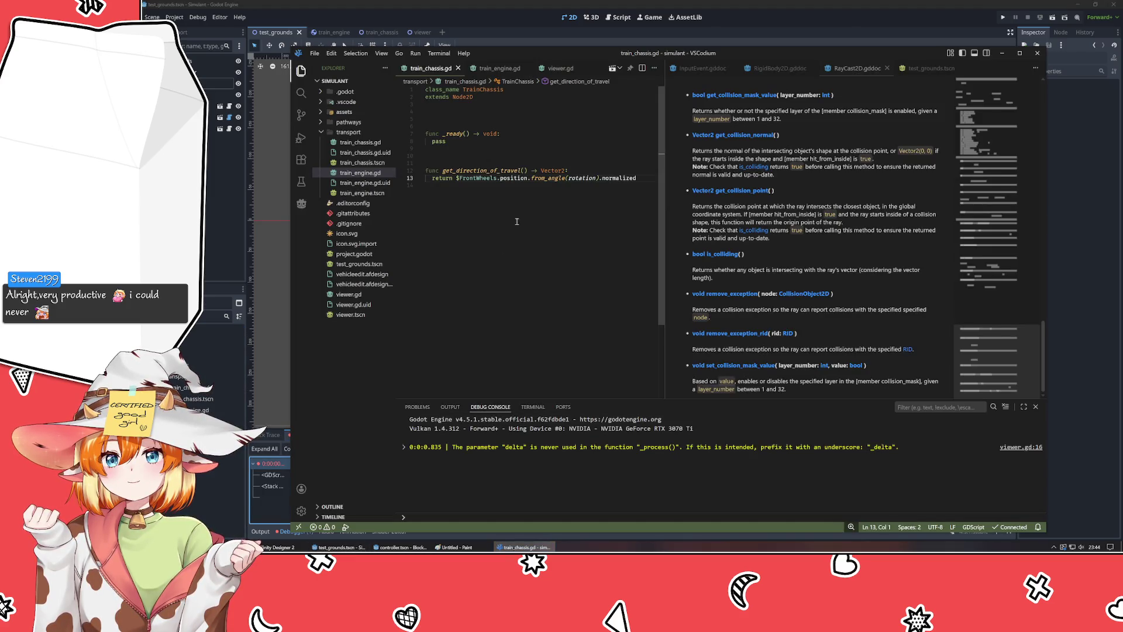
- Complete normalized into a normalized() method call on line 13
mouse_move(546, 181)
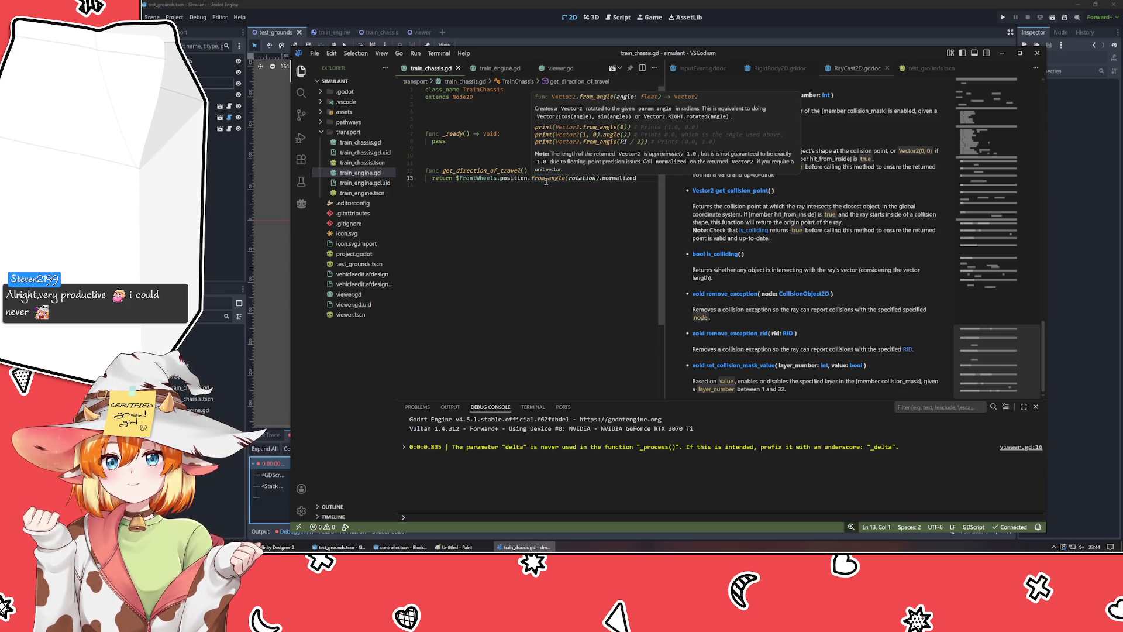
left_click(603, 177)
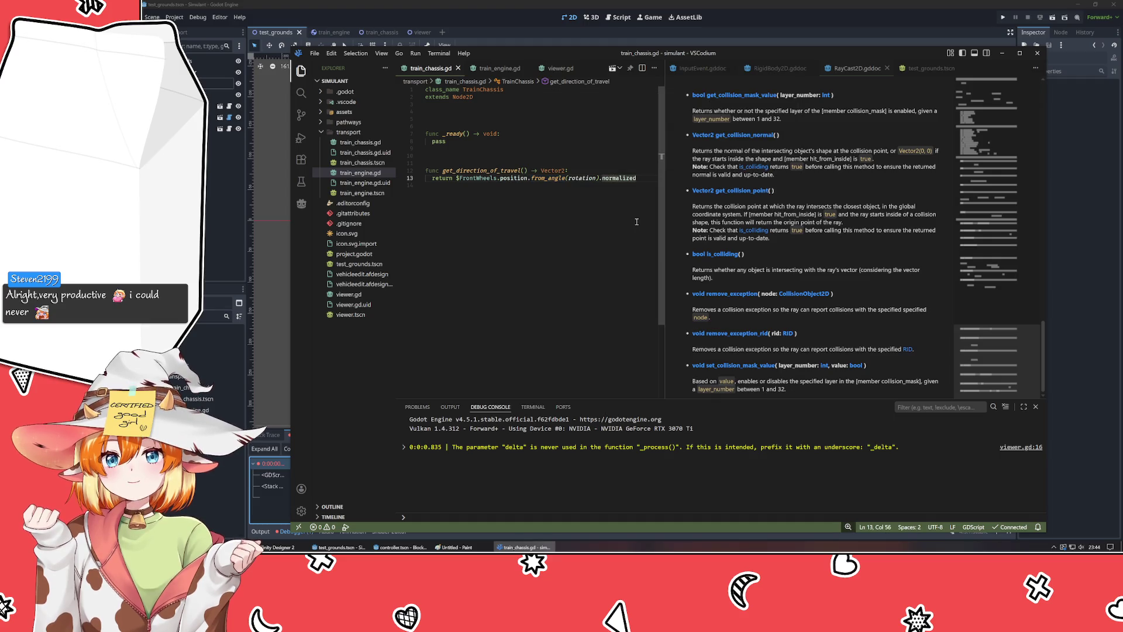
key("Tab")
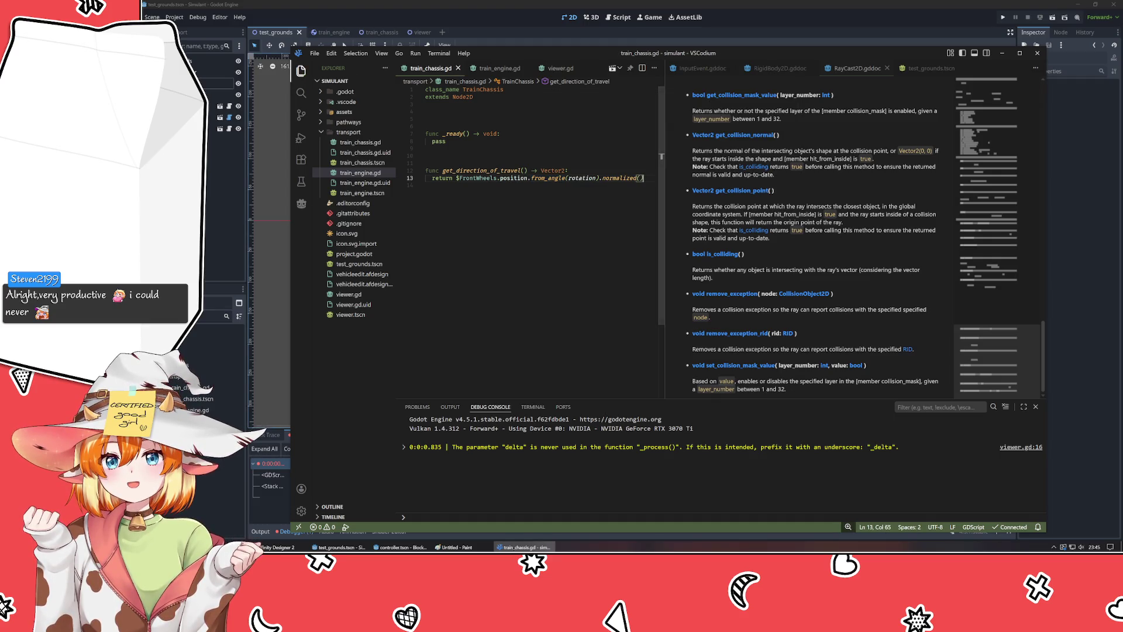
key("alt+Tab")
- Rerun the game with F5 to test the normalized() fix, then stop it with F8
key("F5")
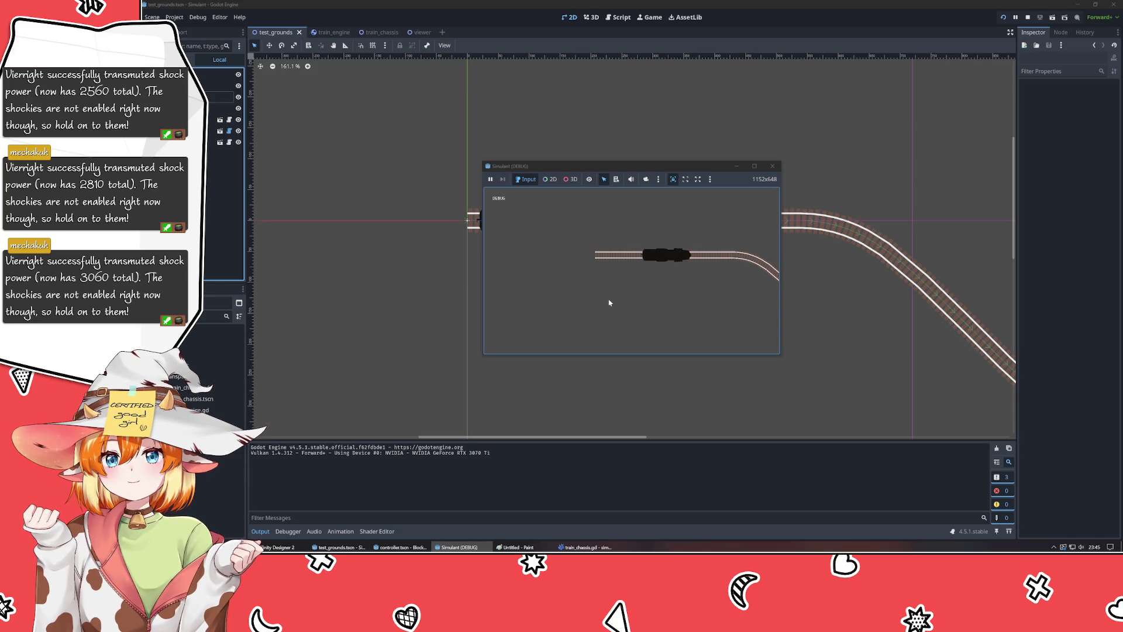
key("F8")
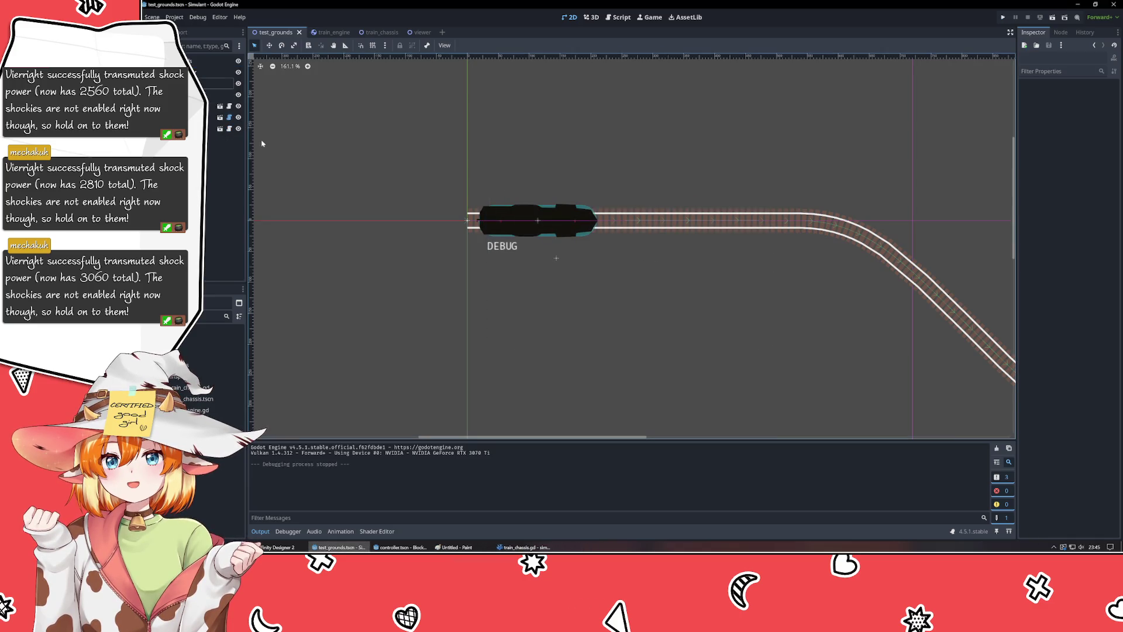
- Set the Train root's RigidBody2D mass to 11.5 kg in the train_engine scene
left_click(321, 33)
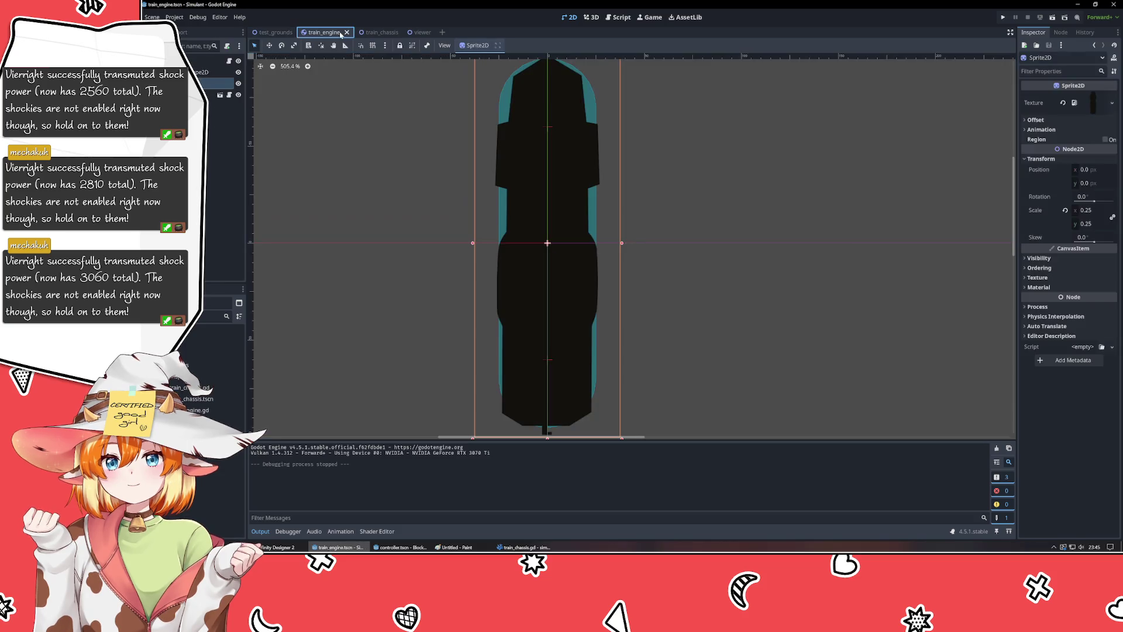
left_click(205, 60)
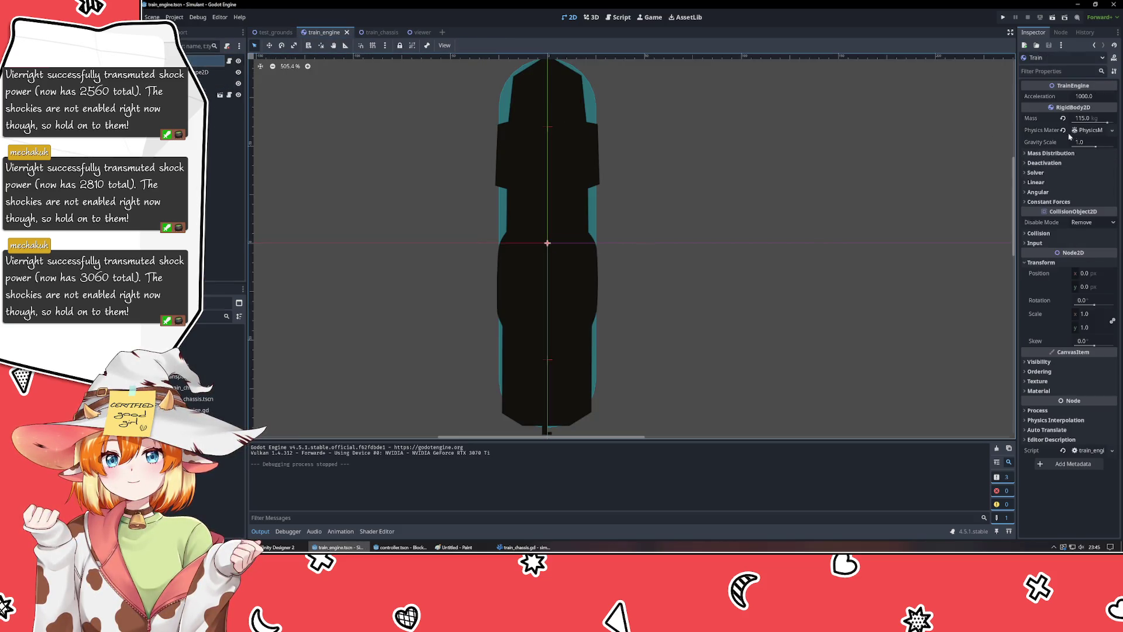
left_click(1084, 119)
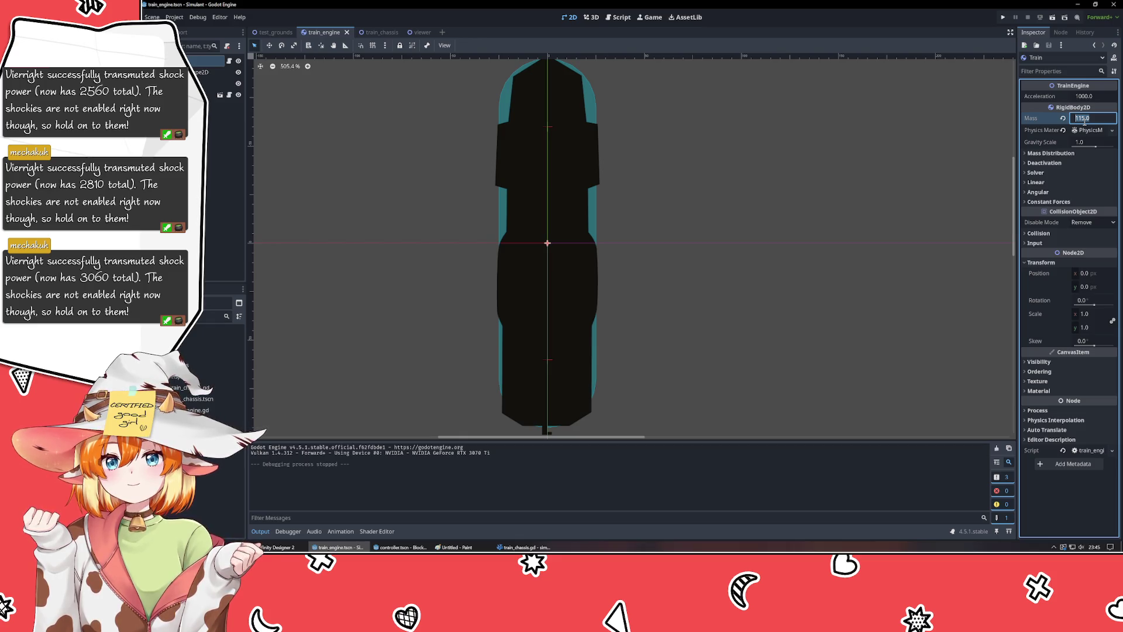
type("11.5")
key("Return")
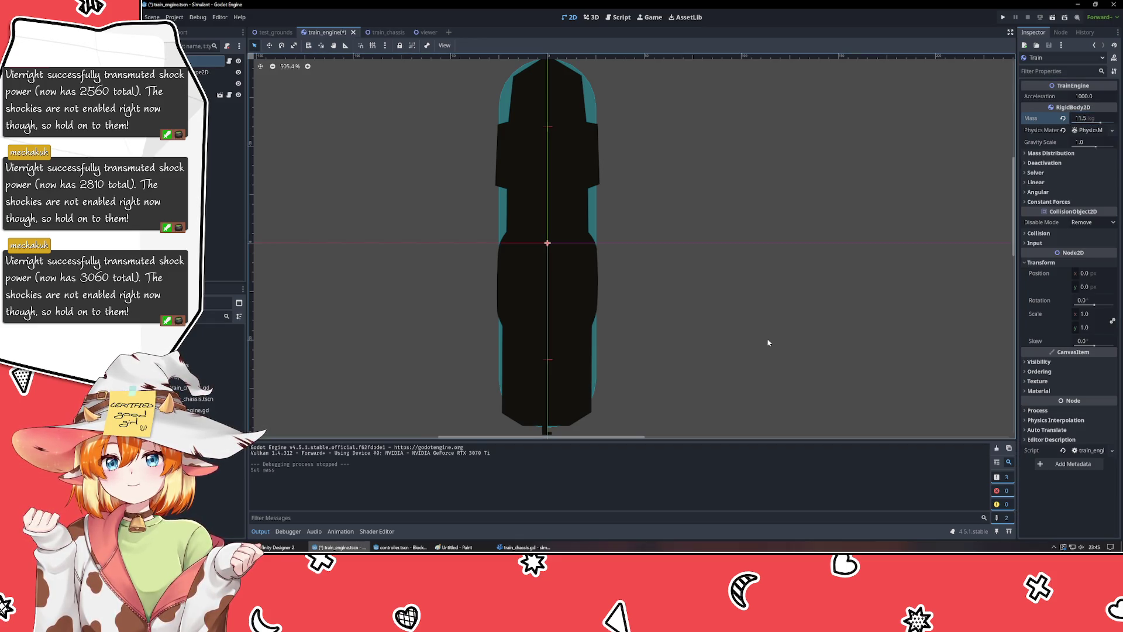
- Save and test-run the game, close it, and bring the Paint sketch forward
key("F5")
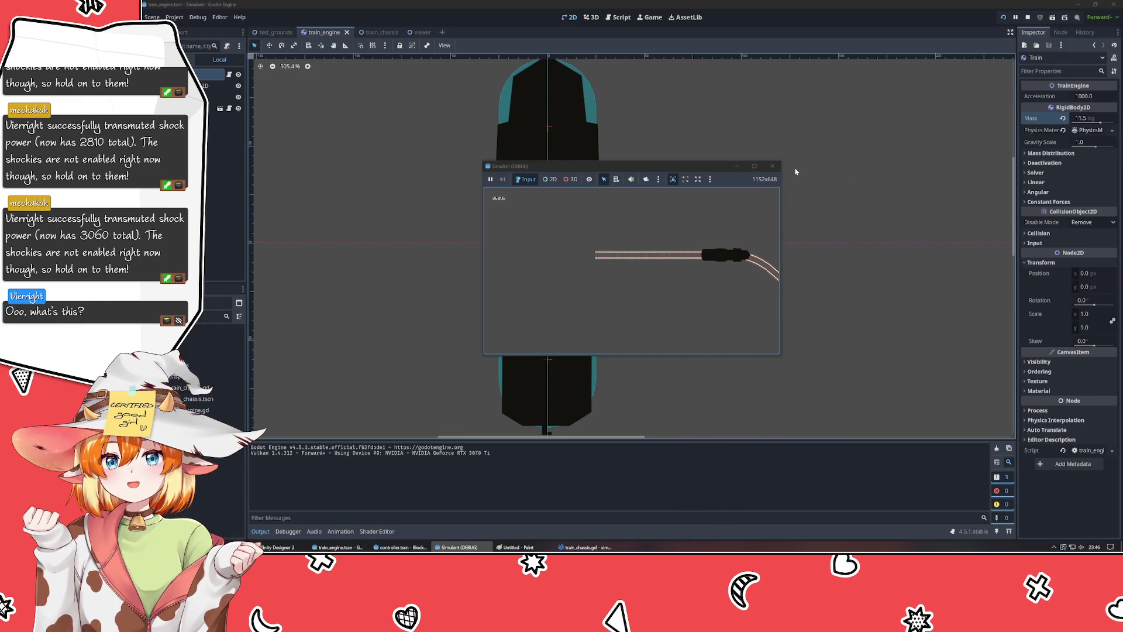
left_click(772, 166)
left_click(450, 548)
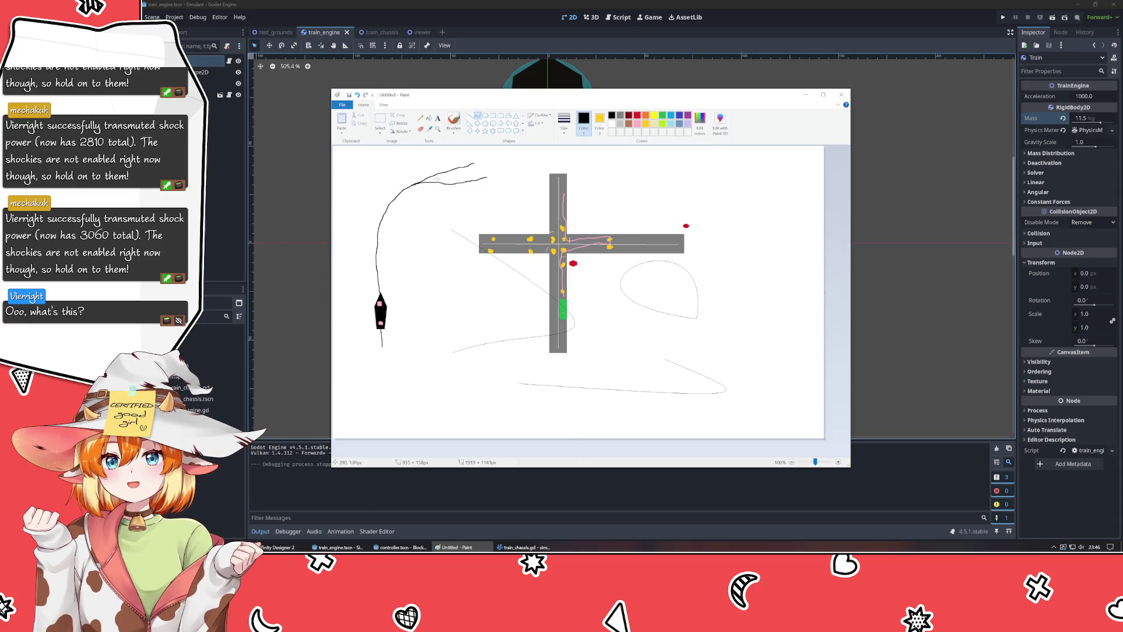
- Undo the lower-curve edit in Paint, minimize it, and deselect the train engine in Godot
key("ctrl+z")
key("ctrl+z")
key("ctrl+z")
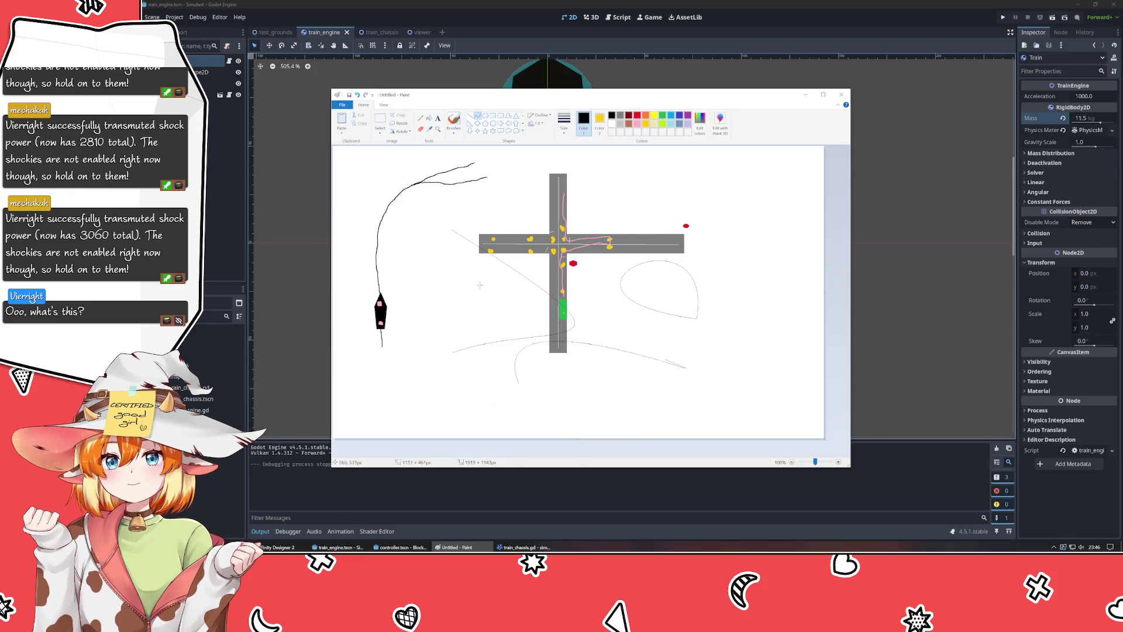
left_click(596, 209)
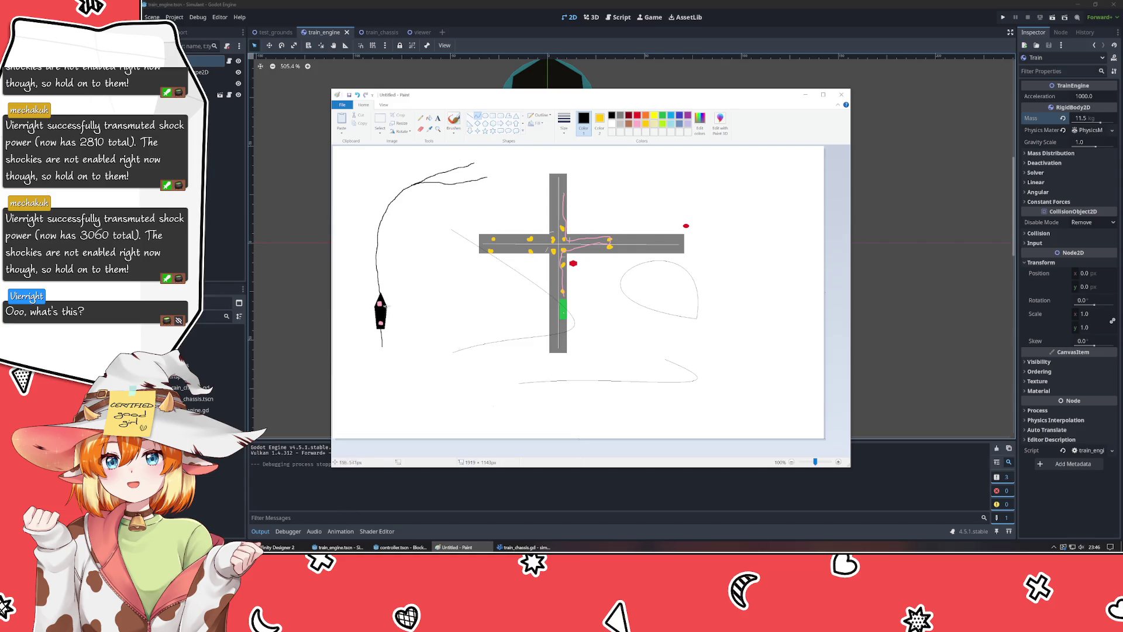
left_click(807, 97)
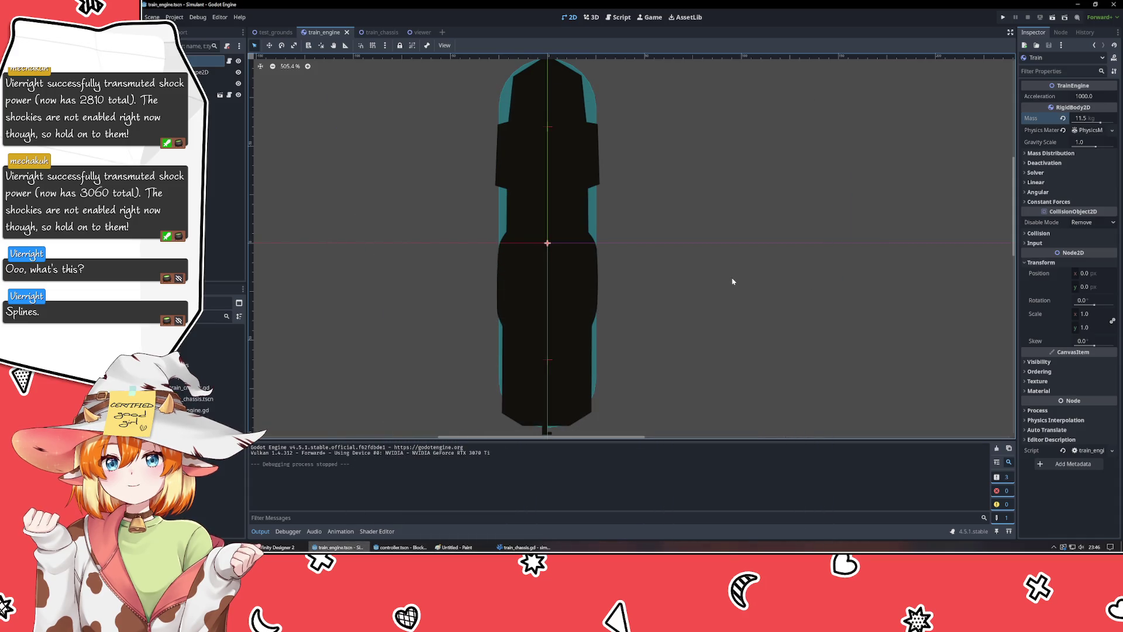
left_click(689, 246)
mouse_move(689, 246)
left_mouse_down()
mouse_move(769, 244)
mouse_move(746, 229)
left_mouse_up()
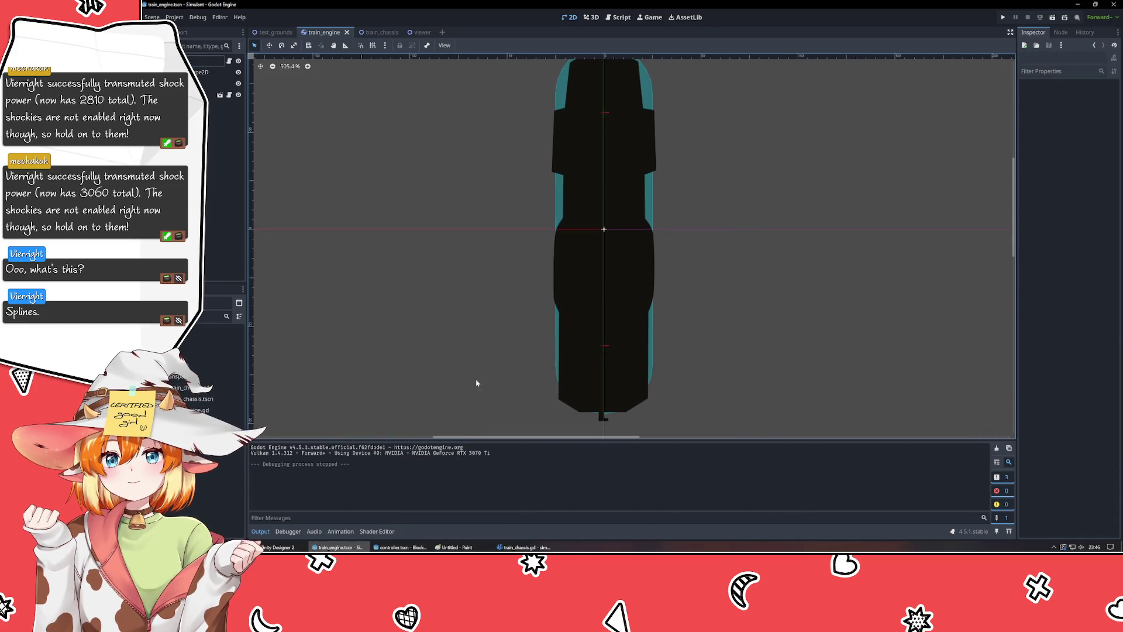
- Search the web for 'splines', open Wikipedia's Spline (mathematics) article, then refocus Godot
key("super+1")
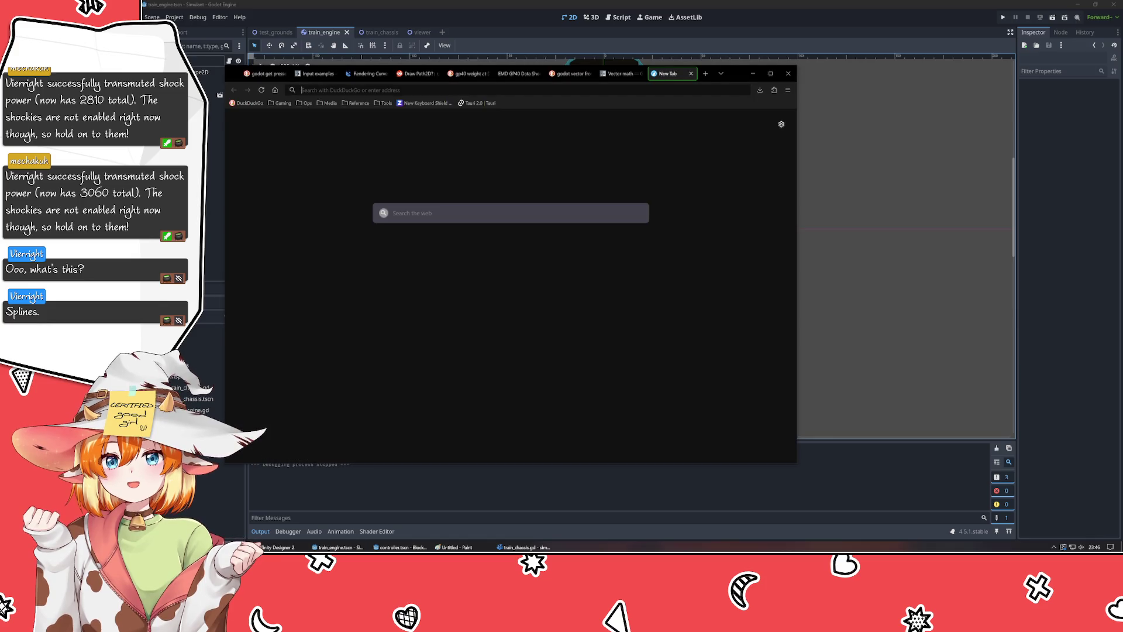
type("splines")
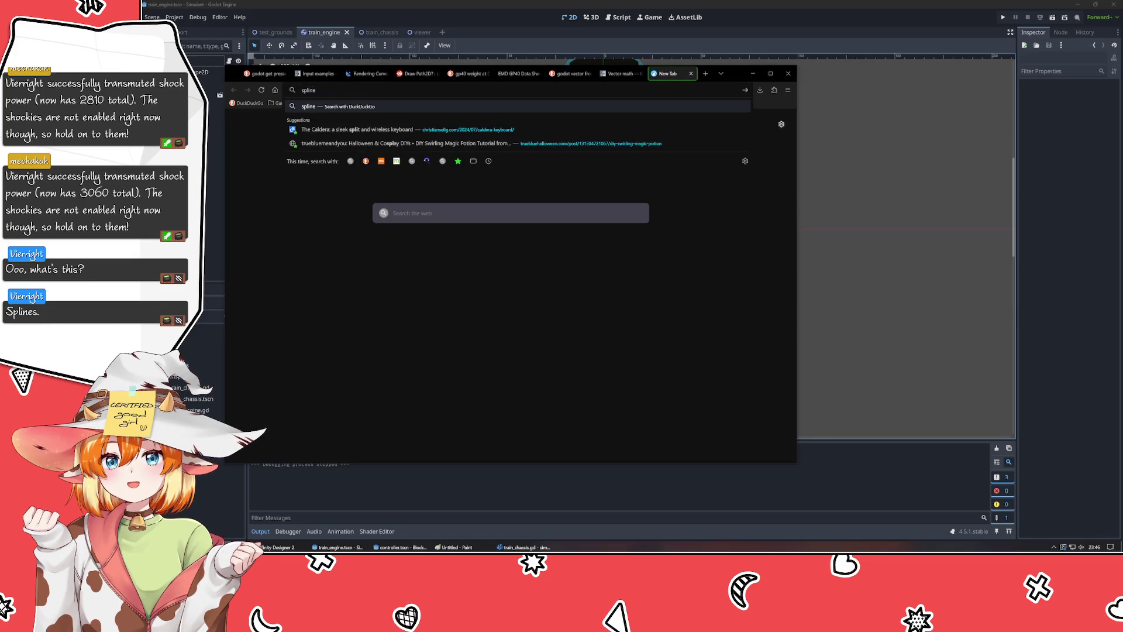
key("Return")
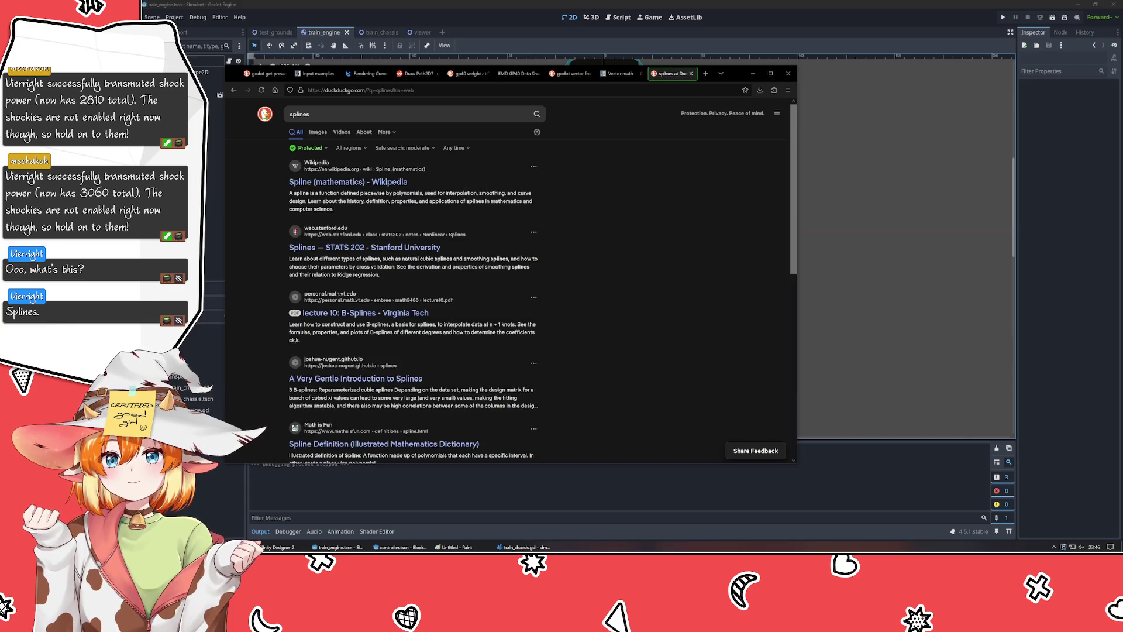
left_click(381, 181)
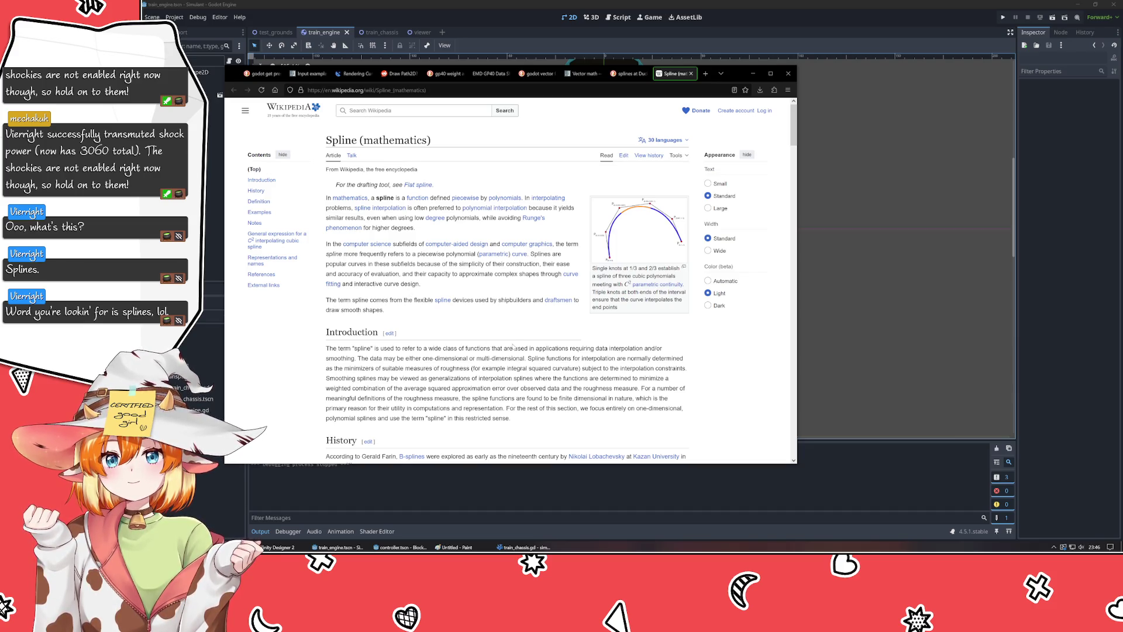
left_click(864, 314)
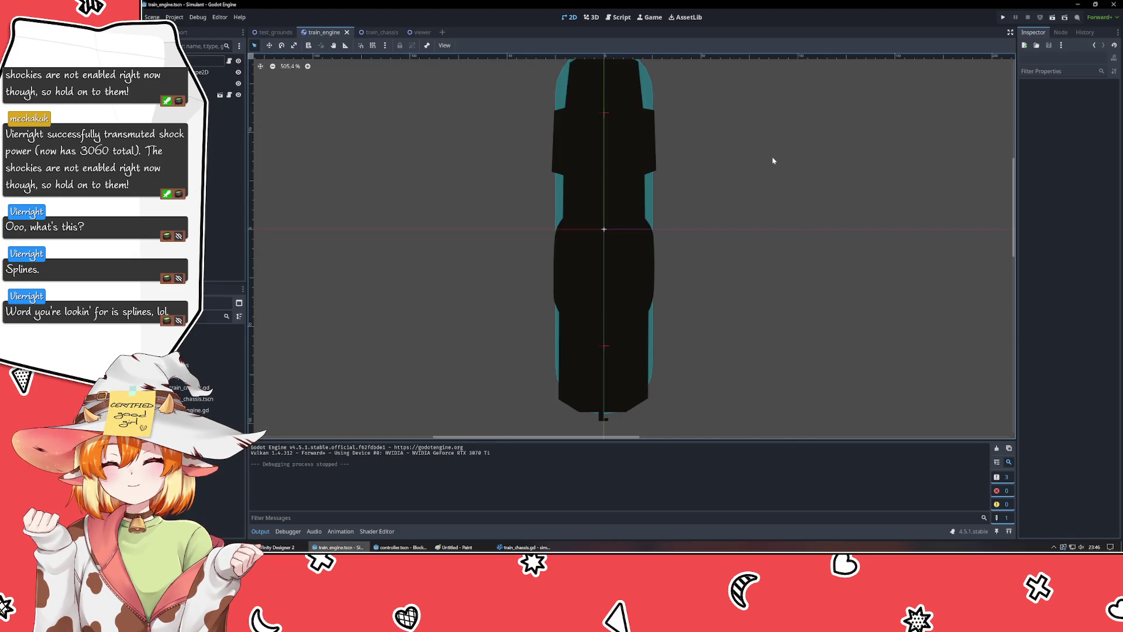
- Recenter on the train engine, flip through the scene tabs, and open the train_tracks scene
scroll(772, 160, "down", 2)
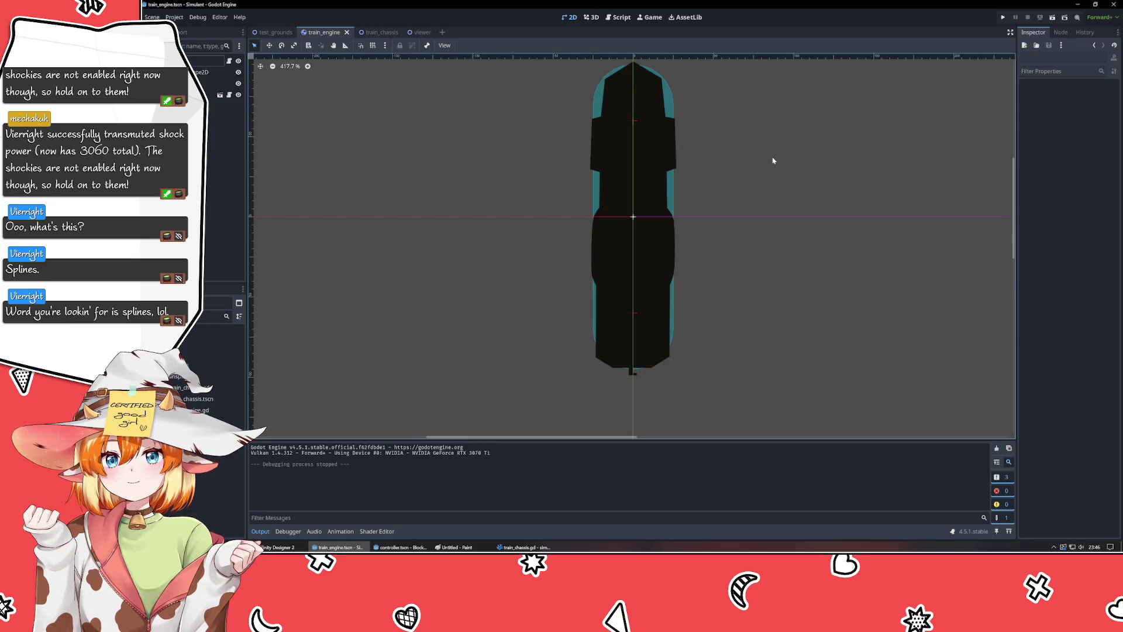
left_click_drag(773, 160, 717, 211)
scroll(717, 213, "down", 3)
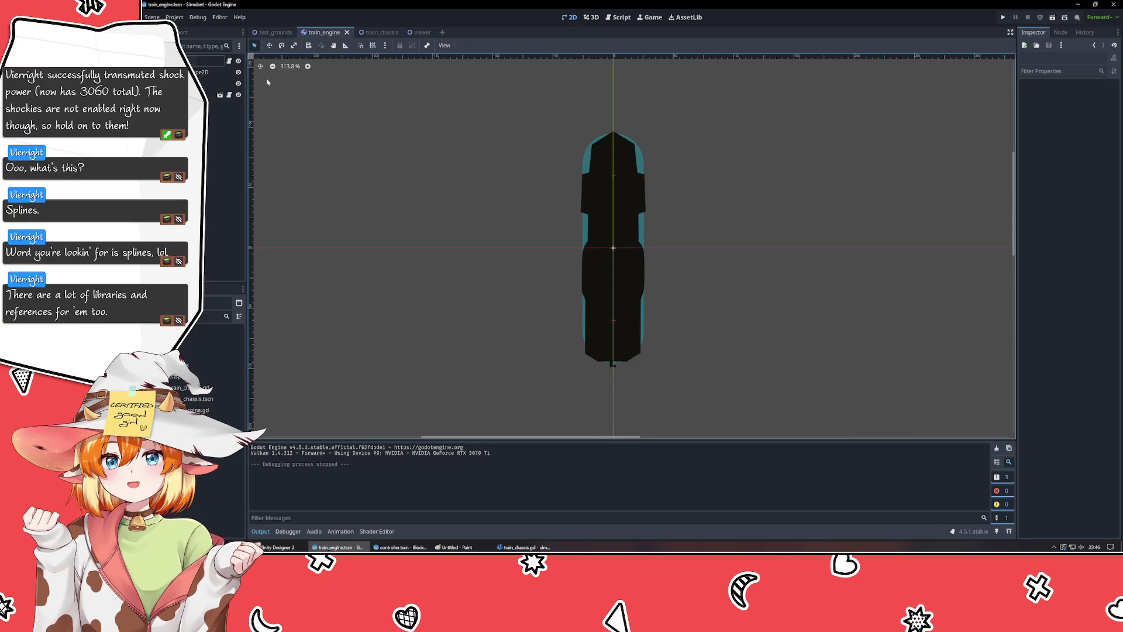
left_click(274, 32)
left_click(380, 33)
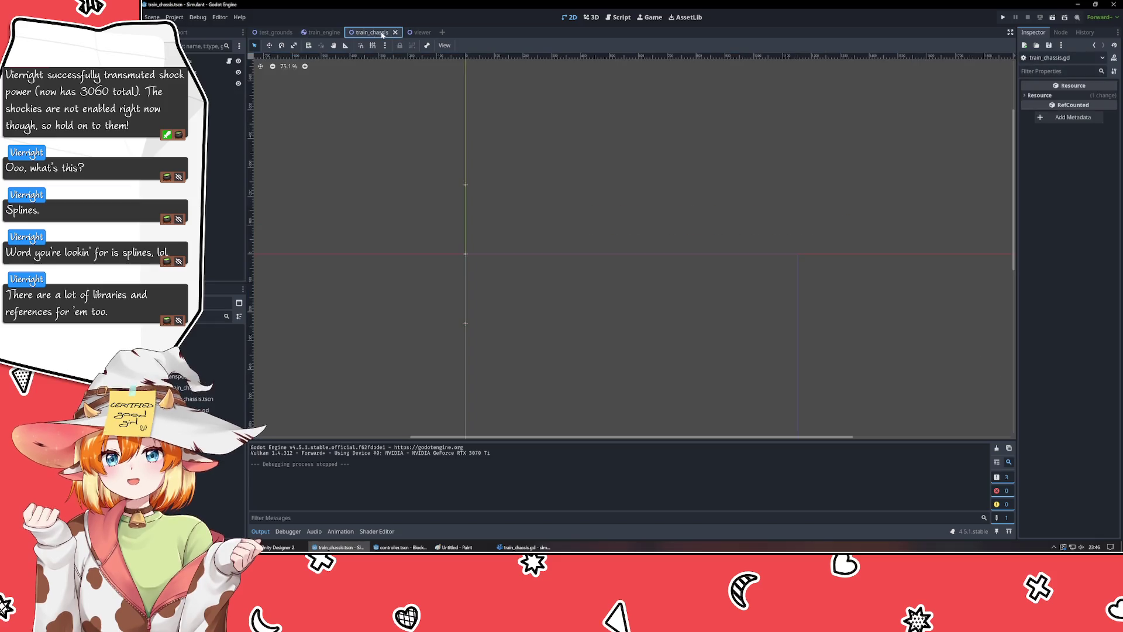
left_click(274, 32)
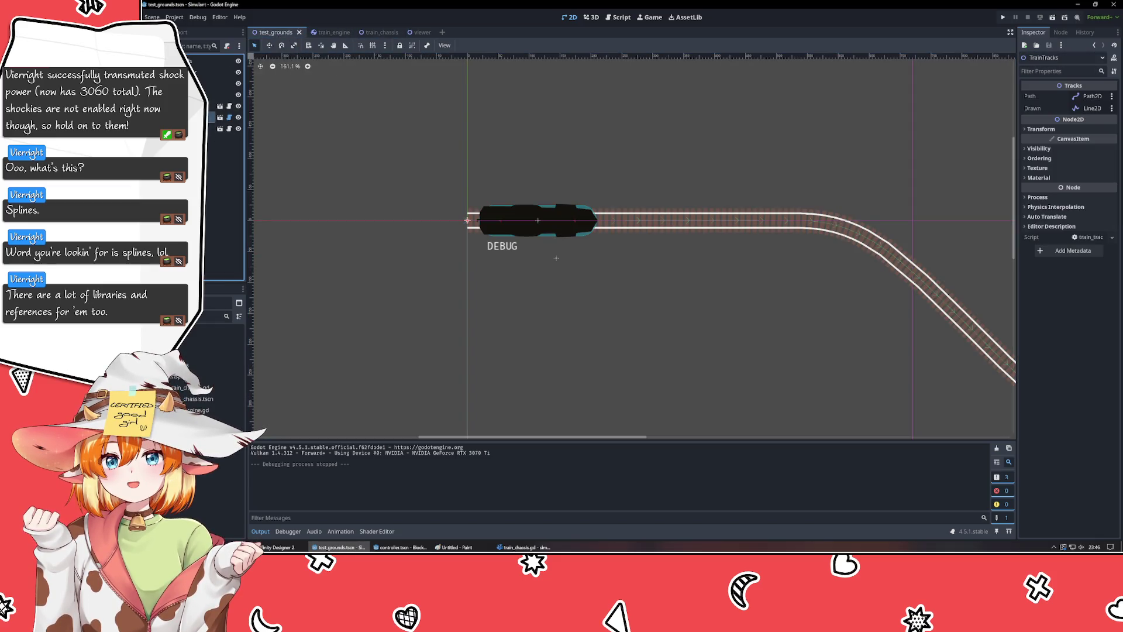
left_click(220, 117)
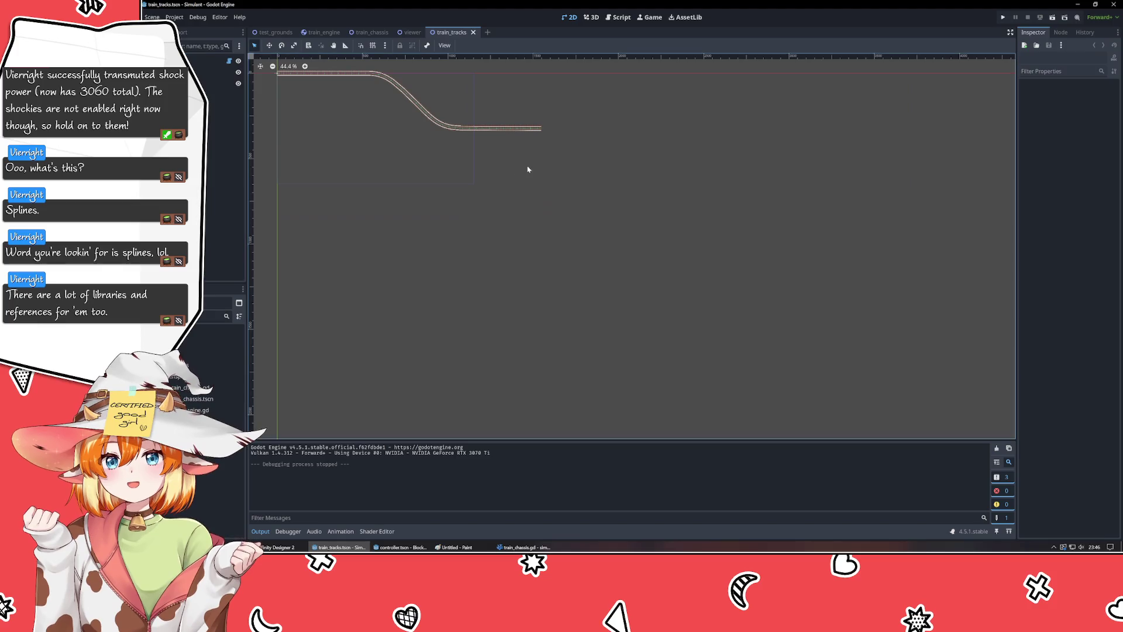
- Select the Path2D track, pull its middle point into a V, then undo back to the S-bend
left_click_drag(528, 170, 716, 278)
scroll(534, 233, "up", 4)
left_click(216, 83)
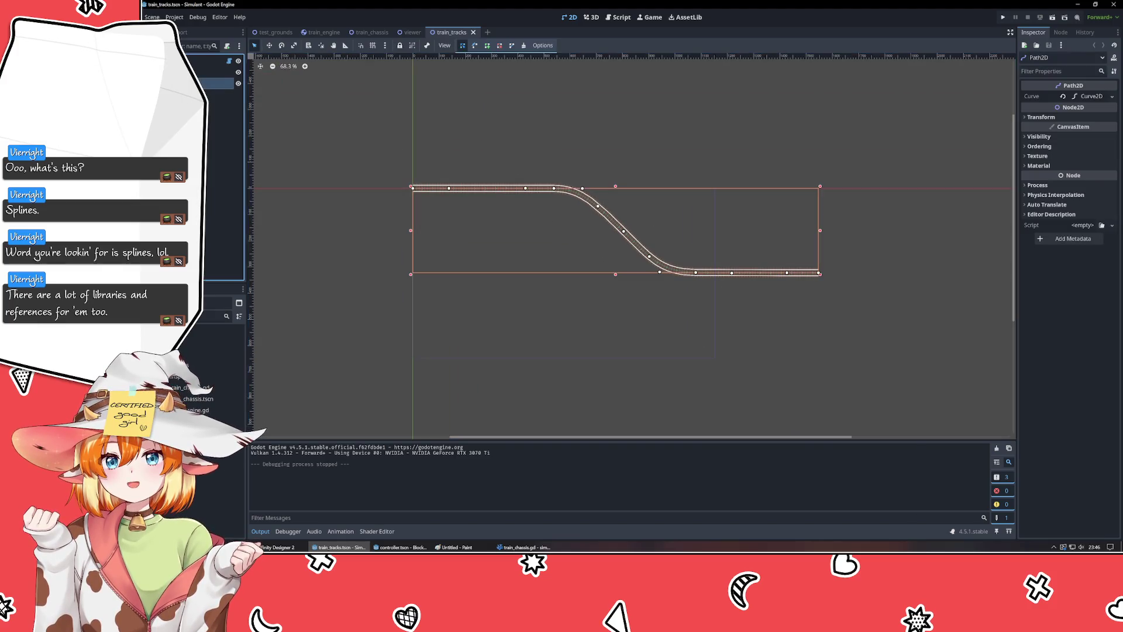
left_click(606, 236)
left_click(601, 245)
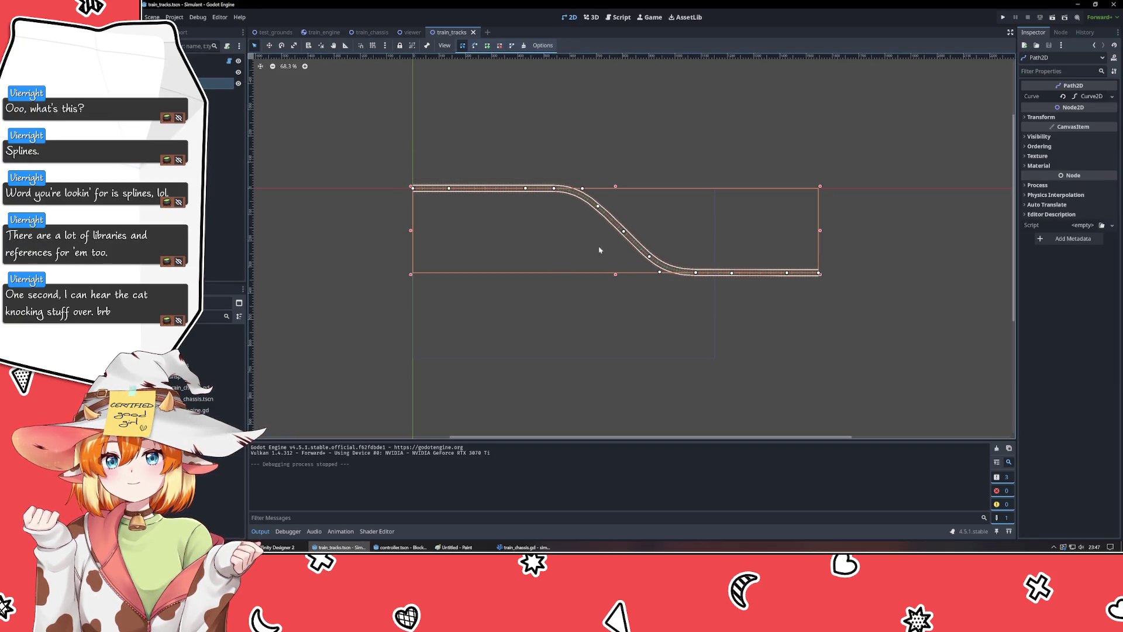
scroll(626, 233, "up", 3)
scroll(619, 229, "down", 1)
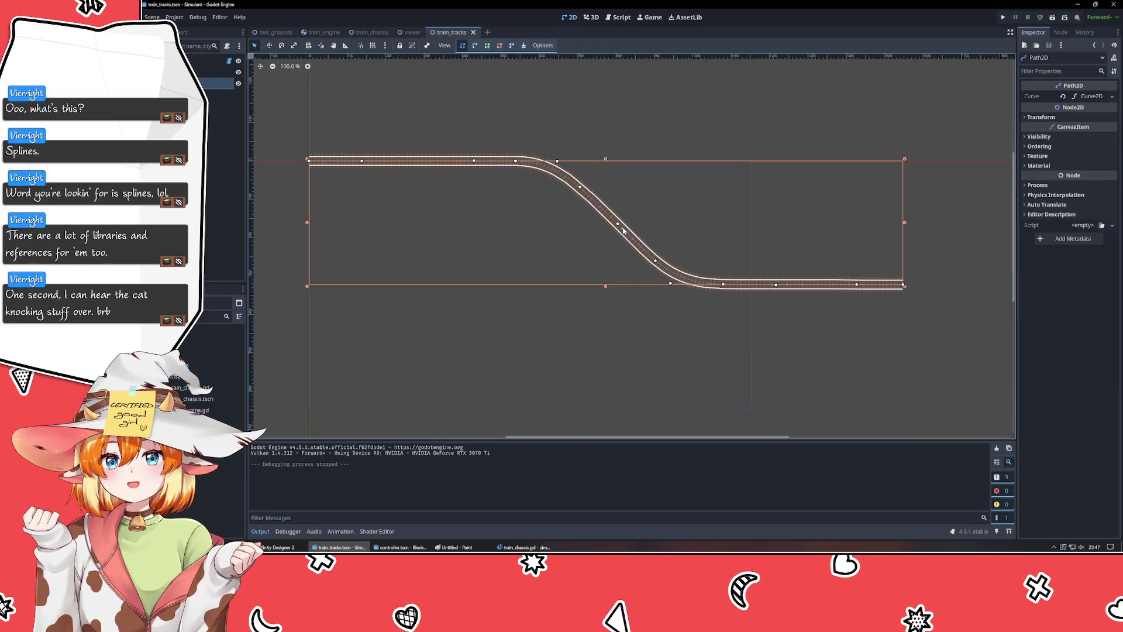
mouse_move(617, 226)
left_mouse_down()
mouse_move(545, 322)
mouse_move(413, 322)
mouse_move(553, 392)
mouse_move(727, 238)
mouse_move(734, 105)
mouse_move(994, 82)
mouse_move(949, 249)
mouse_move(673, 377)
mouse_move(702, 293)
mouse_move(689, 302)
left_mouse_up()
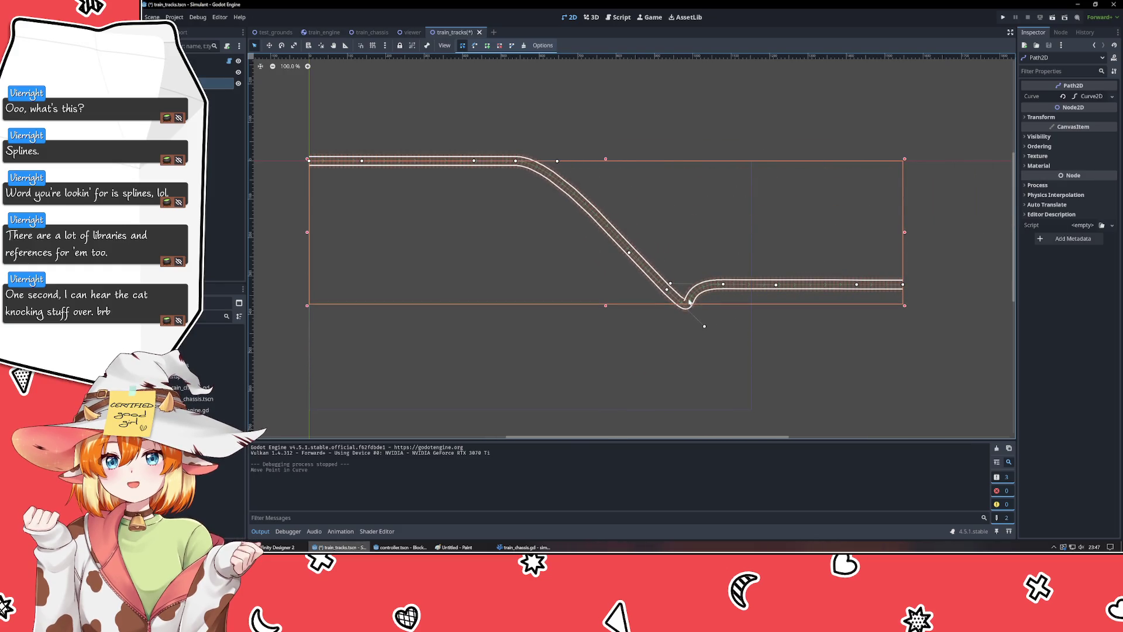
key("ctrl+z")
left_click(671, 360)
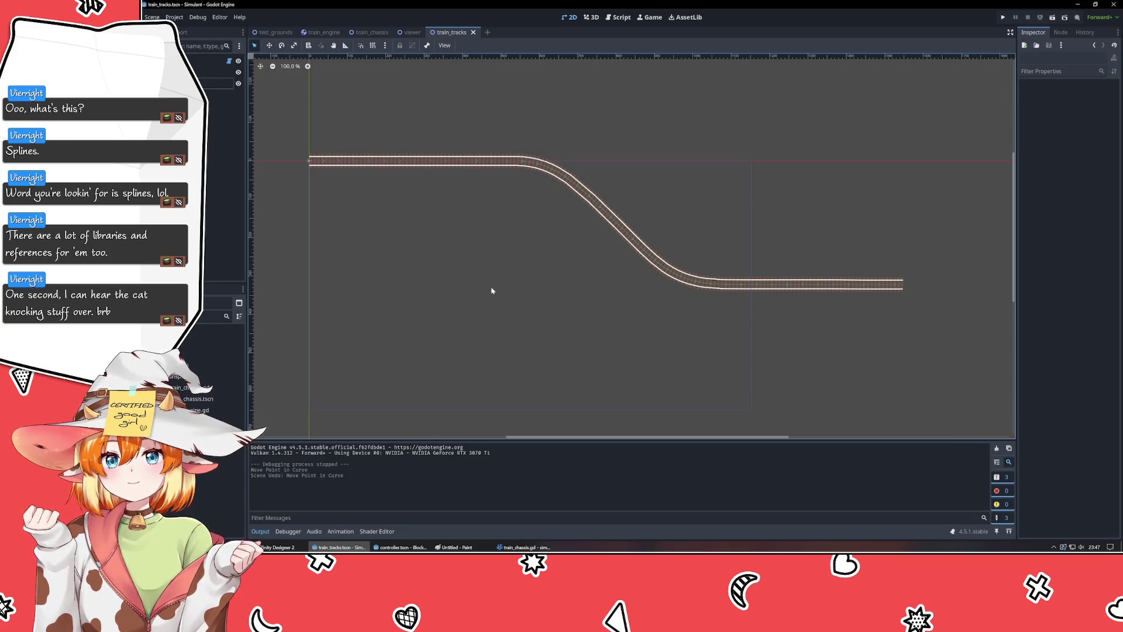
- In test_grounds, search help for 'spline' with Display All, then cancel the search
left_click(273, 33)
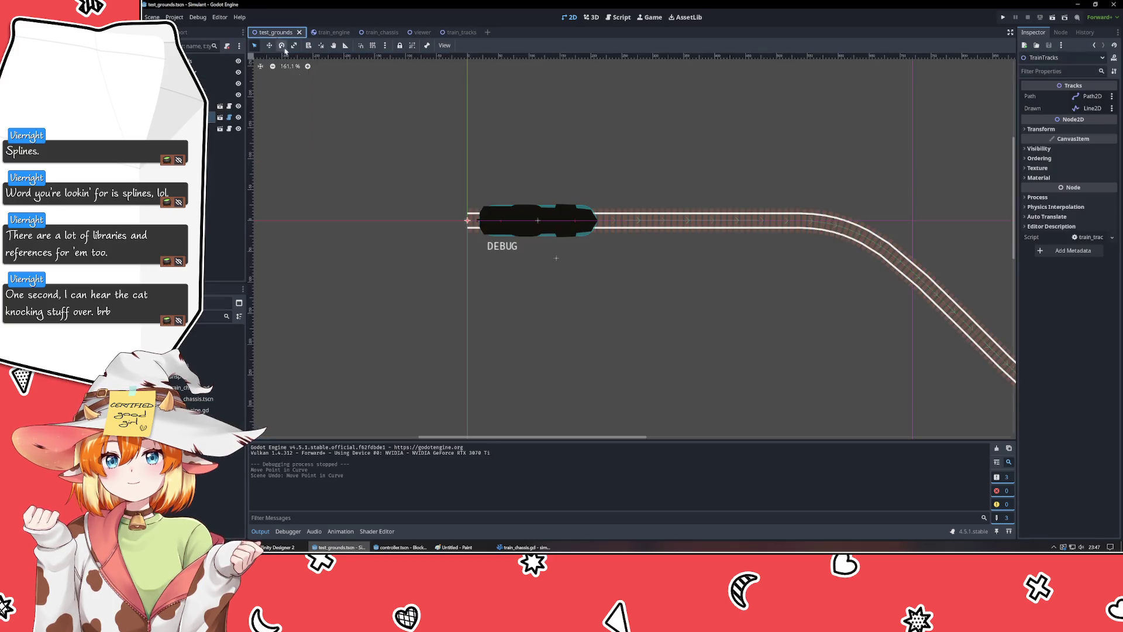
left_click(611, 171)
scroll(611, 170, "right", 4)
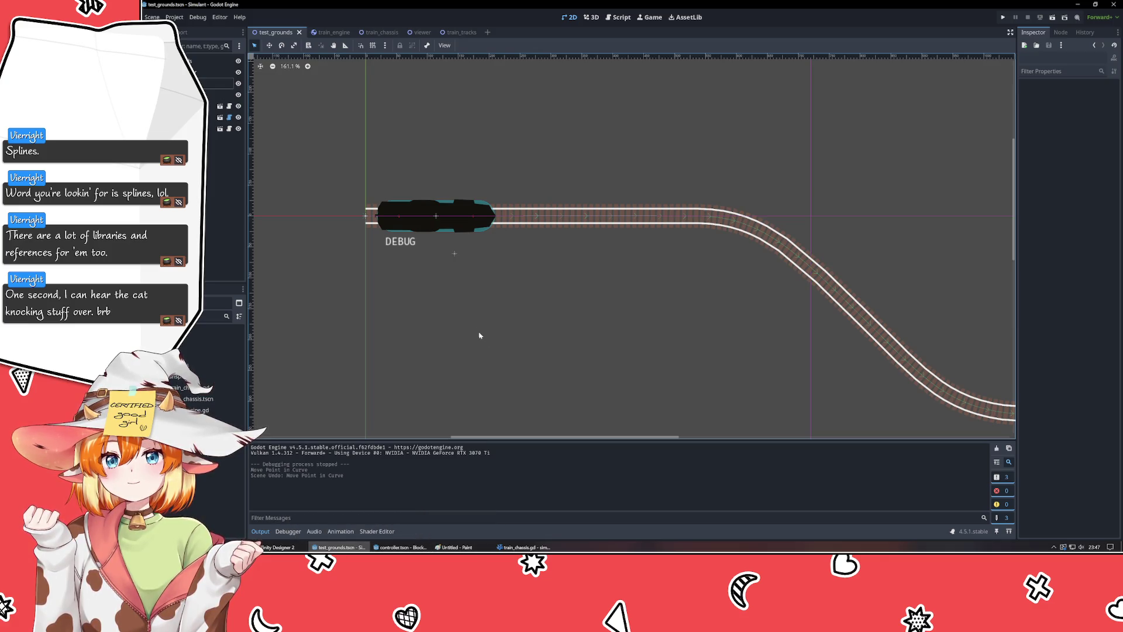
key("F1")
type("spl")
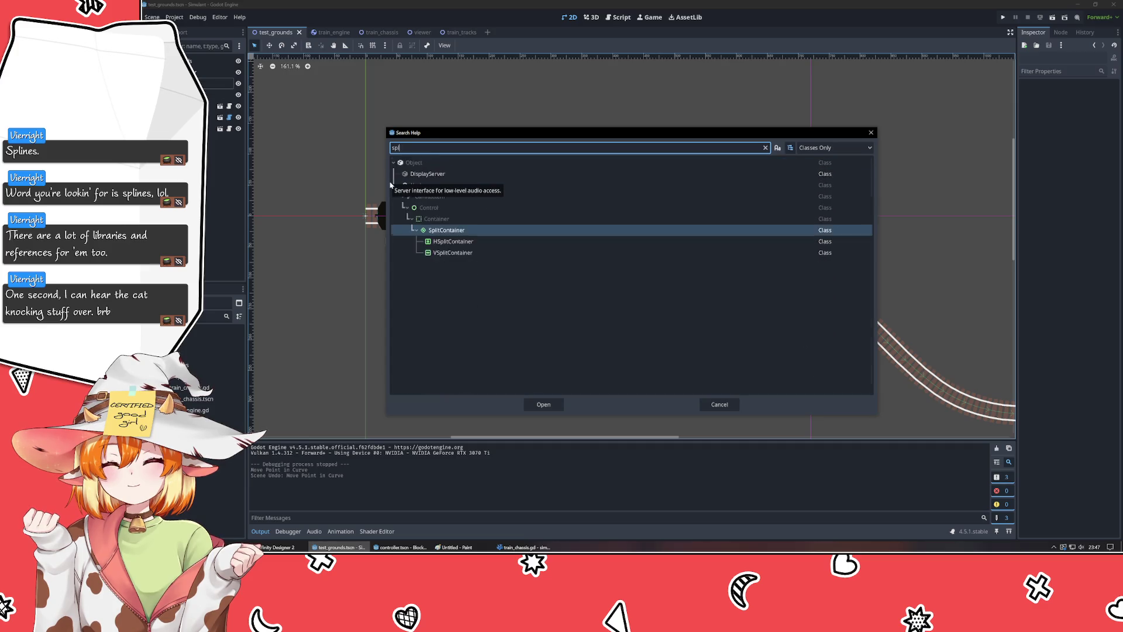
type("ine")
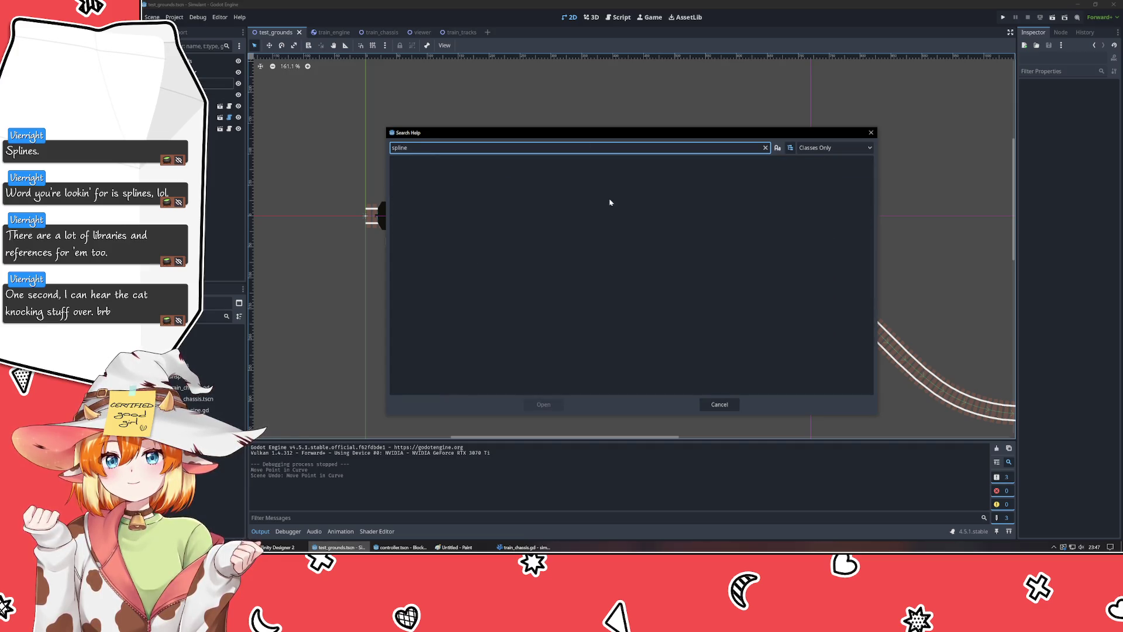
left_click(819, 149)
left_click(813, 160)
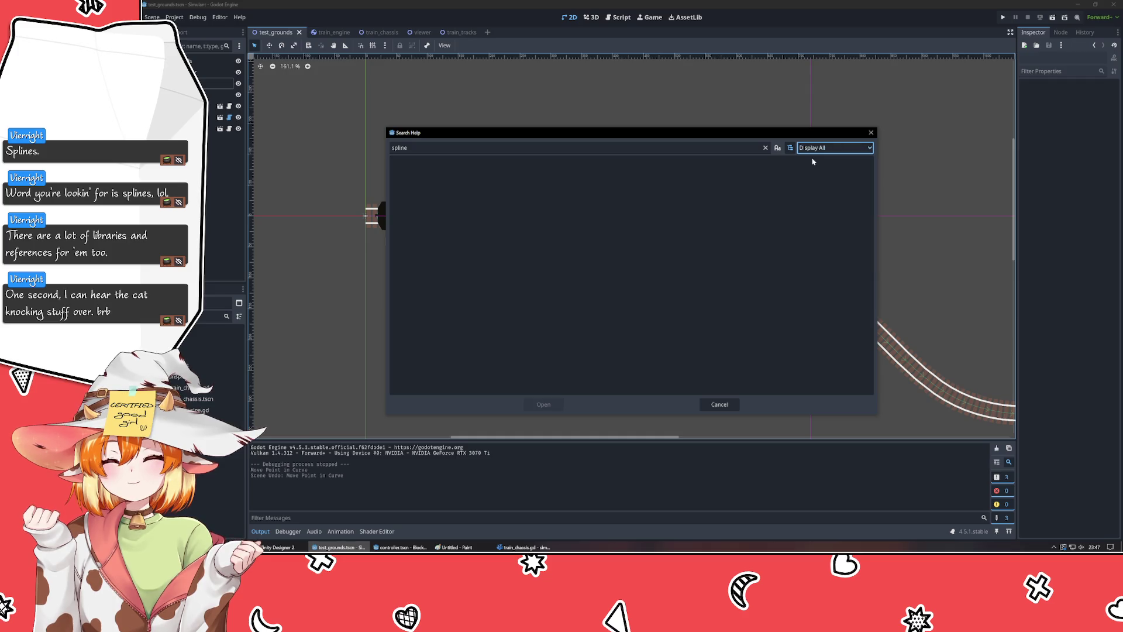
left_click(723, 410)
left_click(724, 410)
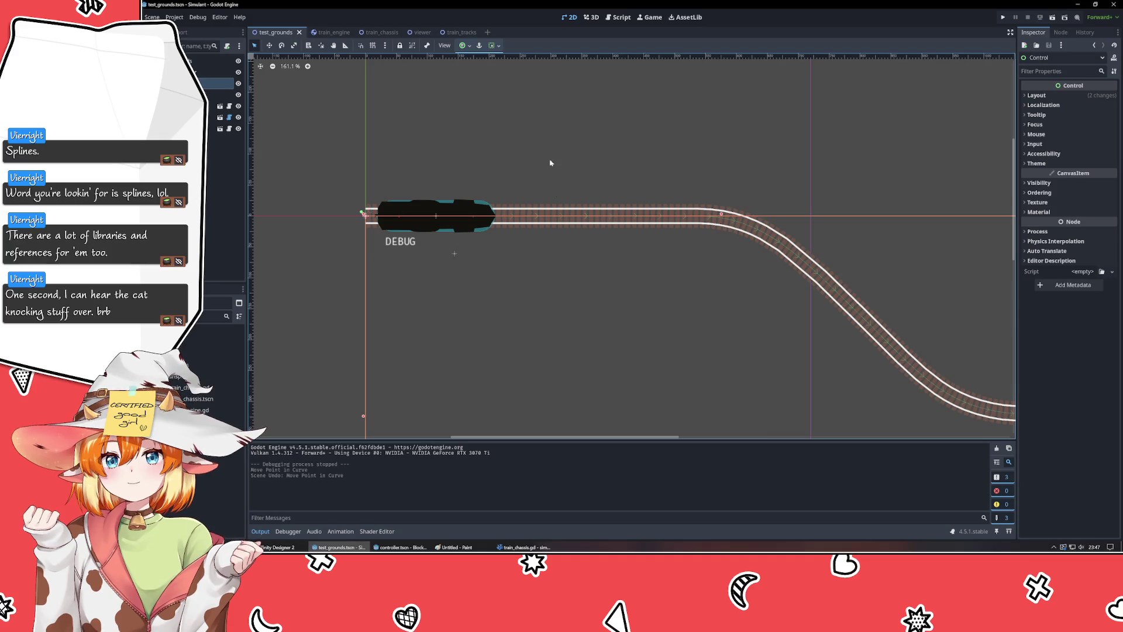
- Select TrainTracks and pan and zoom to frame the whole track with the train
scroll(509, 125, "right", 5)
left_click(483, 199)
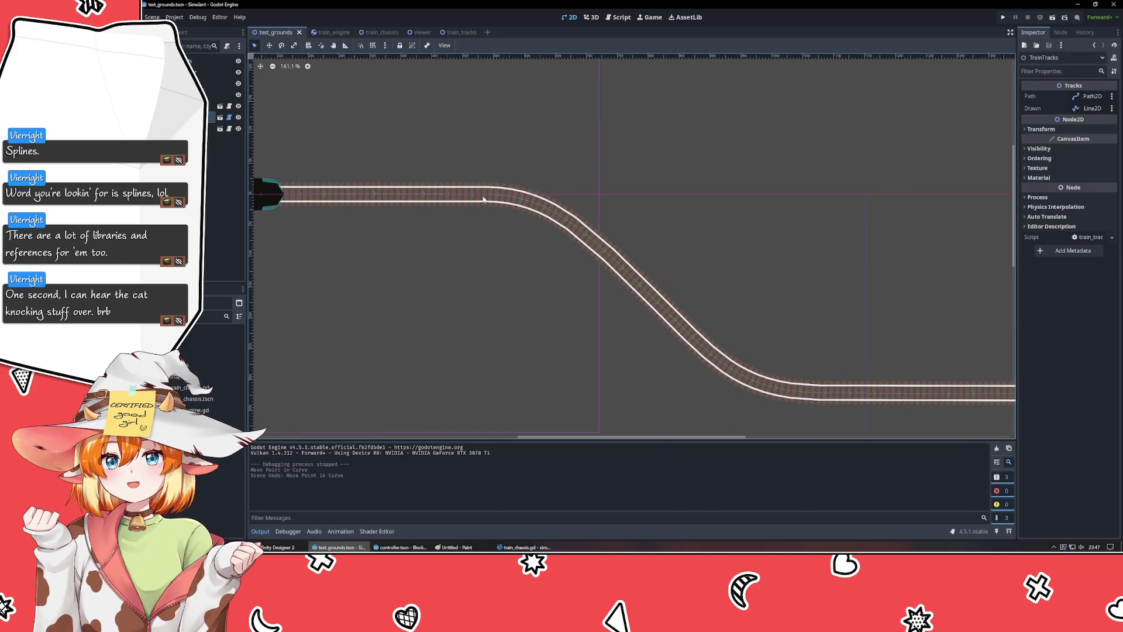
left_click_drag(454, 120, 570, 158)
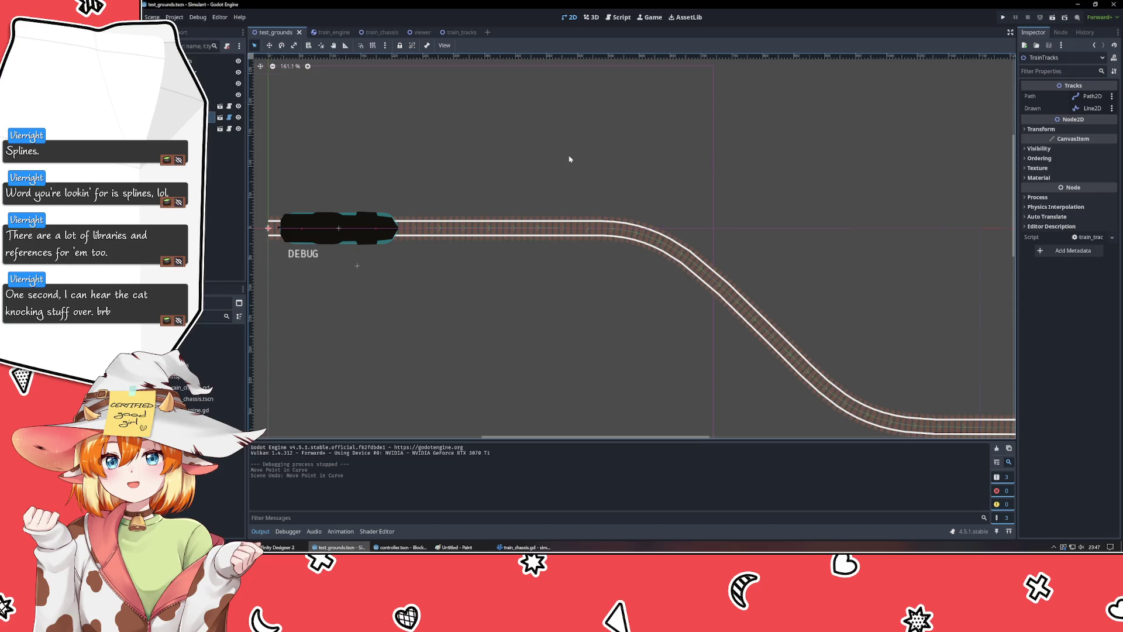
scroll(570, 158, "down", 4)
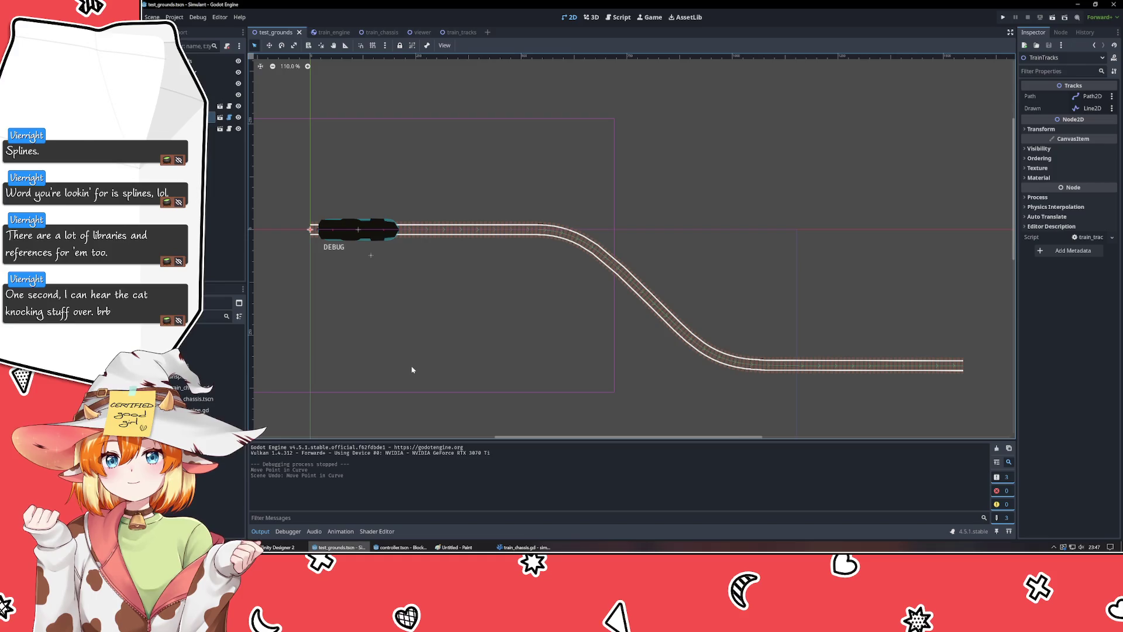
left_click(505, 548)
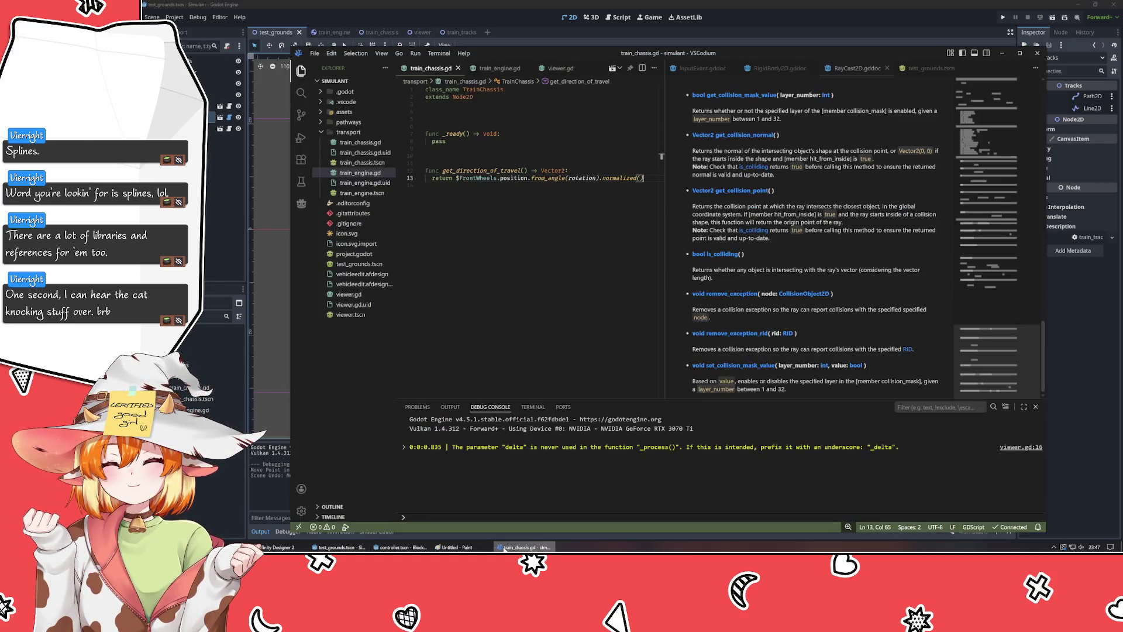
left_click(529, 285)
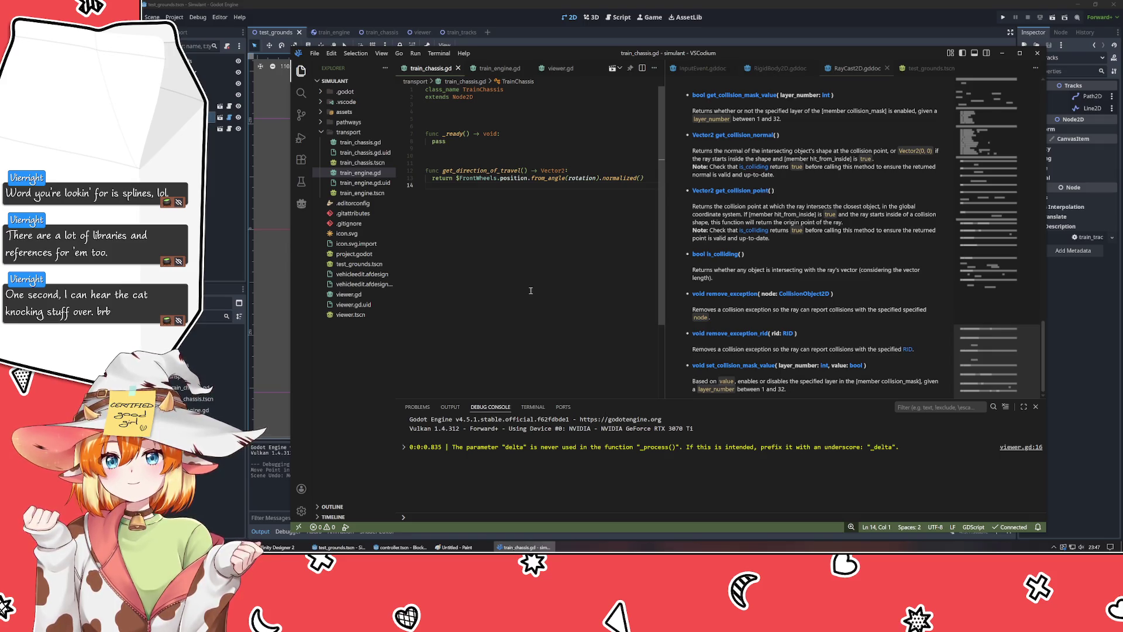
left_click(499, 68)
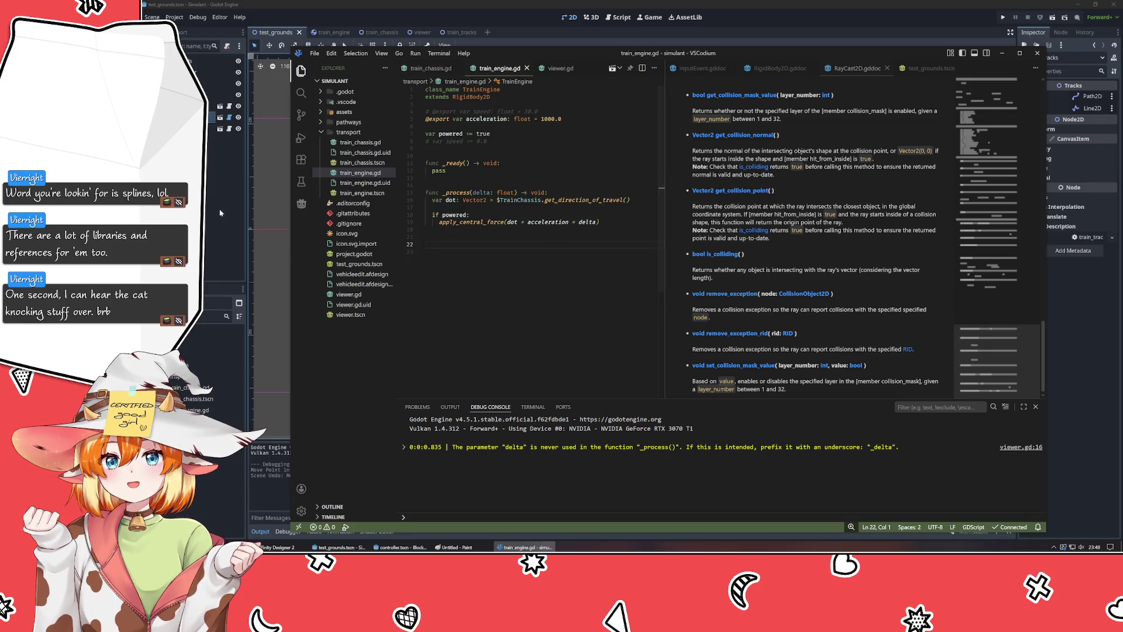
key("alt+Tab")
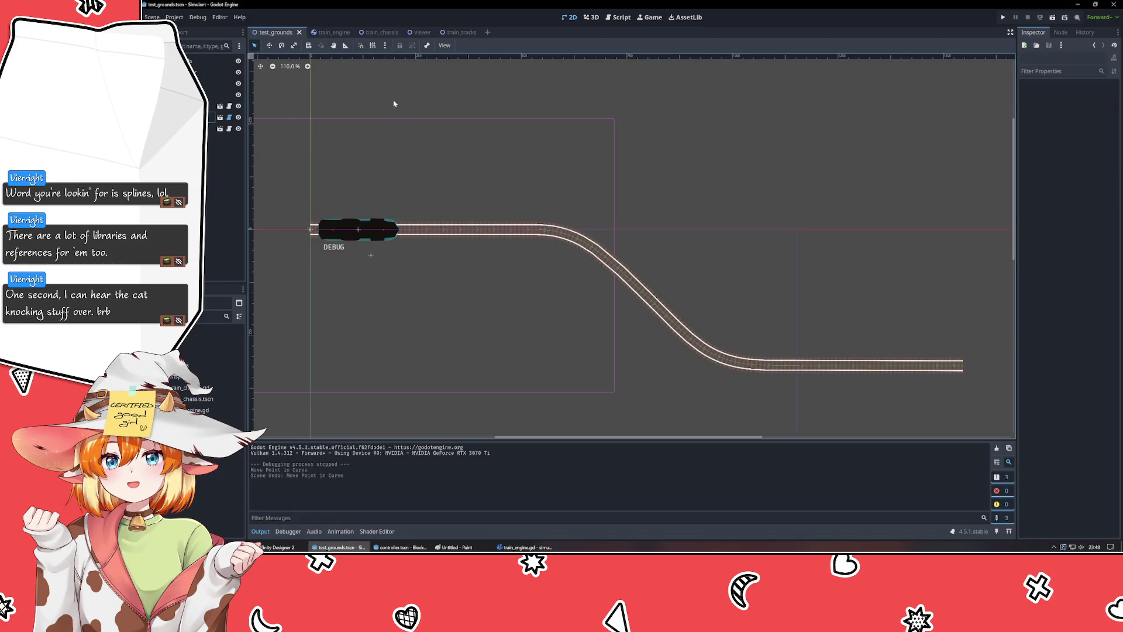
left_click_drag(401, 105, 397, 170)
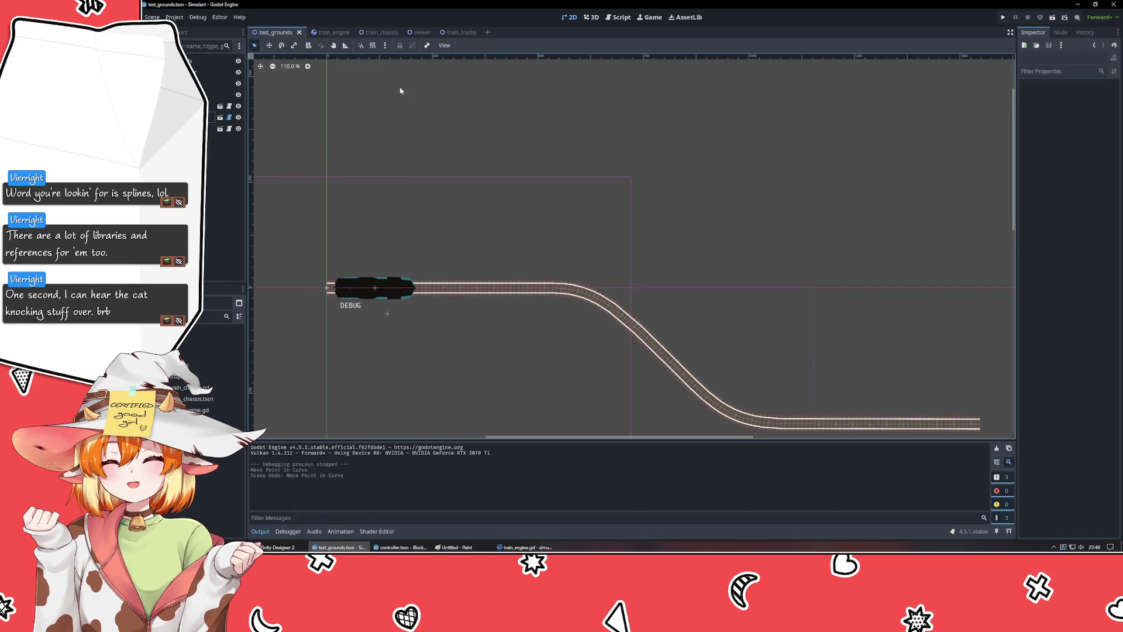
left_click(211, 117)
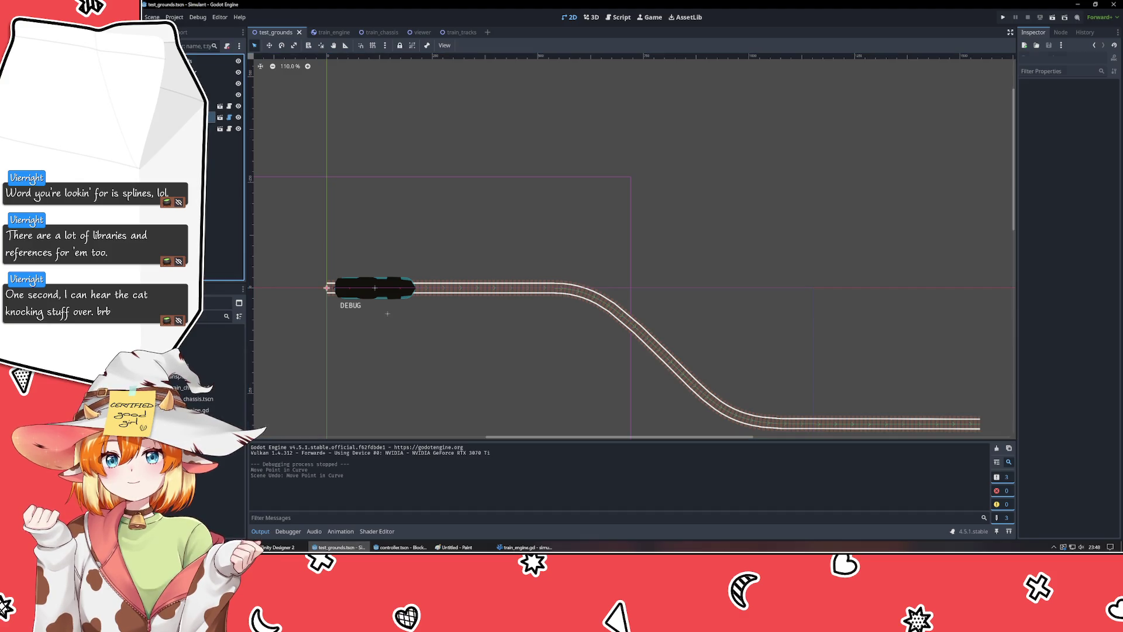
left_click(325, 32)
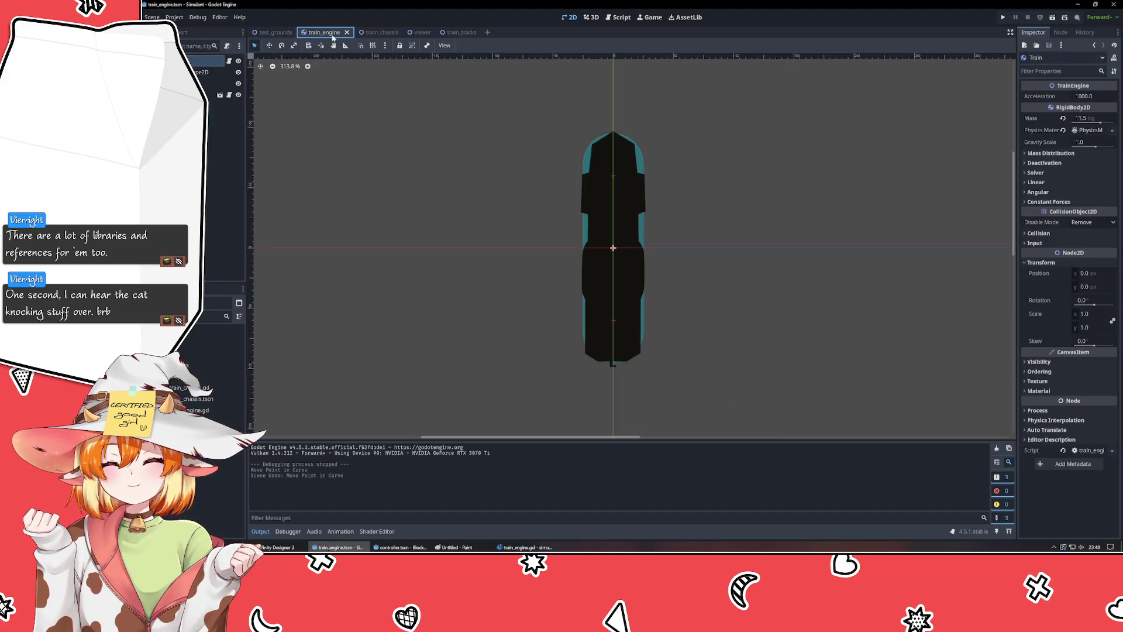
mouse_move(835, 203)
left_mouse_down()
mouse_move(749, 208)
mouse_move(761, 208)
left_mouse_up()
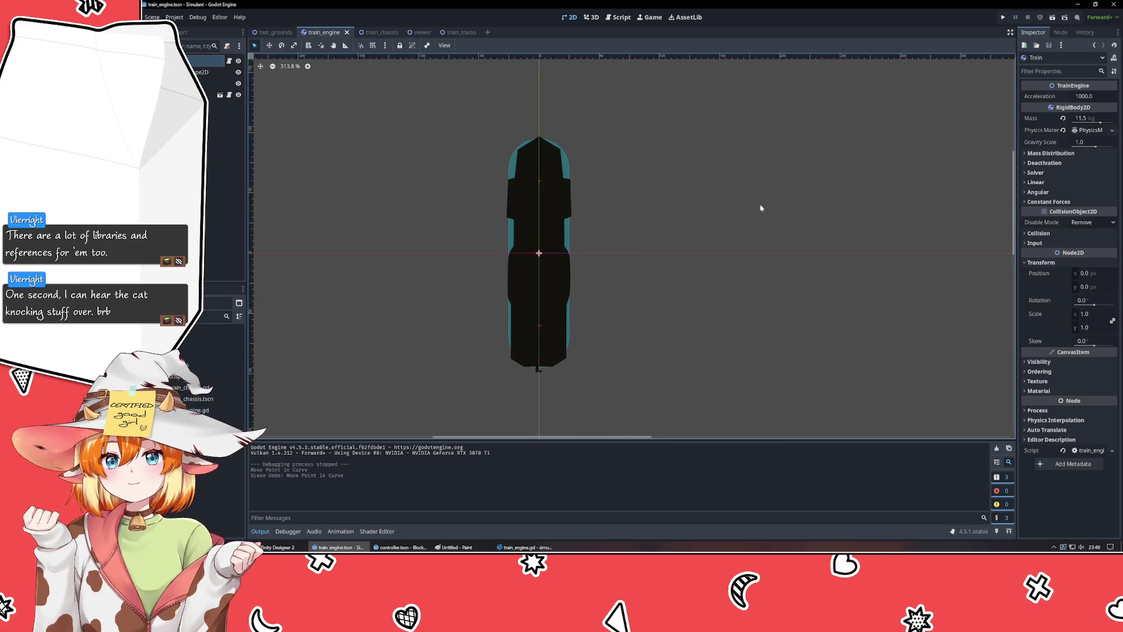
left_click(273, 32)
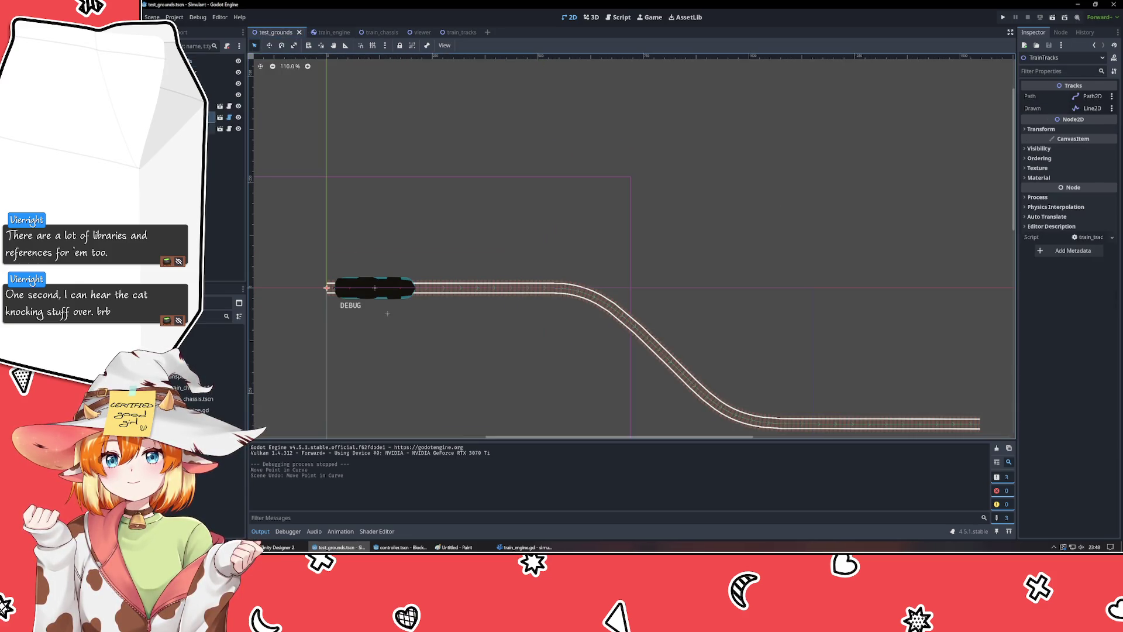
key("F5")
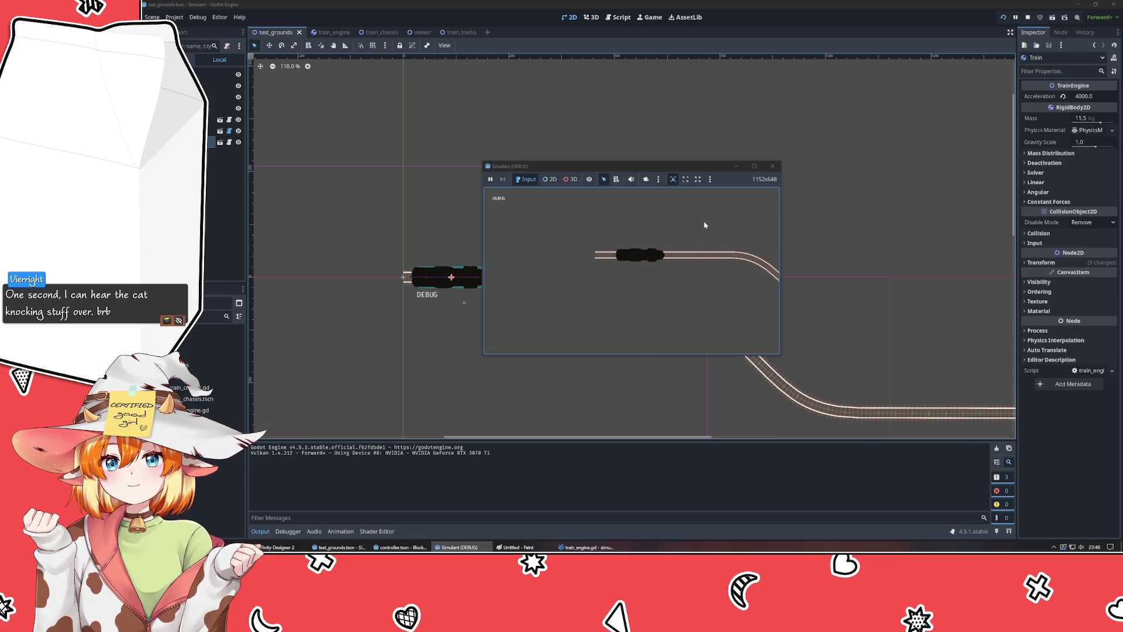
left_click(772, 165)
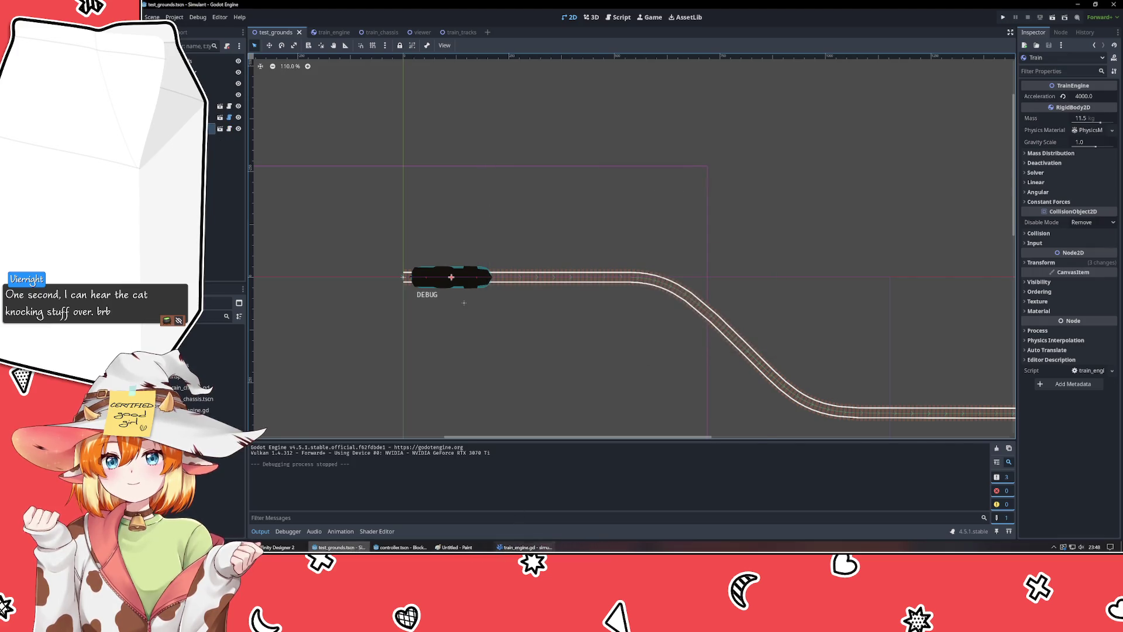
- Delete the ' * delta' factor from apply_central_force in train_engine.gd, save, and test-run the game
key("alt+Tab")
left_click(597, 222)
key("BackSpace")
key("BackSpace")
key("BackSpace")
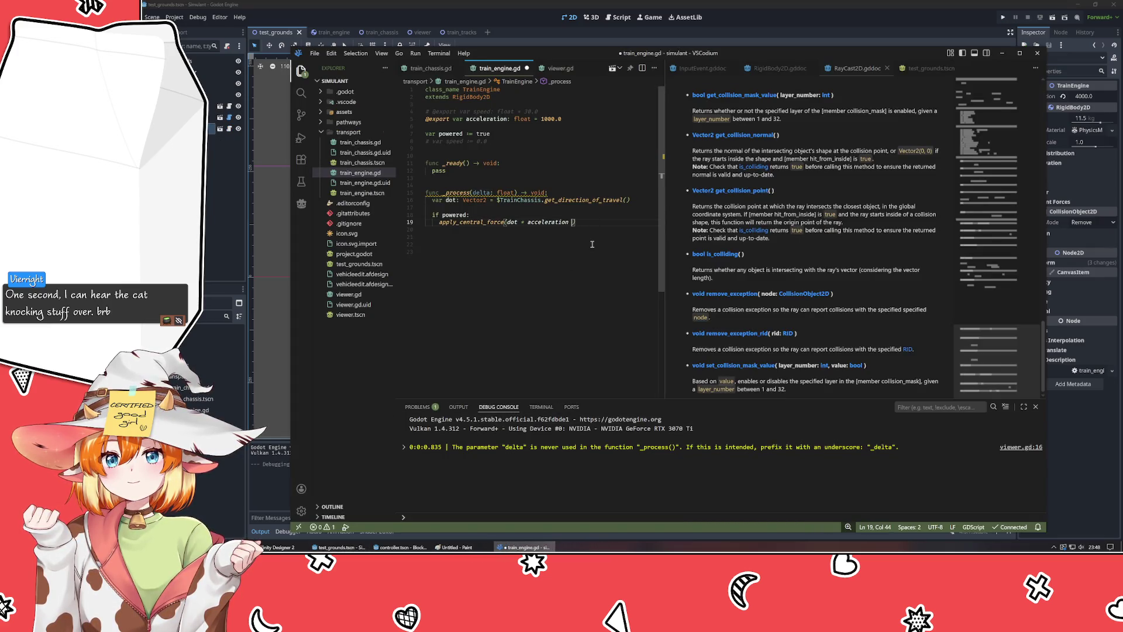
key("ctrl+s")
key("alt+Tab")
key("F5")
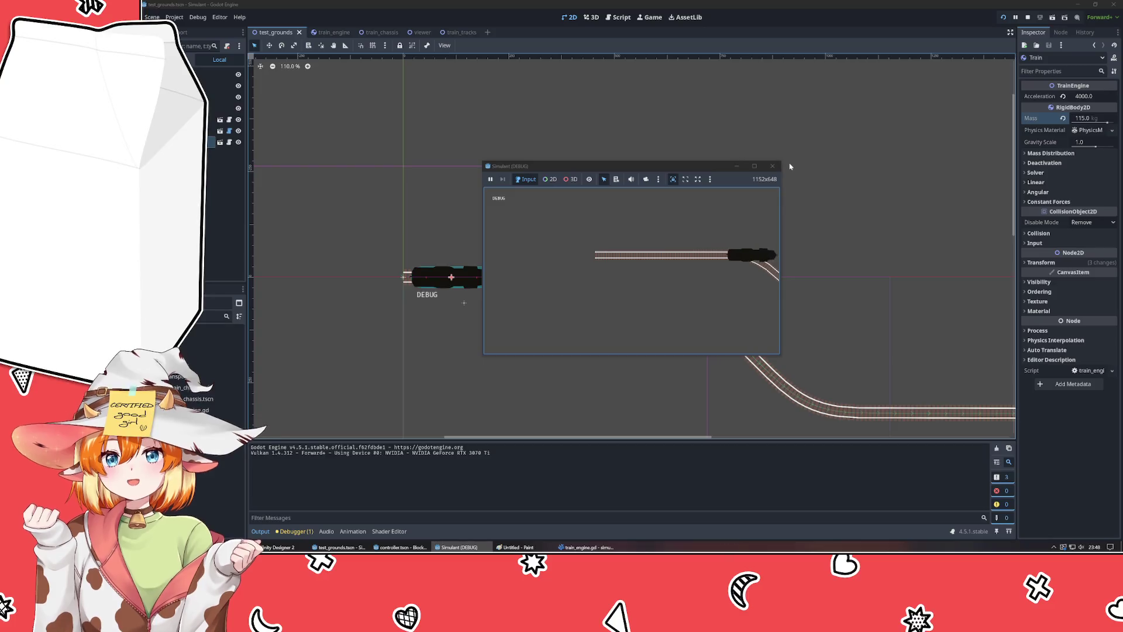
left_click(772, 165)
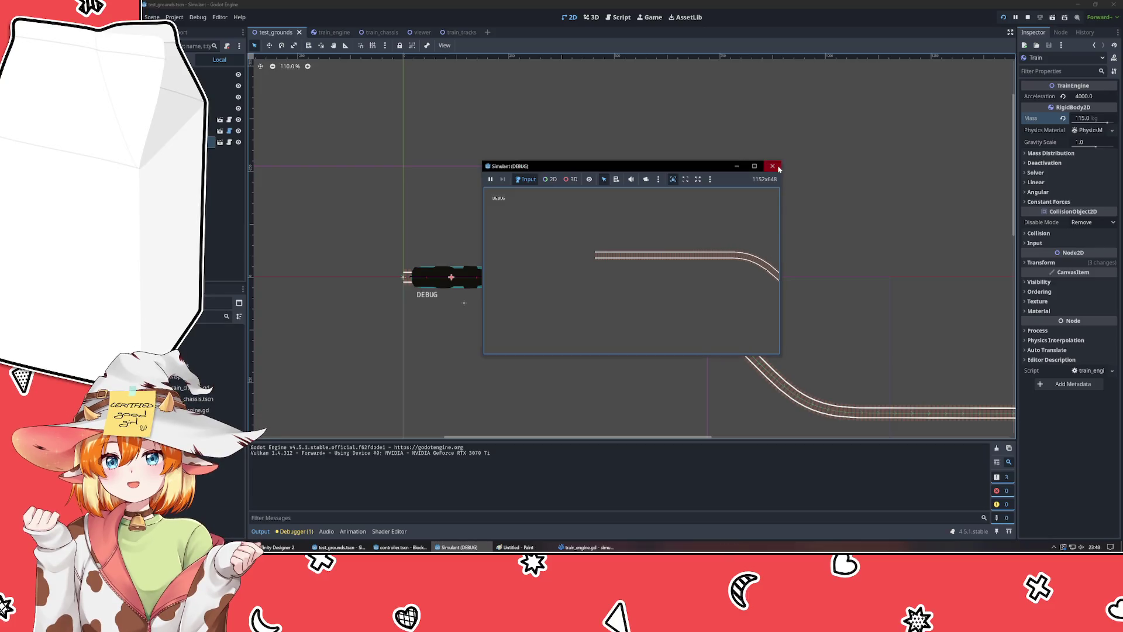
- Reset the Train's Acceleration to 1000, then save and run the scene again
left_click(1063, 96)
key("F5")
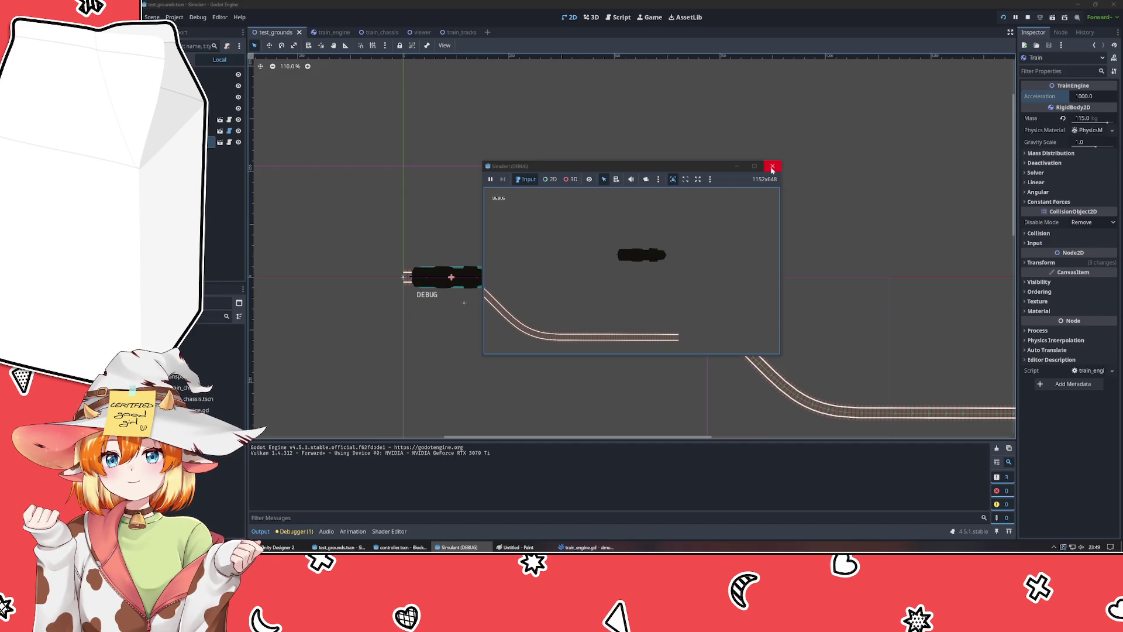
left_click(771, 168)
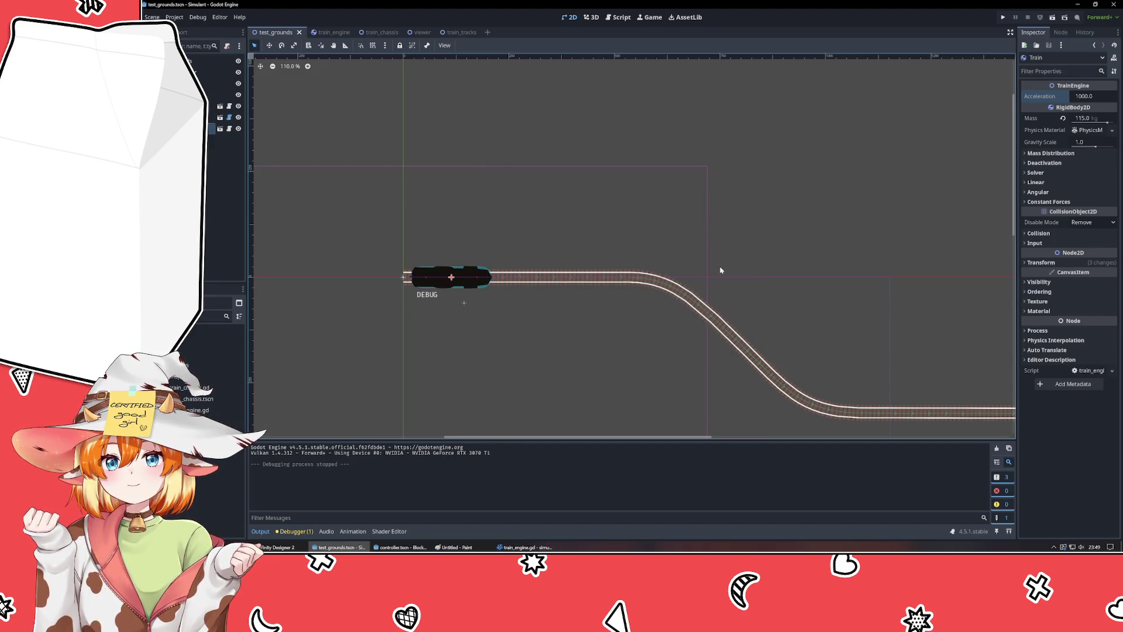
left_click(544, 388)
- Select the Train node to confirm acceleration 1000 and mass 155, then return to line 23 of train_engine.gd
left_click(532, 213)
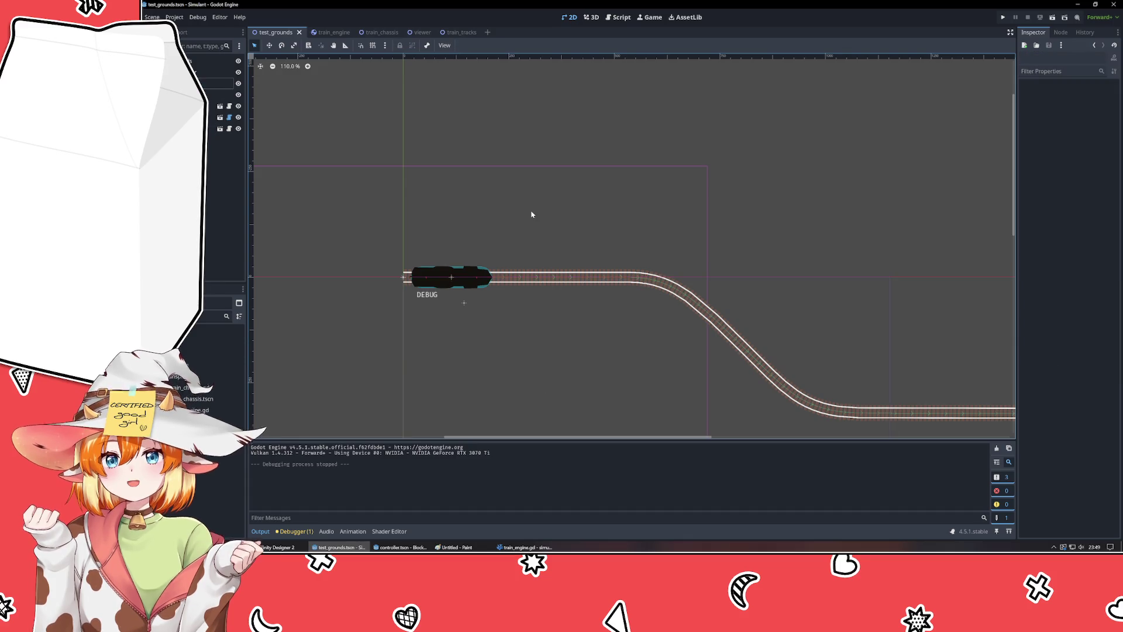
scroll(591, 178, "down", 3)
left_click_drag(570, 162, 559, 180)
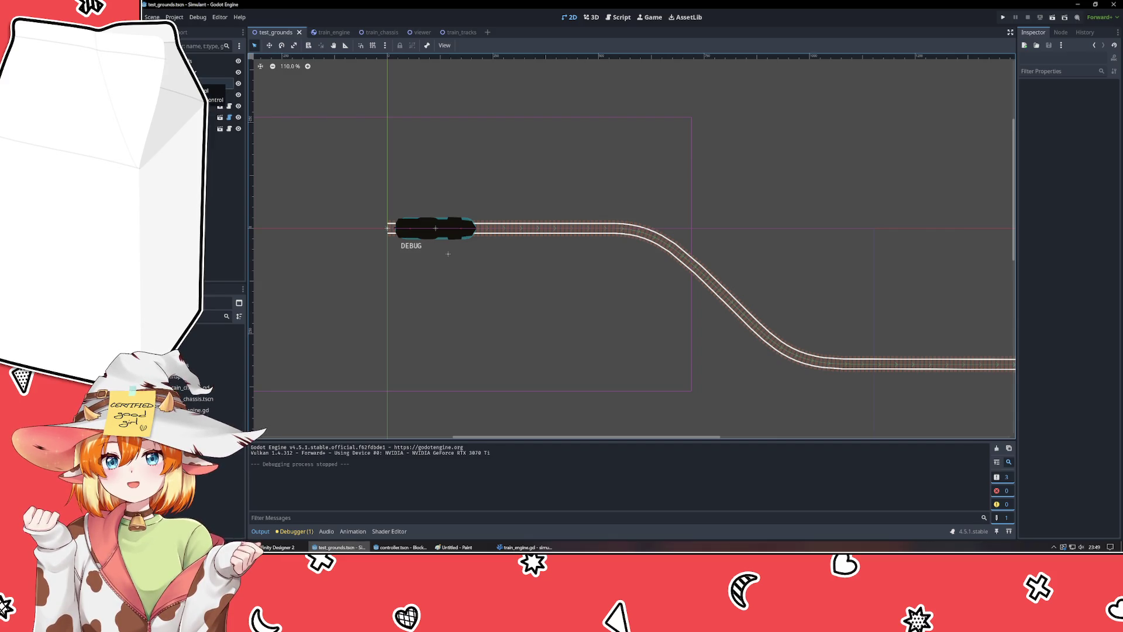
left_click(214, 117)
left_click(213, 128)
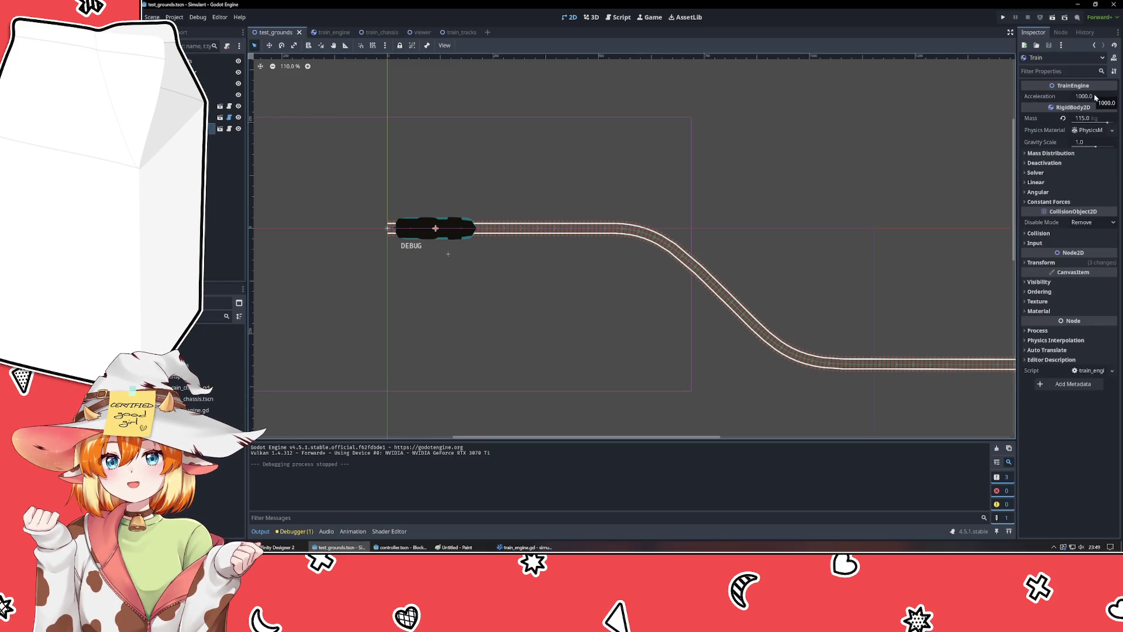
left_click(524, 546)
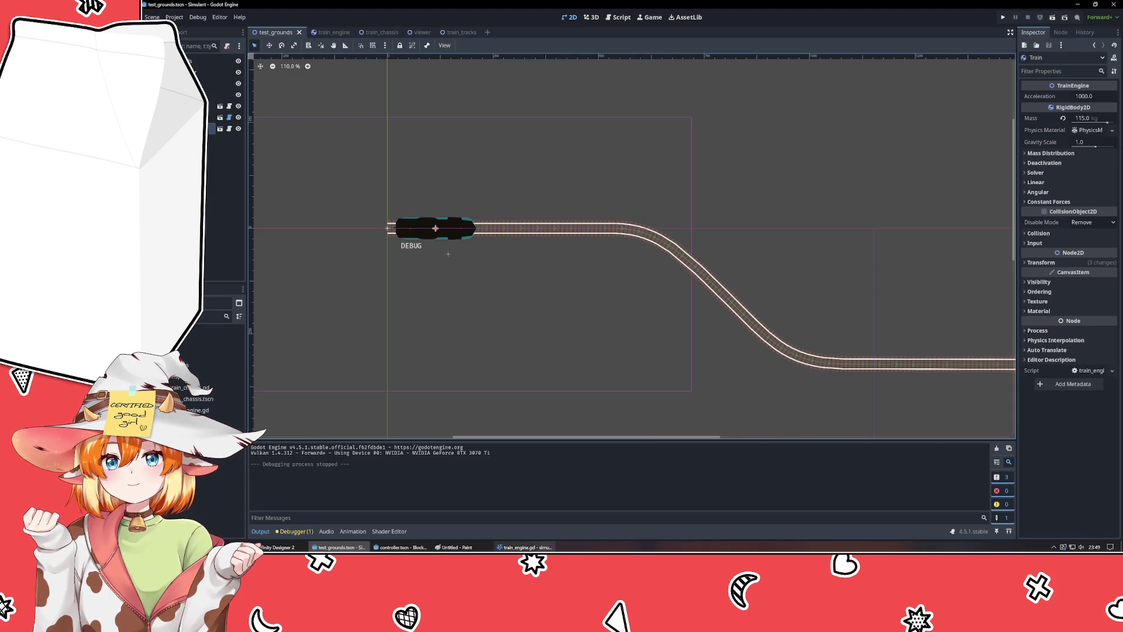
left_click(556, 294)
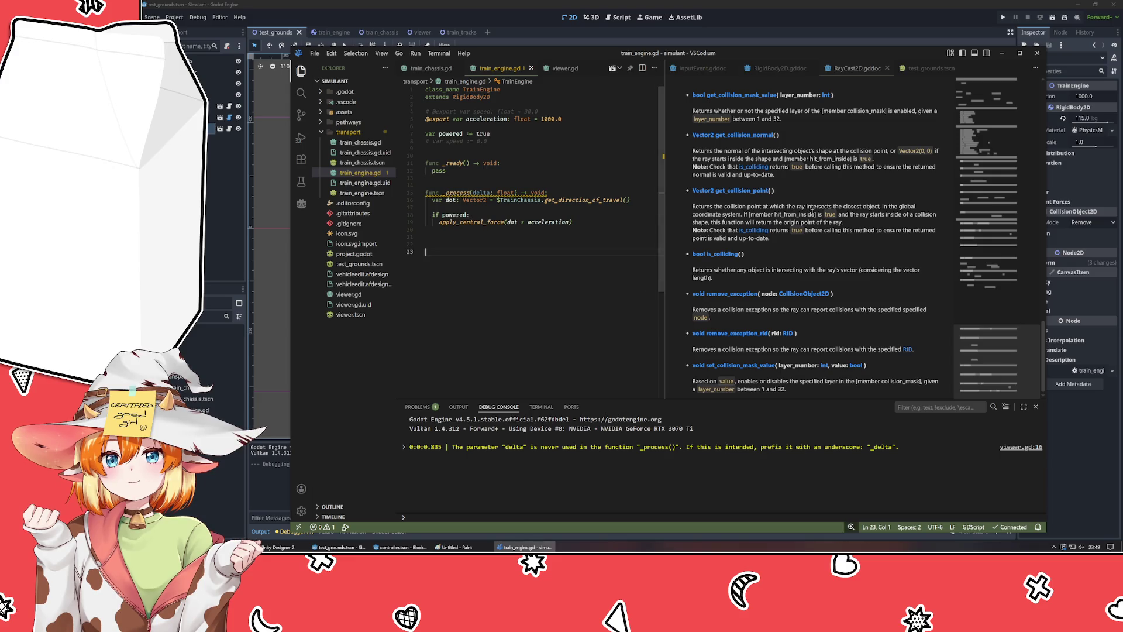
- Scroll the RigidBody2D.gddoc reference down to the apply_central_force and apply_force descriptions
left_click(778, 69)
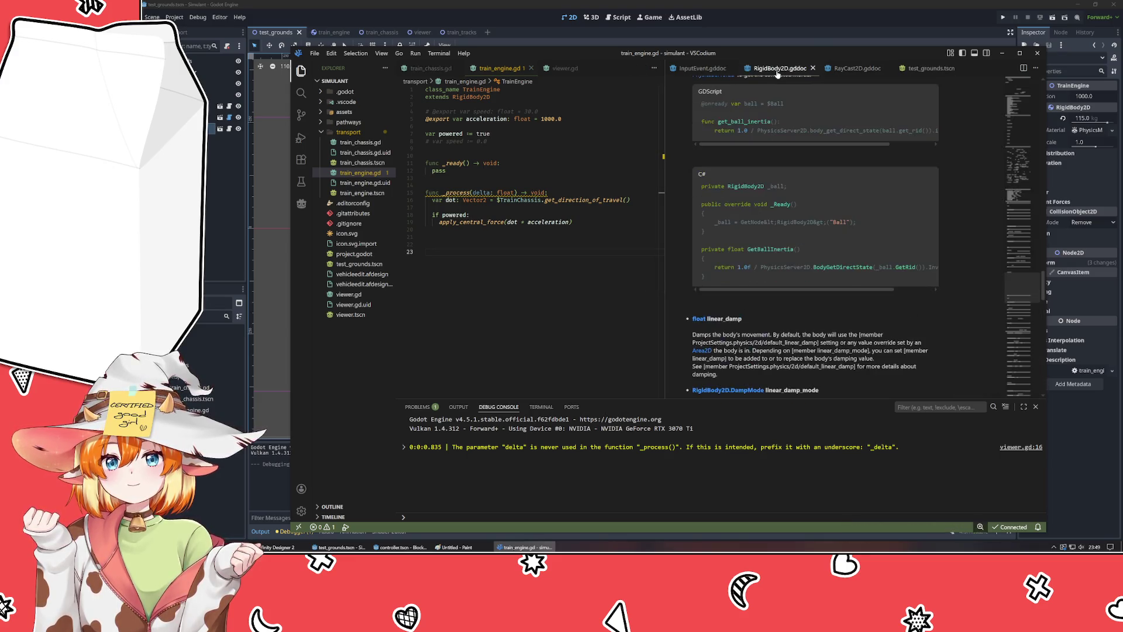
scroll(784, 266, "down", 5)
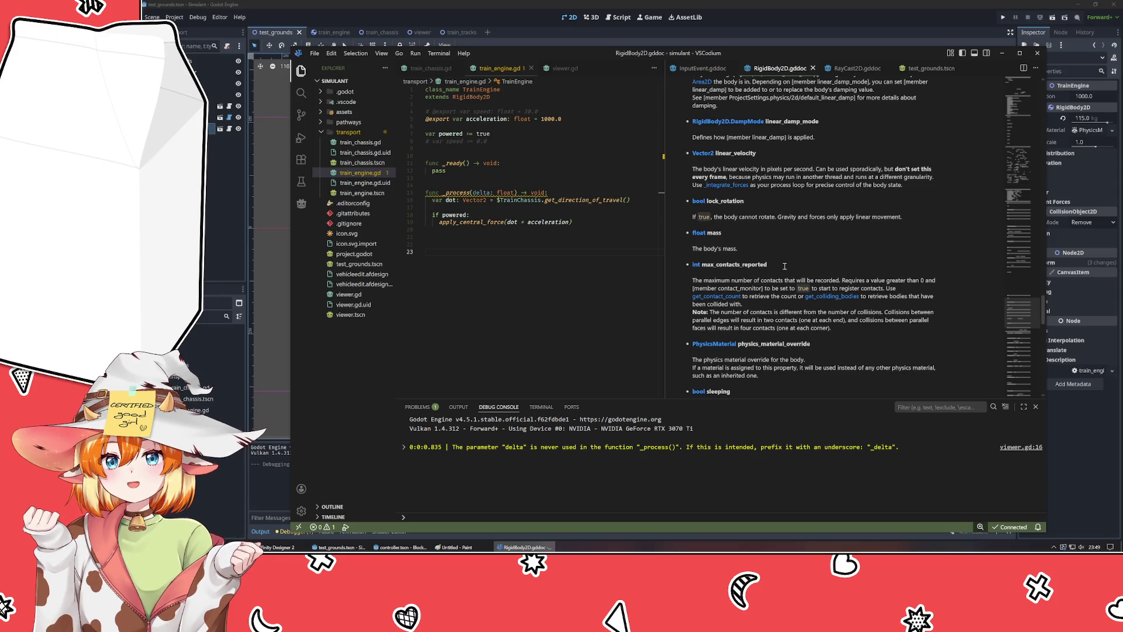
scroll(784, 266, "down", 10)
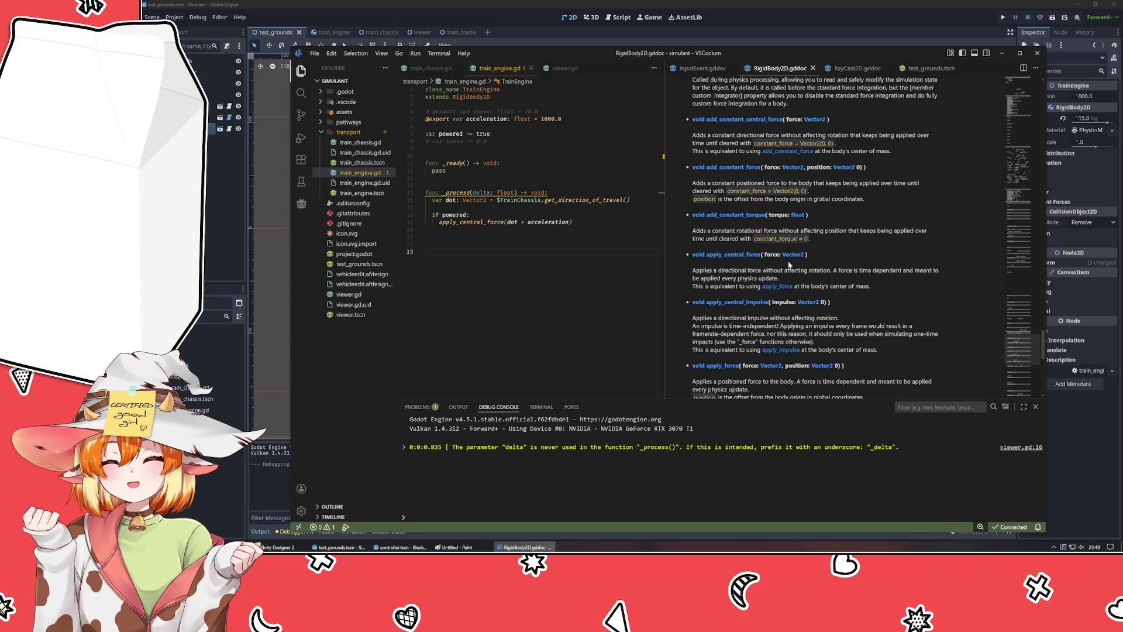
scroll(787, 269, "down", 4)
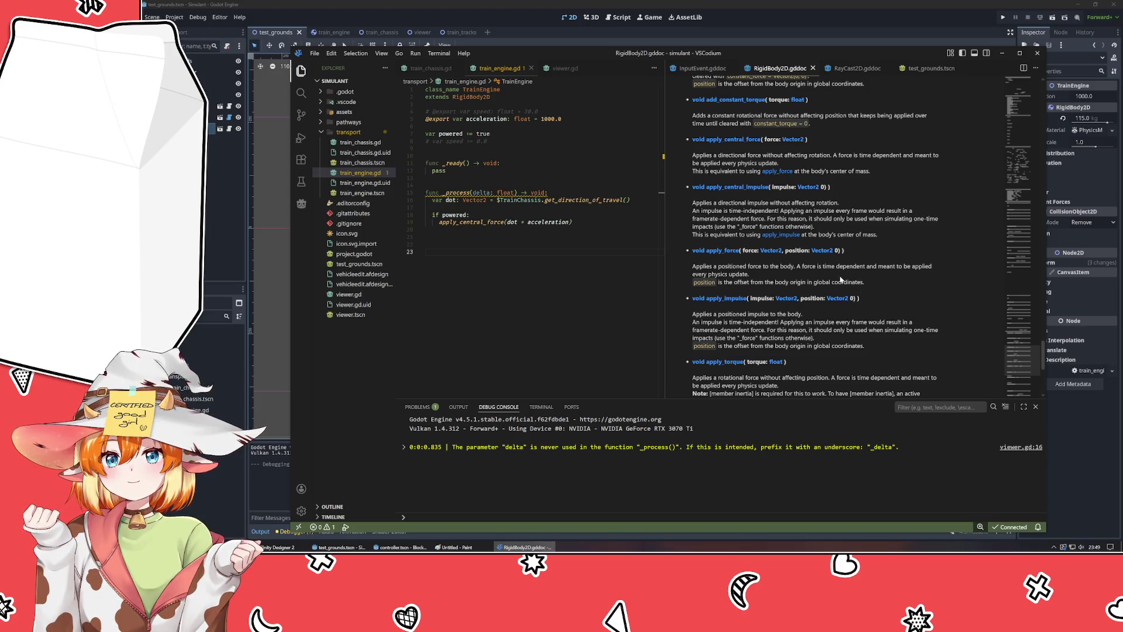
key("alt+Tab")
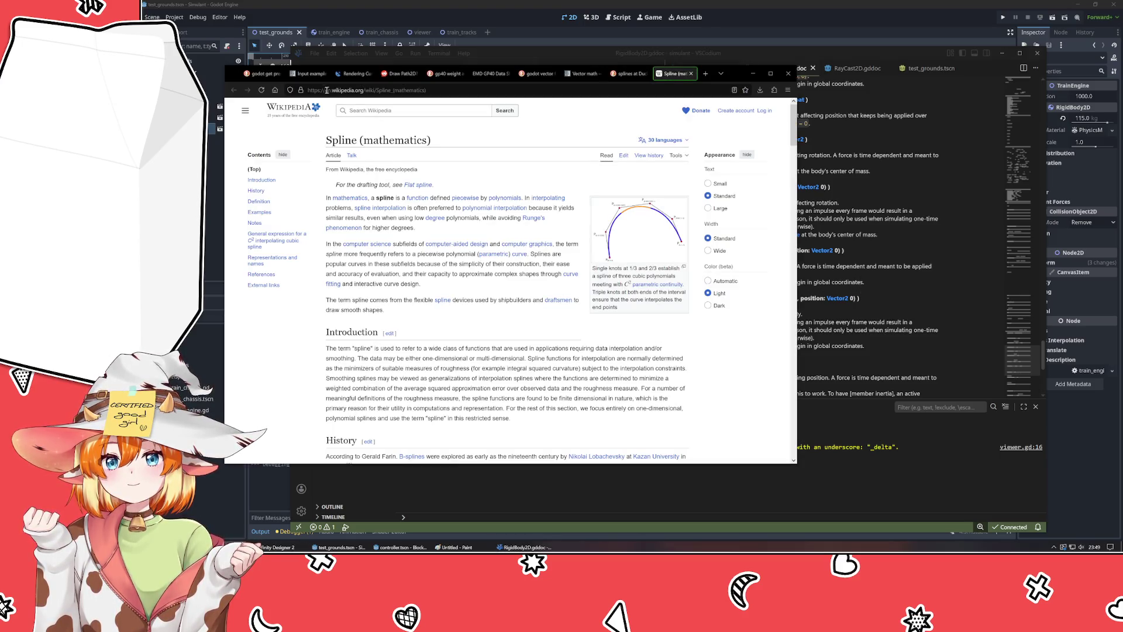
- Search DuckDuckGo for 'godot apply_force' and open the RigidBody2D documentation result
left_click(263, 74)
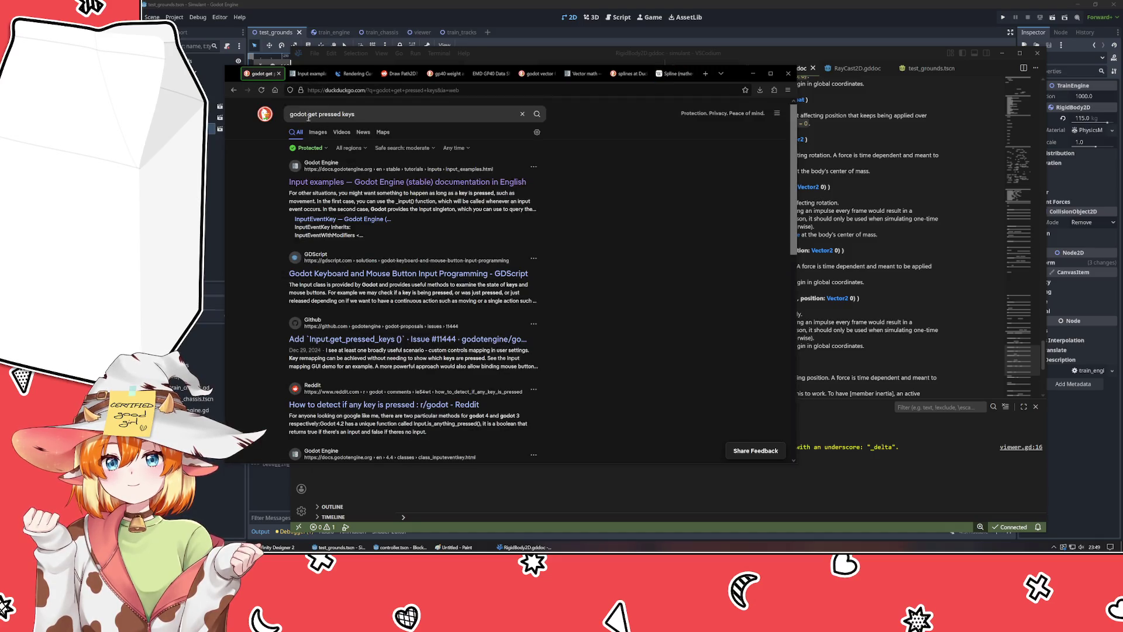
left_click_drag(308, 117, 355, 116)
type("apply_")
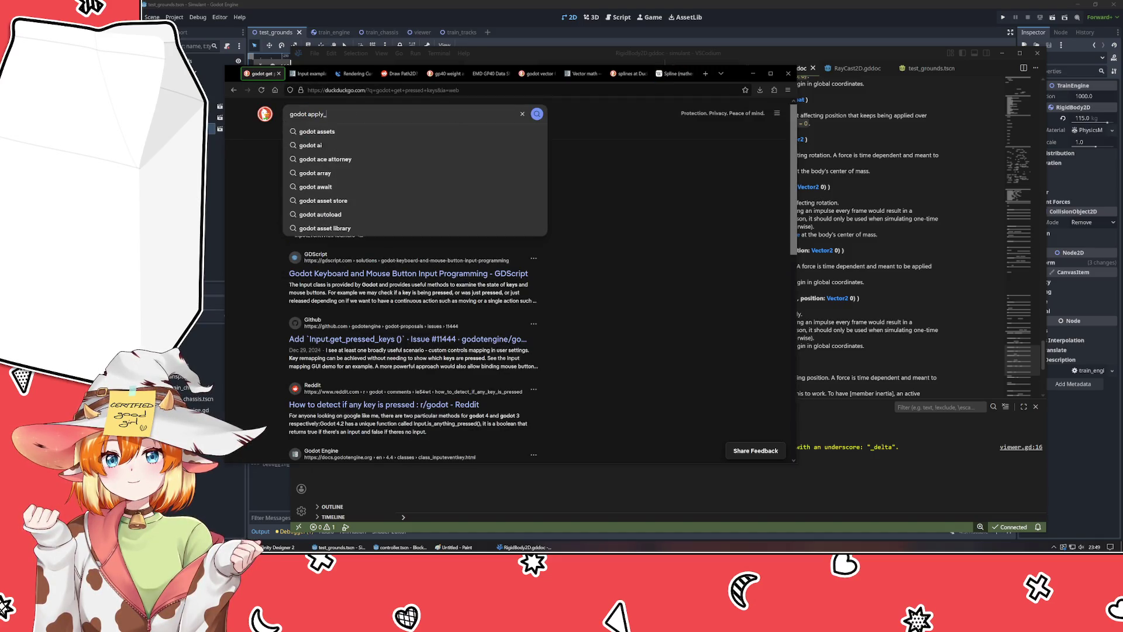
type("force")
key("Return")
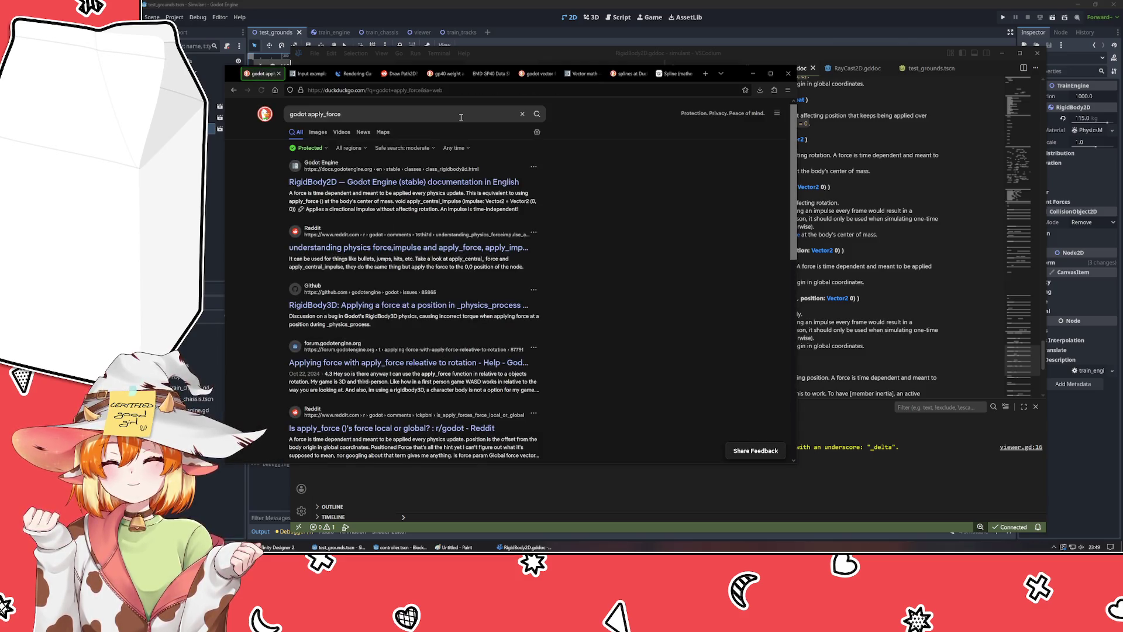
left_click(431, 181)
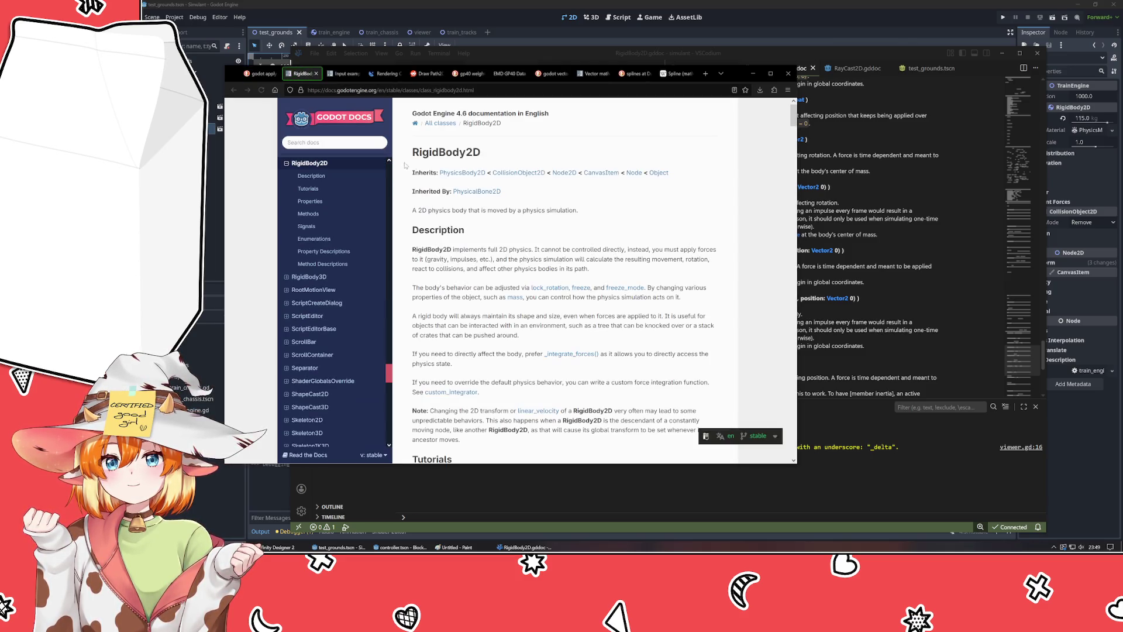
- Read through the RigidBody2D class reference, then go back to the apply_force search results
scroll(499, 259, "down", 3)
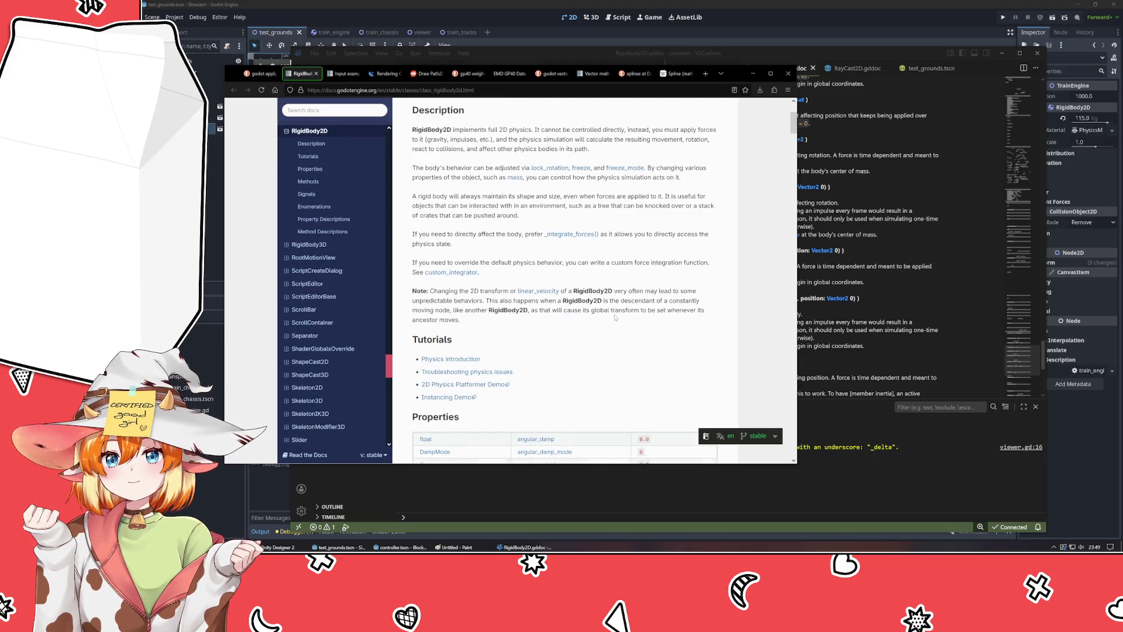
scroll(614, 318, "down", 5)
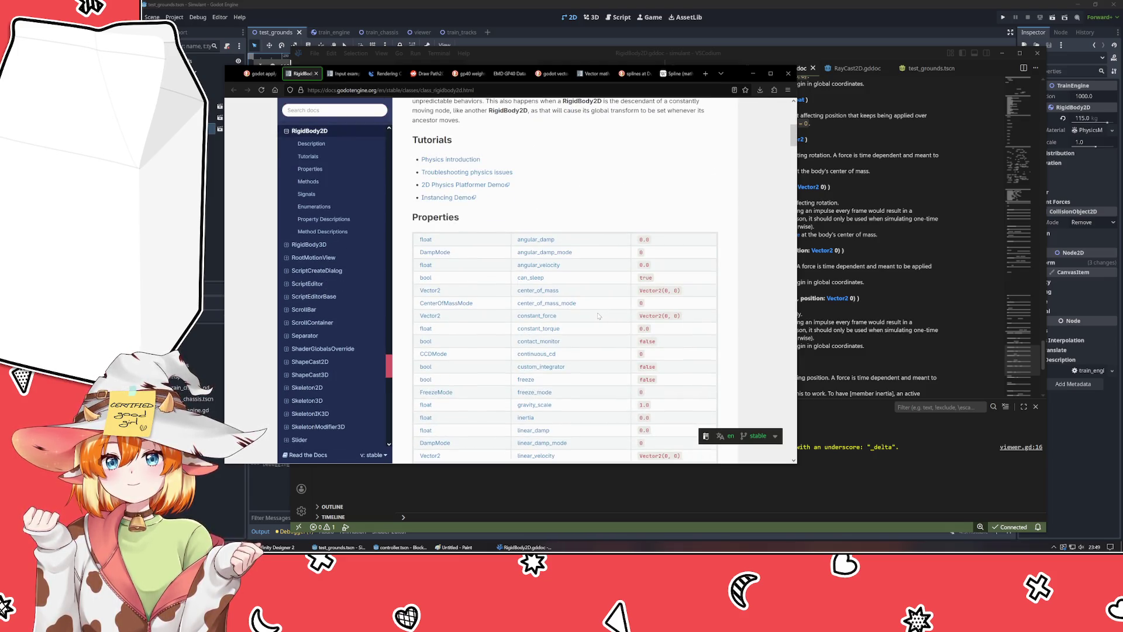
scroll(598, 316, "down", 20)
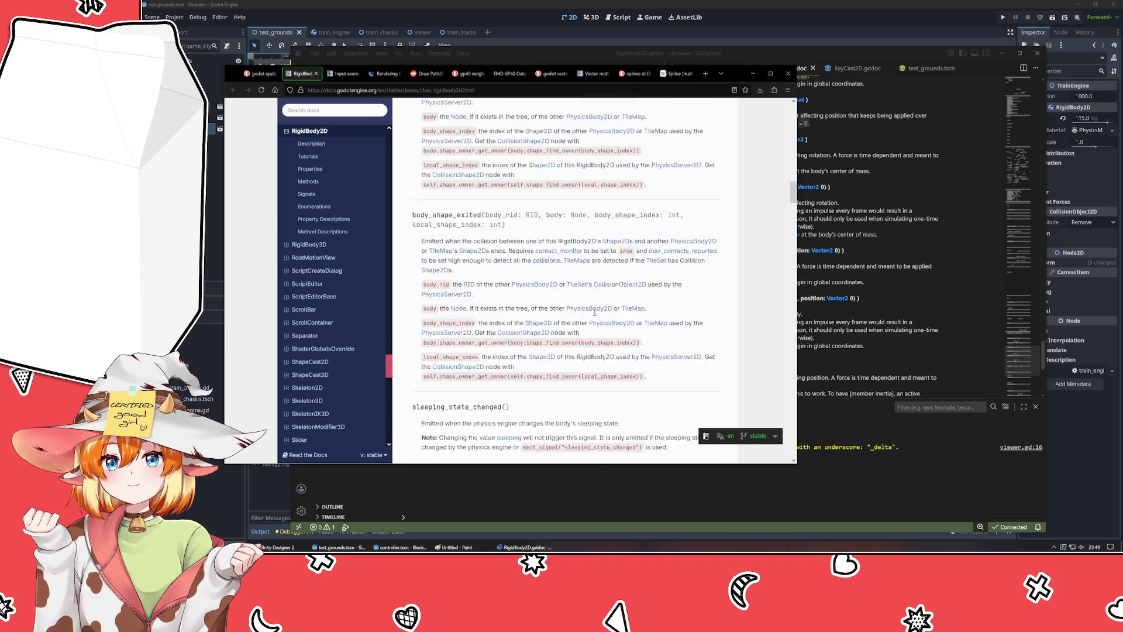
scroll(595, 313, "down", 15)
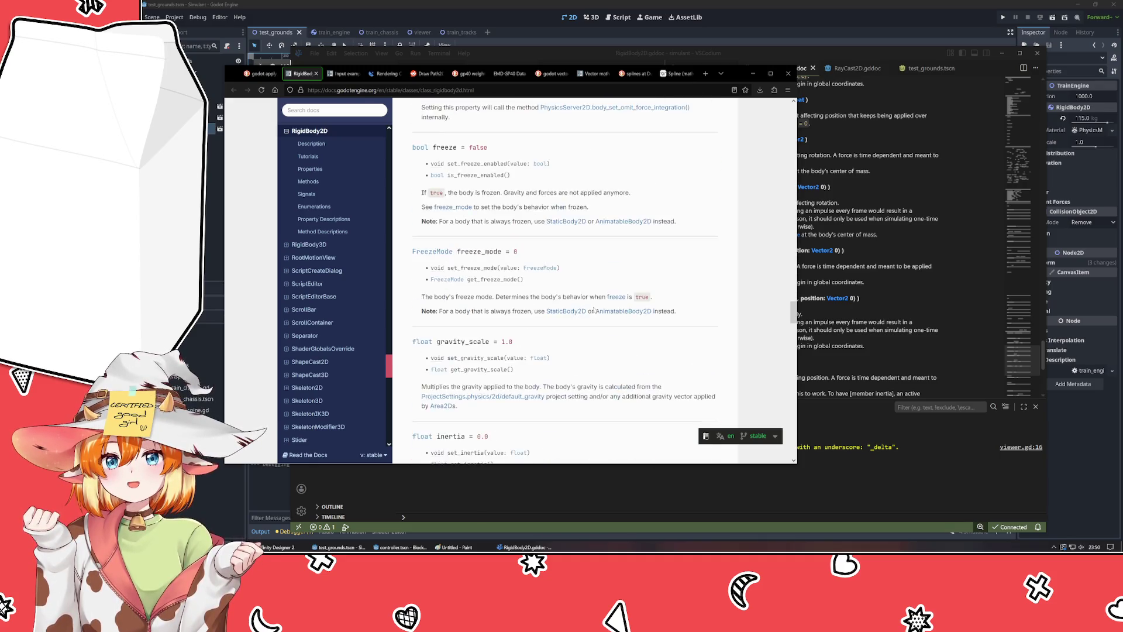
scroll(595, 310, "down", 15)
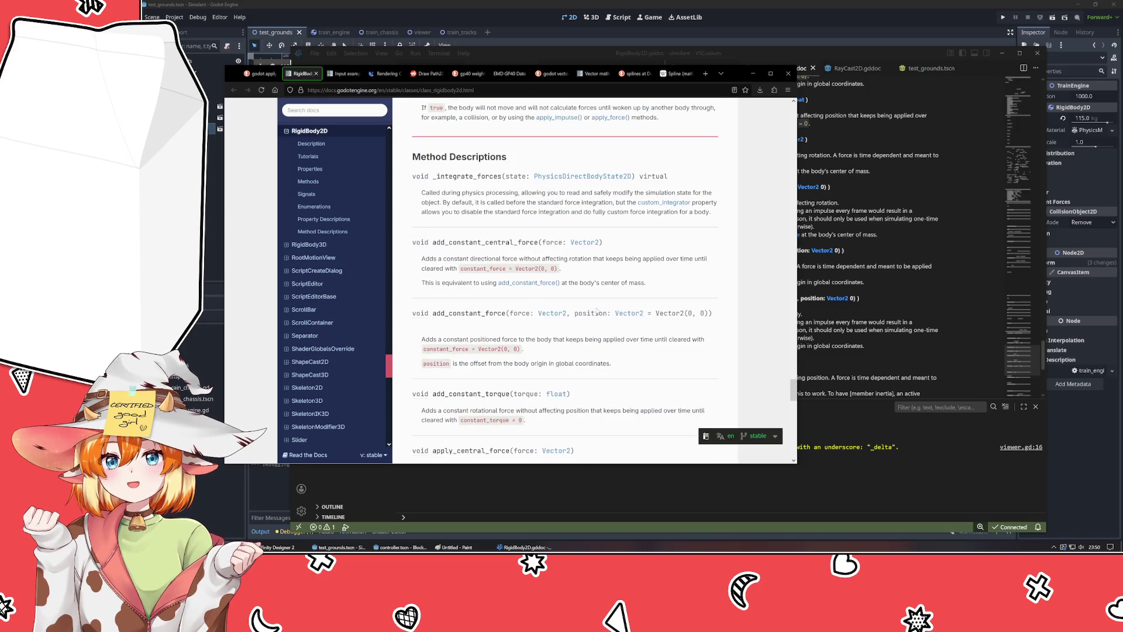
scroll(597, 311, "down", 20)
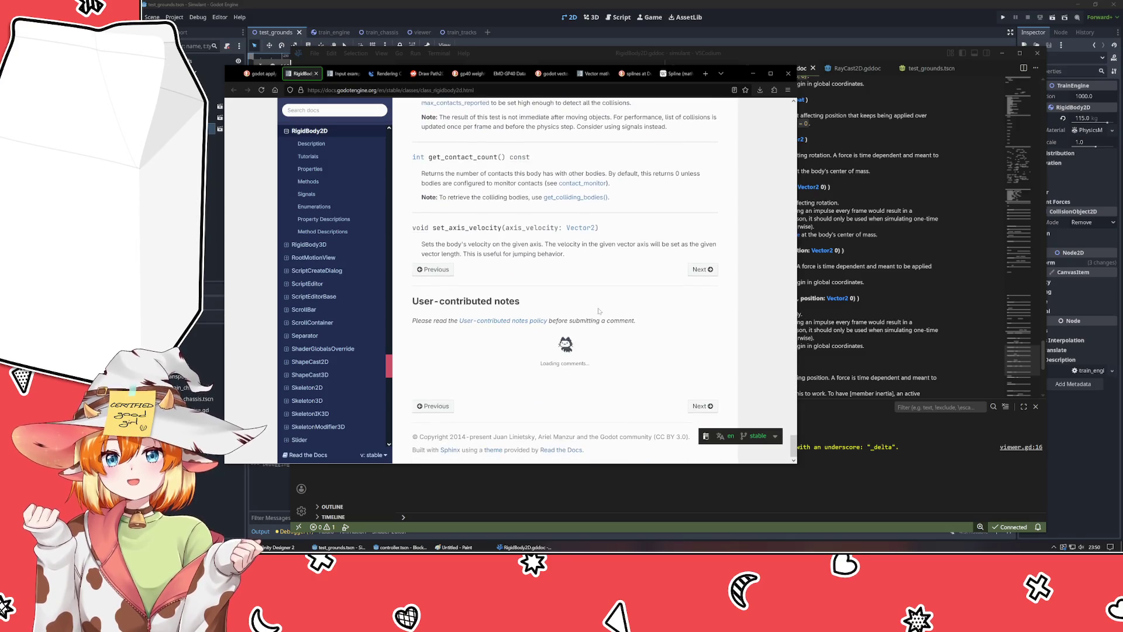
key("Home")
left_click(260, 74)
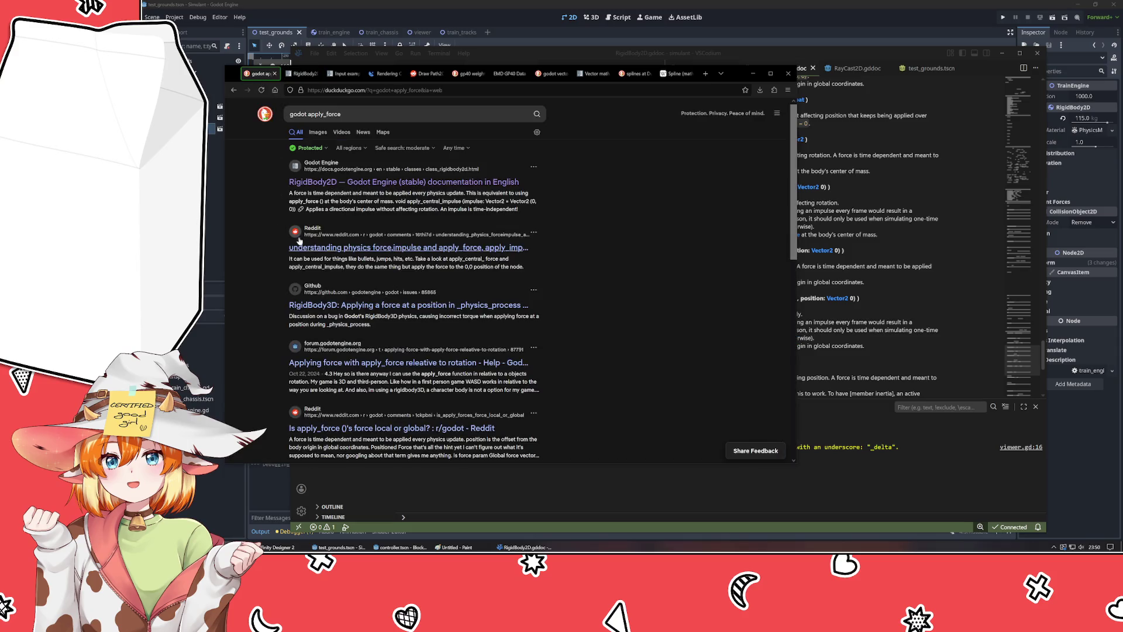
- Read the r/godot thread on force, impulse and apply_force through its comments
left_click(331, 248)
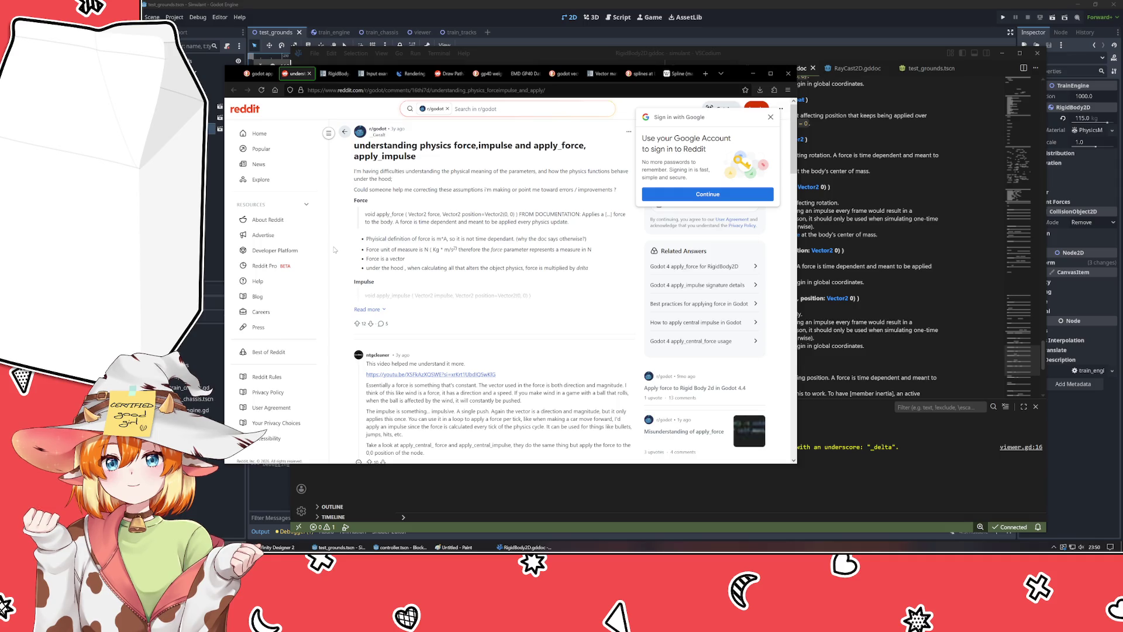
scroll(334, 250, "down", 3)
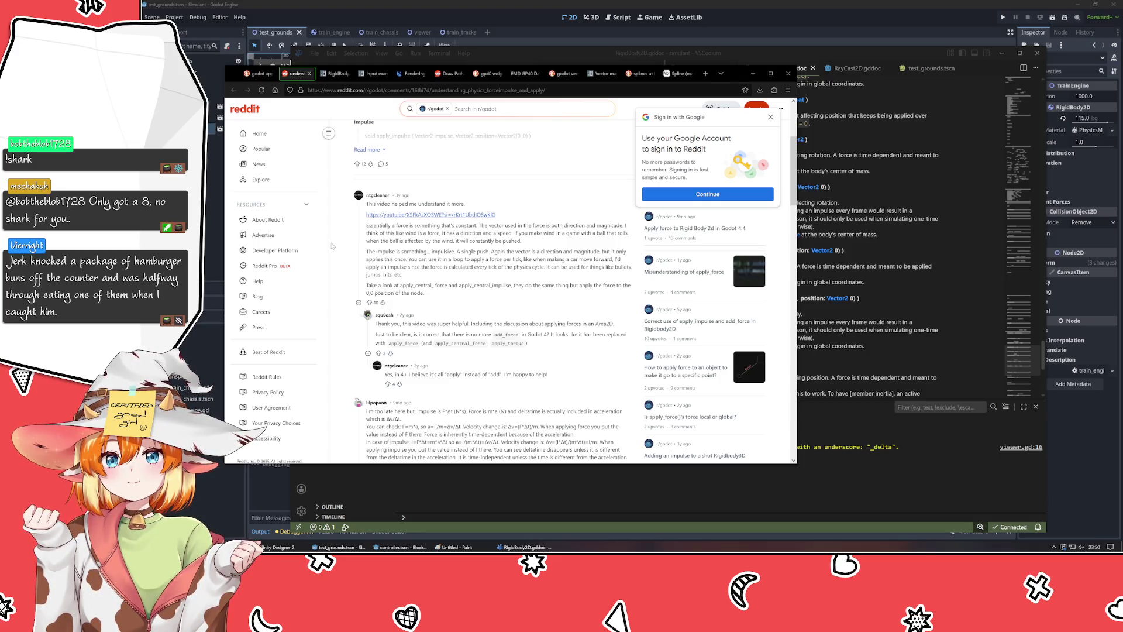
scroll(332, 246, "down", 1)
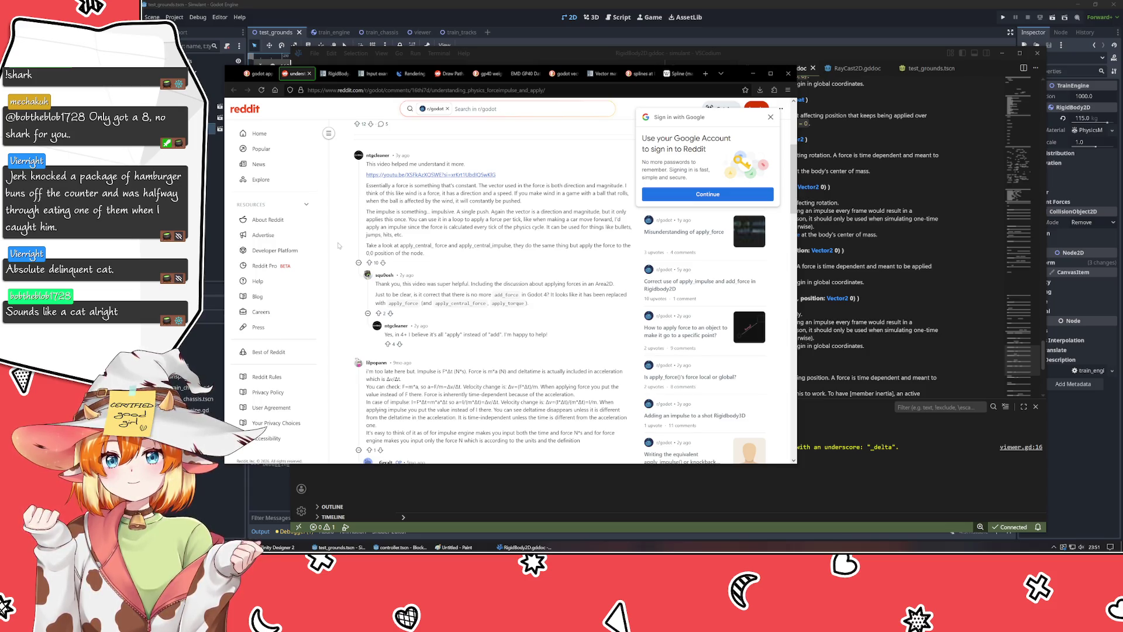
scroll(338, 246, "down", 3)
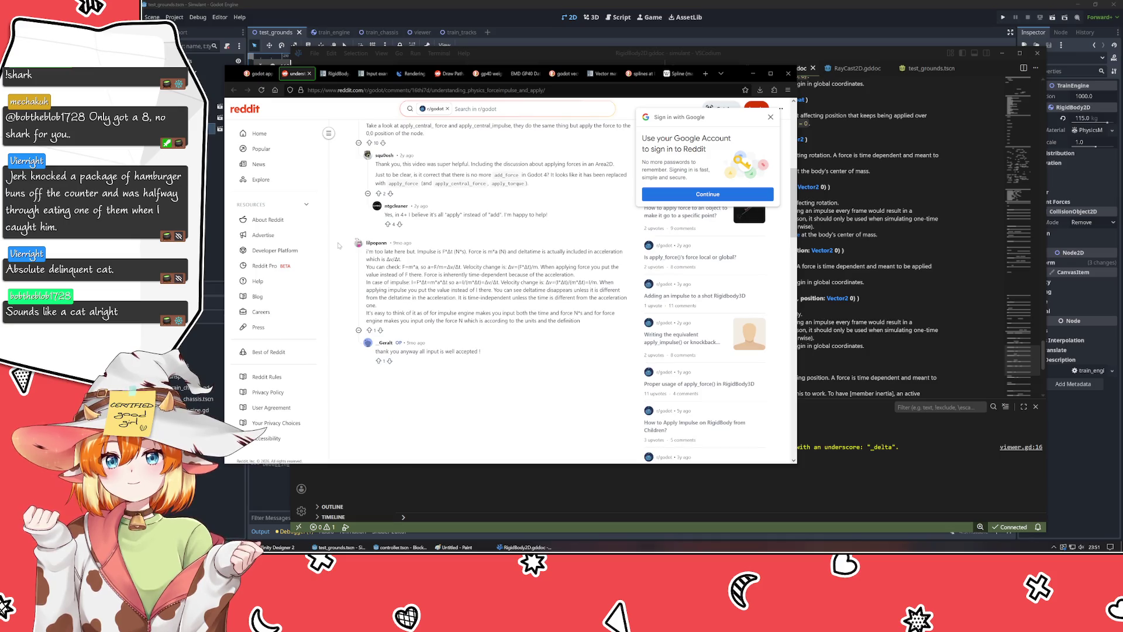
scroll(338, 246, "up", 1)
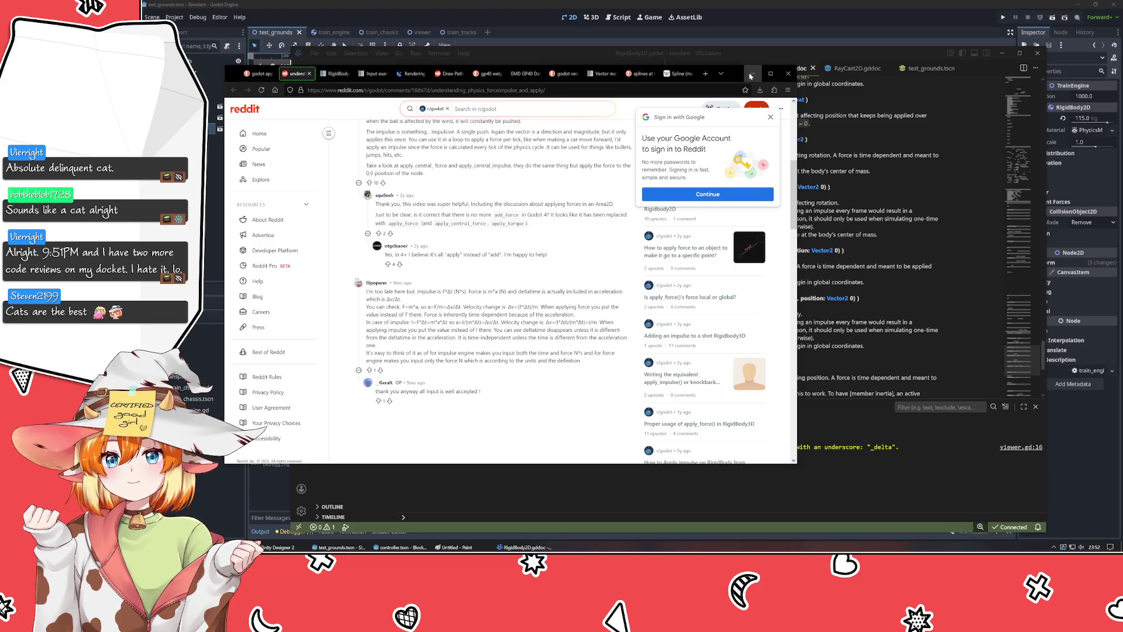
left_click(750, 76)
- Change line 19 to apply_central_force(dot * acceleration * mass * delta) in train_engine.gd
left_click(577, 195)
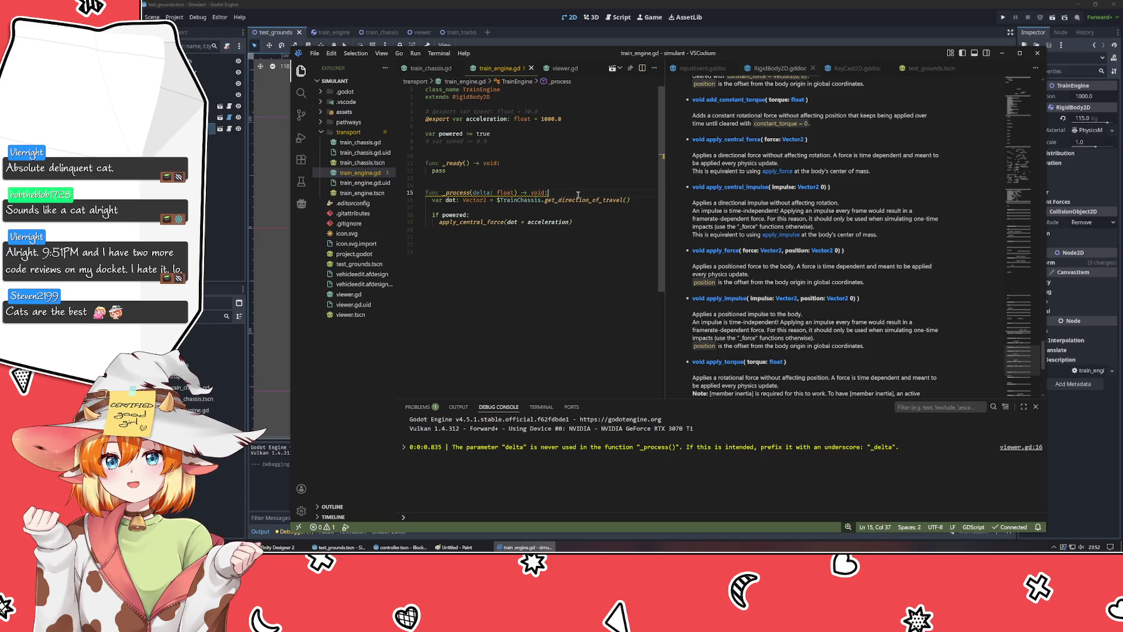
left_click(520, 223)
key("Delete")
left_click(565, 227)
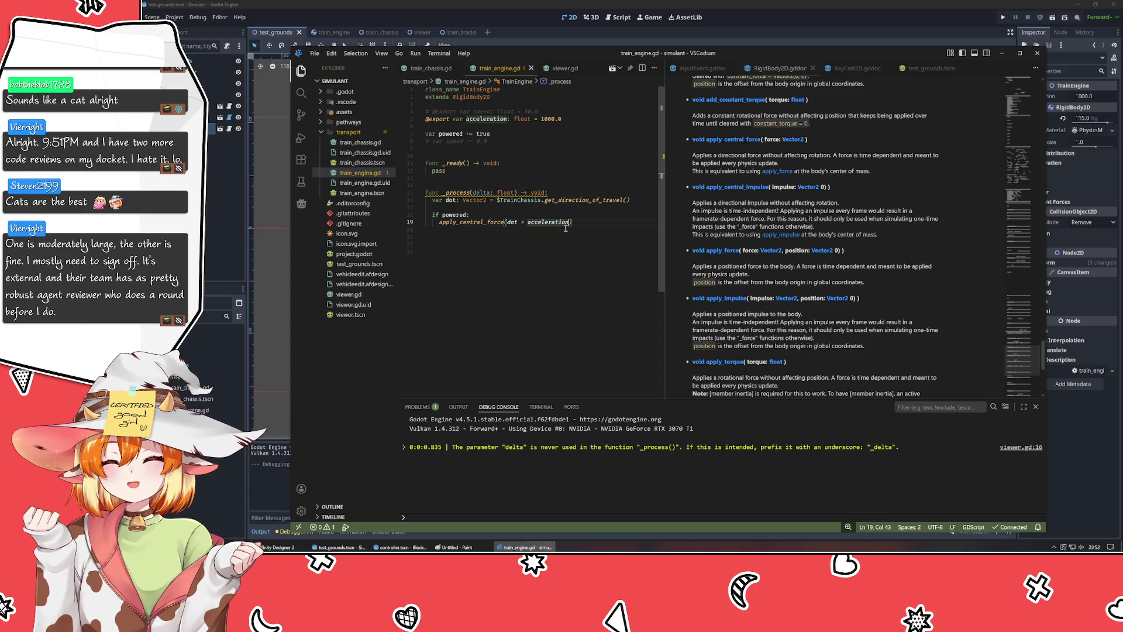
type("* mass")
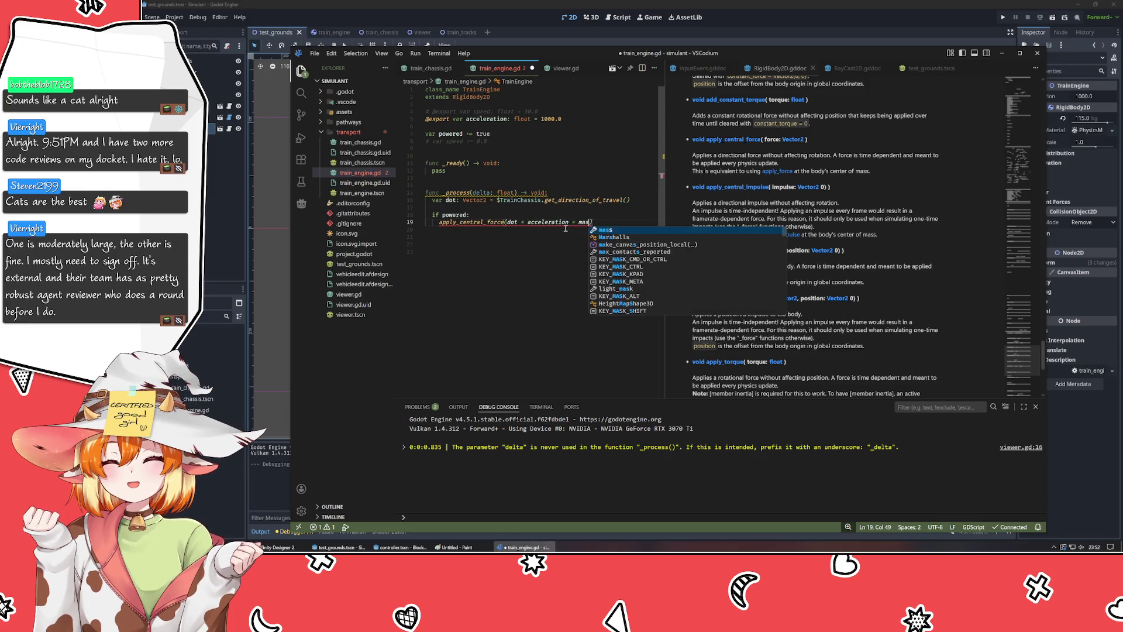
type(" * delt")
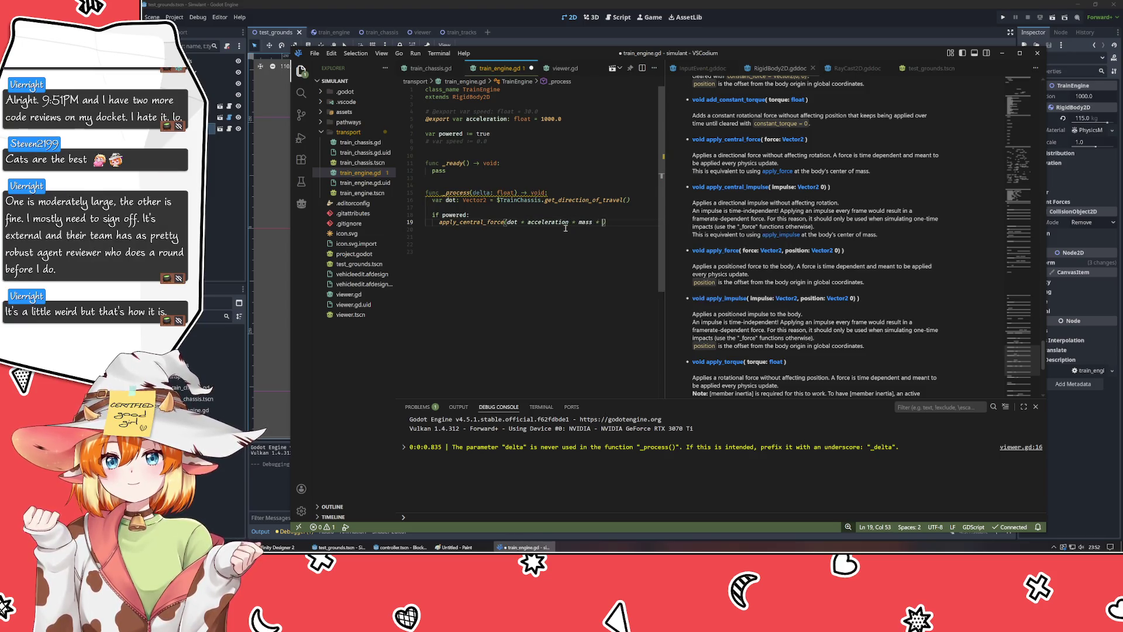
type("a")
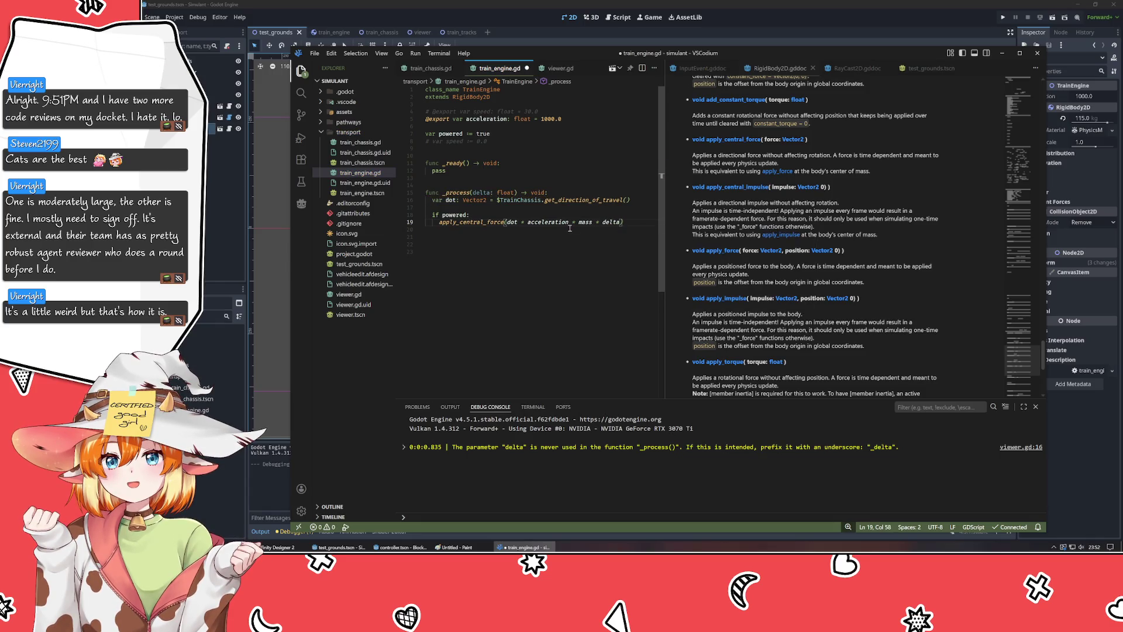
left_click(1084, 97)
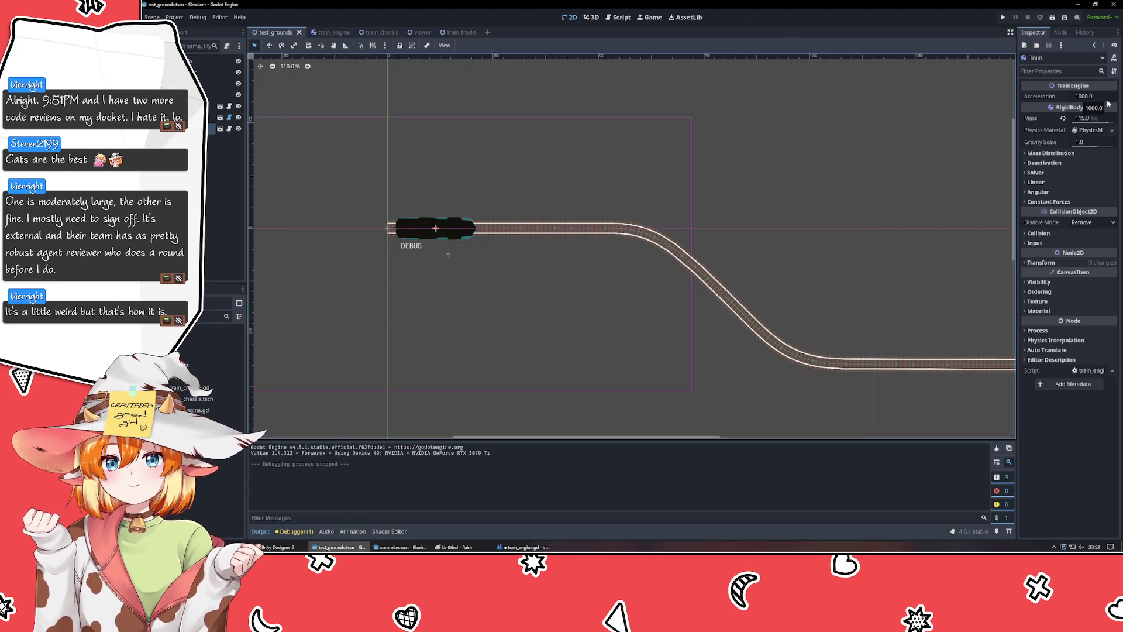
- Set the Train's Acceleration to 100 and test-run the scene
left_click(1107, 98)
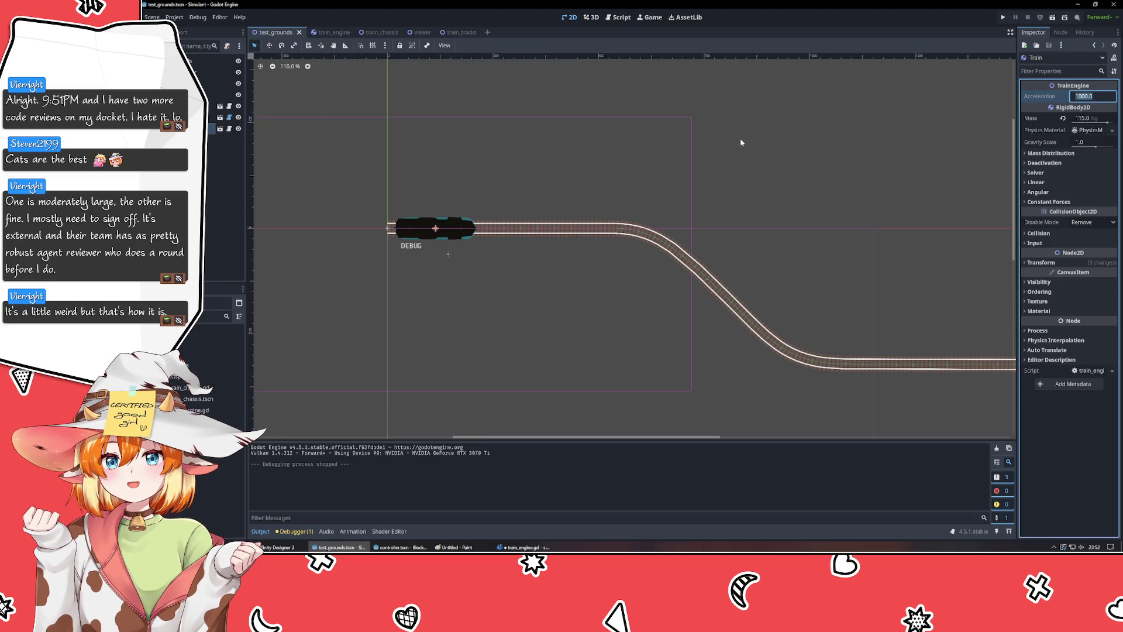
type("100")
key("Return")
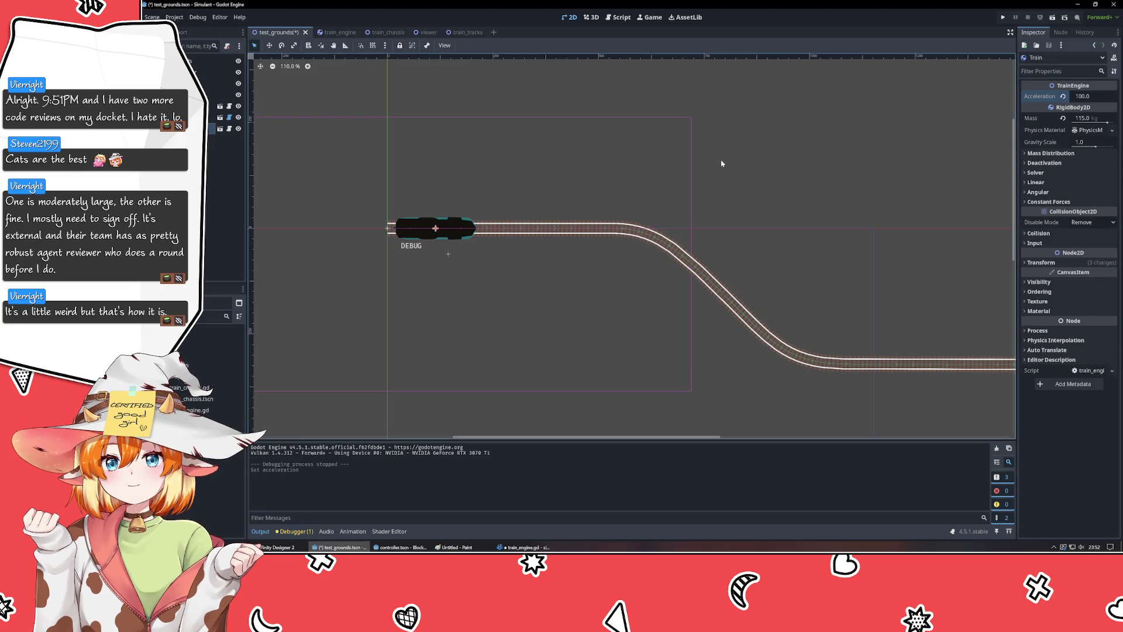
key("F5")
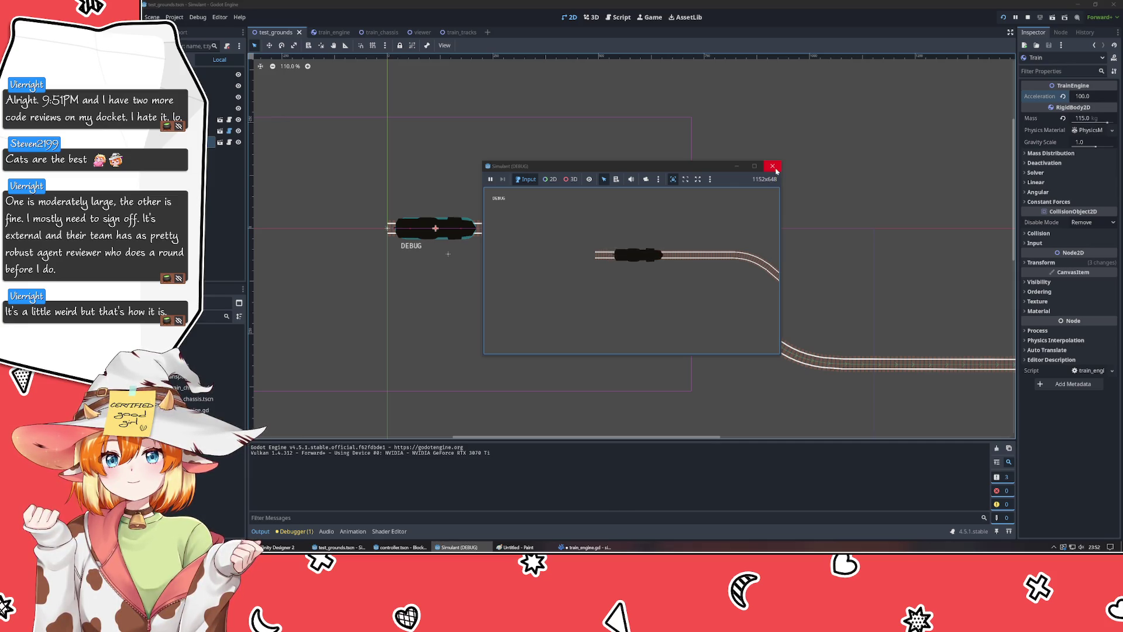
left_click(773, 167)
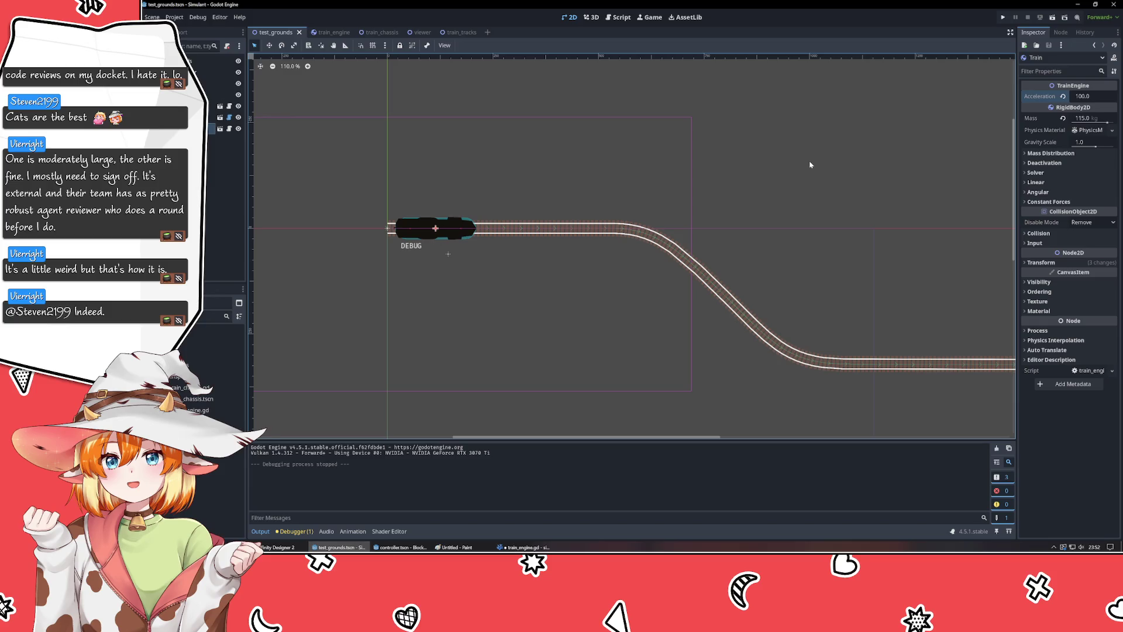
- Return Acceleration to 1000.0 and test-run the train scene again
left_click(1082, 96)
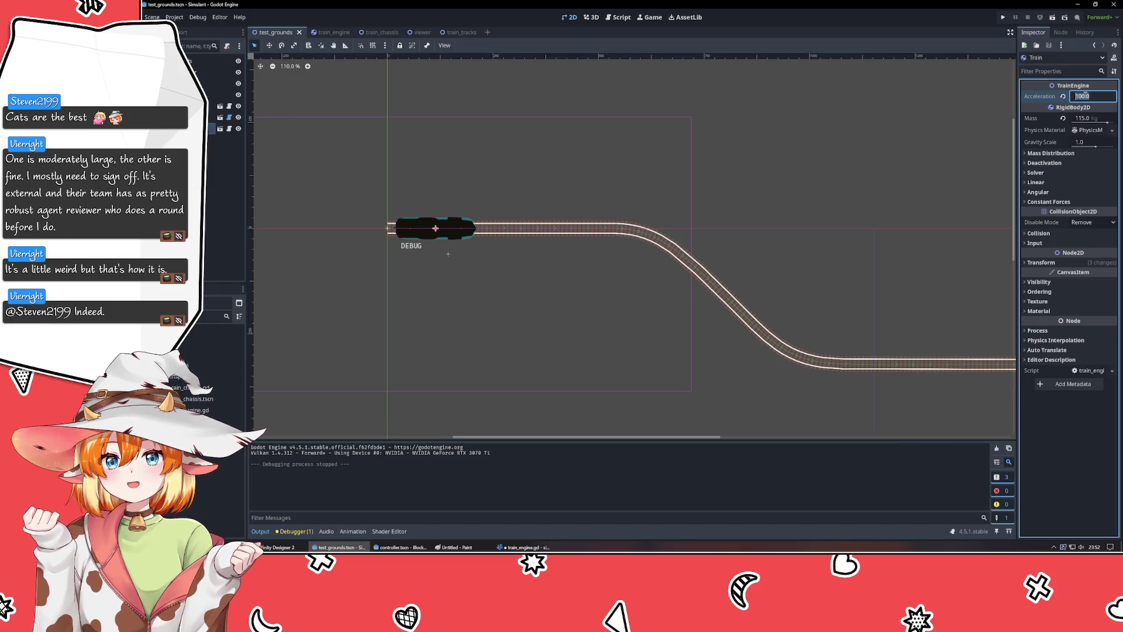
key("F5")
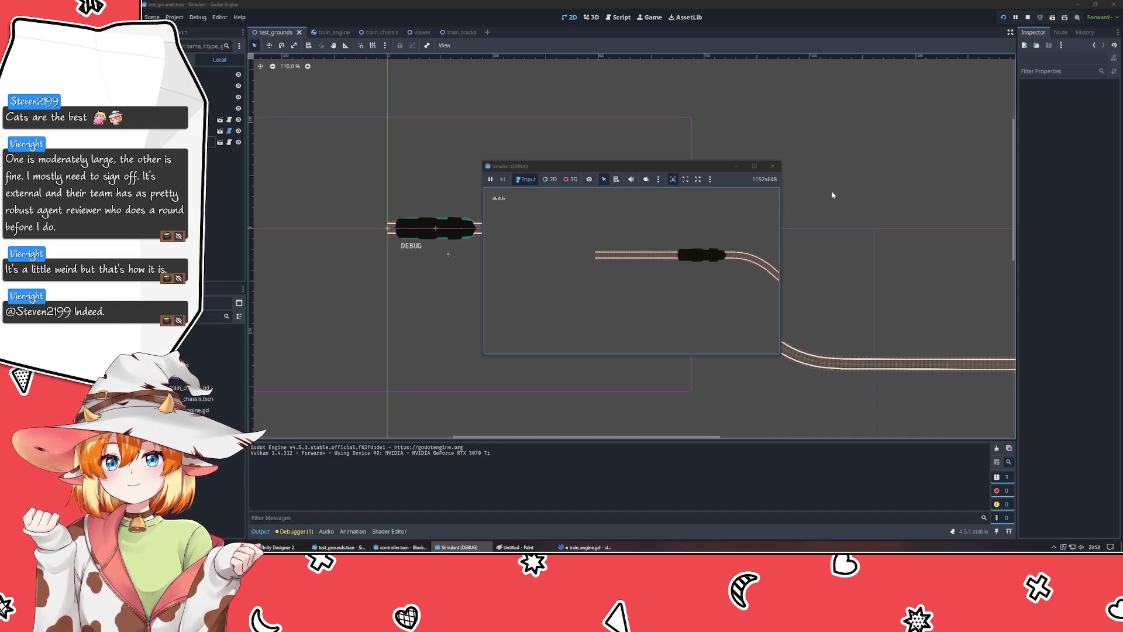
left_click(772, 165)
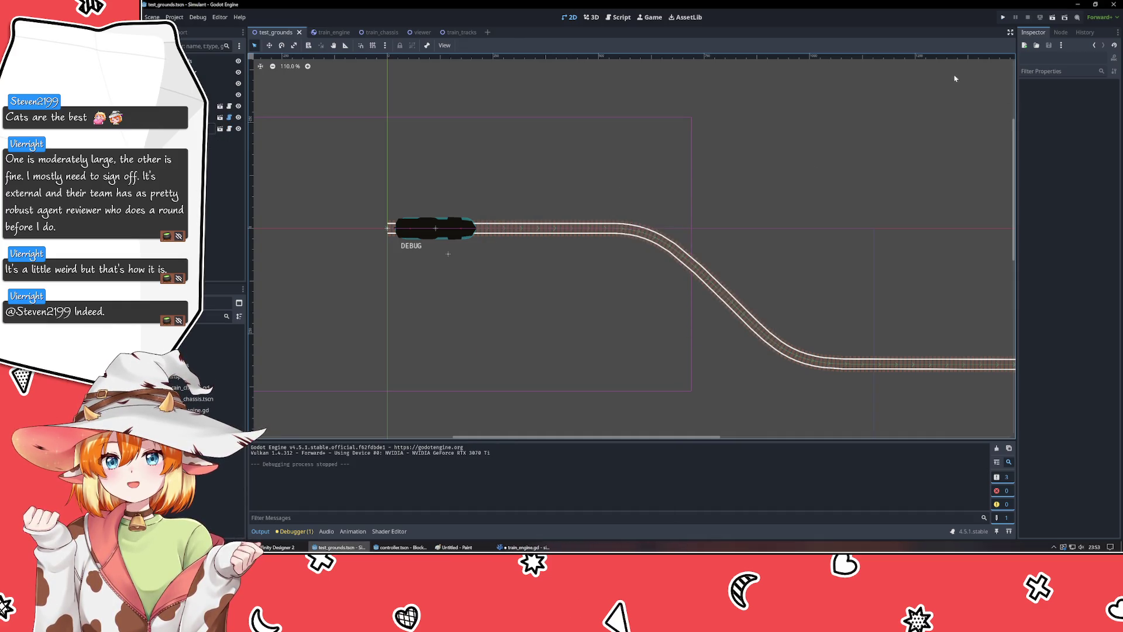
left_click(435, 228)
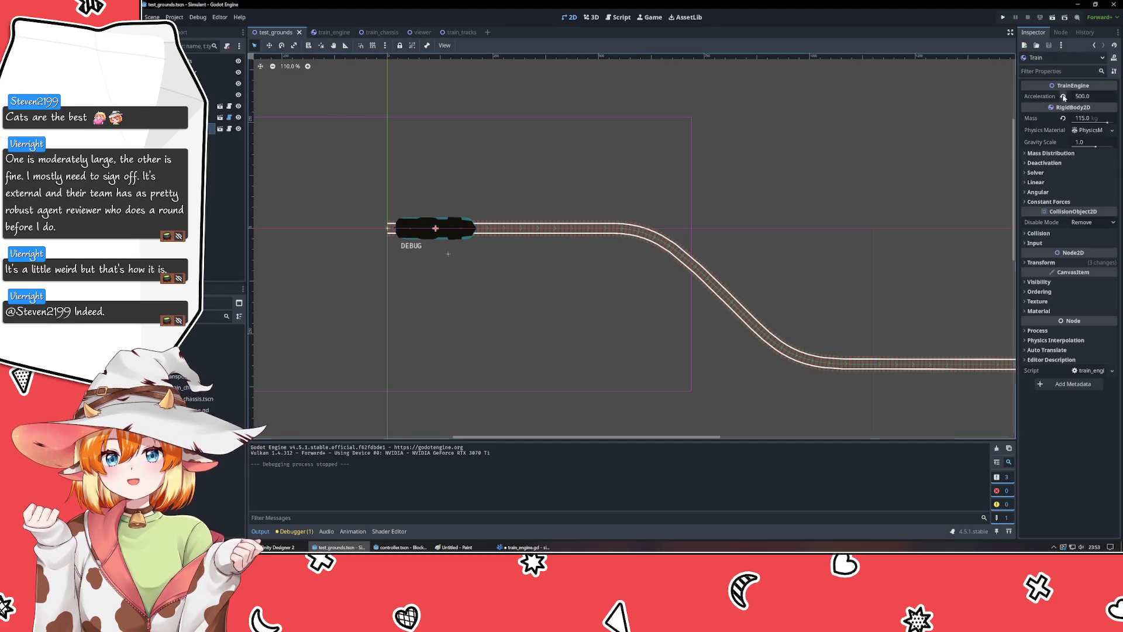
key("ctrl+s")
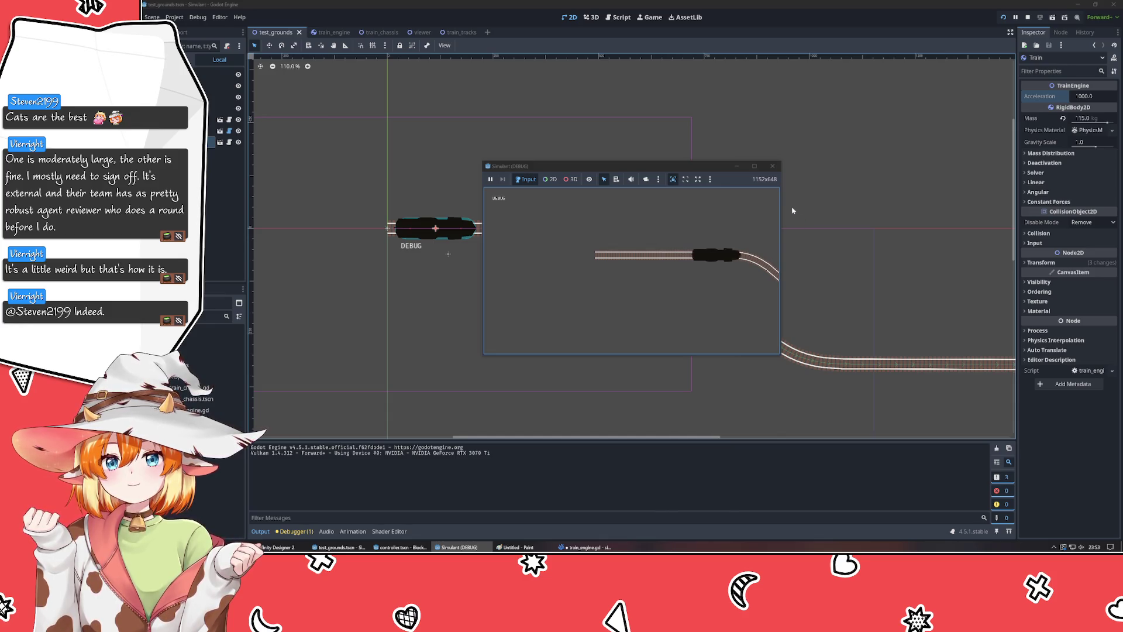
left_click(772, 166)
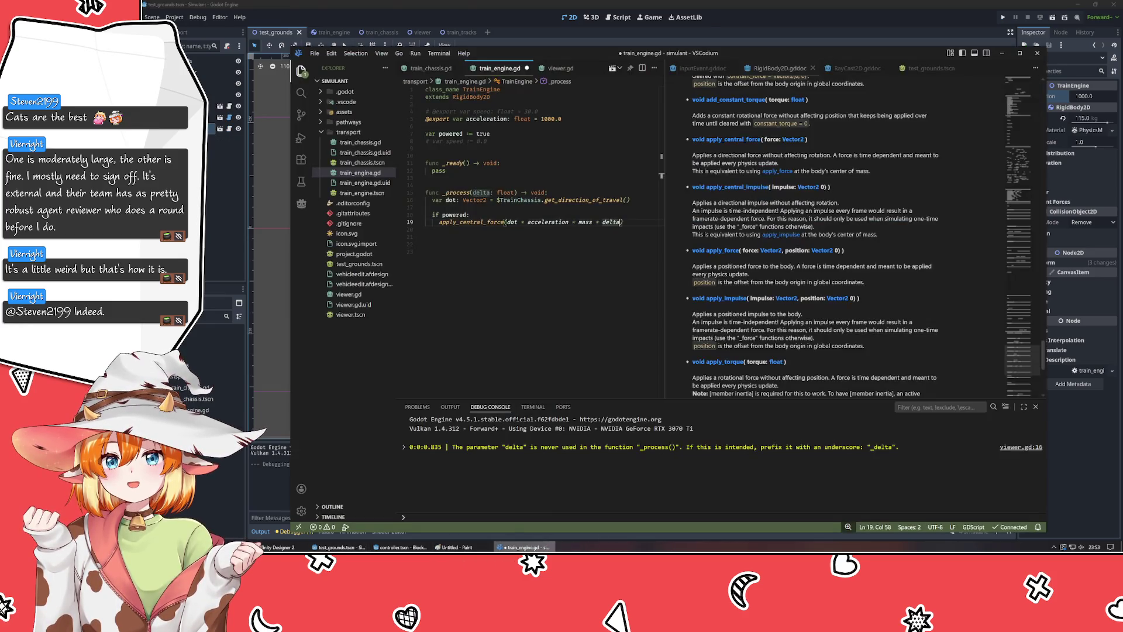
- Change the exported acceleration default to 500.0, then to 600.0, saving each time
left_click(547, 119)
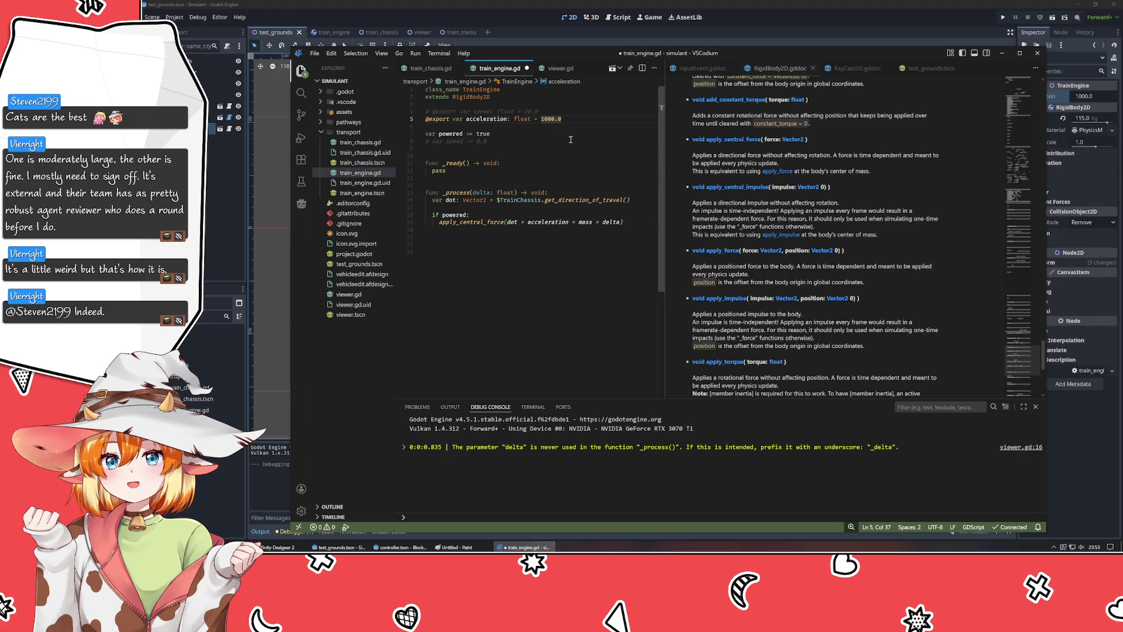
key("BackSpace")
key("BackSpace")
type("5")
left_click(561, 142)
key("ctrl+s")
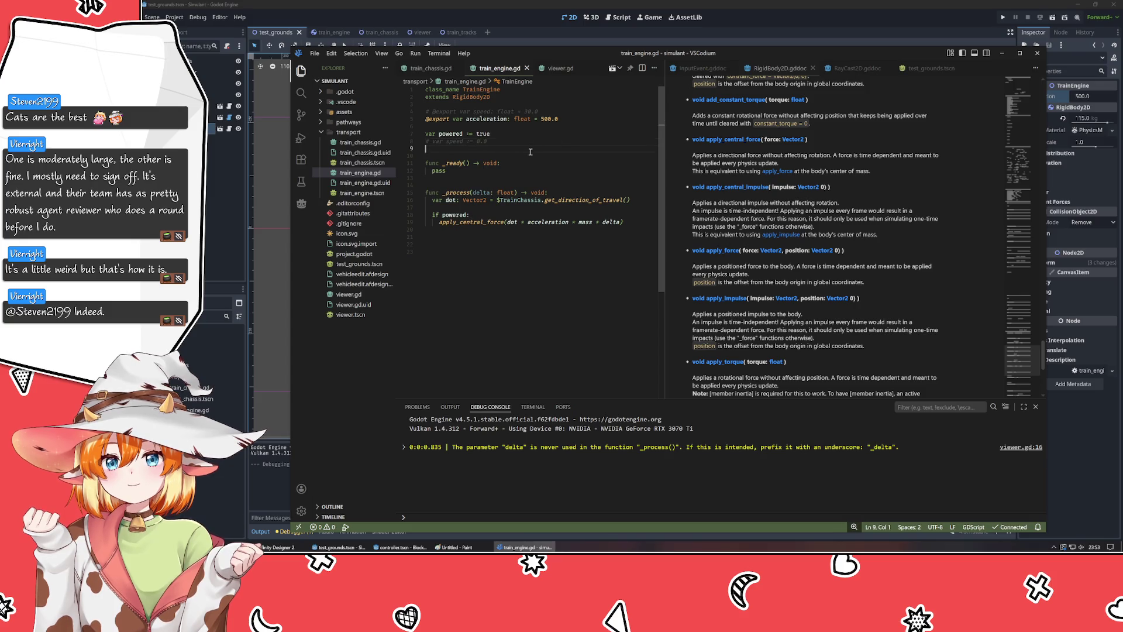
key("alt+Tab")
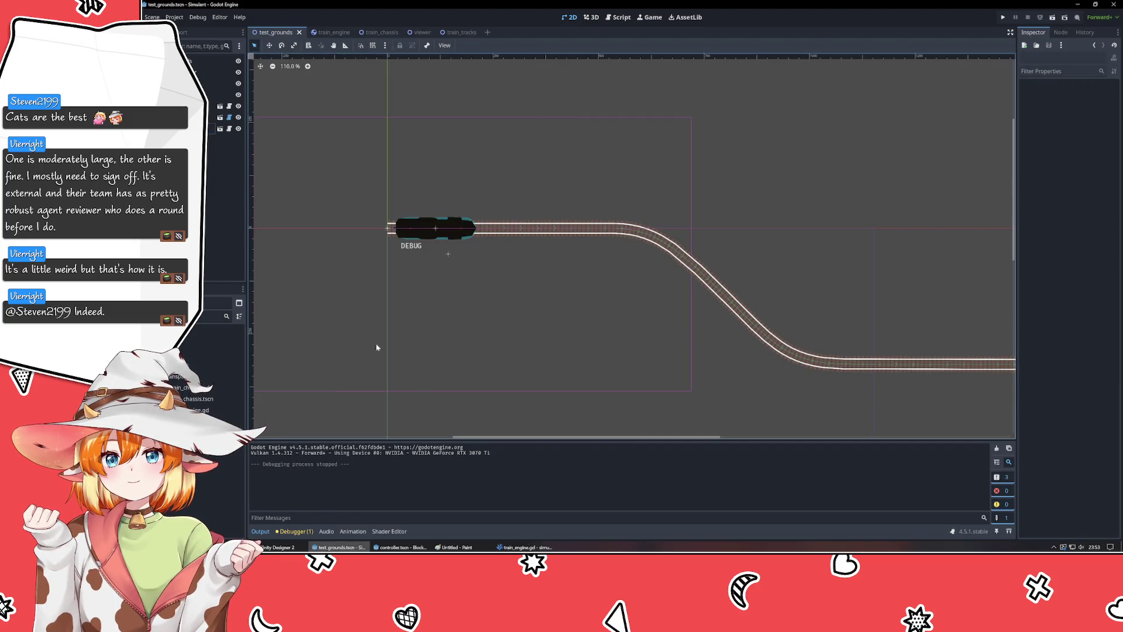
key("alt+Tab")
left_click(547, 120)
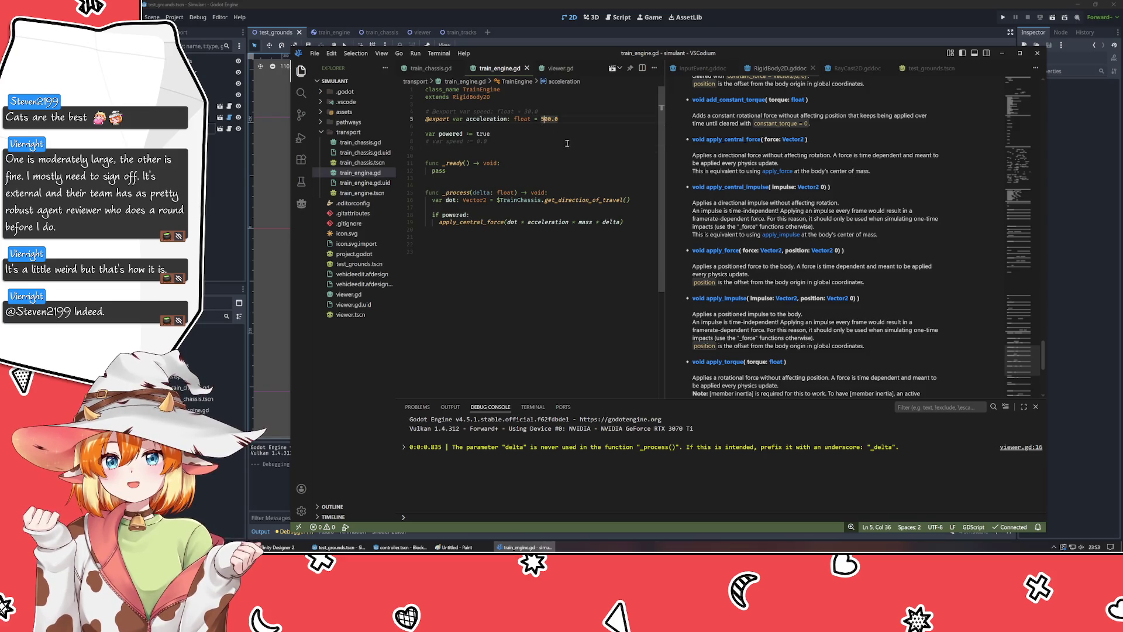
key("BackSpace")
type("6")
key("ctrl+s")
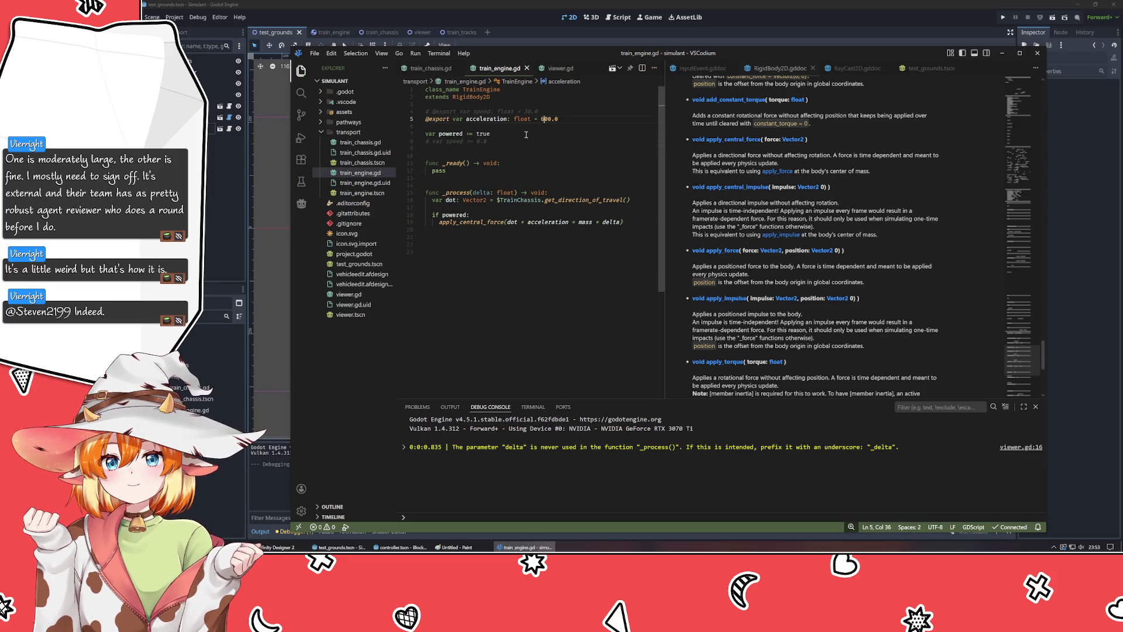
- Delete the two commented-out speed lines from train_engine.gd and save
left_click(553, 111)
key("shift+Home")
key("BackSpace")
key("BackSpace")
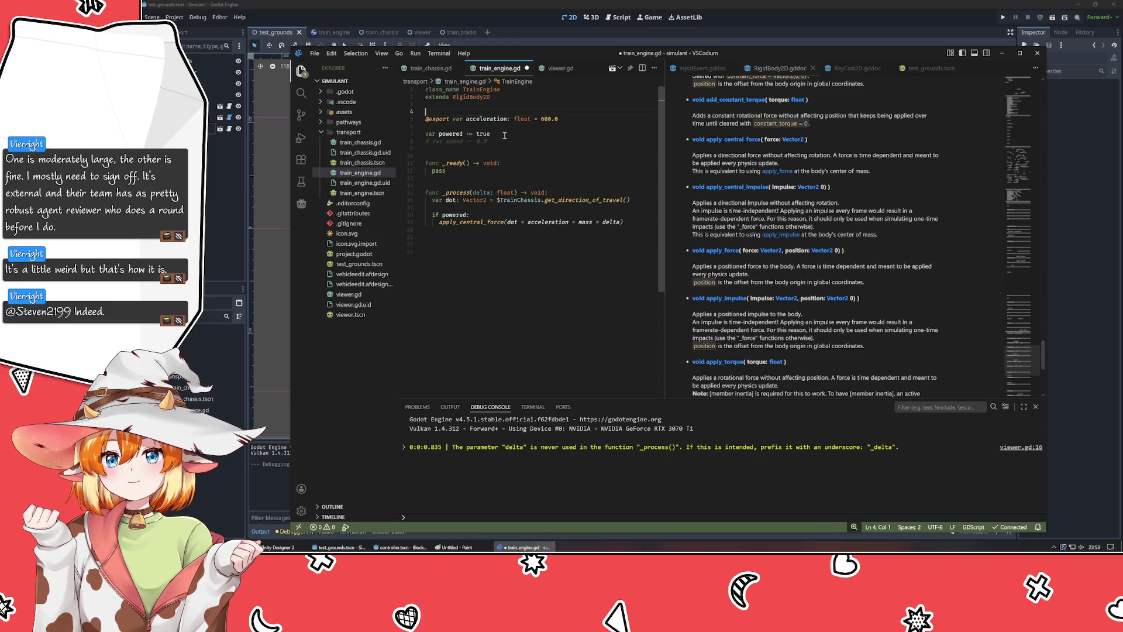
left_click(502, 134)
key("shift+Home")
key("BackSpace")
key("BackSpace")
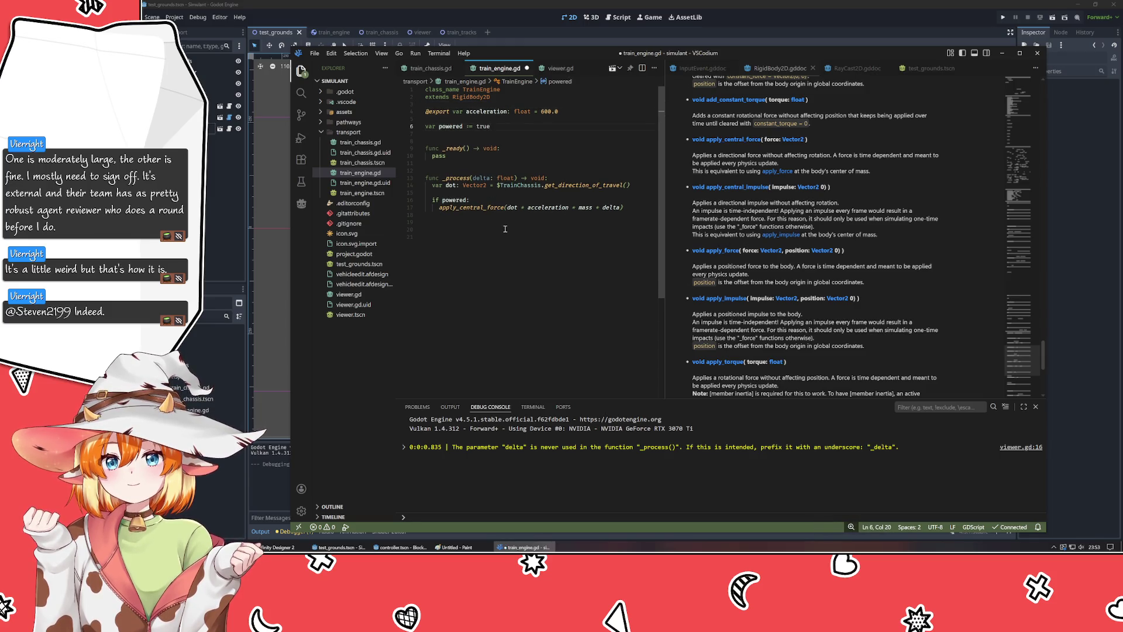
key("ctrl+s")
- Insert a blank line above the powered check in _process
left_click(488, 262)
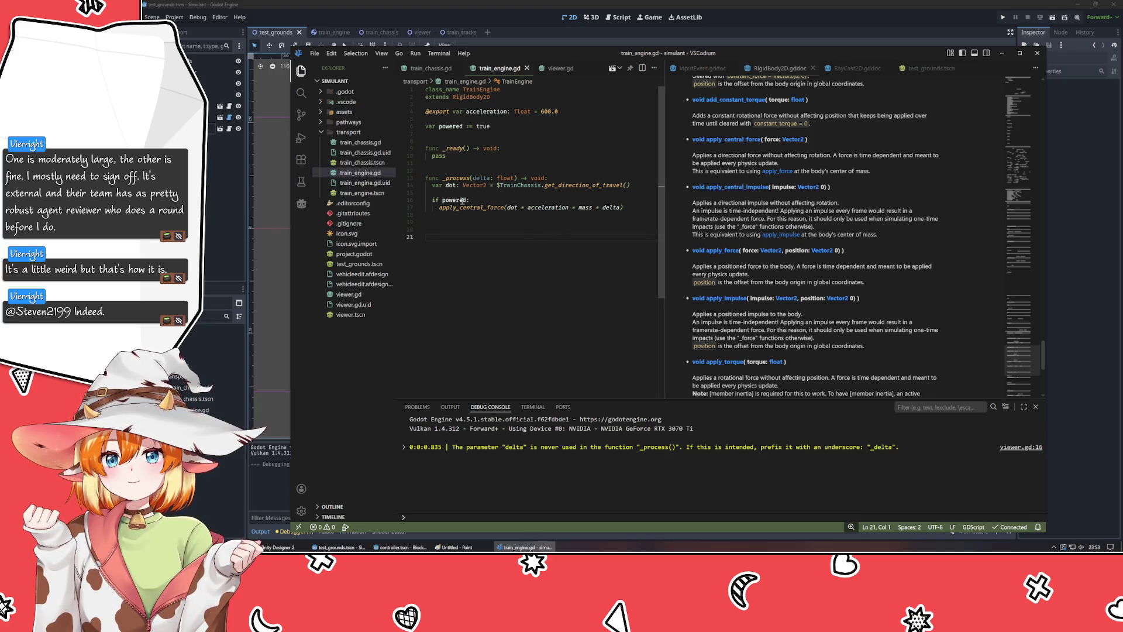
left_click(485, 200)
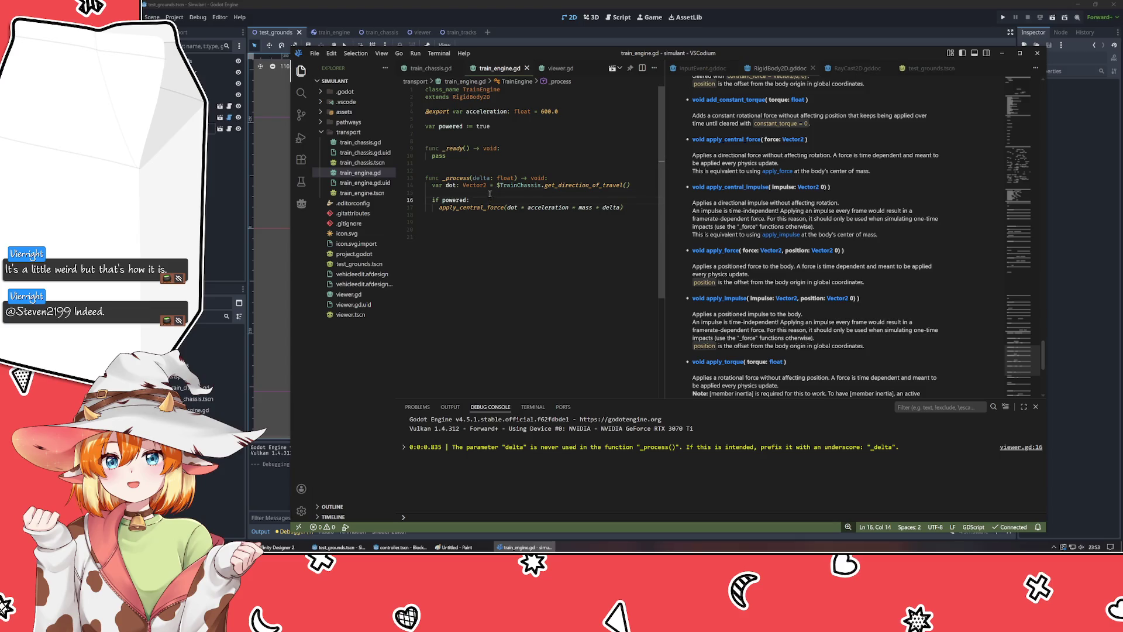
left_click(490, 194)
key("Return")
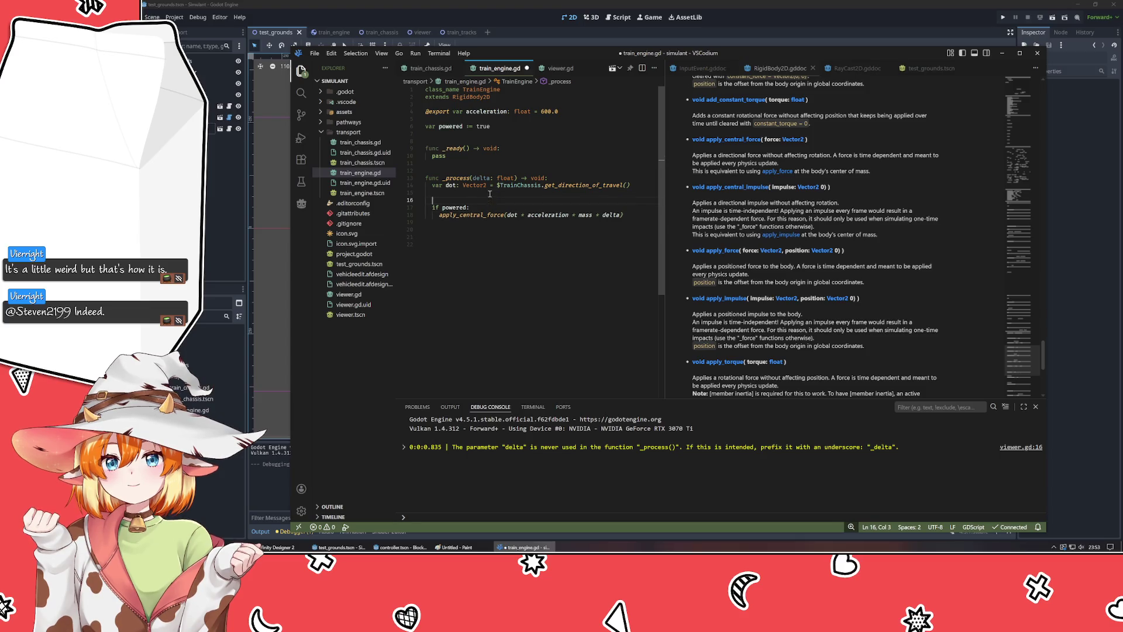
key("ctrl+space")
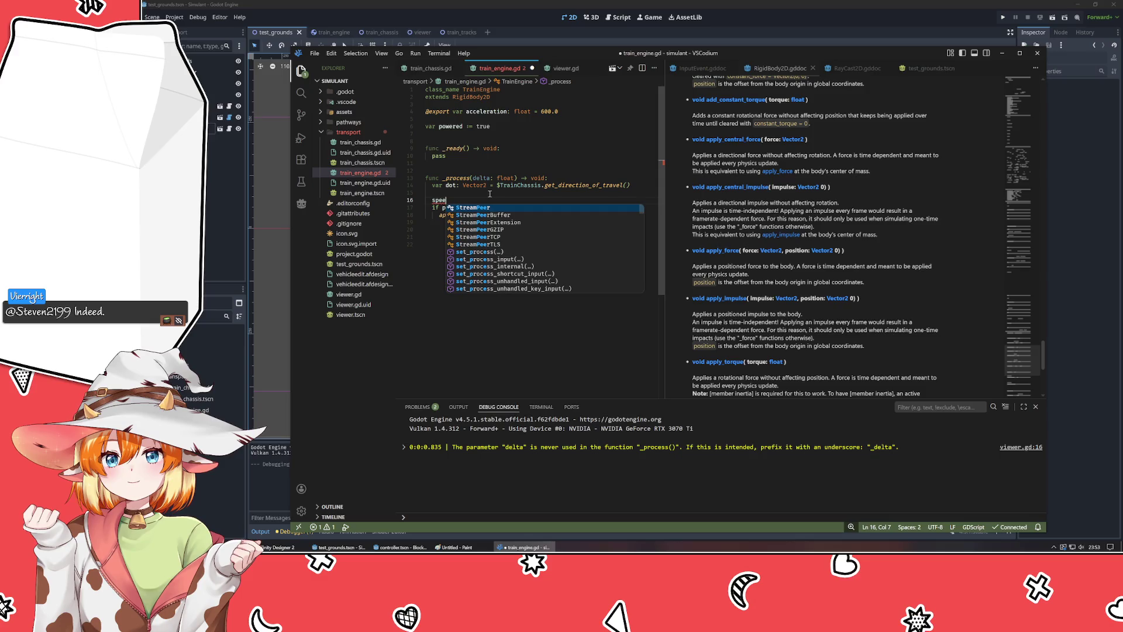
key("Escape")
- Scroll through the RigidBody2D Property Descriptions, reading entries such as mass and inertia
left_click(781, 222)
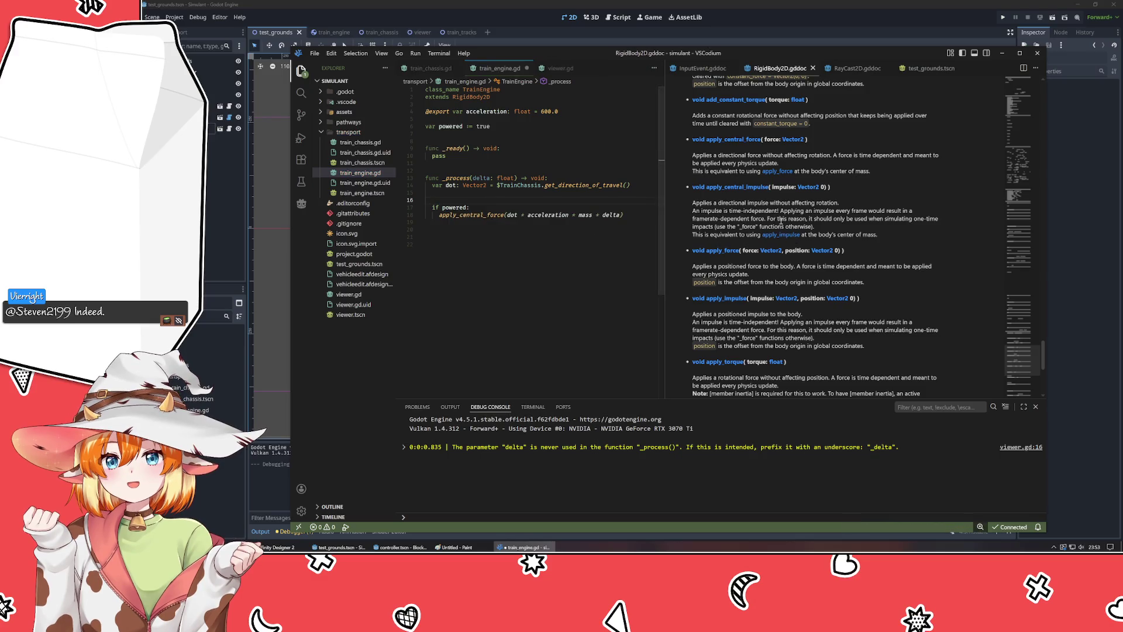
scroll(781, 223, "up", 15)
scroll(781, 222, "up", 2)
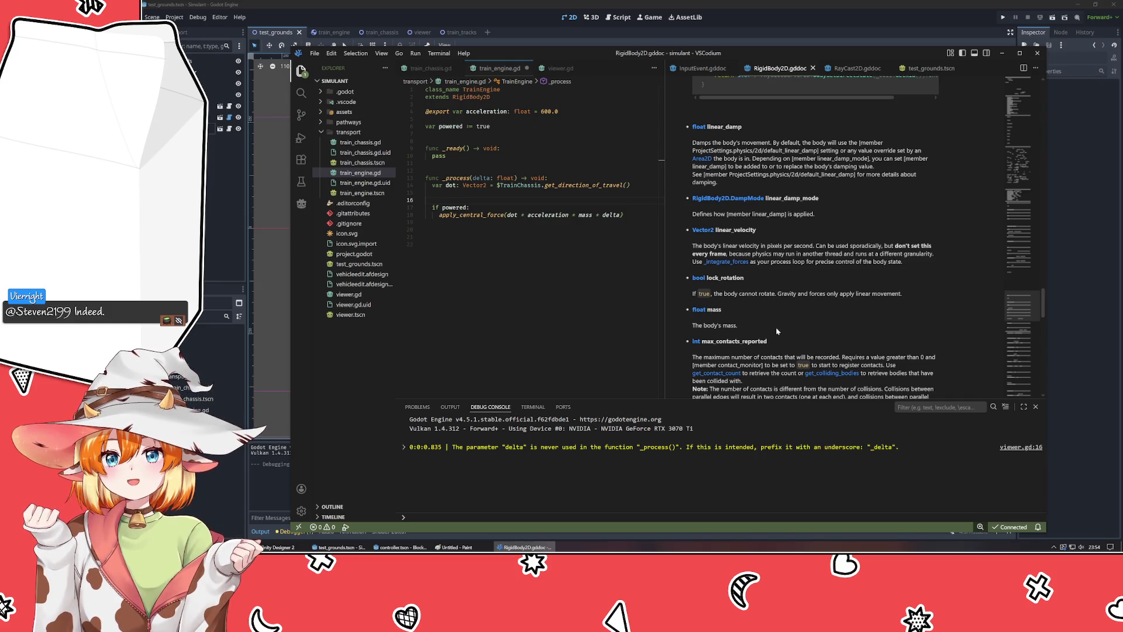
scroll(777, 331, "down", 3)
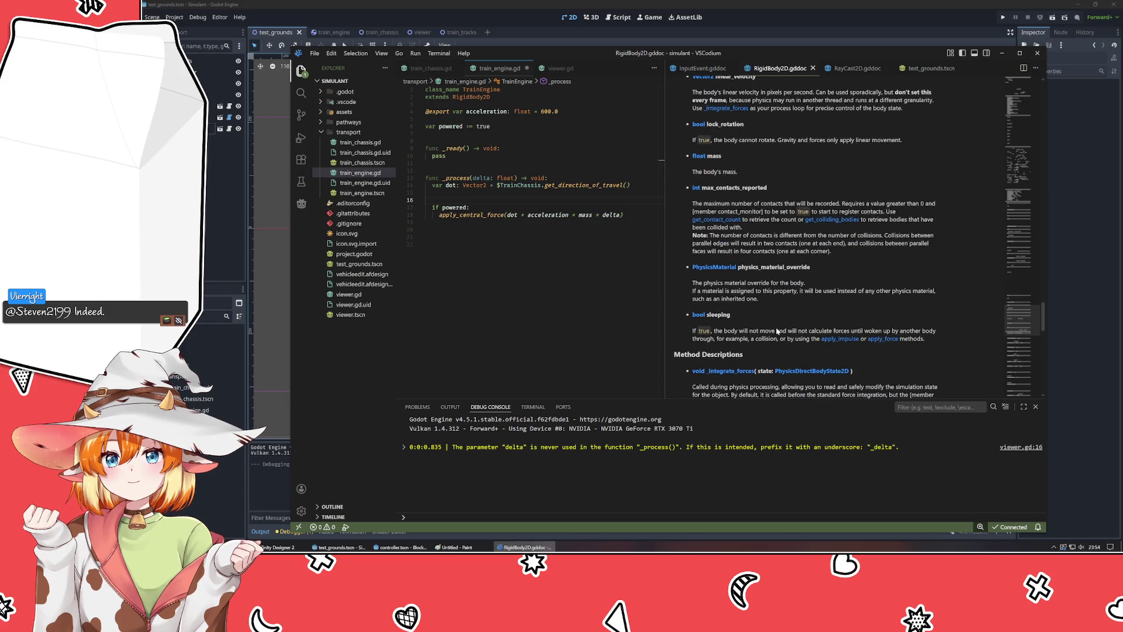
scroll(772, 332, "up", 3)
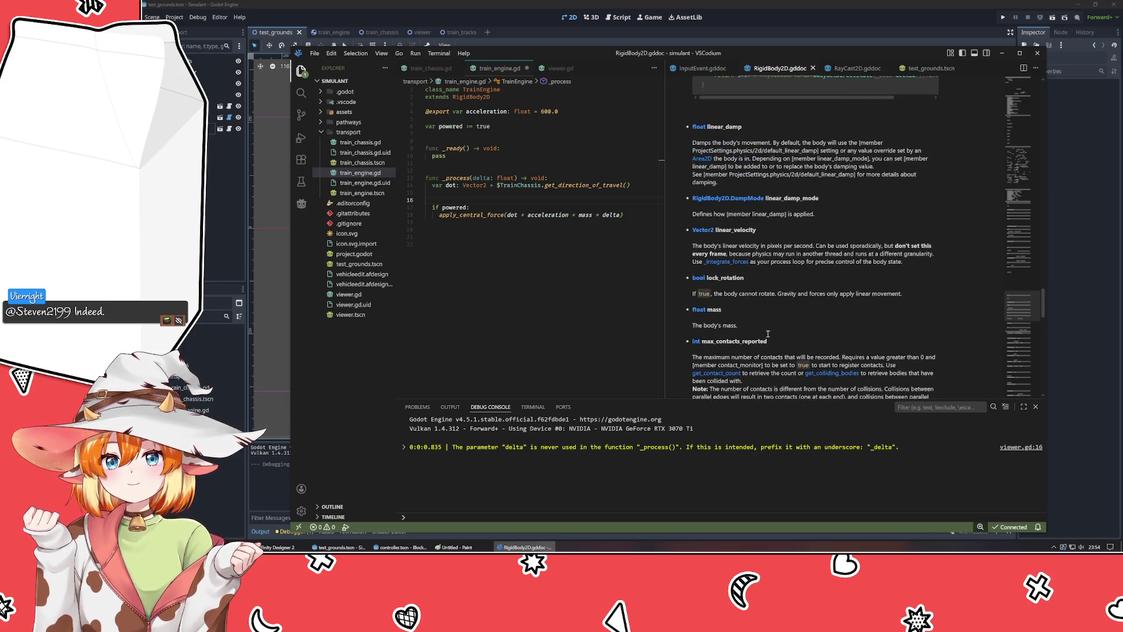
scroll(768, 333, "up", 5)
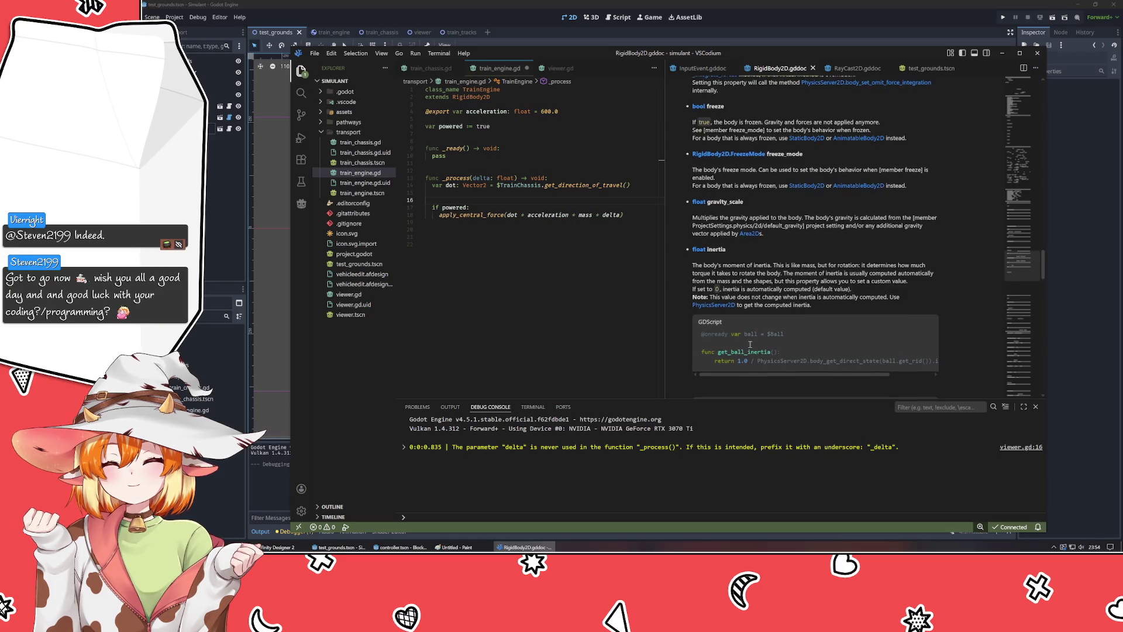
scroll(740, 351, "up", 2)
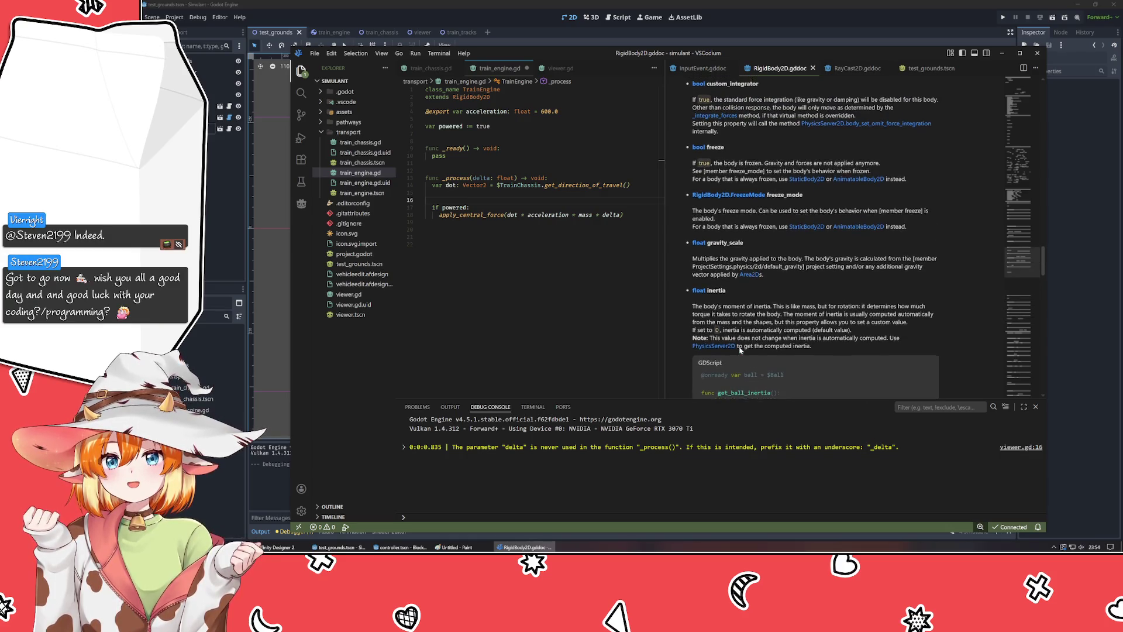
scroll(740, 351, "up", 3)
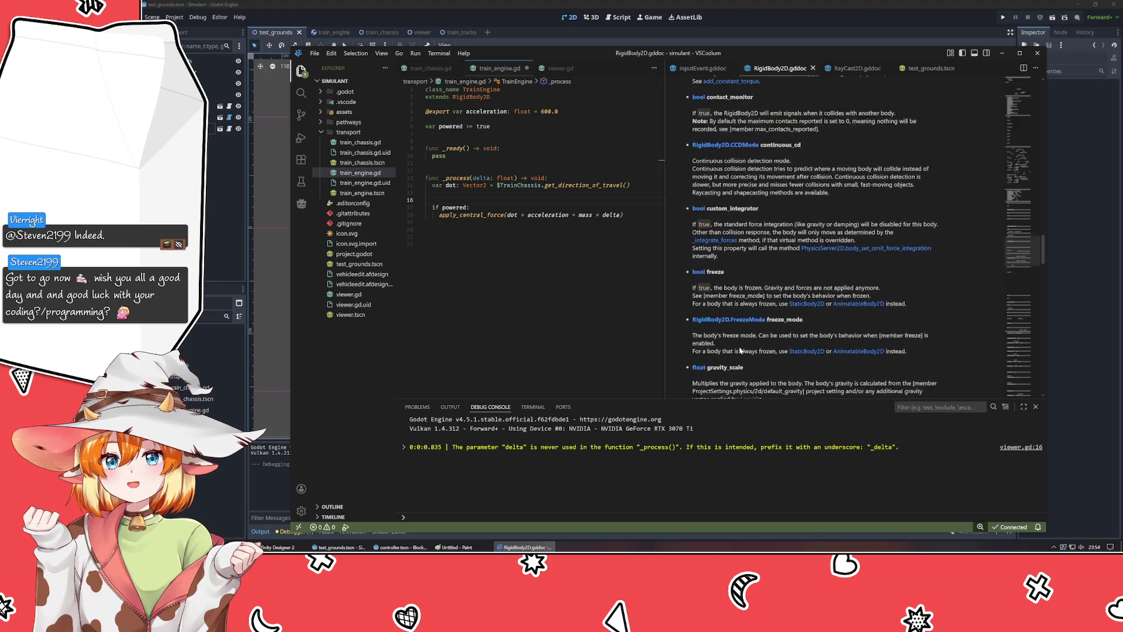
scroll(740, 350, "up", 4)
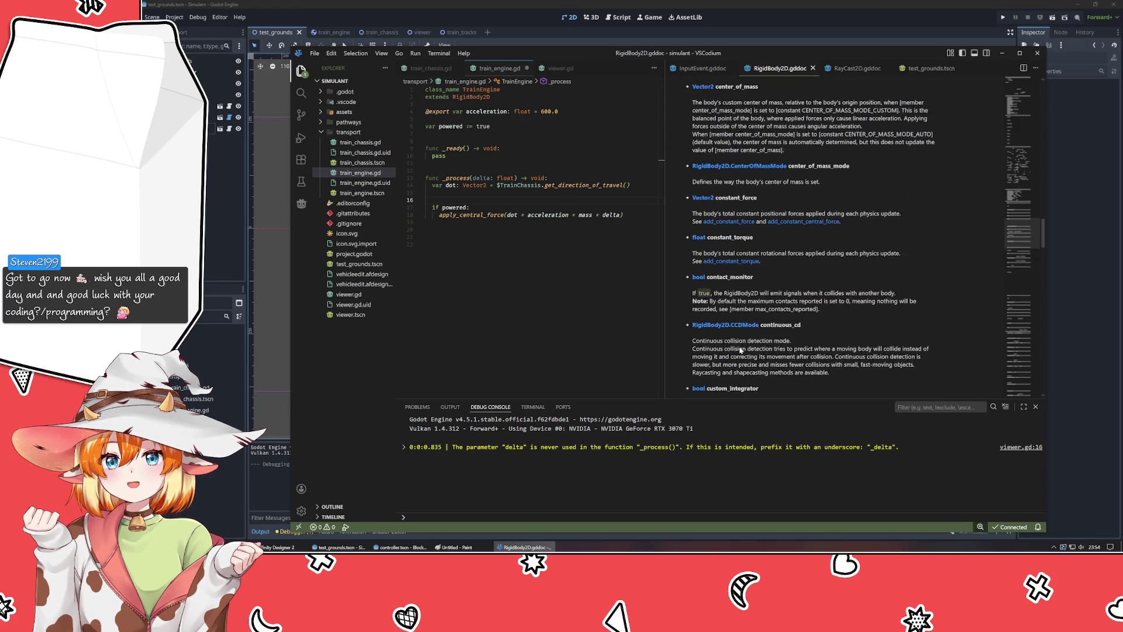
scroll(740, 350, "up", 5)
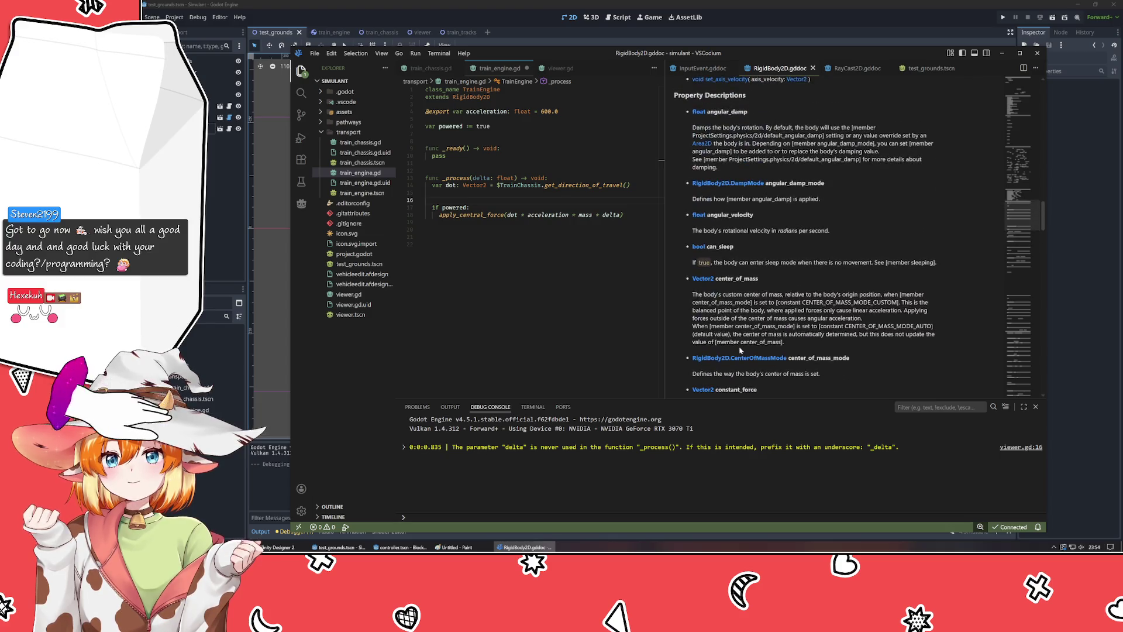
scroll(740, 350, "up", 2)
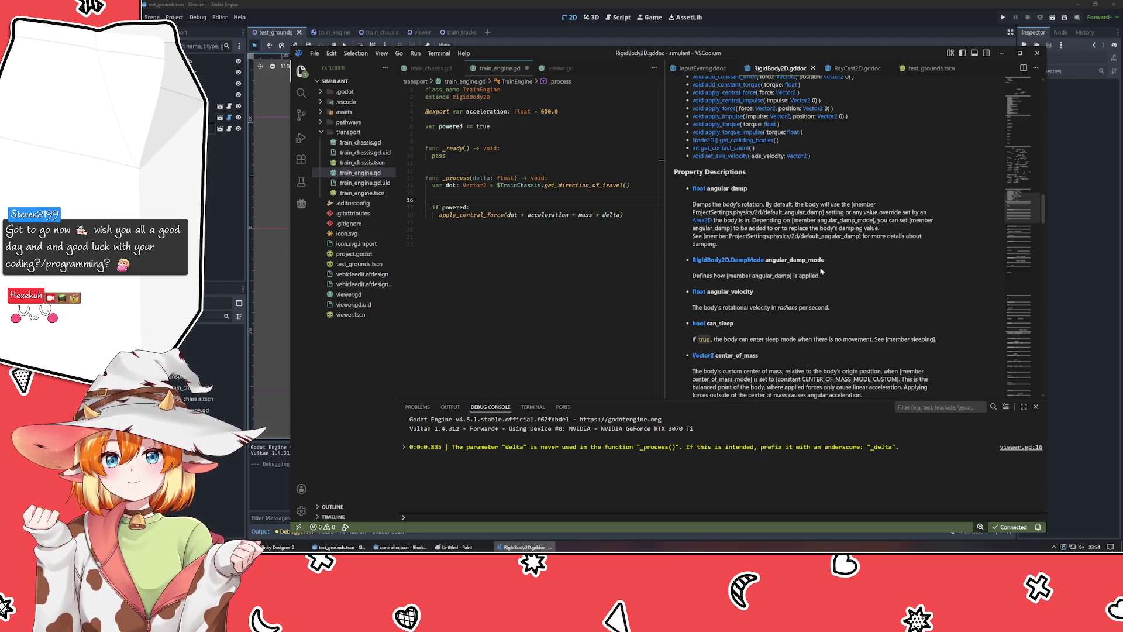
scroll(791, 274, "up", 3)
scroll(791, 274, "down", 10)
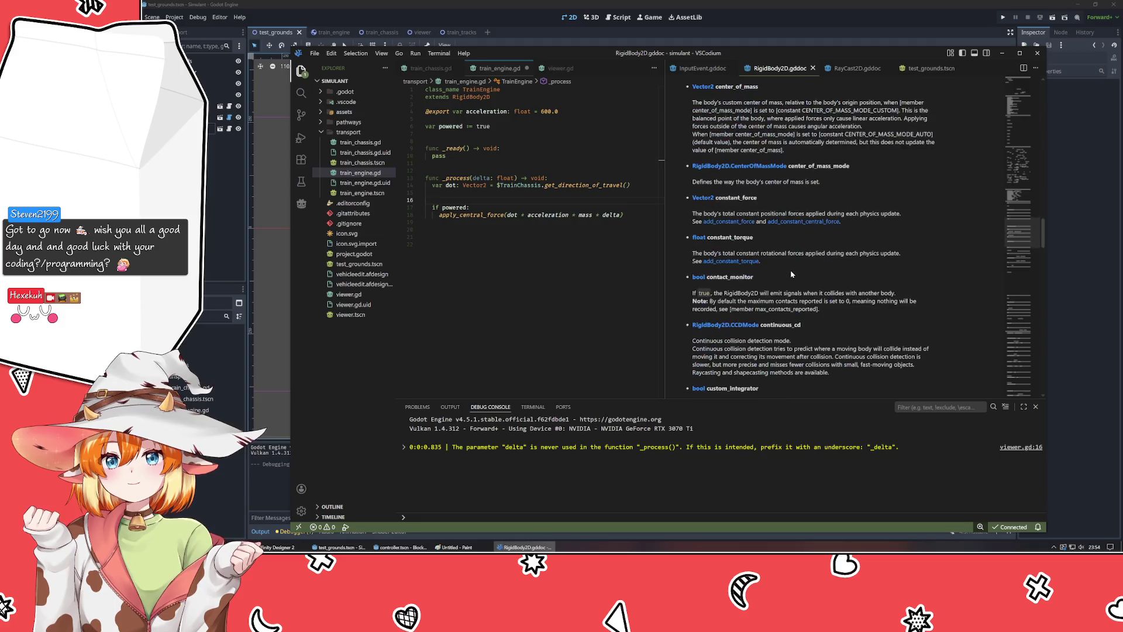
scroll(791, 274, "down", 5)
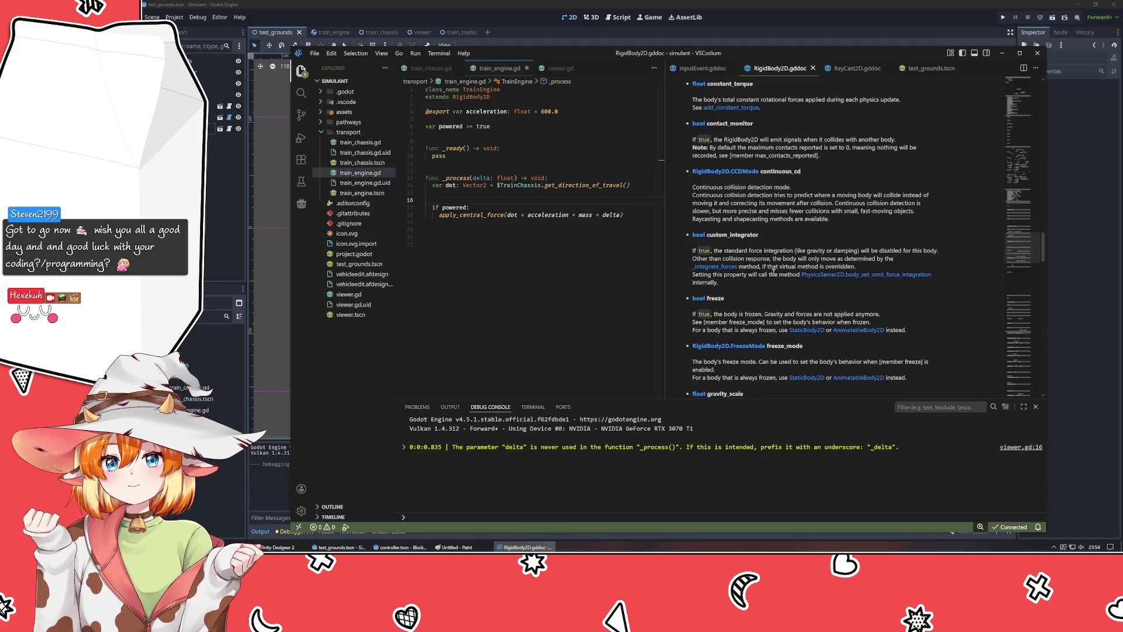
scroll(773, 272, "down", 15)
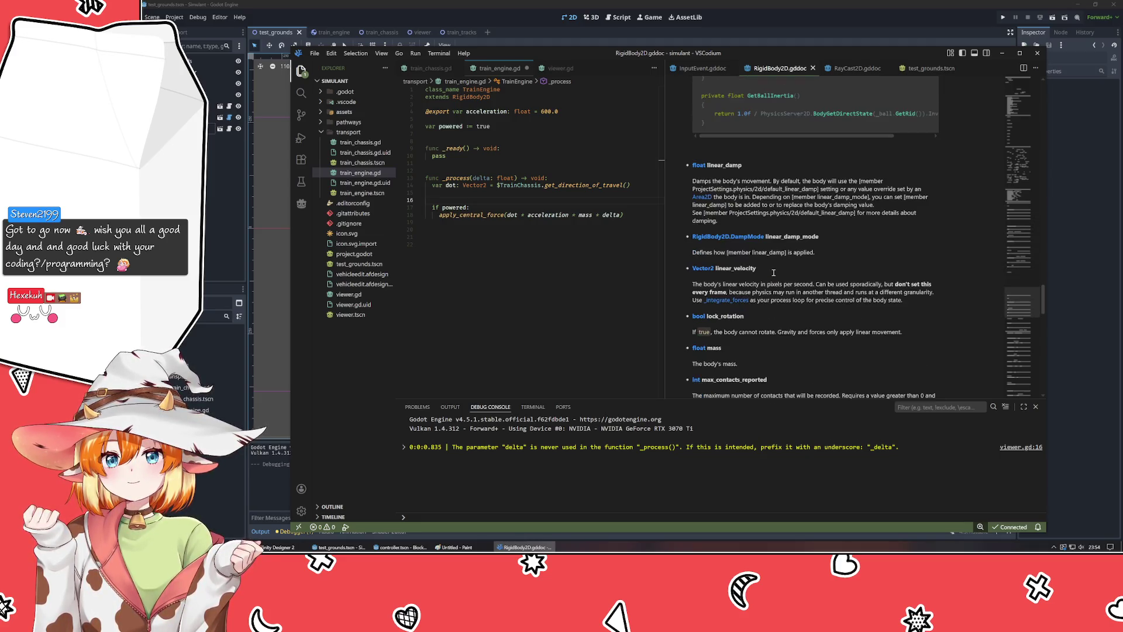
scroll(773, 272, "down", 4)
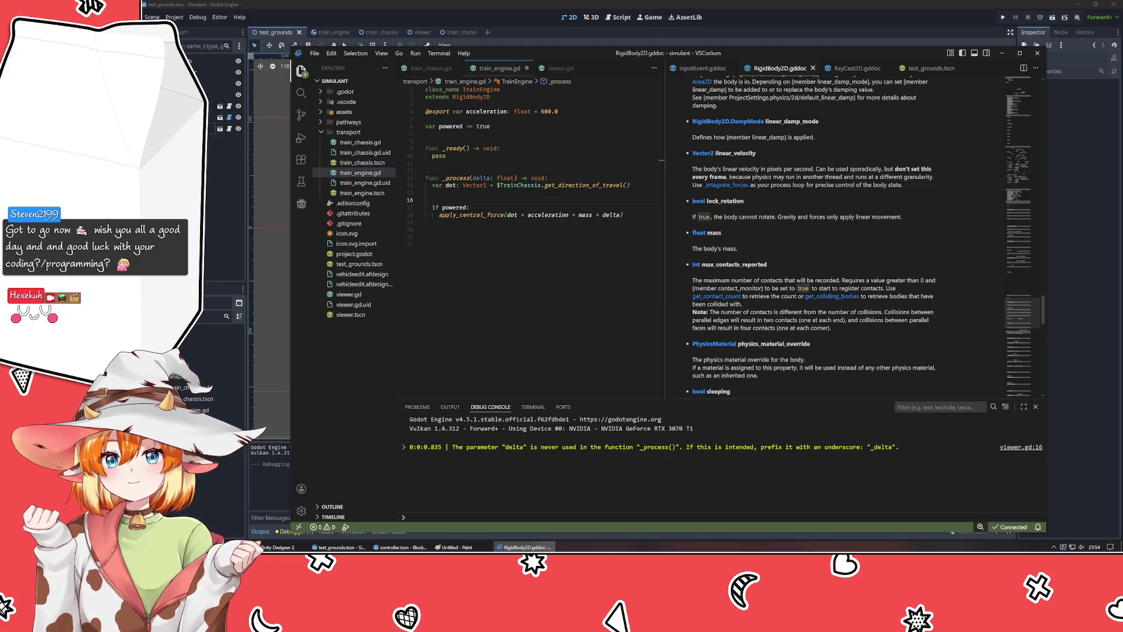
key("alt+Tab")
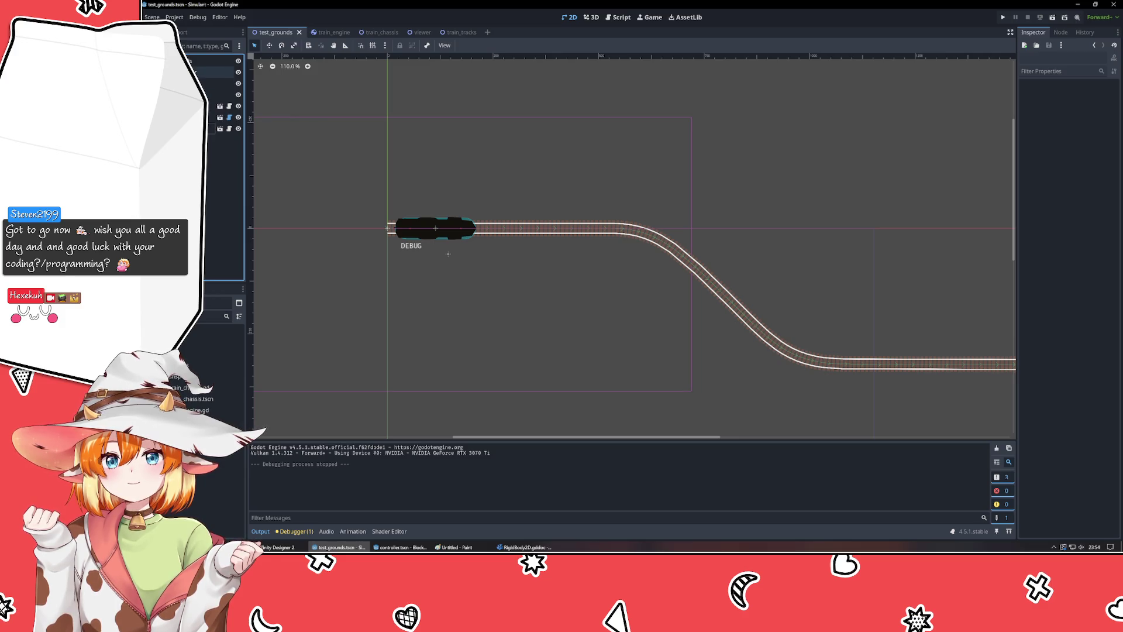
- Start a new scene from the FileSystem dock with CanvasLayer as its root node type
left_click(217, 71)
left_click(219, 232)
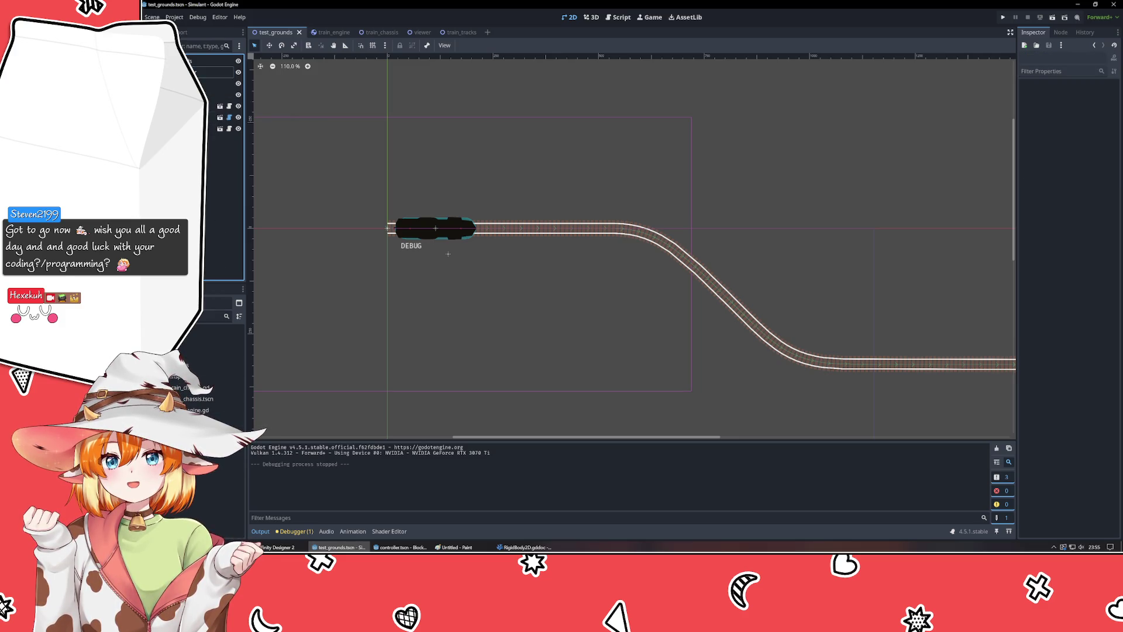
left_click(182, 511)
left_click(208, 474)
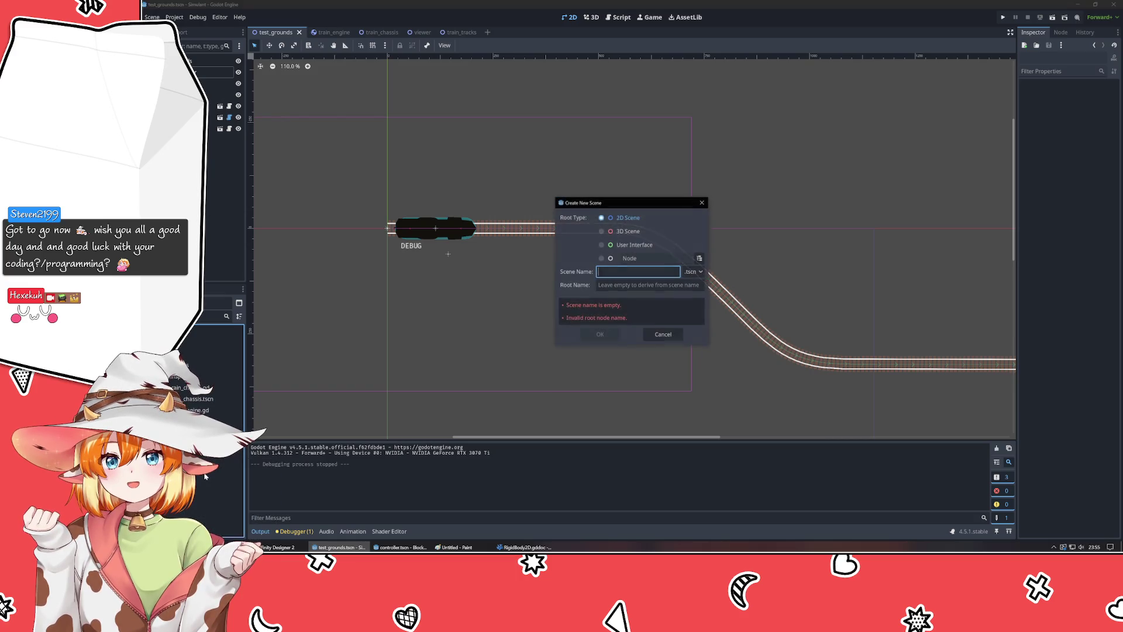
left_click(625, 245)
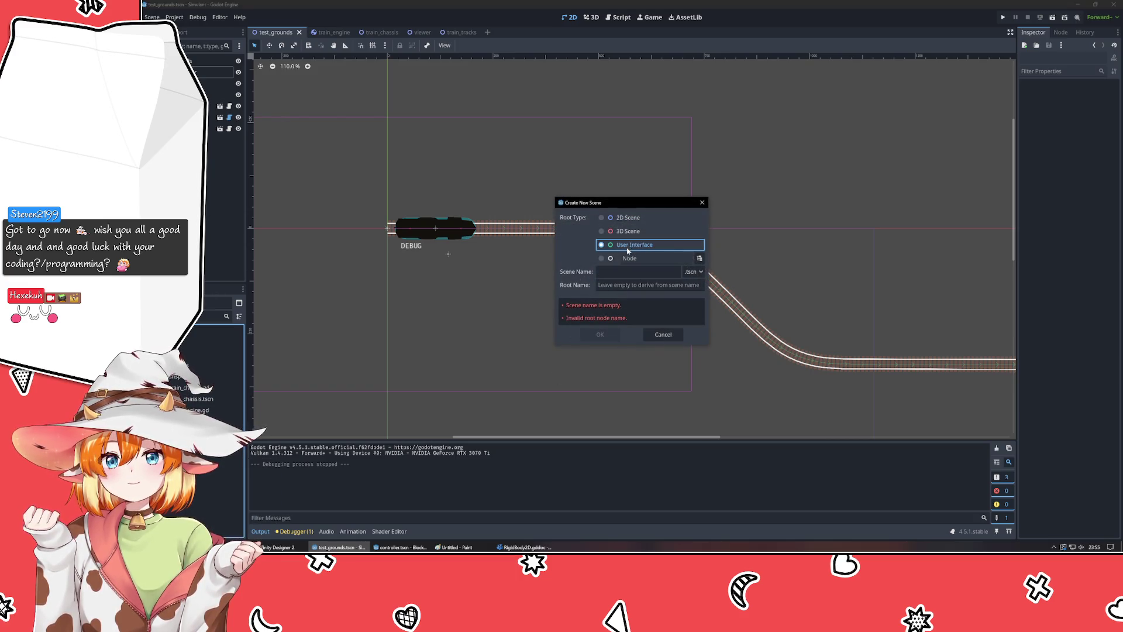
left_click(700, 257)
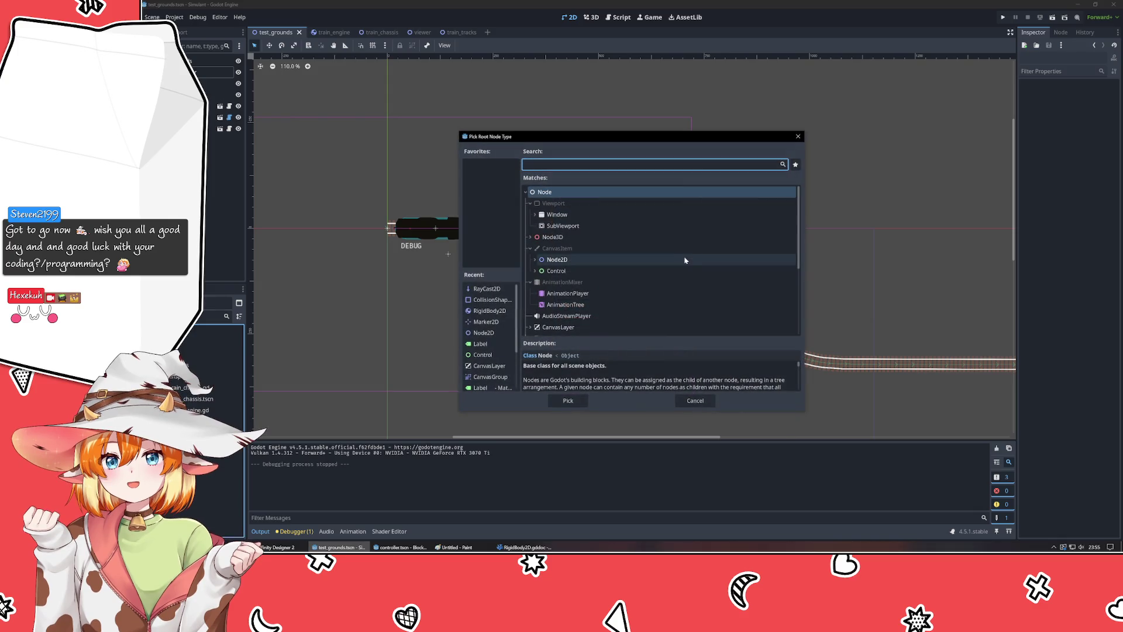
left_click(553, 328)
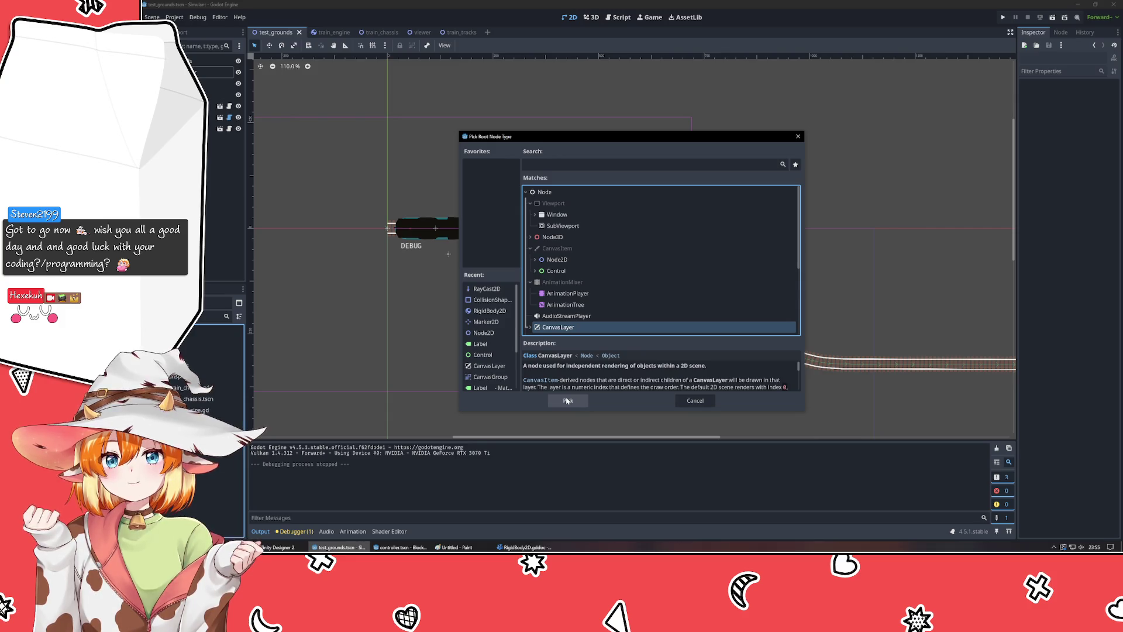
left_click(567, 401)
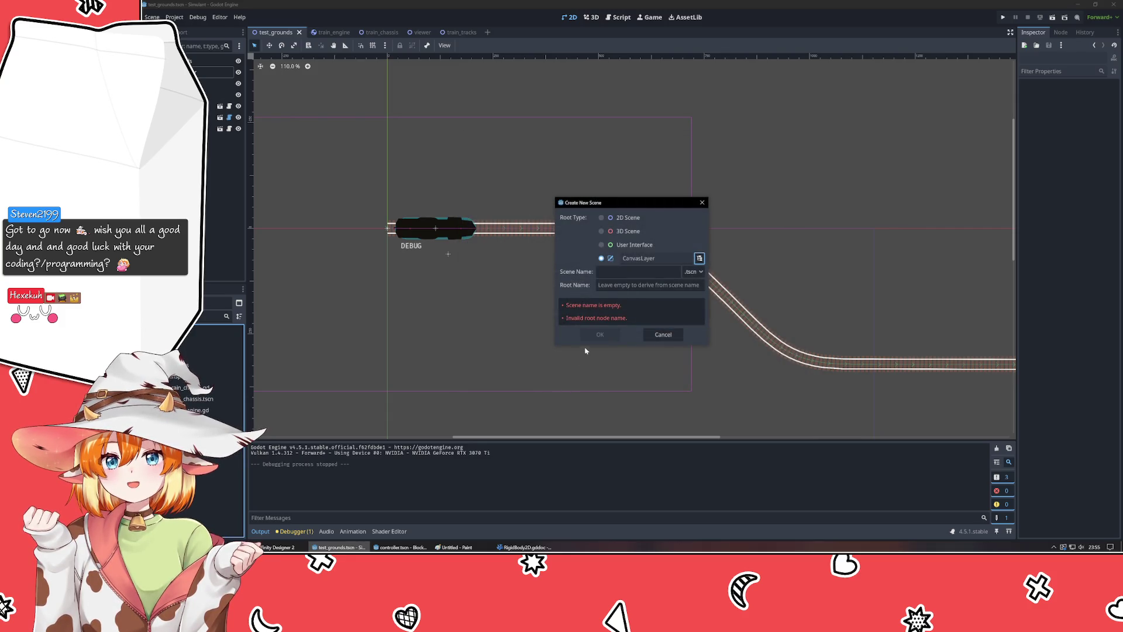
- Name the new scene debug_infiltrator and create it
left_click(627, 272)
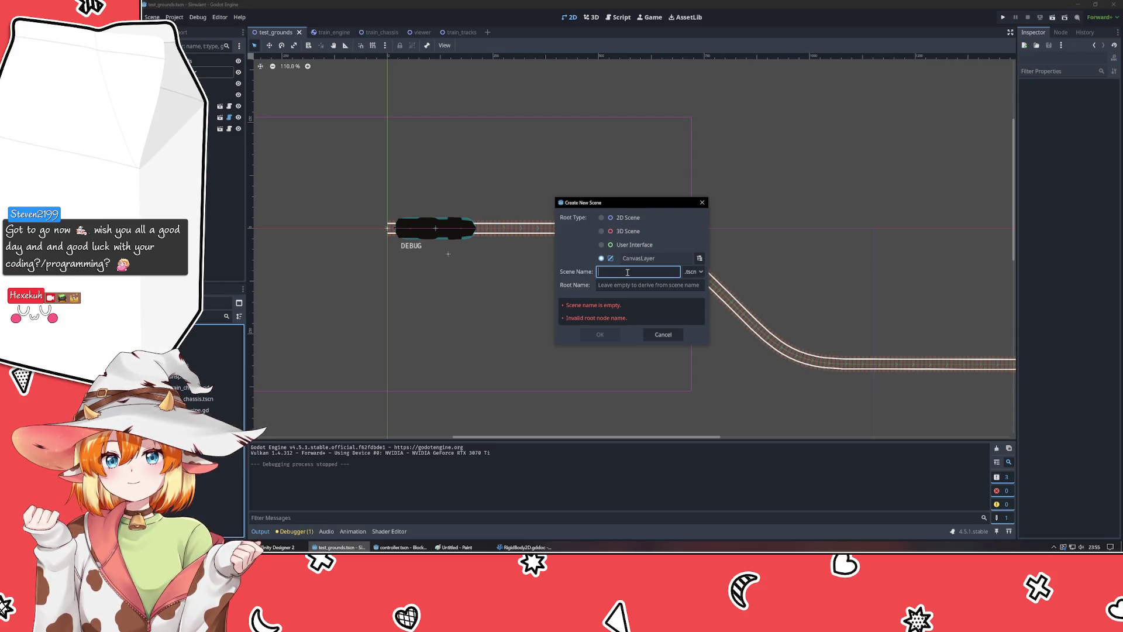
type("debug")
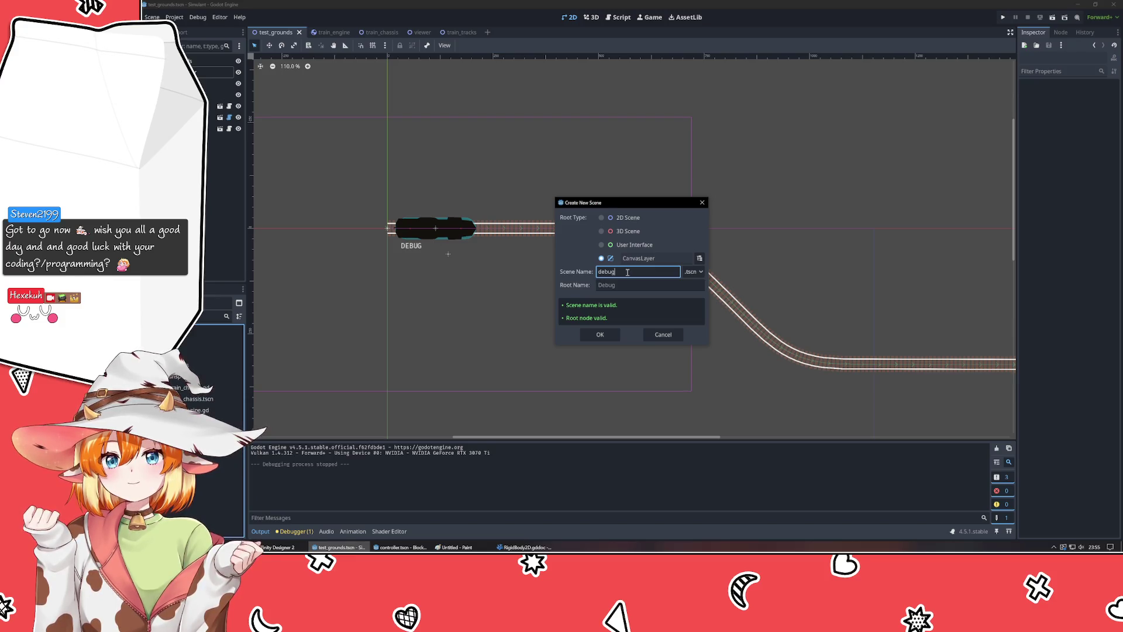
type("_infiltr")
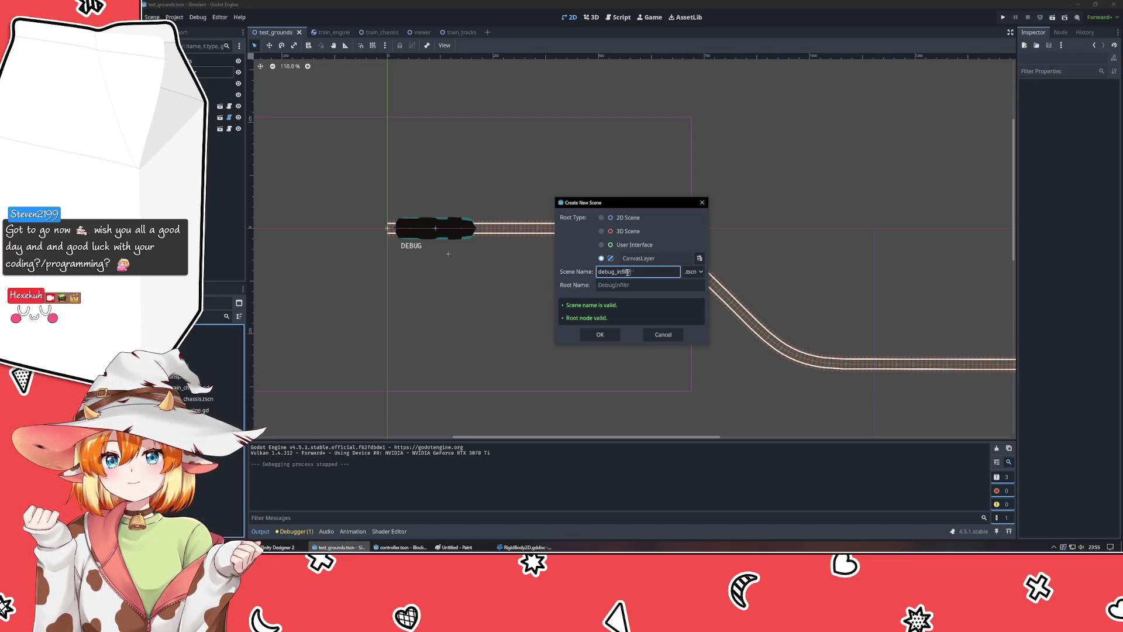
type("ator")
key("Return")
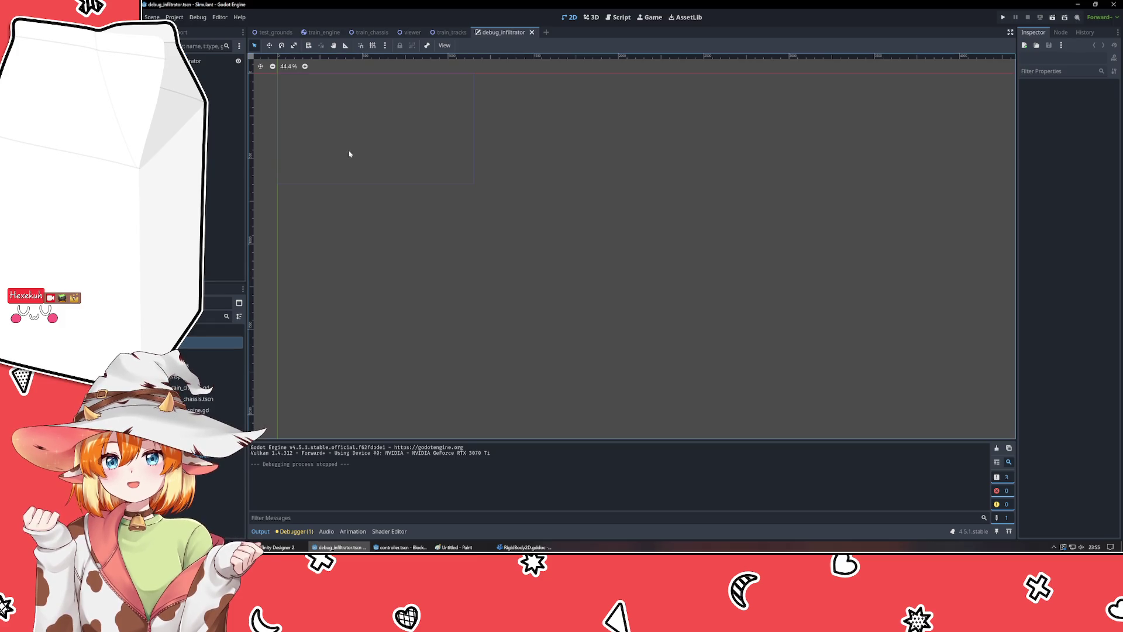
- Cut the DEBUG Control from test_grounds and paste it under the DebugInfiltrator root
left_click(267, 35)
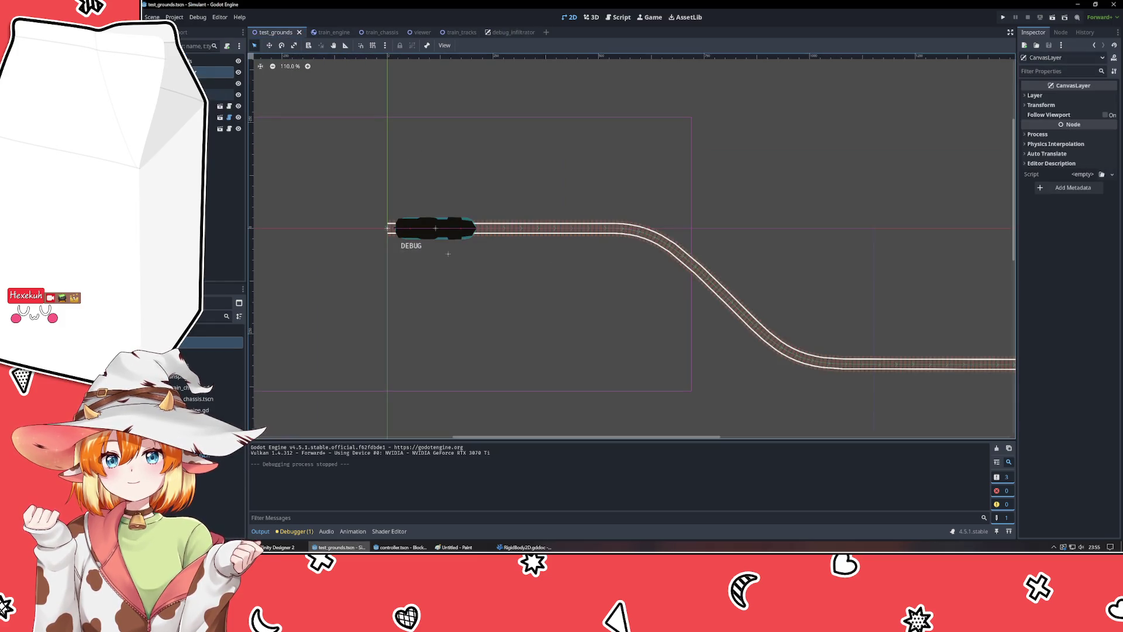
left_click(448, 253)
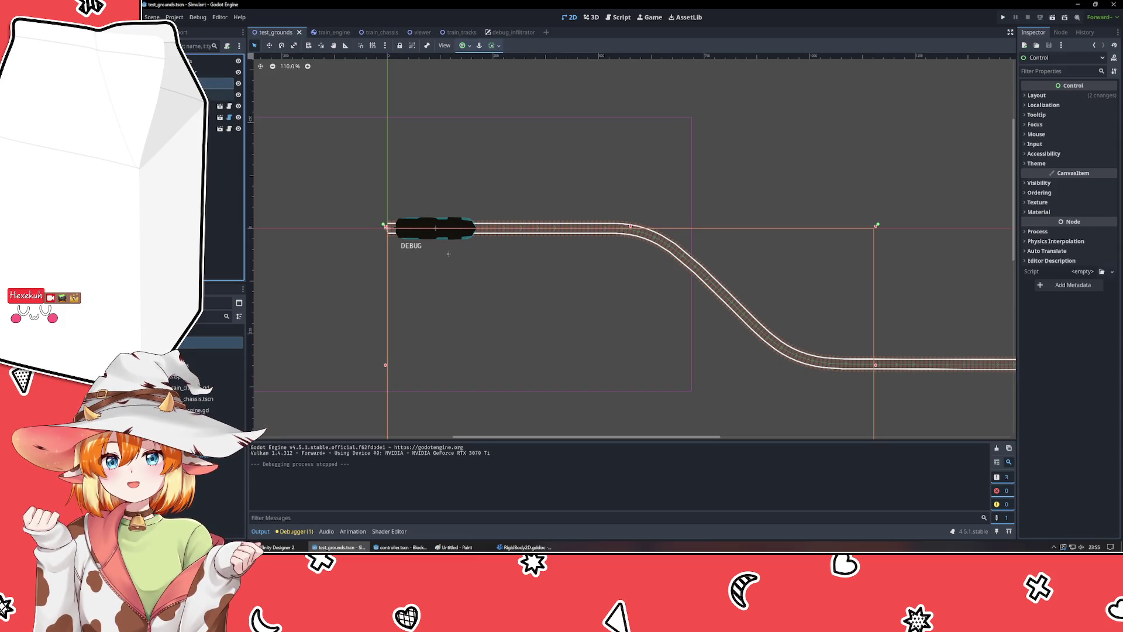
key("ctrl+x")
left_click(521, 34)
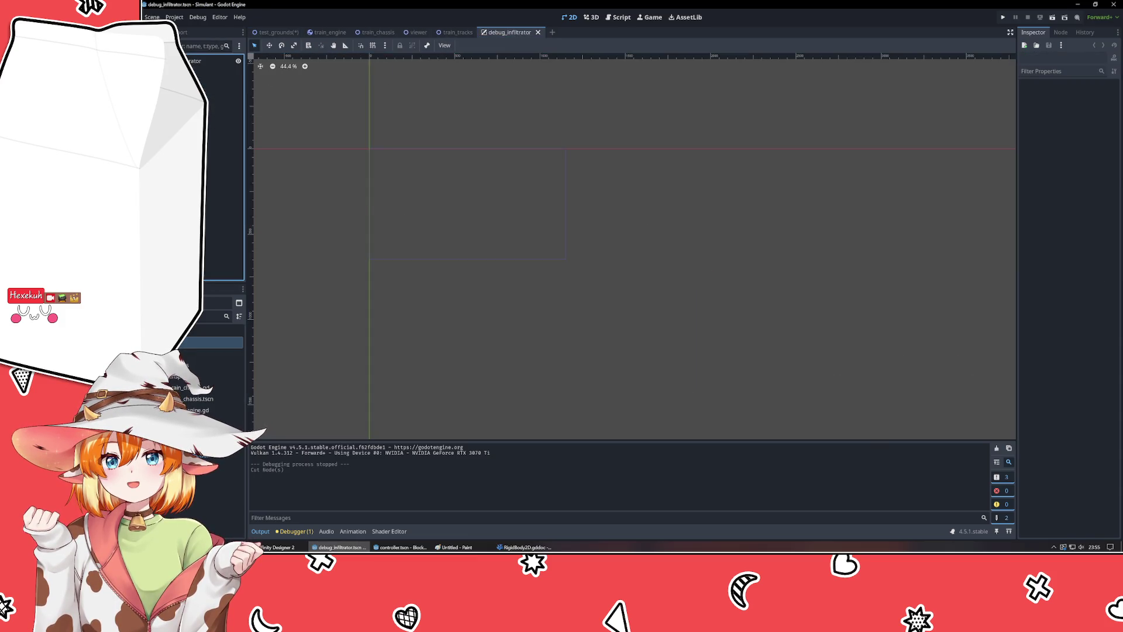
key("ctrl+v")
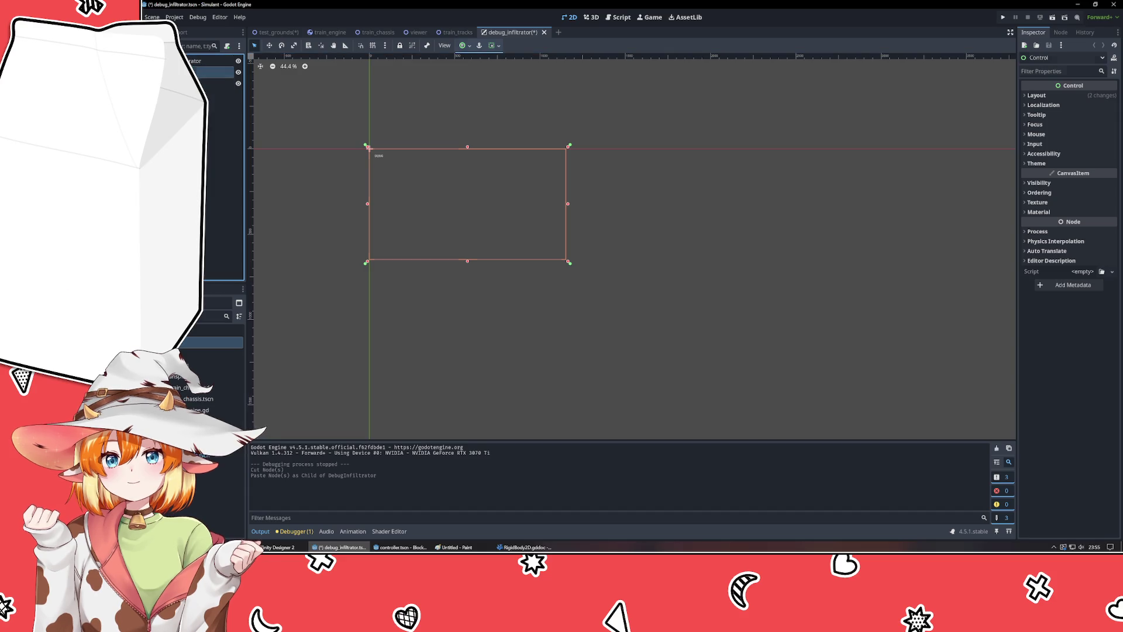
- Delete the now-empty CanvasLayer from test_grounds and save the debug_infiltrator scene
key("ctrl+Tab")
key("Delete")
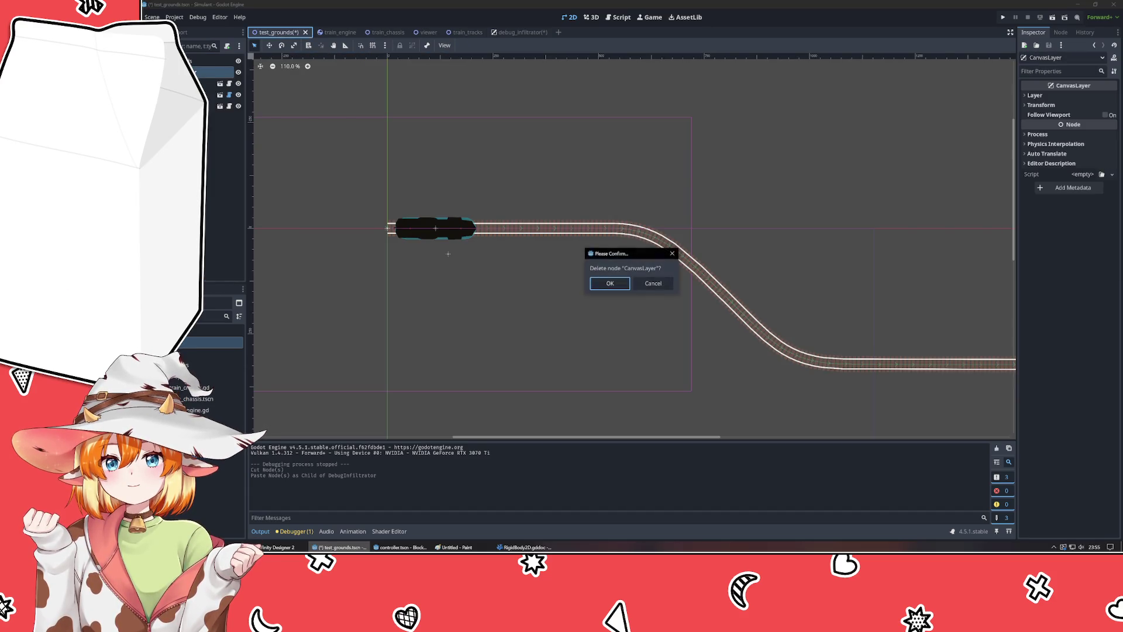
key("Return")
key("ctrl+shift+Tab")
key("ctrl+s")
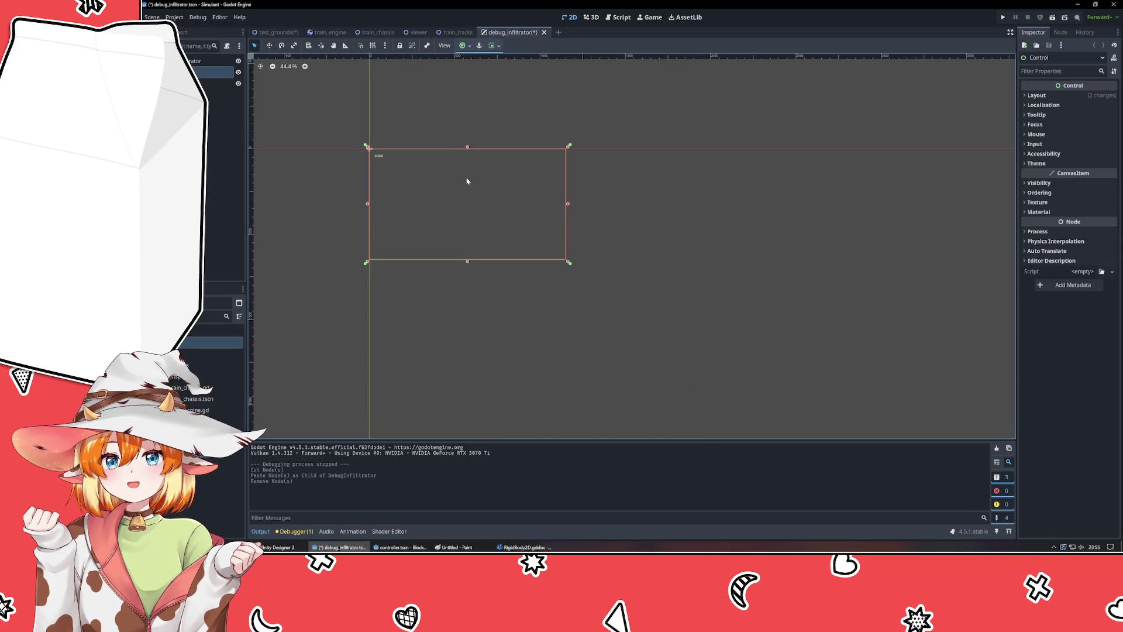
- Bring the DEBUG panel nearer the view centre and select the DebugInfiltrator root node
scroll(370, 193, "up", 3)
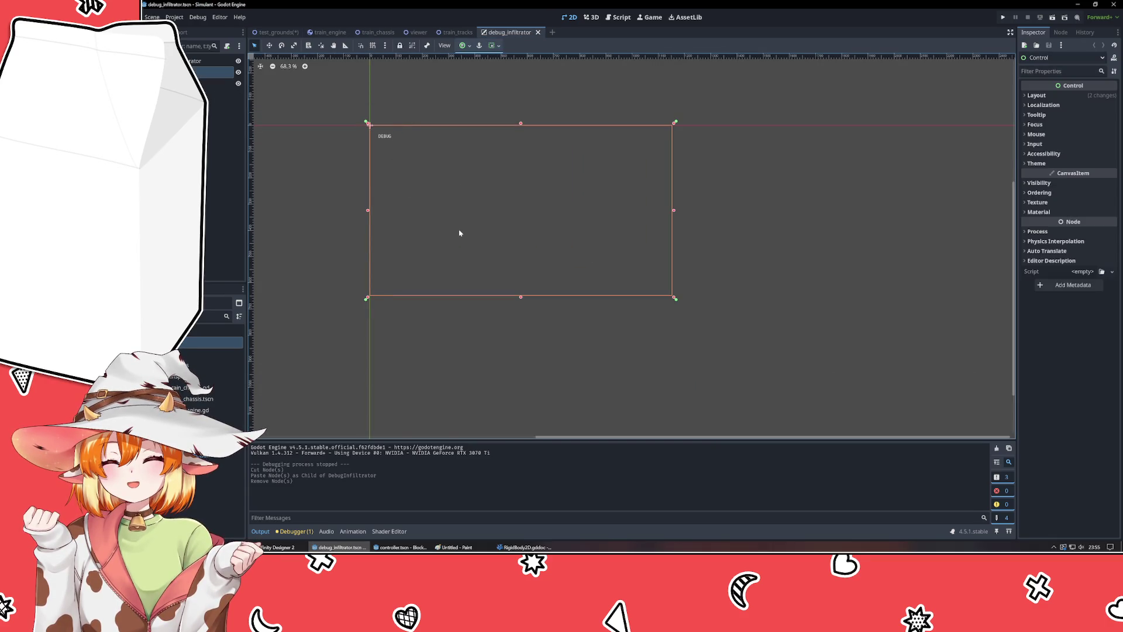
left_click_drag(458, 233, 438, 305)
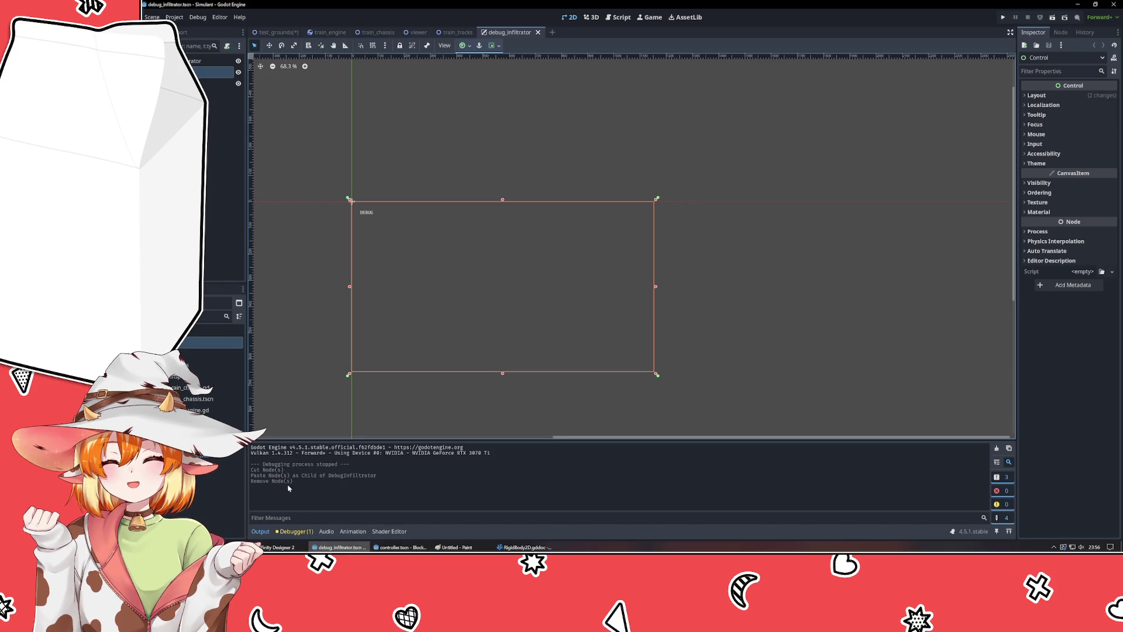
left_click(282, 307)
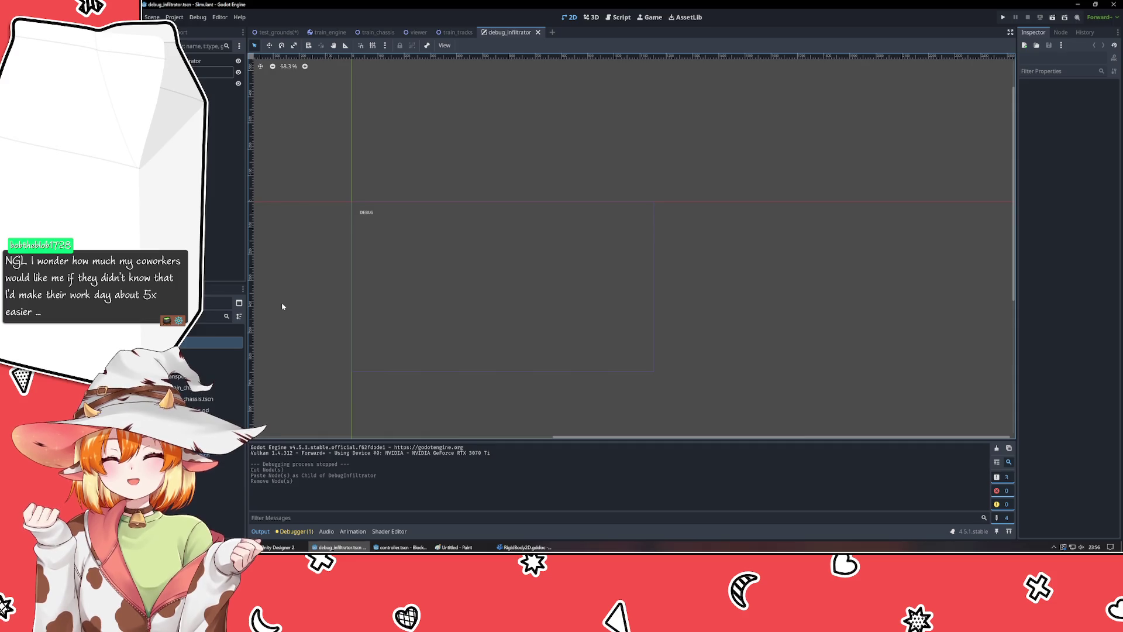
left_click(211, 61)
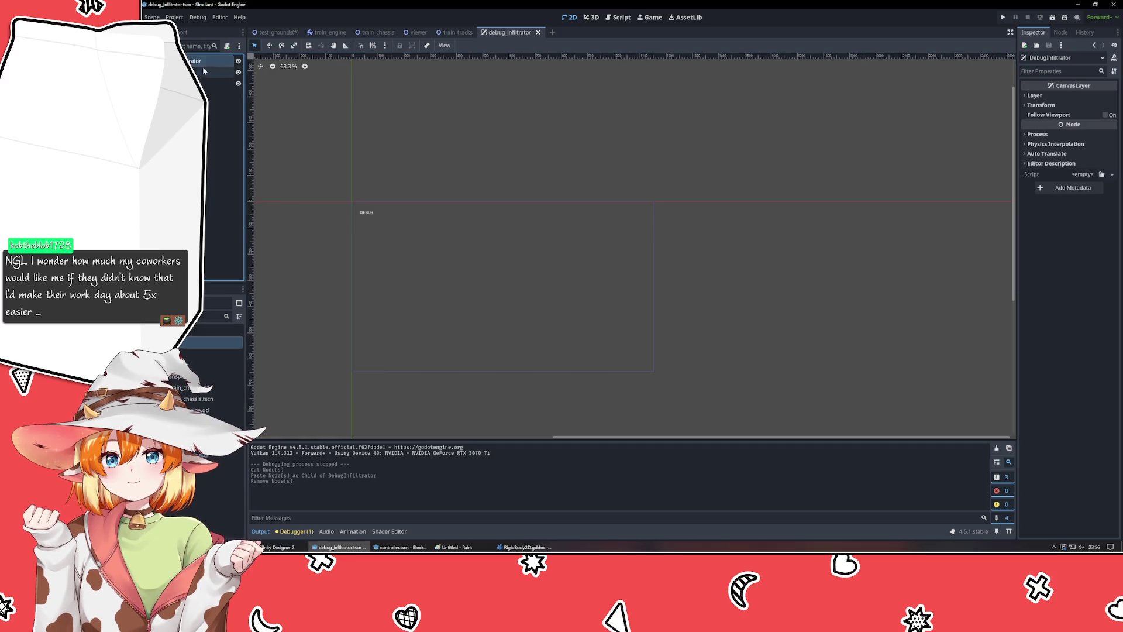
- Attach a new debug_infiltrator.gd script to DebugInfiltrator and add blank lines below its extends line
left_click(227, 46)
key("Return")
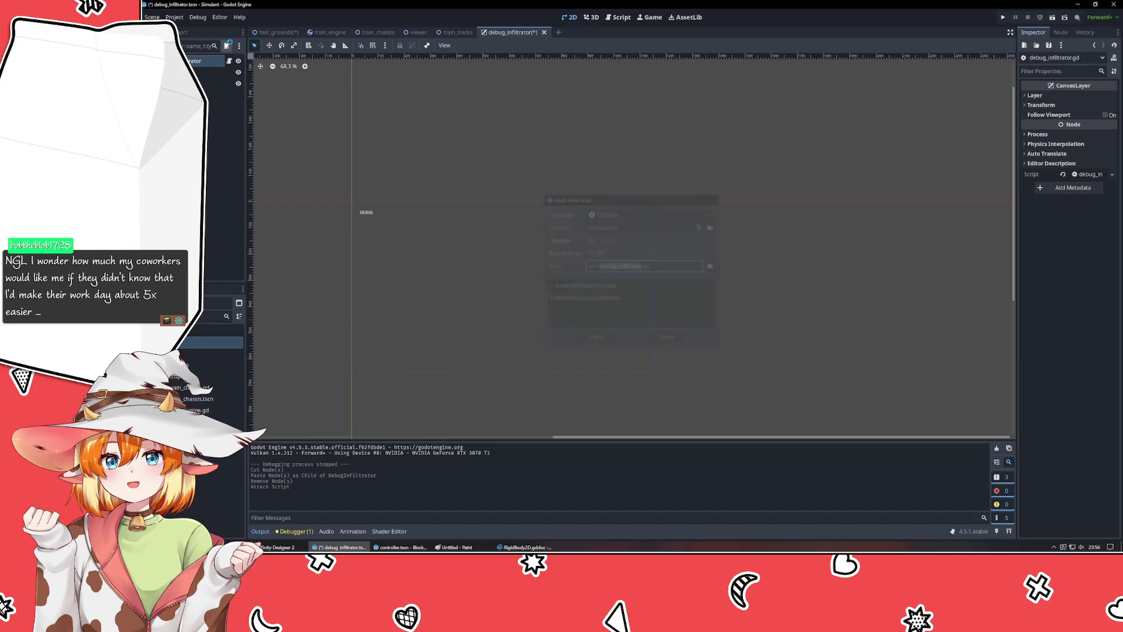
left_click(778, 179)
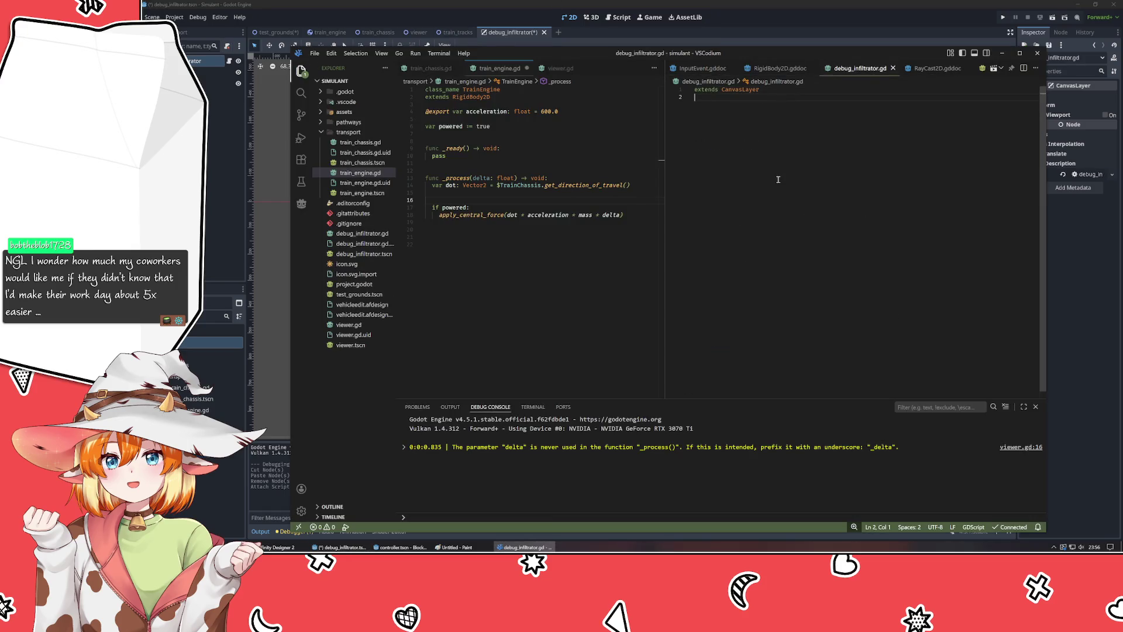
key("Return")
key("Return")
key("Return")
key("Return")
key("Return")
key("Return")
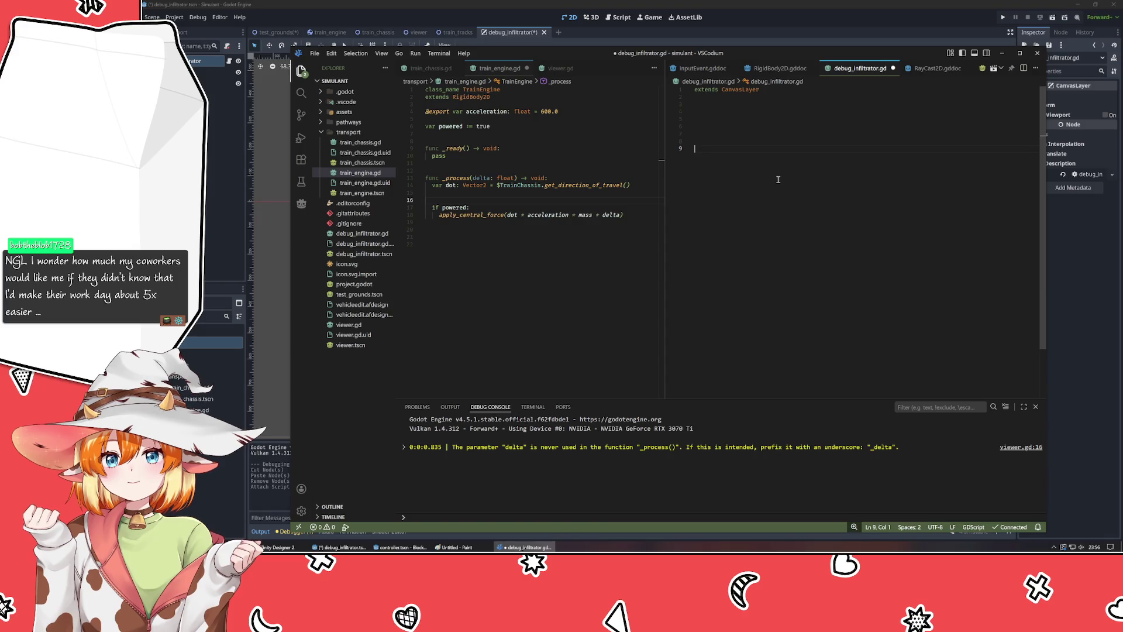
key("Up")
key("Up")
key("Up")
key("Up")
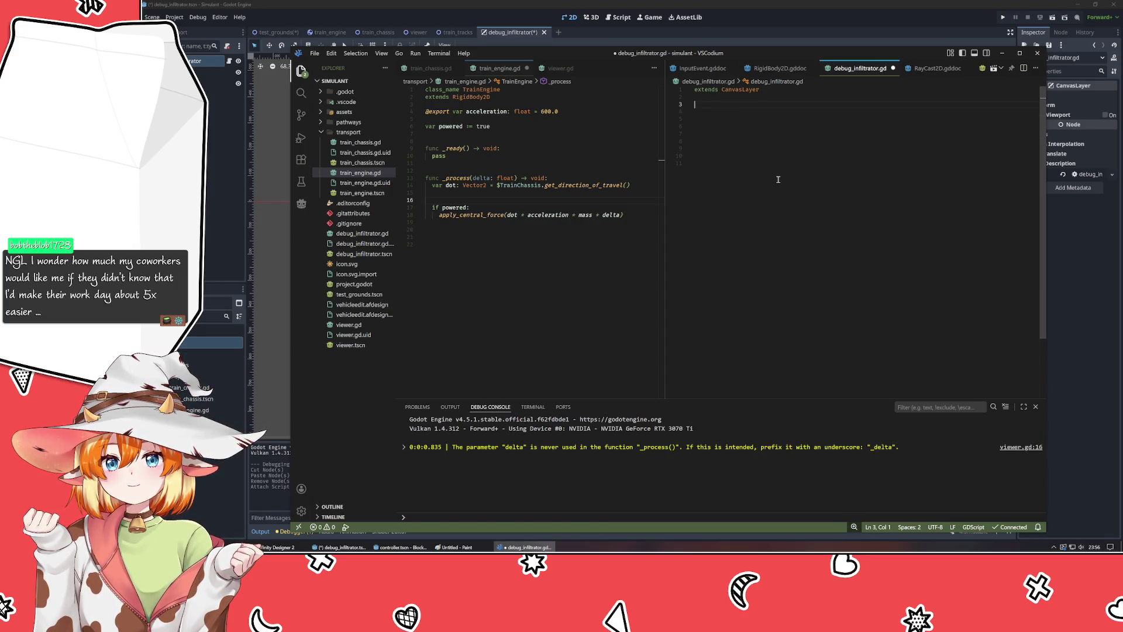
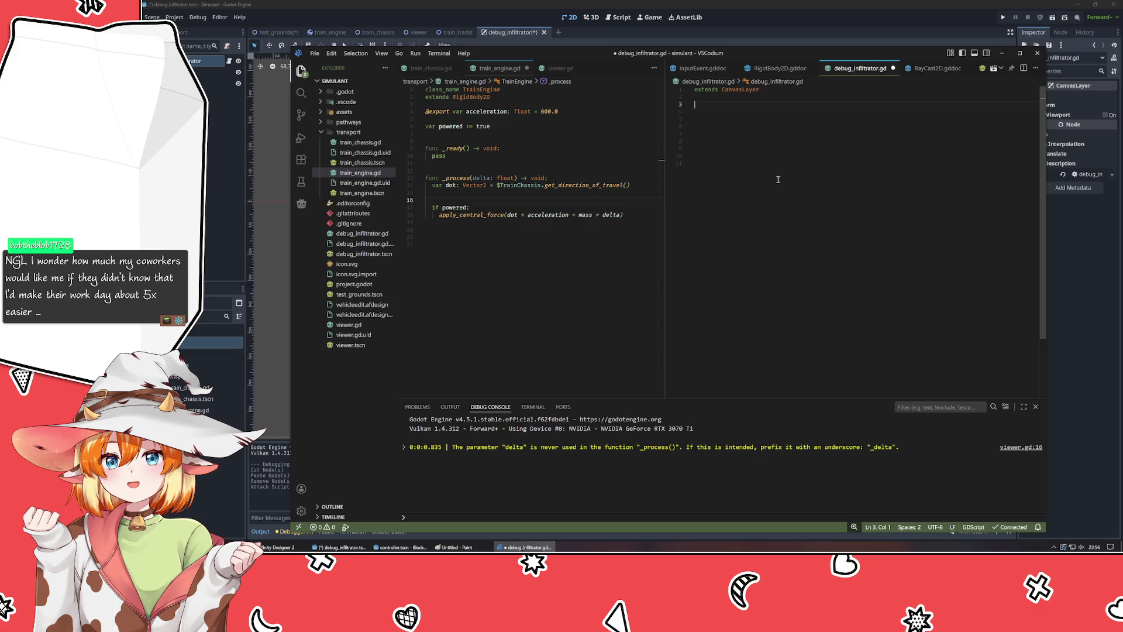
type("@export ")
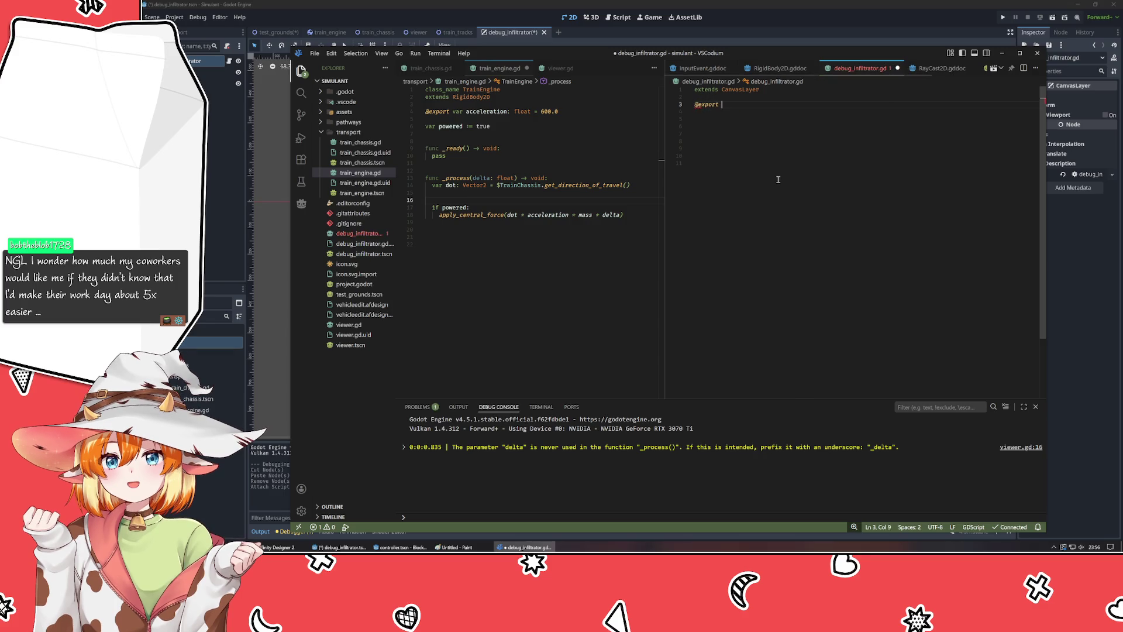
type("var ")
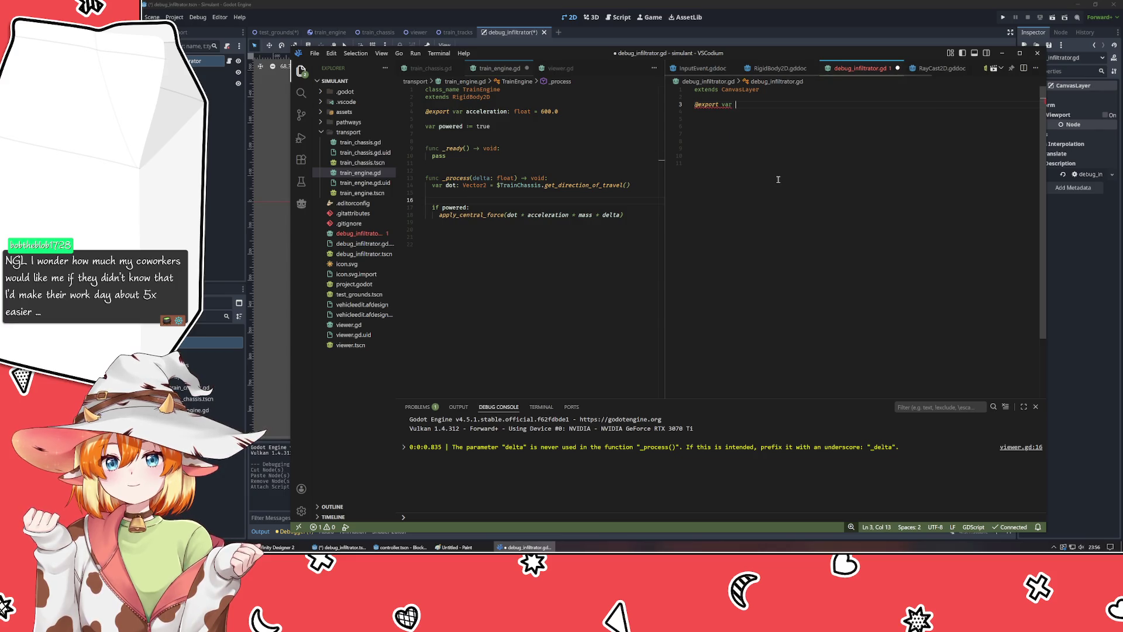
type("watches :")
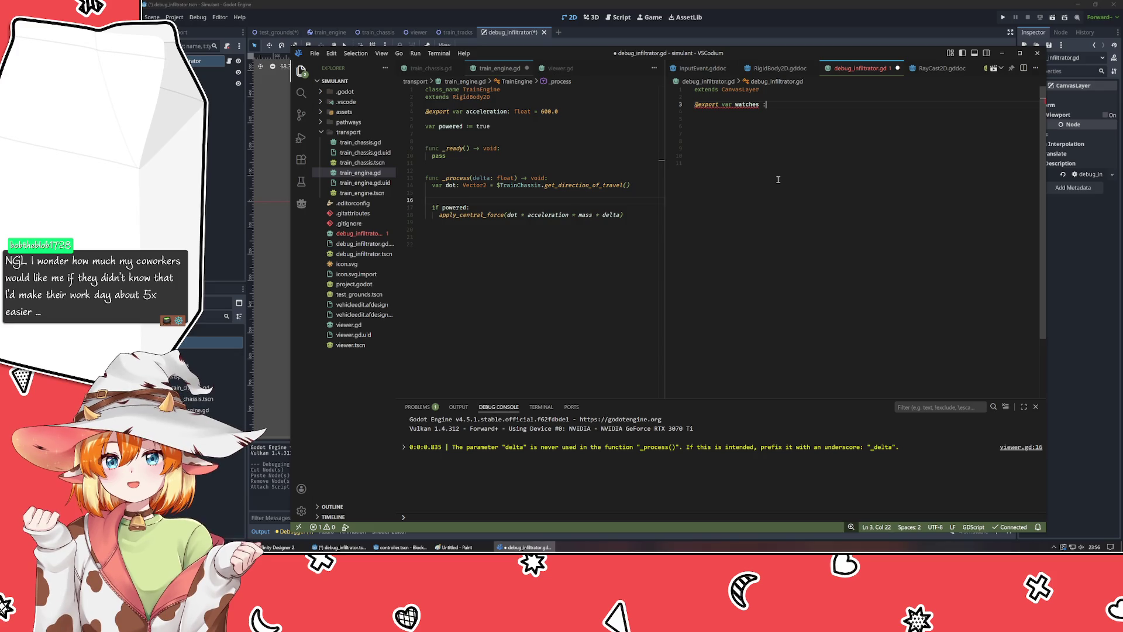
key("BackSpace")
key("BackSpace")
type(": Node")
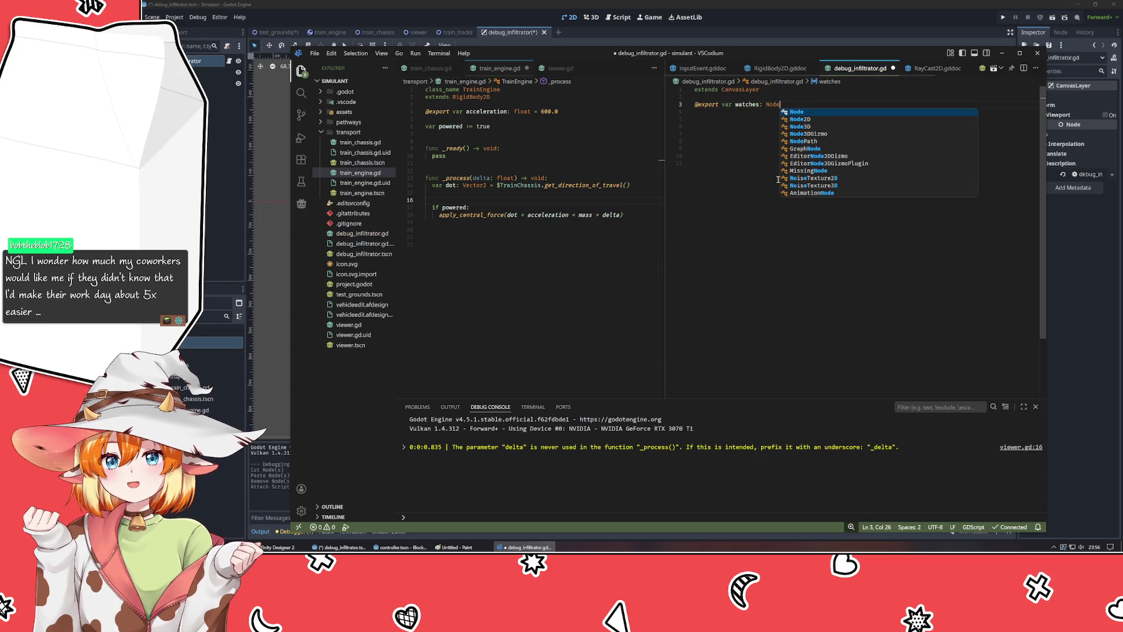
key("BackSpace")
key("BackSpace")
key("BackSpace")
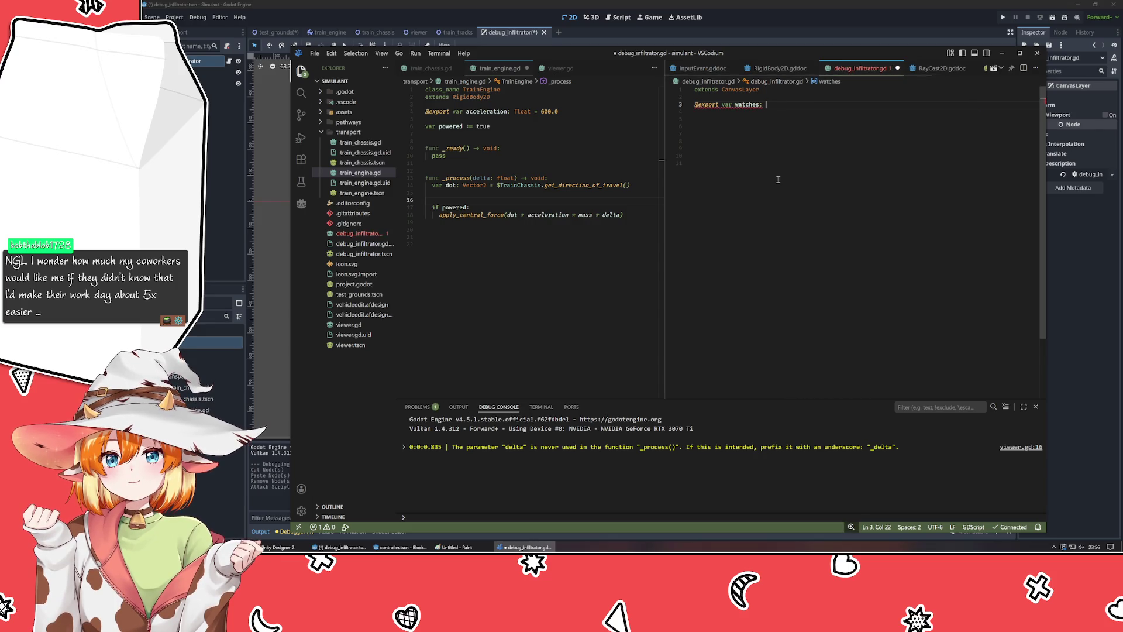
type("Object")
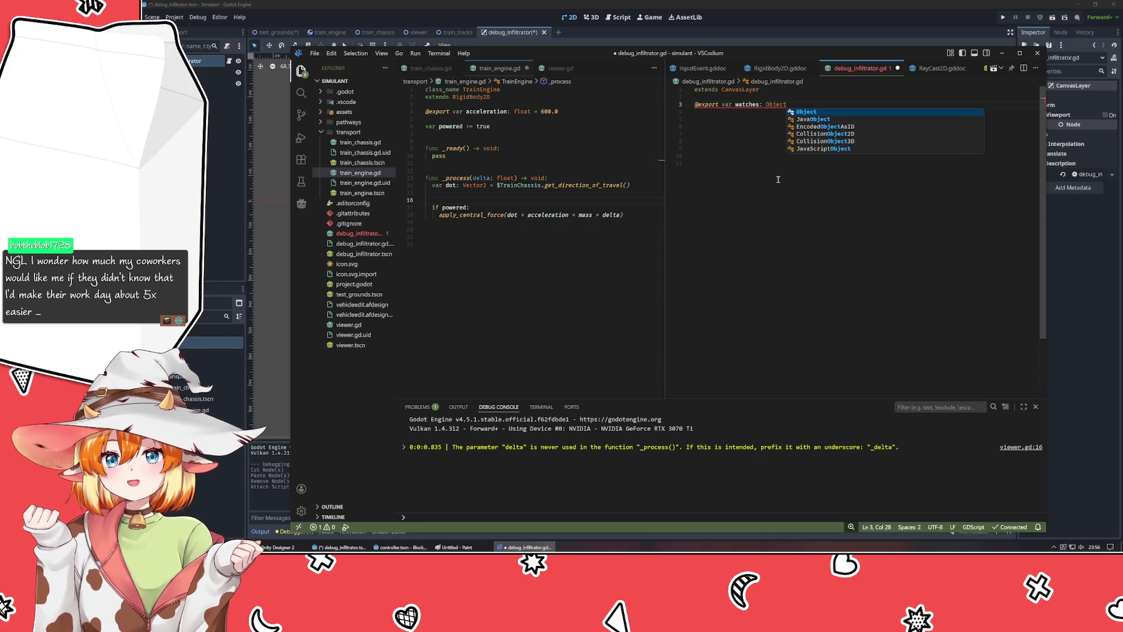
type("[]")
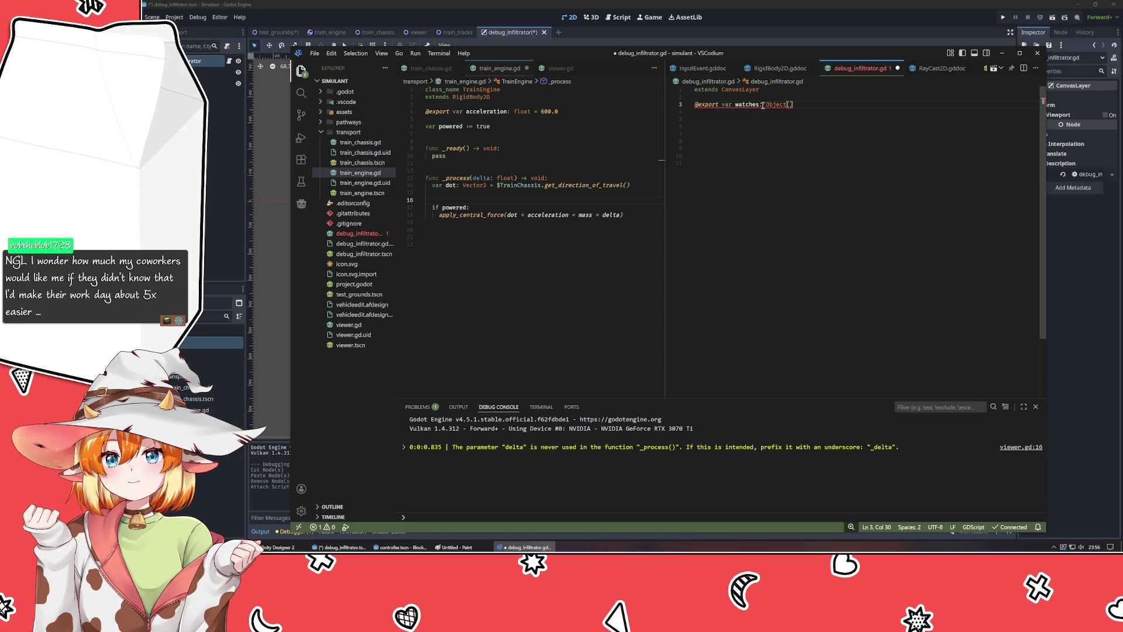
mouse_move(763, 105)
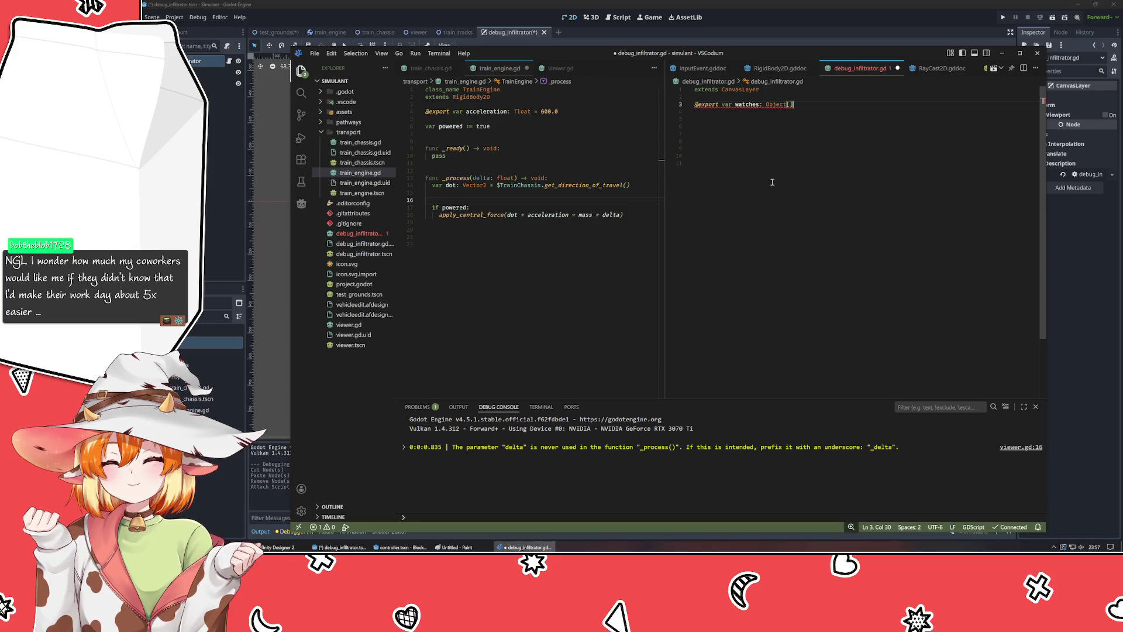
key("Left")
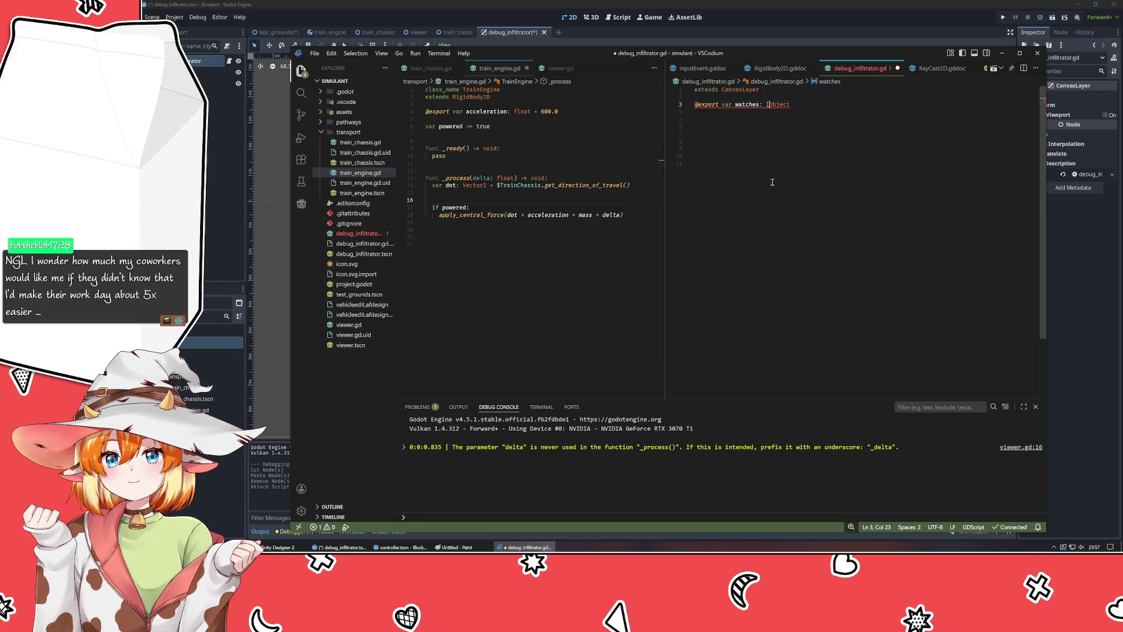
left_click(772, 182)
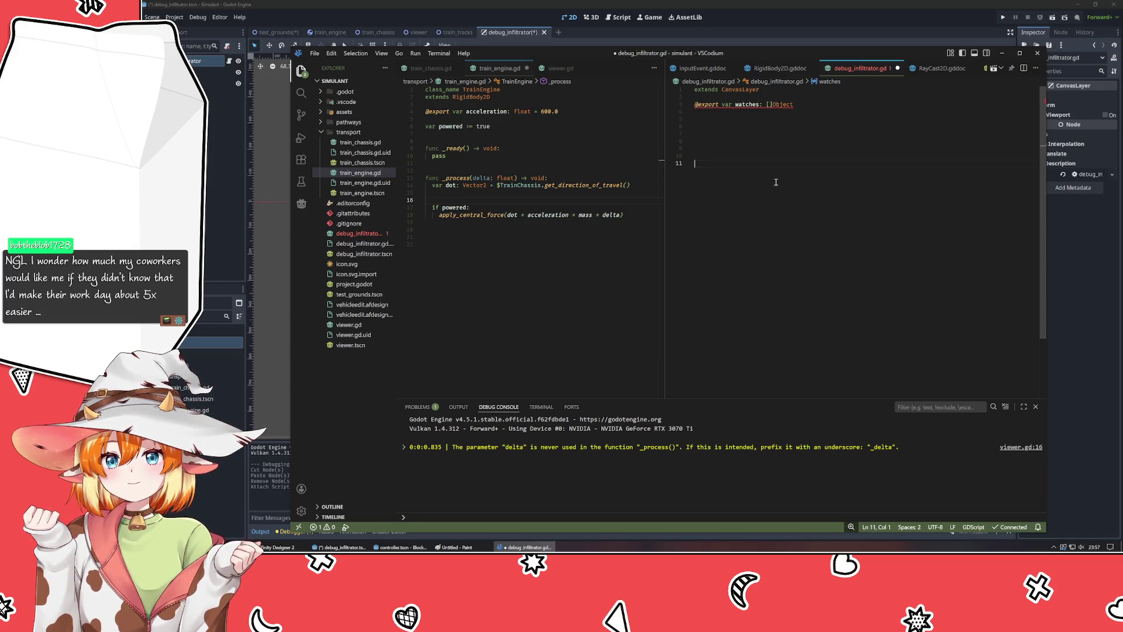
left_click(769, 104)
key("BackSpace")
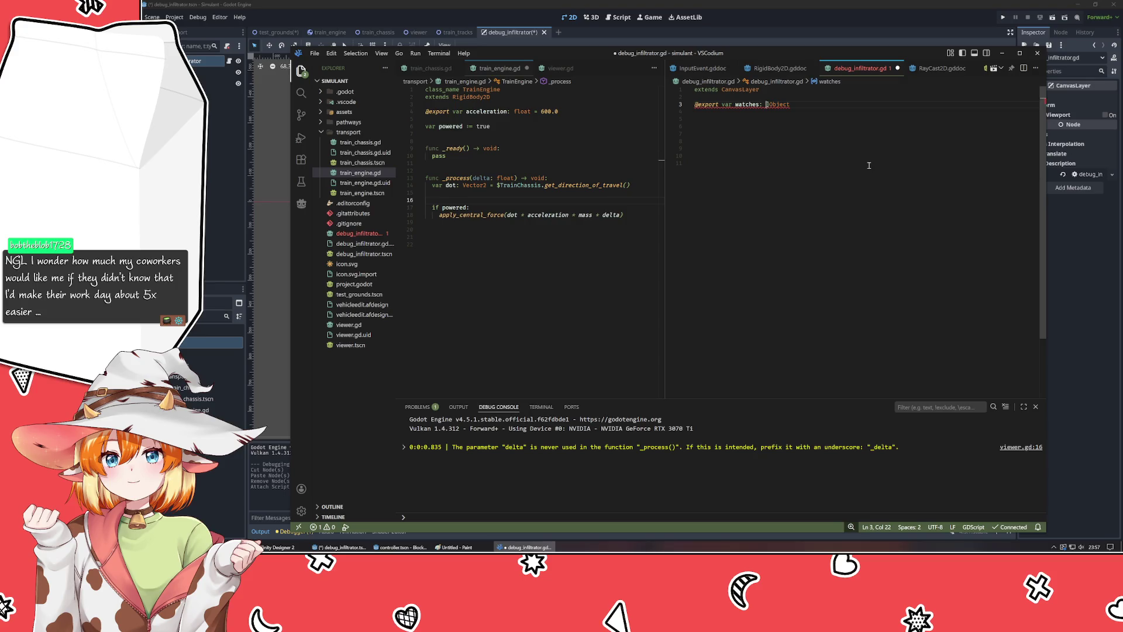
key("Delete")
key("End")
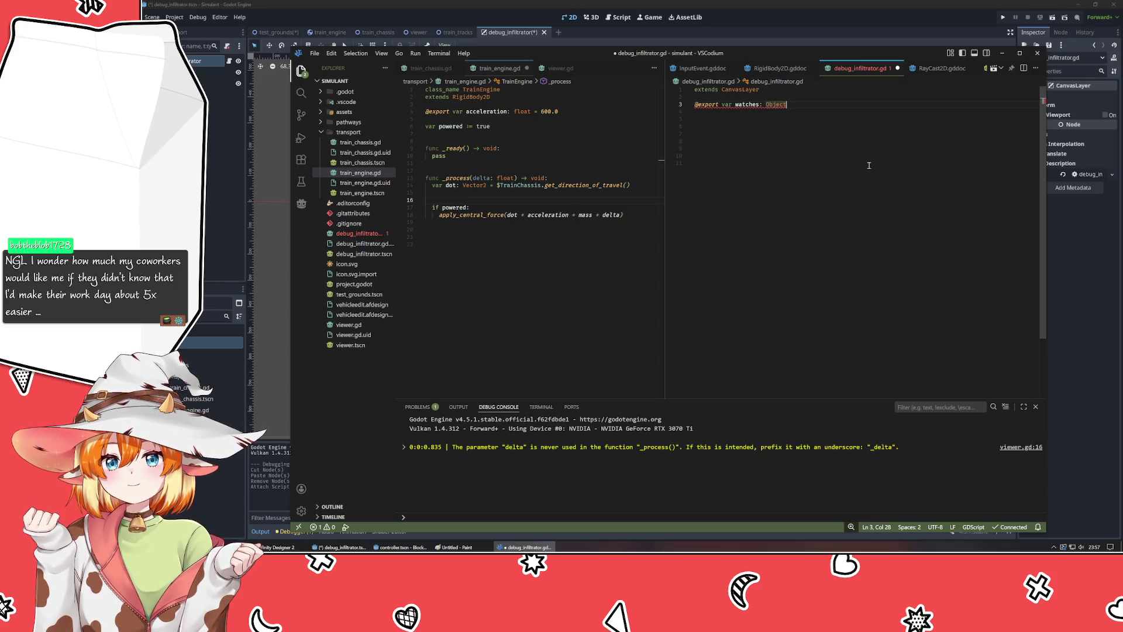
- Try Node[] and bracket-wrapped Node as the watches type, then revert to plain Node
mouse_move(736, 106)
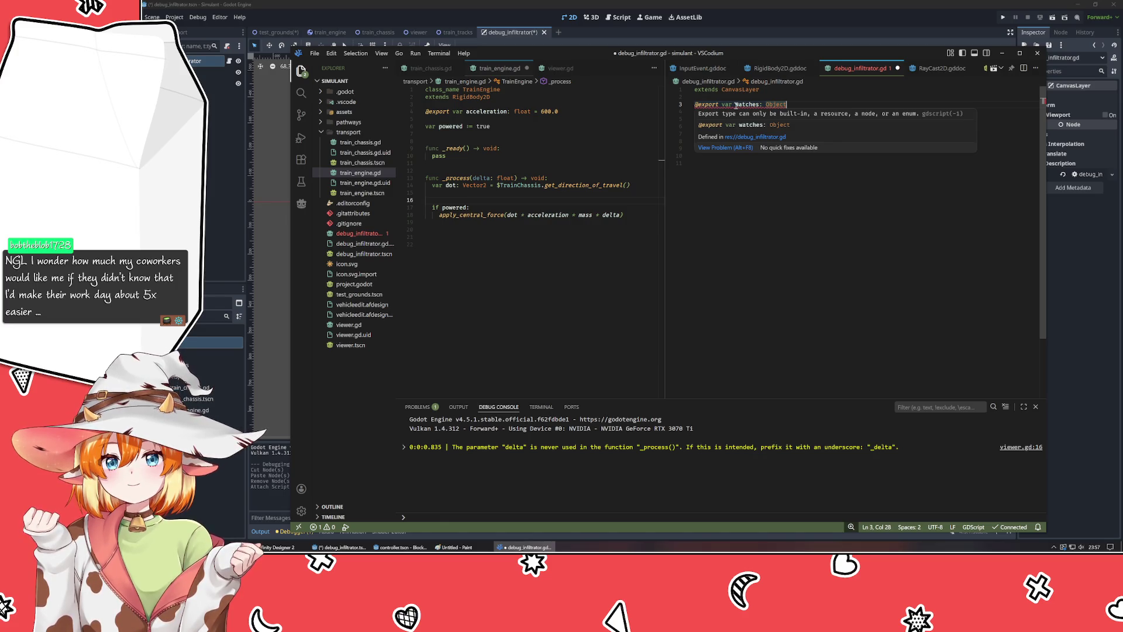
key("ctrl+BackSpace")
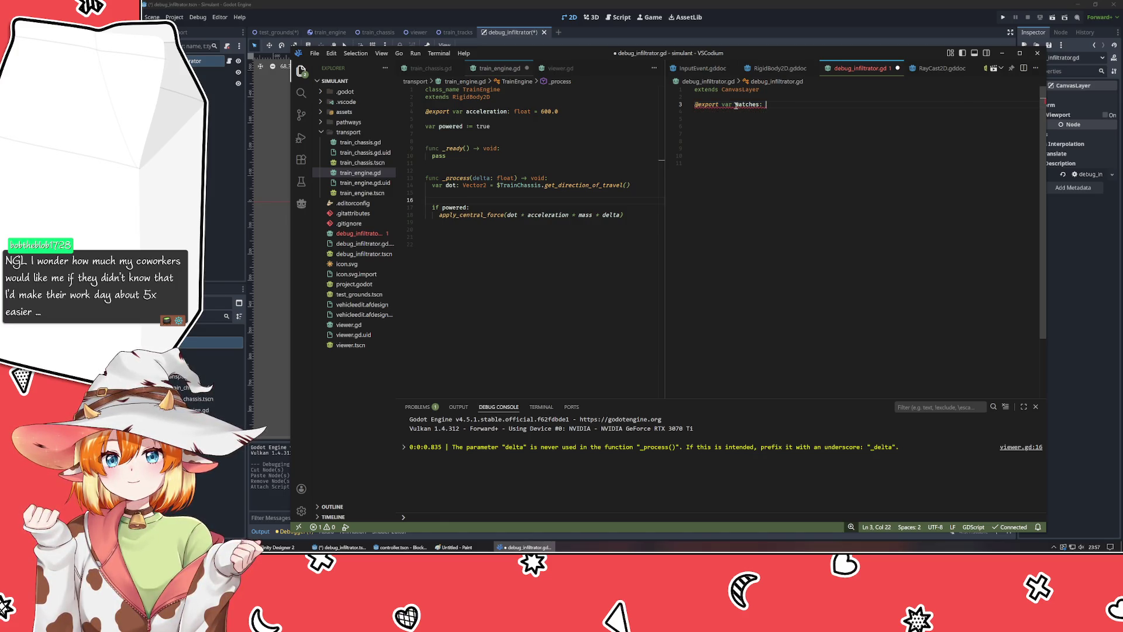
type("Node[]")
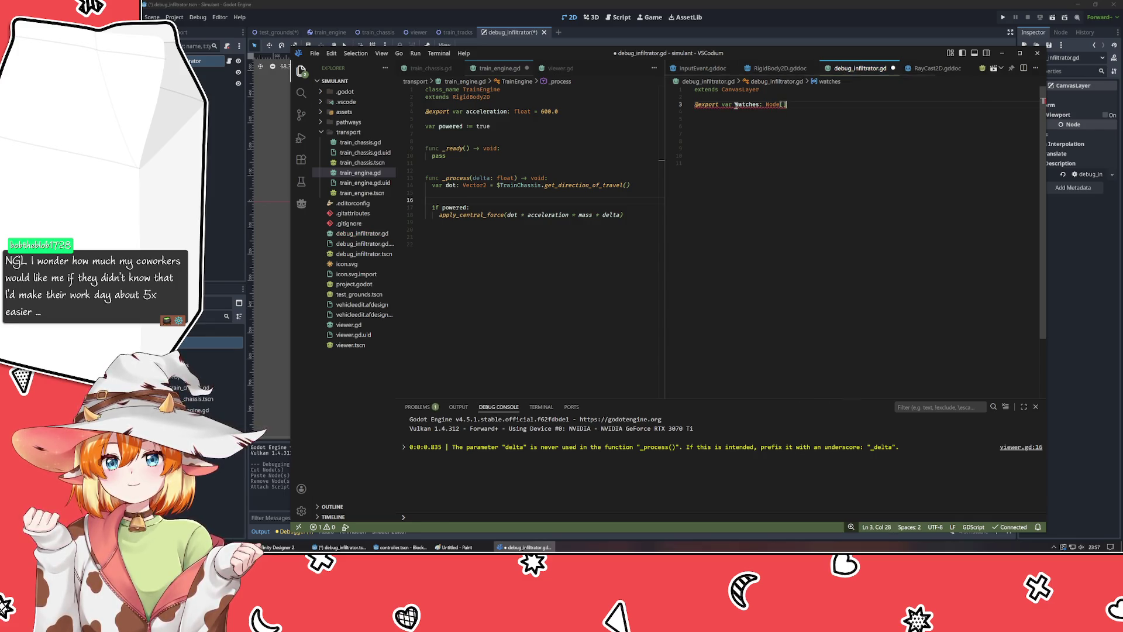
mouse_move(781, 105)
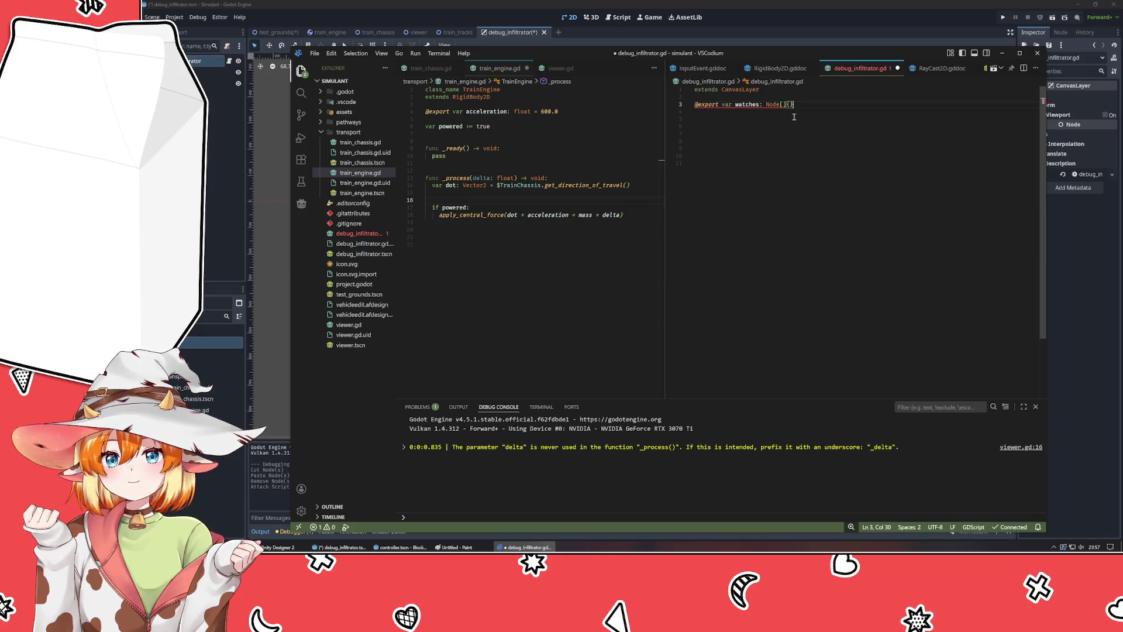
key("BackSpace")
key("BackSpace")
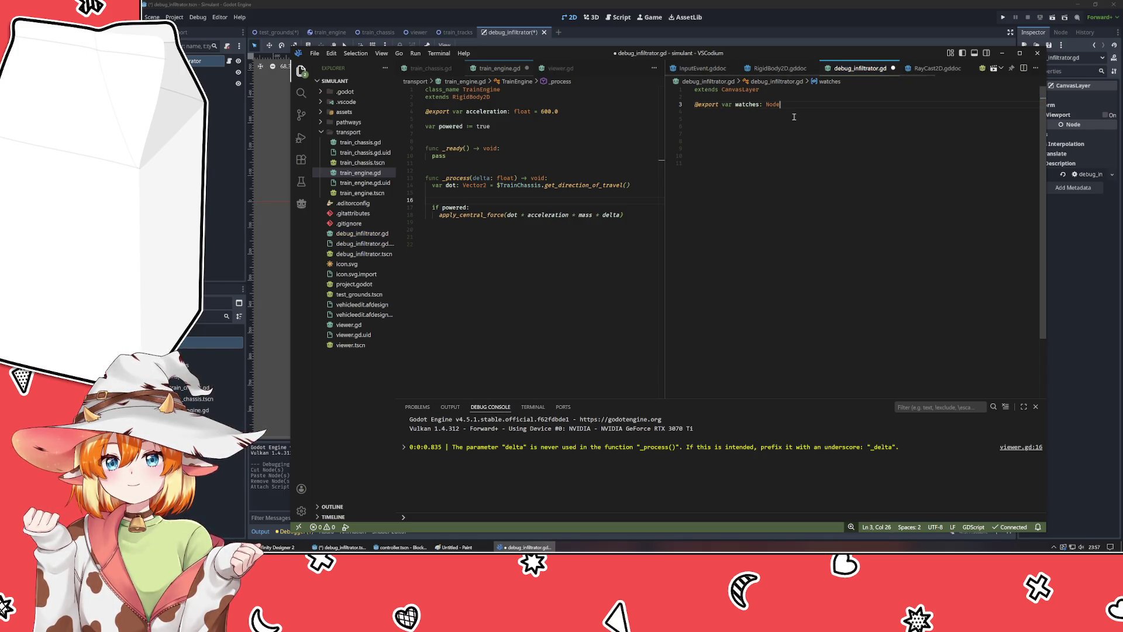
key("ctrl+shift+Left")
type("[")
key("End")
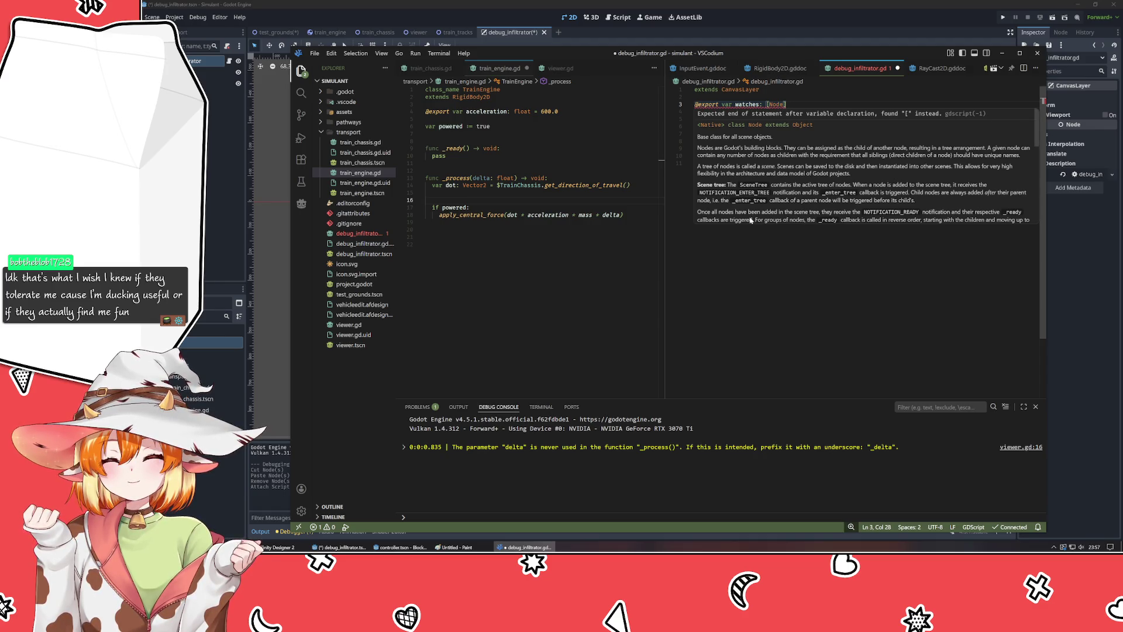
key("BackSpace")
key("BackSpace")
key("BackSpace")
type("Node[]")
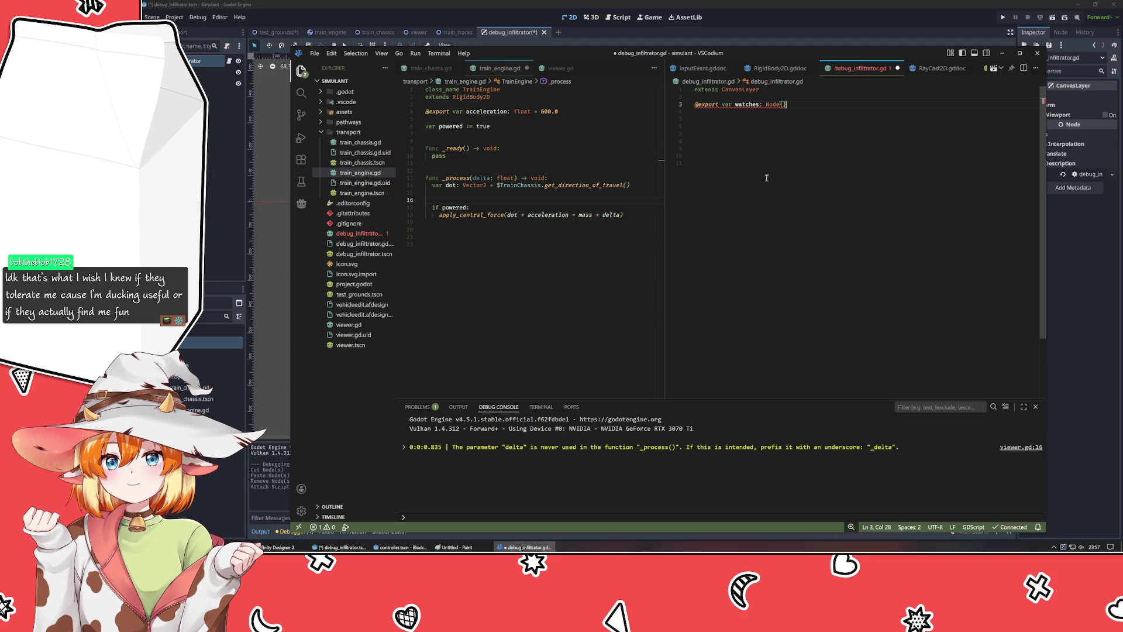
key("BackSpace")
key("BackSpace")
- Try brackets after the name watches, remove them, and switch to the browser
key("ctrl+Left")
key("ctrl+Left")
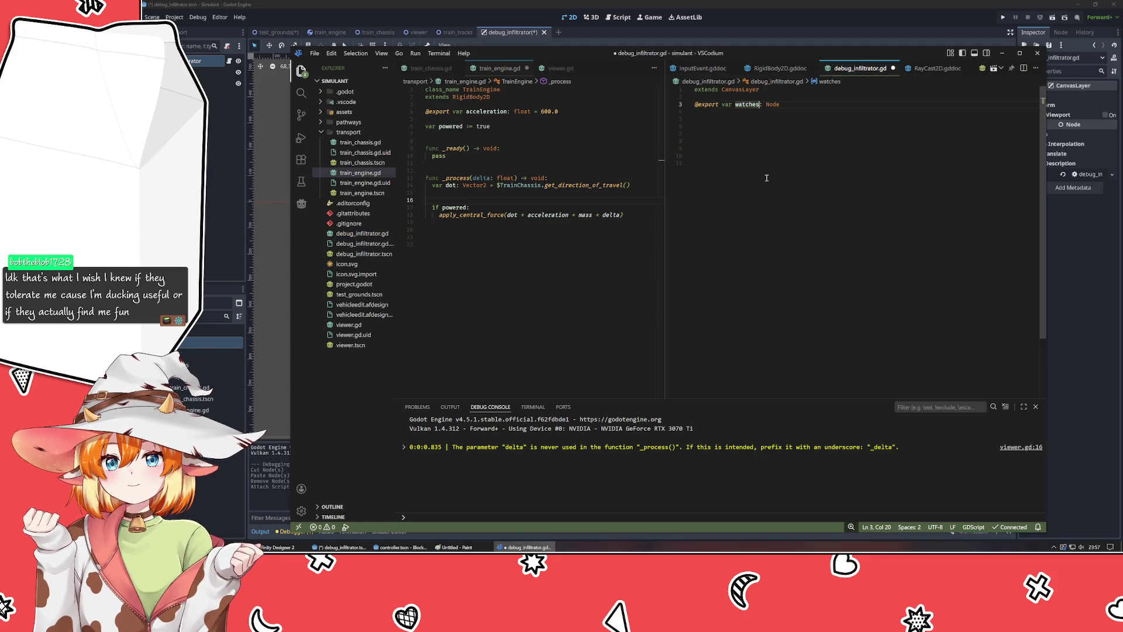
type("[]")
mouse_move(766, 104)
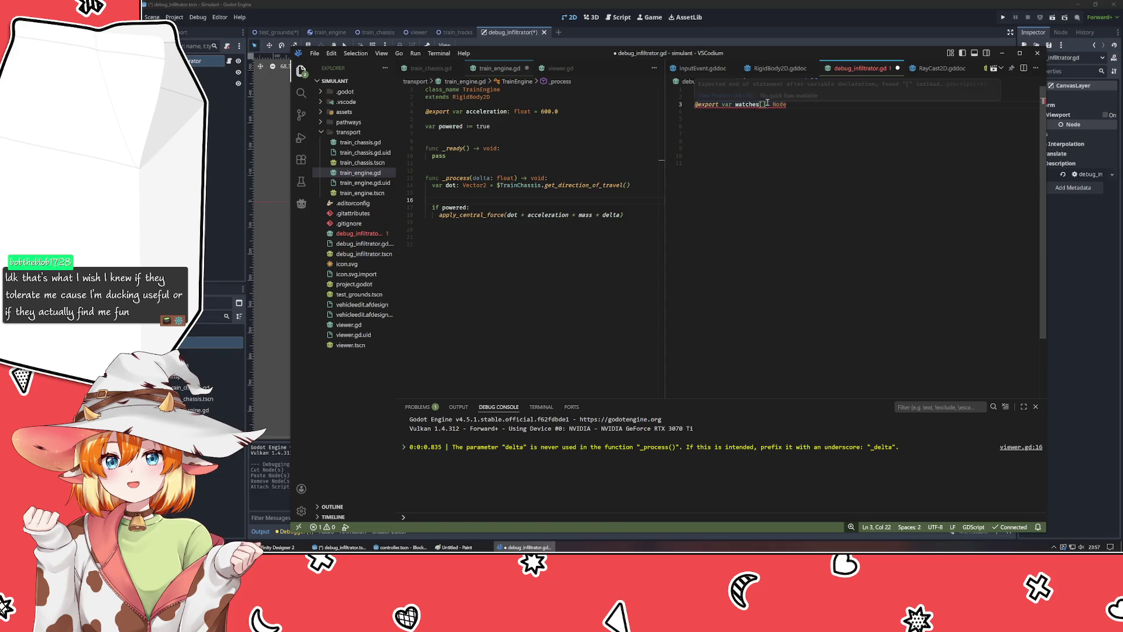
key("BackSpace")
key("BackSpace")
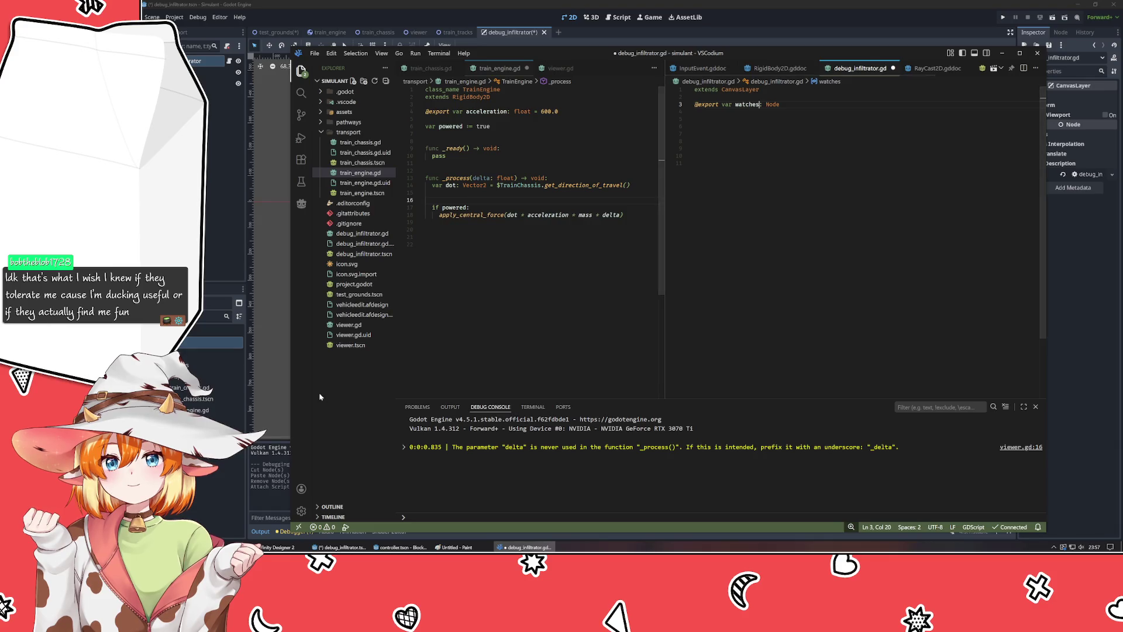
key("alt+Tab")
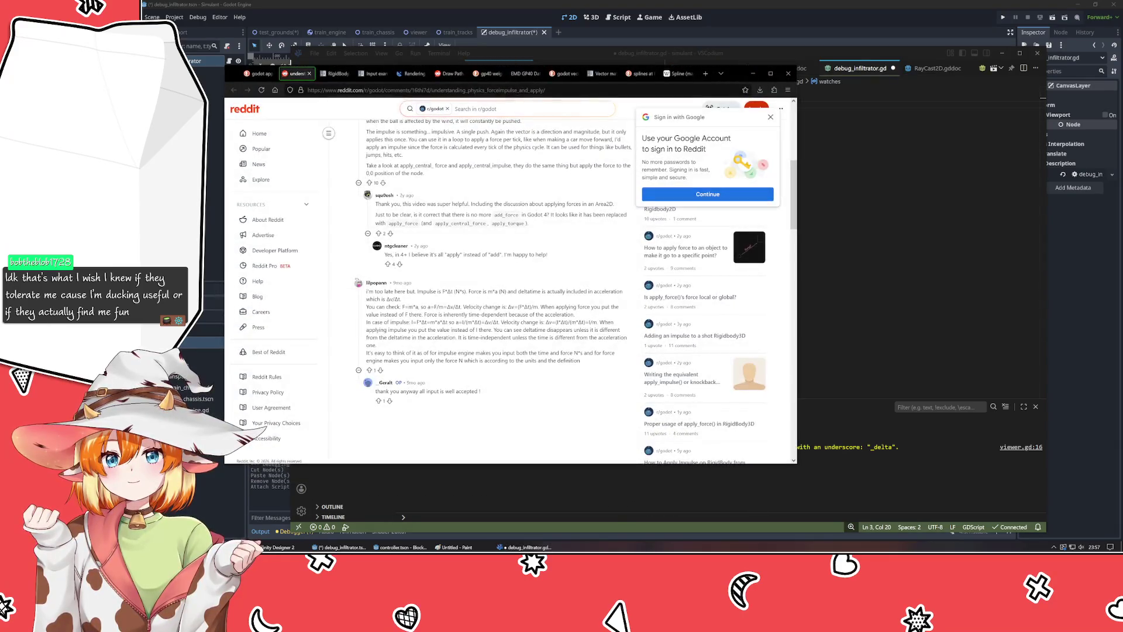
- Search 'godot declare array', read the Godot Docs Array page, and return to VSCodium
key("ctrl+t")
type("godot declare array")
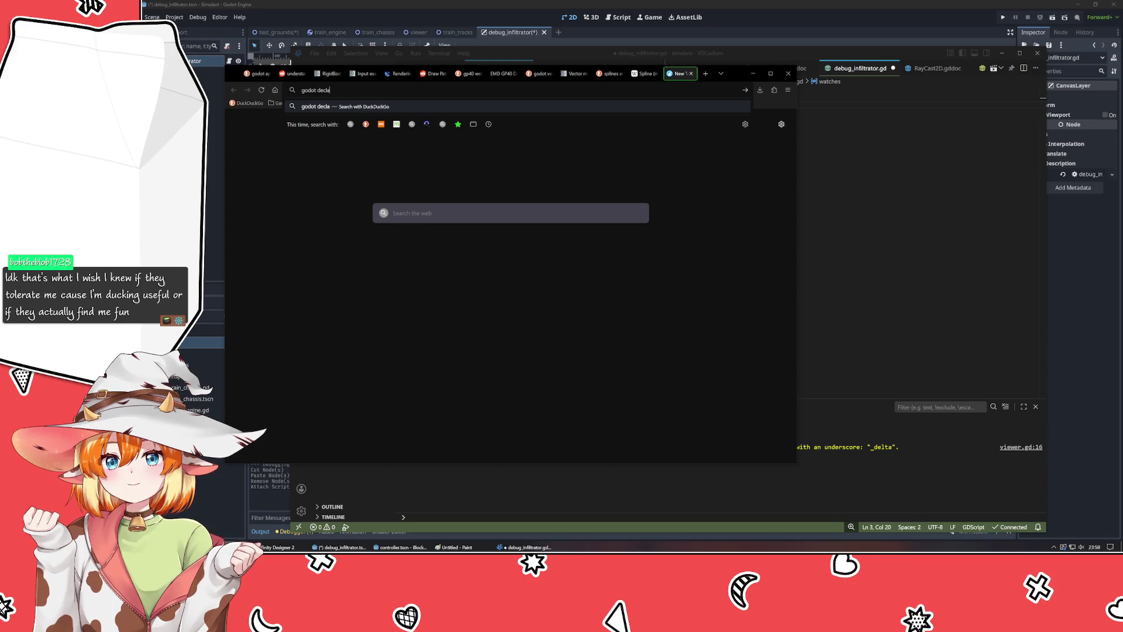
key("Return")
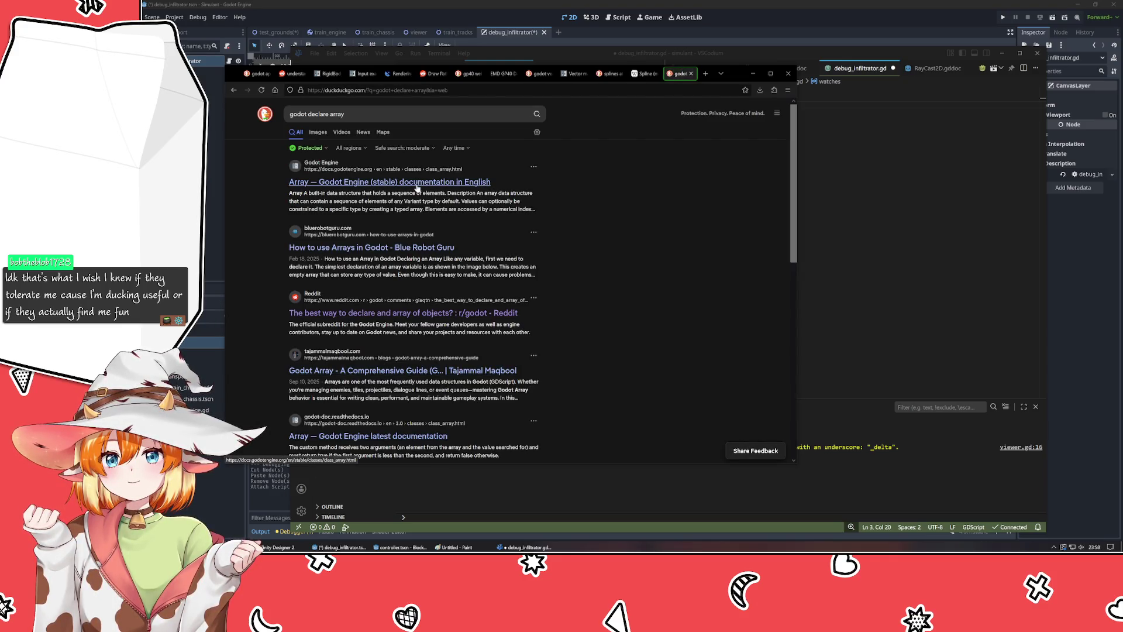
left_click(418, 183)
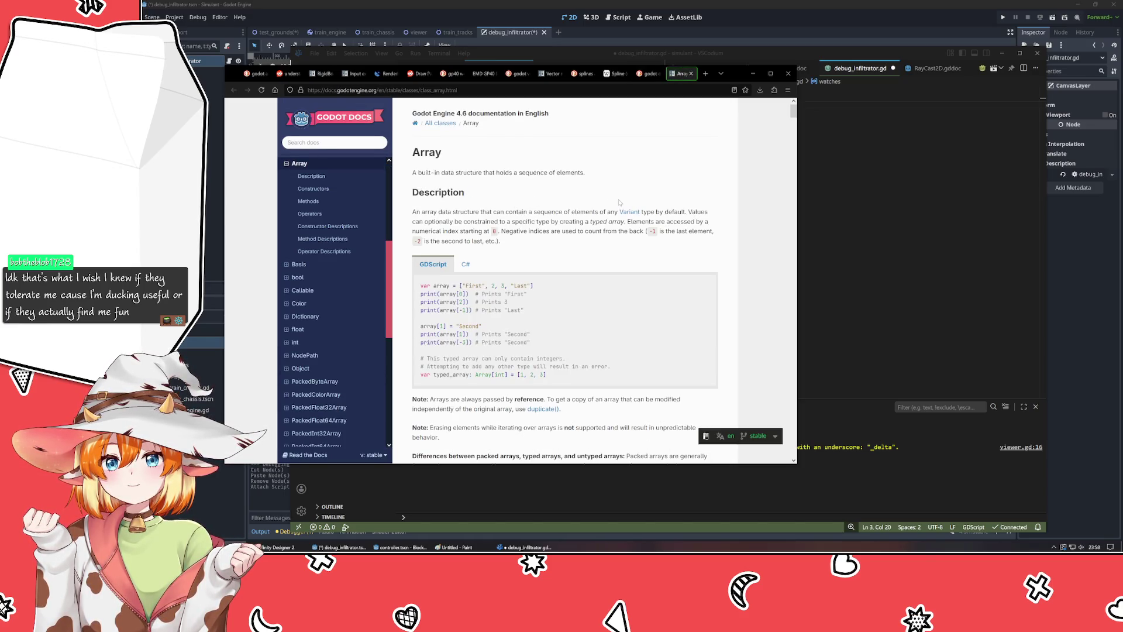
scroll(618, 202, "down", 3)
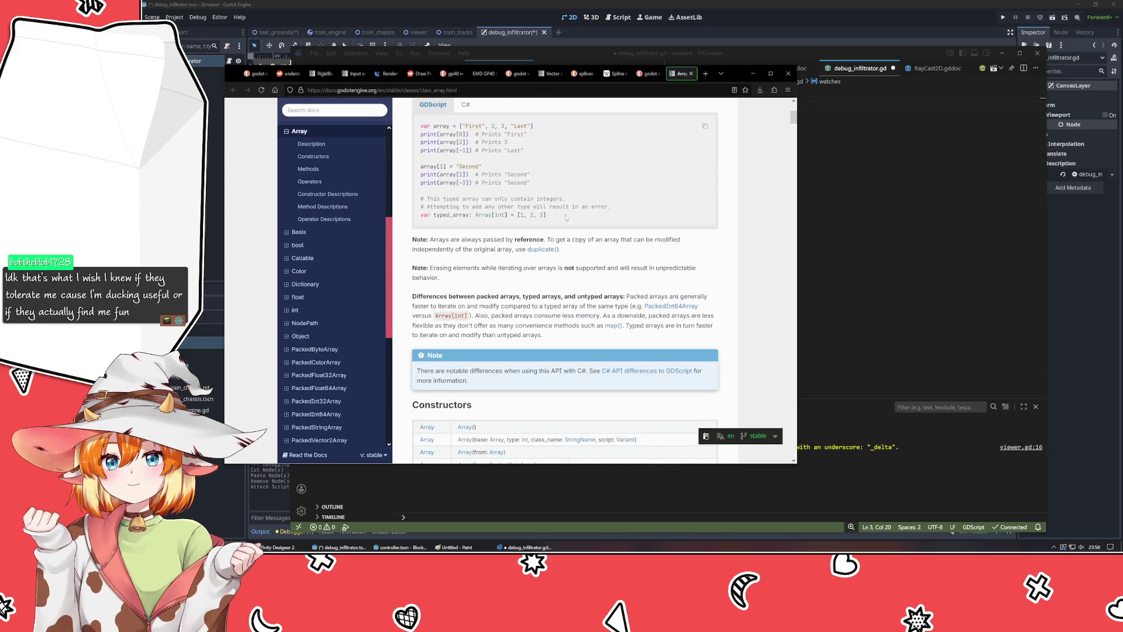
left_click(908, 206)
- Type watches as Array[Node], test Object as the element type, revert it, and save
left_click(766, 105)
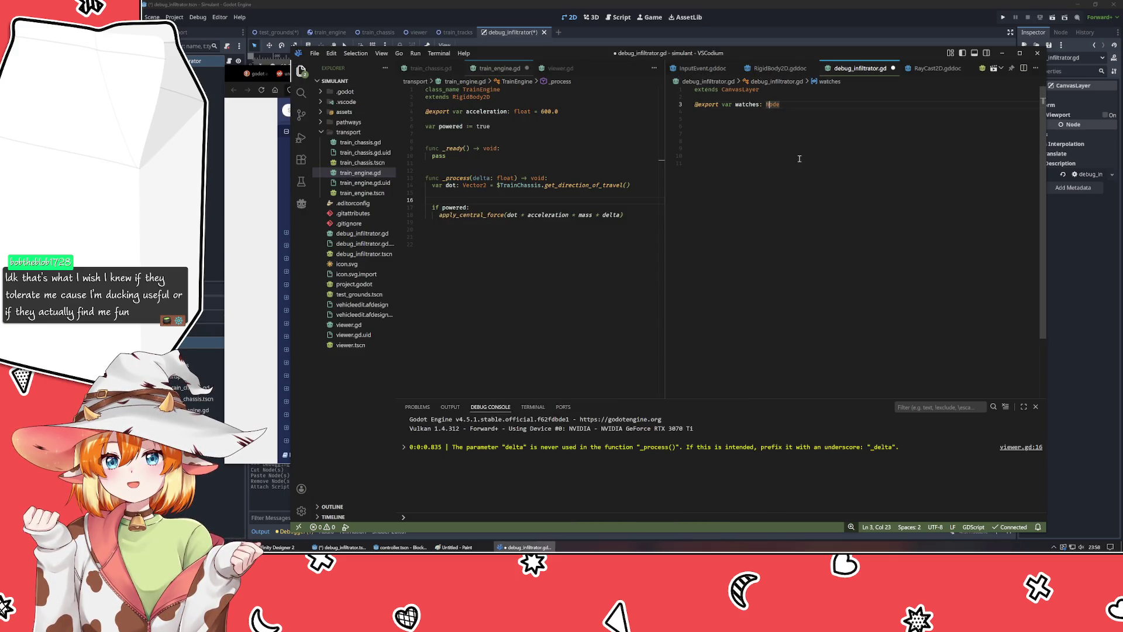
type("Array[Node]")
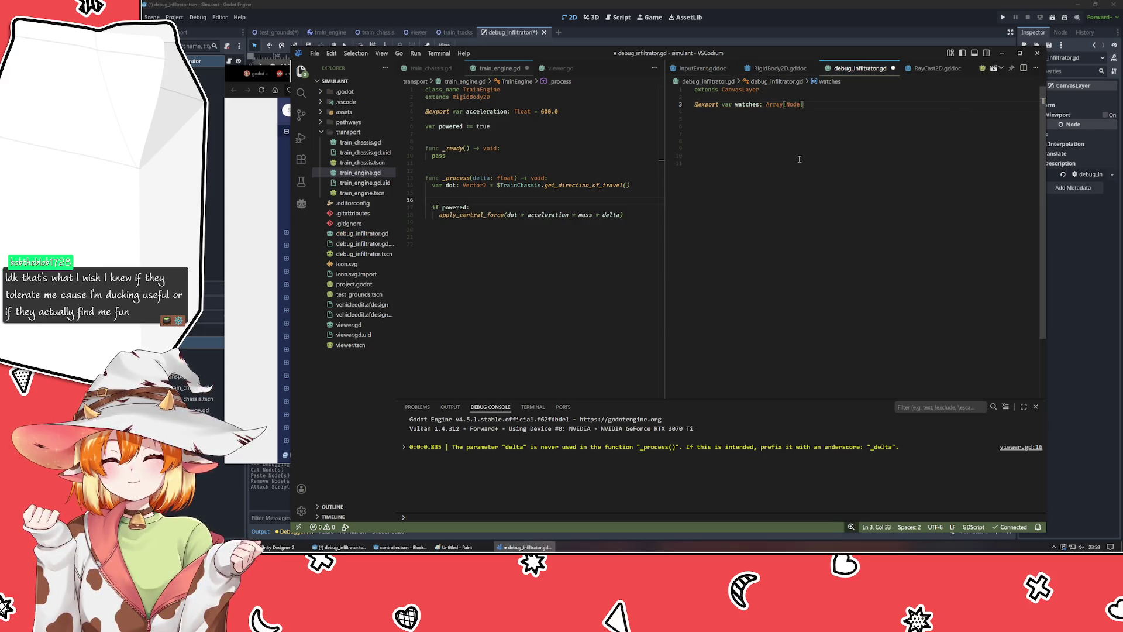
key("Down")
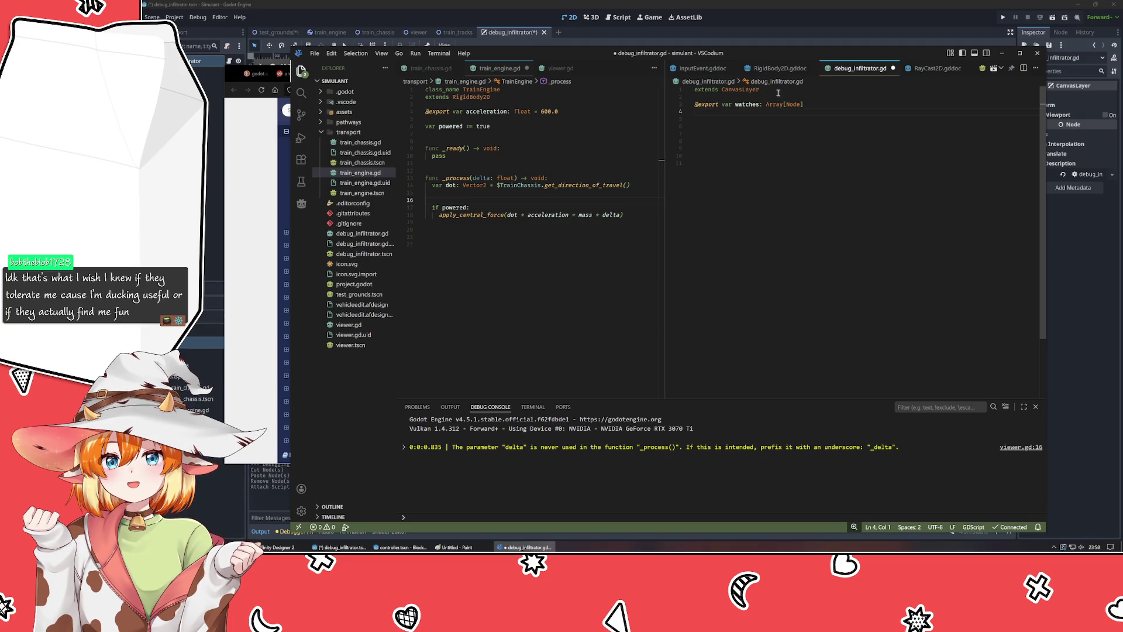
double_click(796, 103)
type("Object")
mouse_move(795, 103)
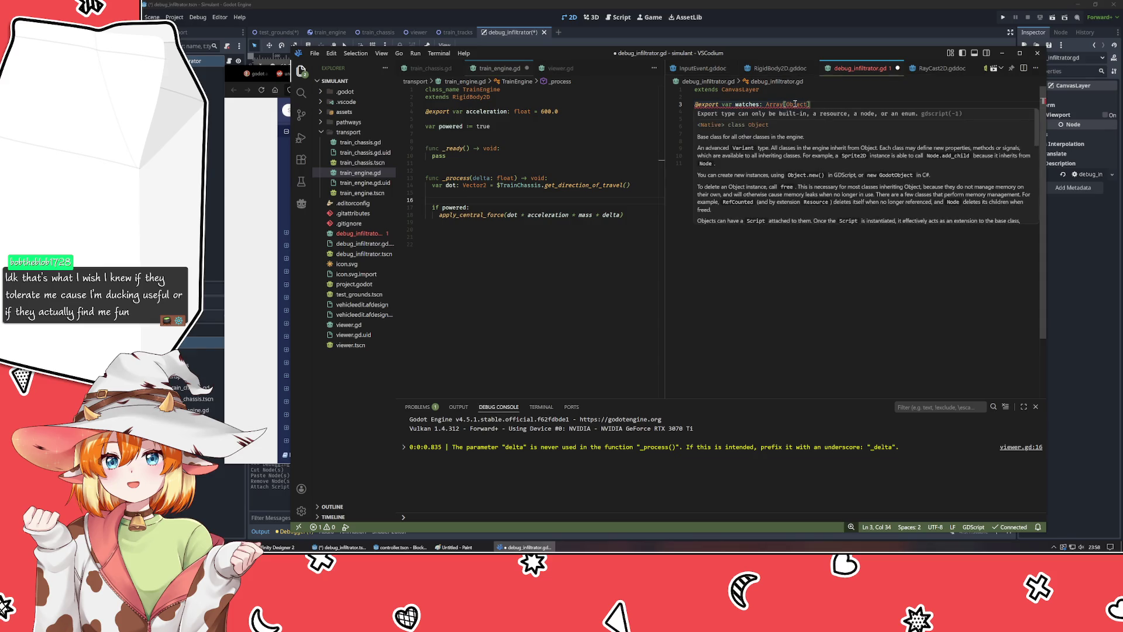
key("ctrl+z")
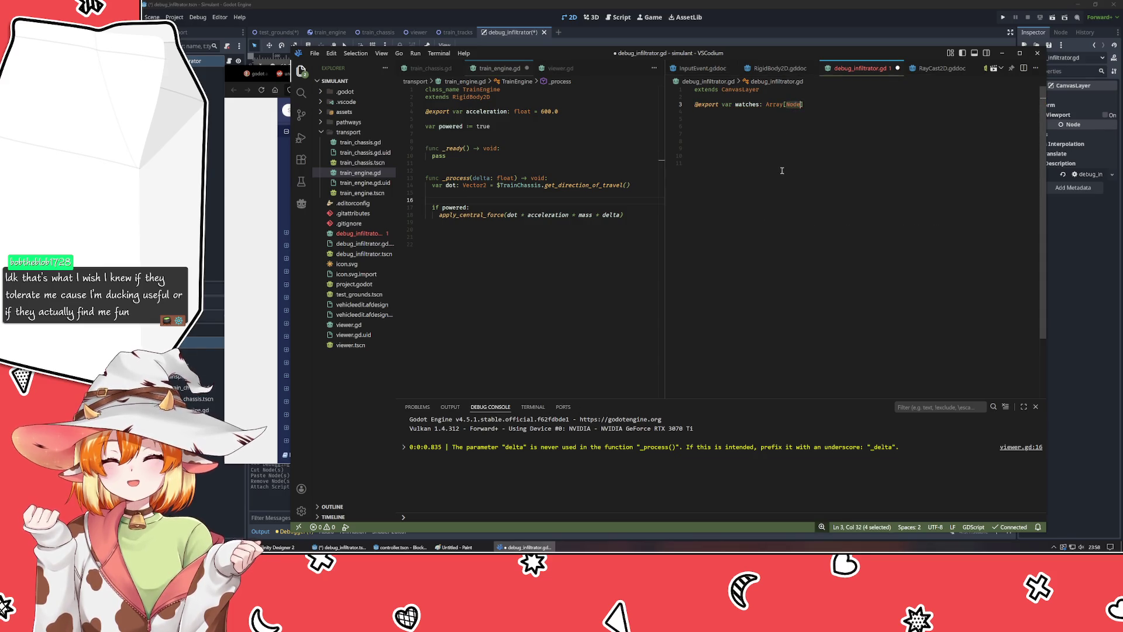
left_click(781, 170)
key("ctrl+s")
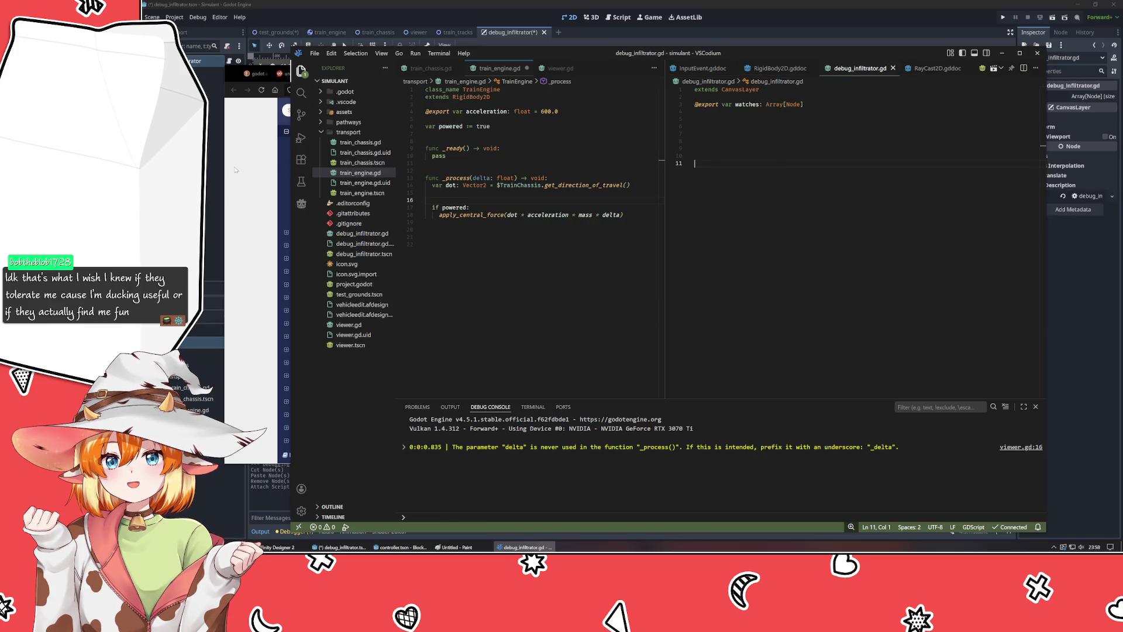
- Recheck the Node element type, then switch to the Godot editor
double_click(796, 104)
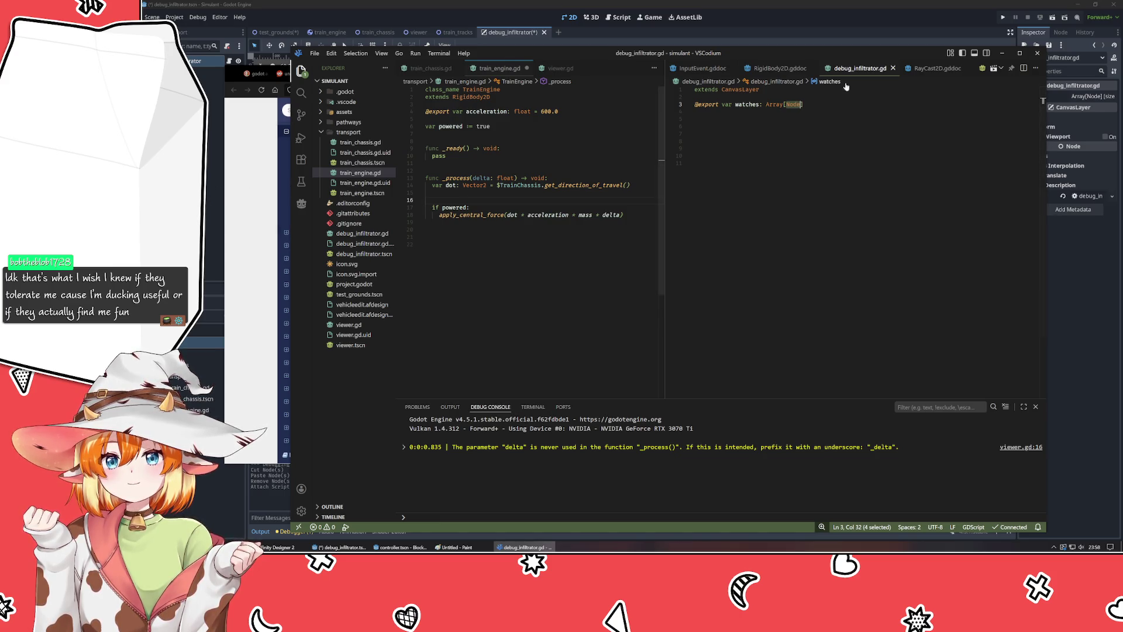
left_click(761, 126)
mouse_move(790, 105)
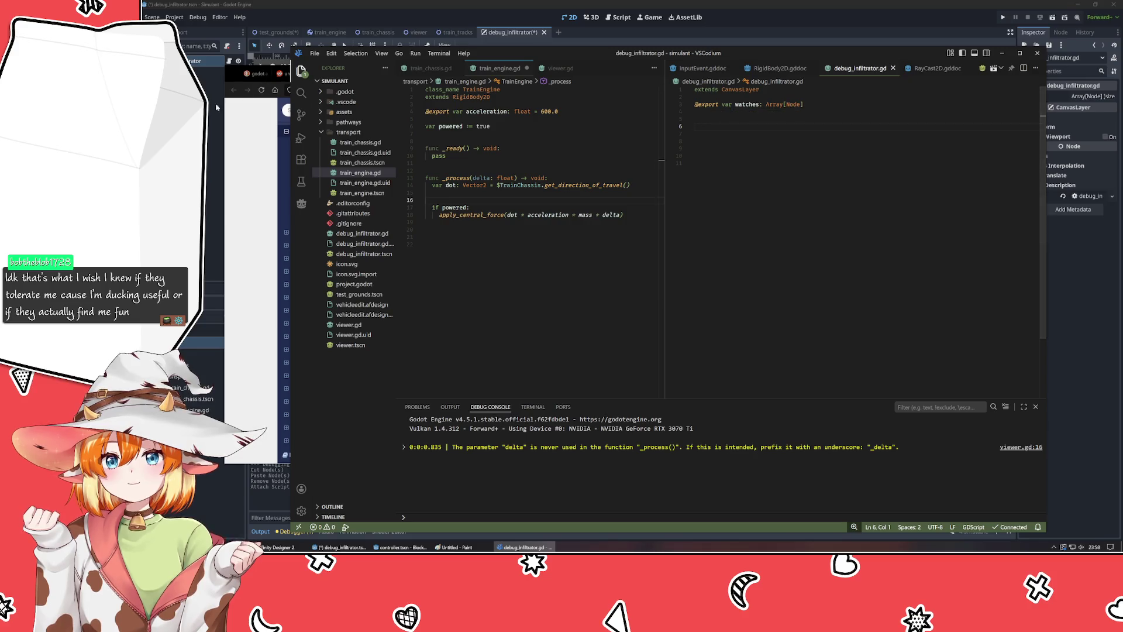
left_click(275, 46)
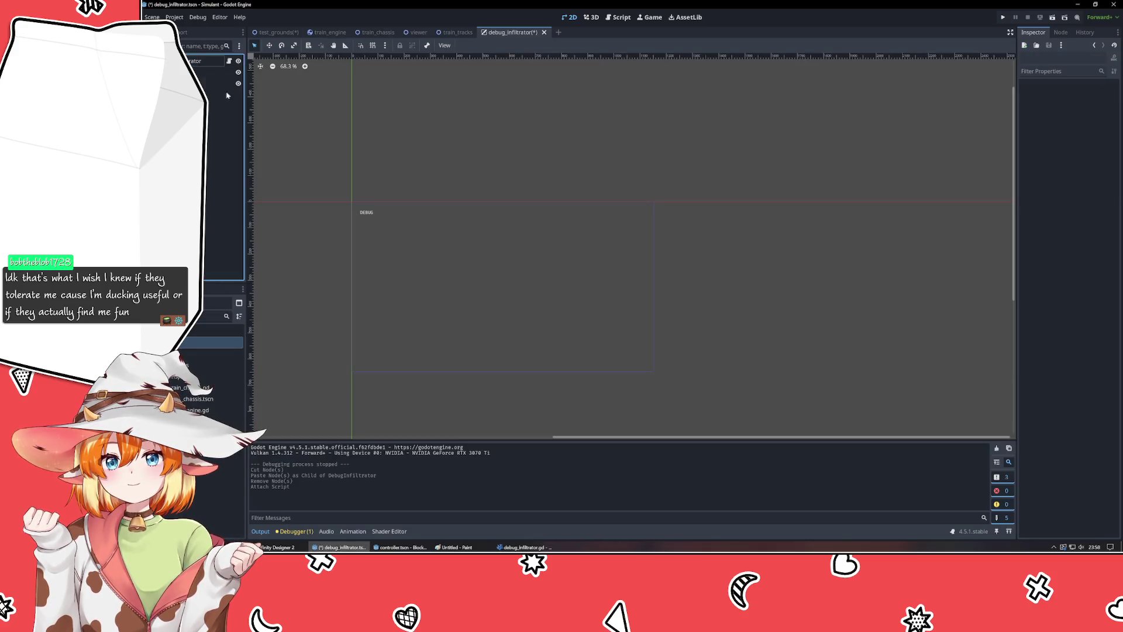
- Try Vector2, then Array, as watches' element type before clearing it again
left_click(279, 32)
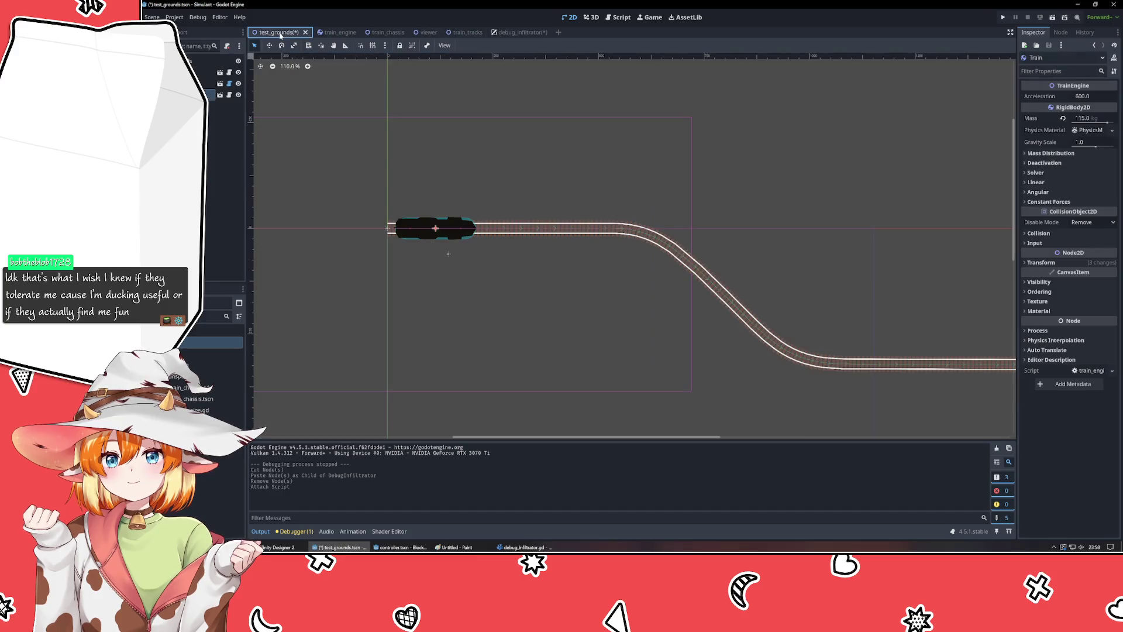
left_click(520, 32)
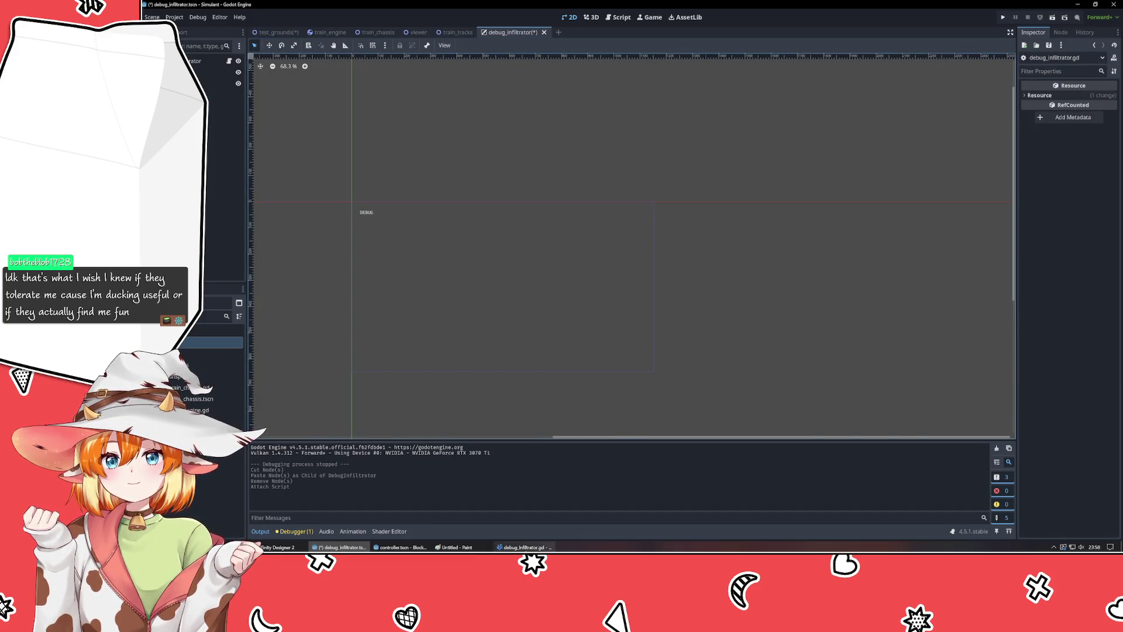
left_click(523, 547)
double_click(794, 105)
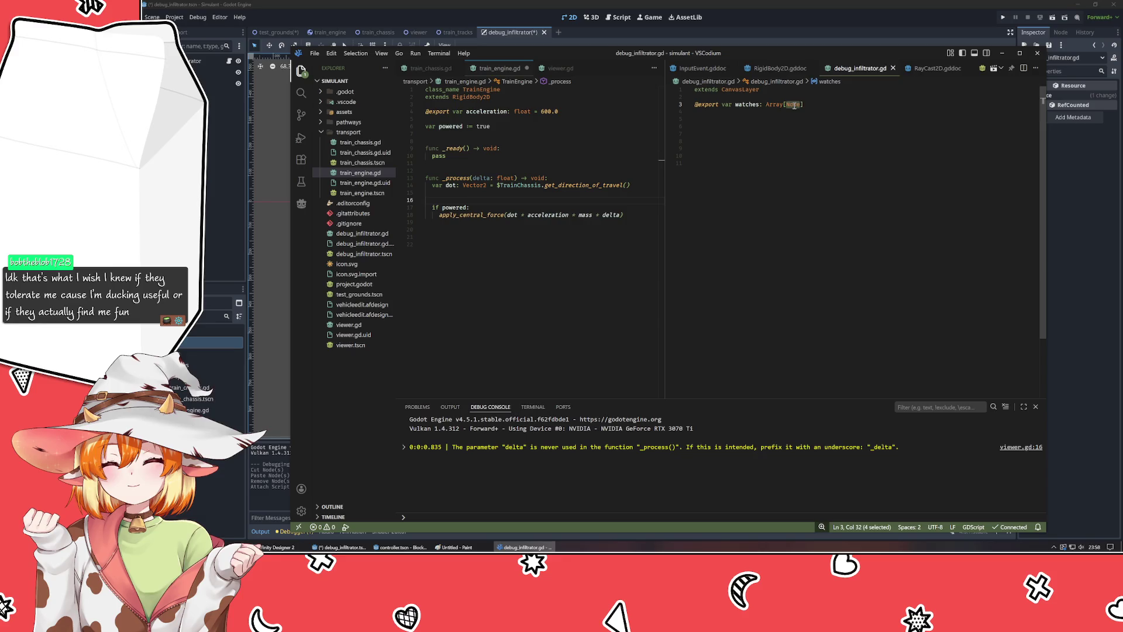
type("Vector2")
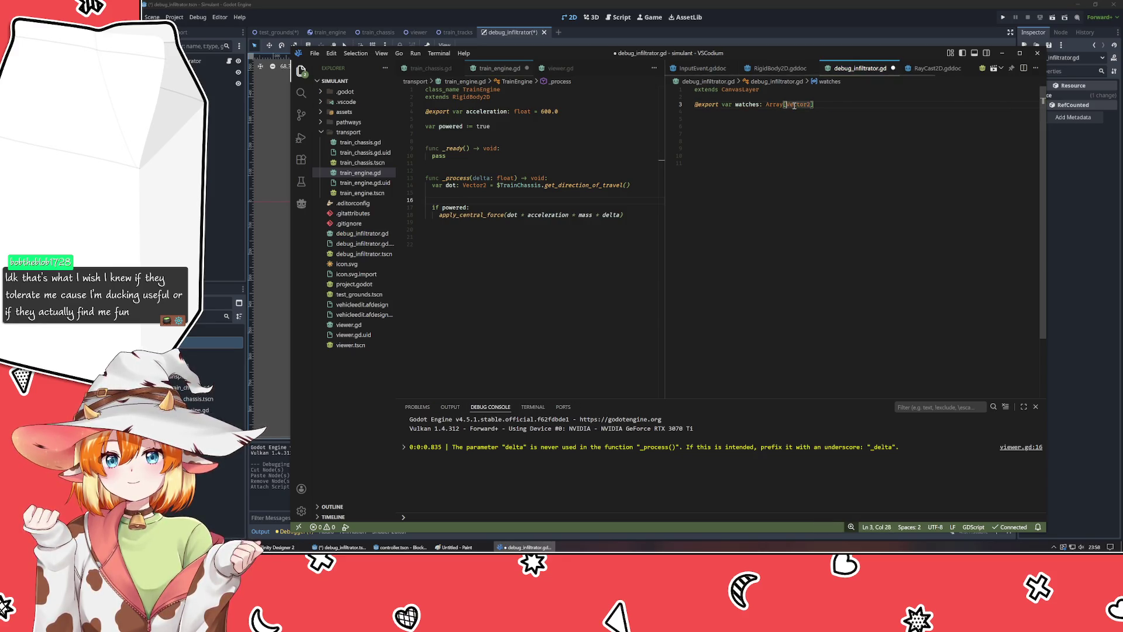
key("ctrl+Left")
key("ctrl+Left")
key("ctrl+Left")
key("ctrl+Delete")
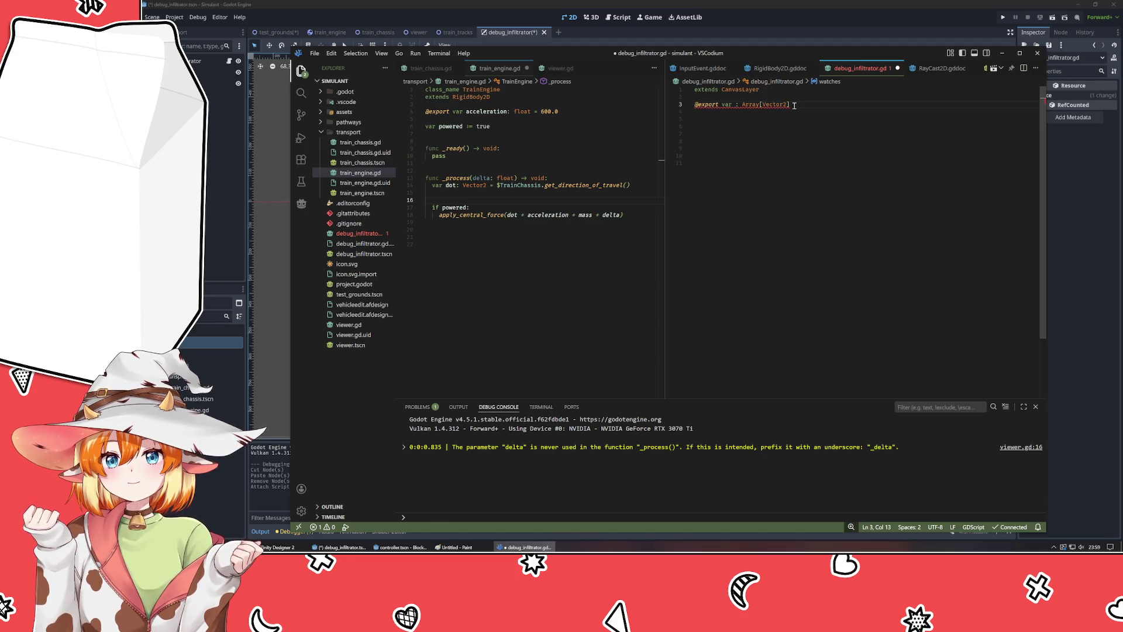
key("ctrl+z")
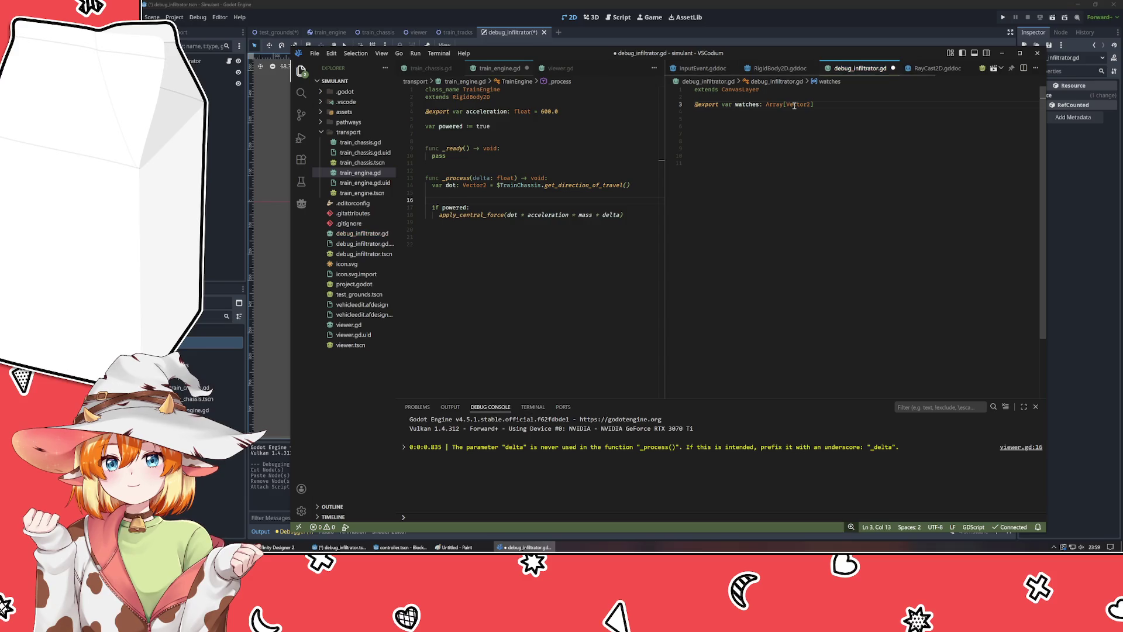
double_click(794, 105)
key("BackSpace")
type("Array")
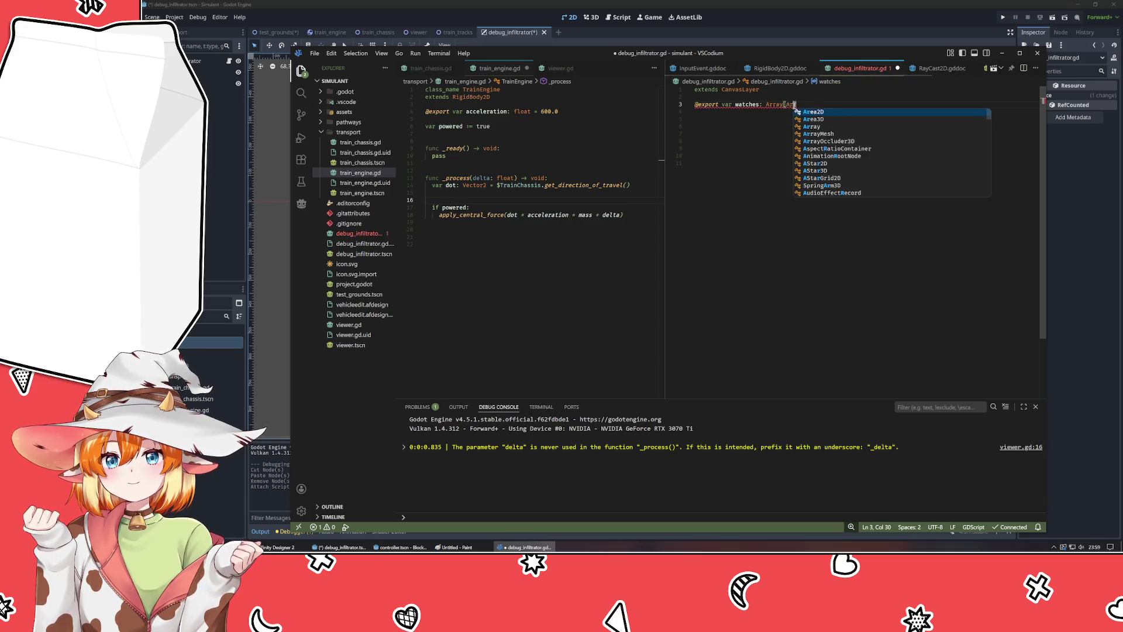
key("BackSpace")
key("BackSpace")
key("BackSpace")
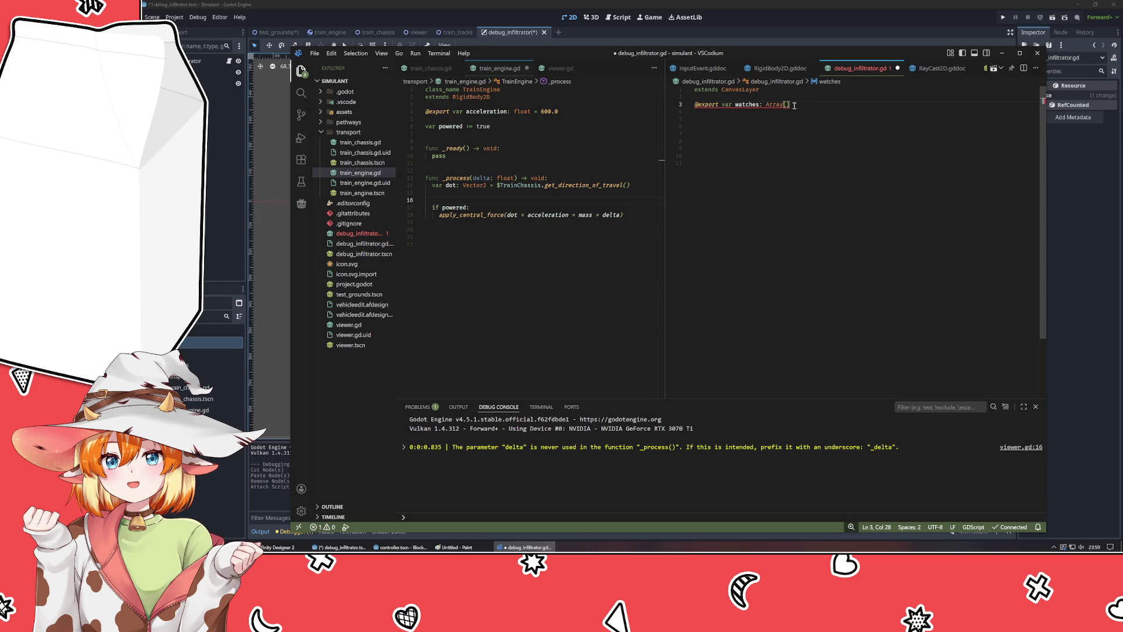
- Sketch a sample nested list [ ["naem", (0,0)] ] on new lines below the declaration
key("Down")
key("Down")
key("Return")
key("Return")
key("Return")
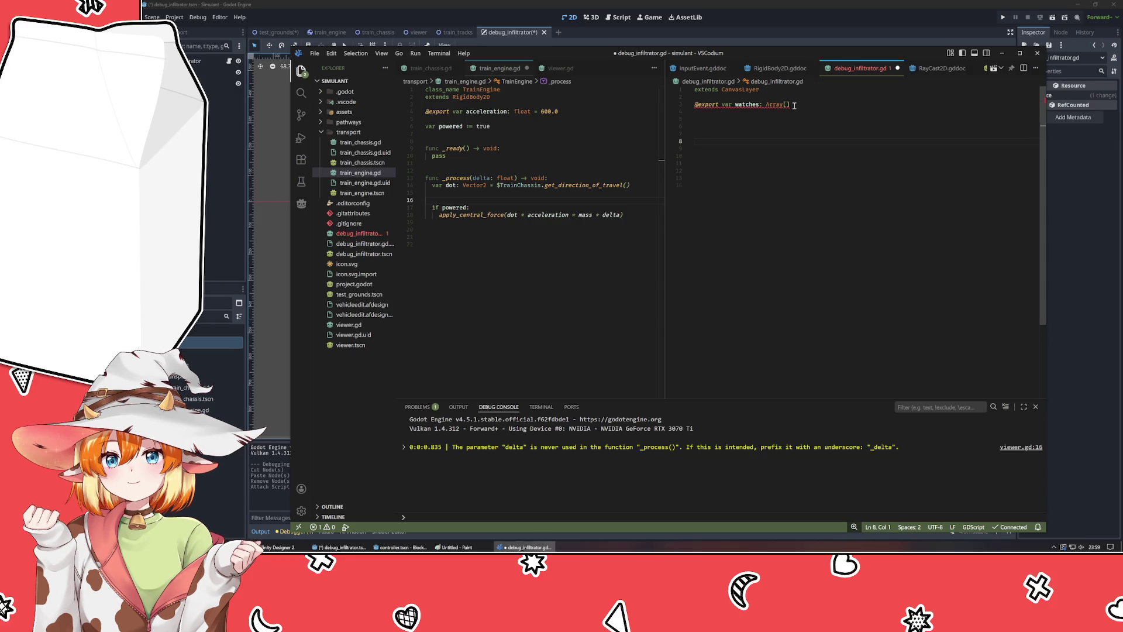
type("[")
key("Return")
type("[]")
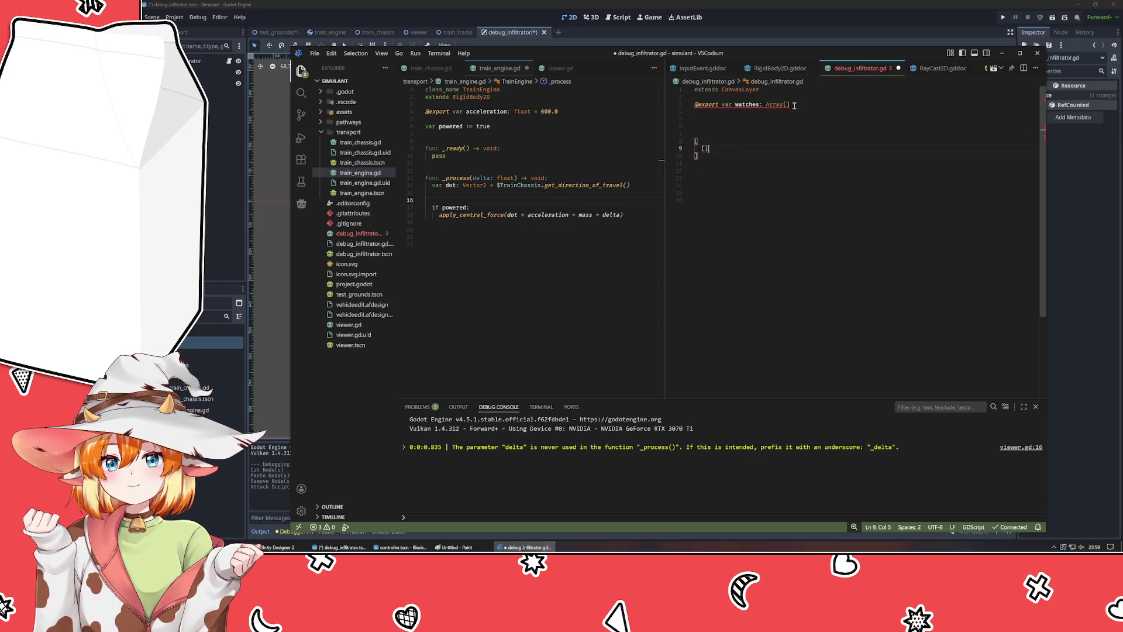
type("\"naem\", ")
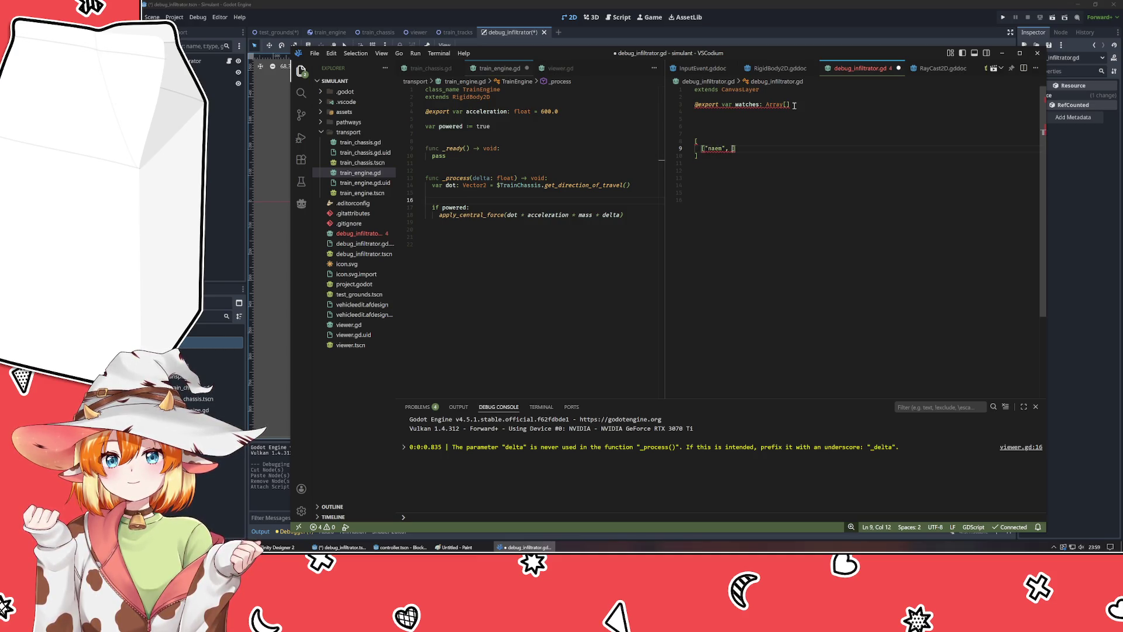
type("{0,")
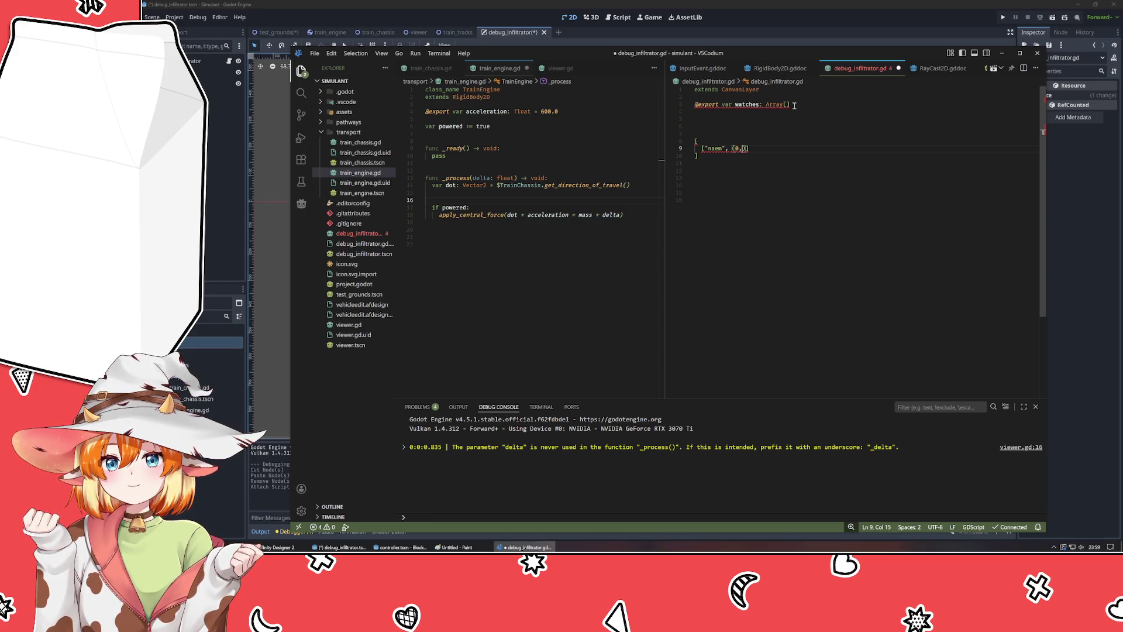
type("0")
key("Up")
key("Up")
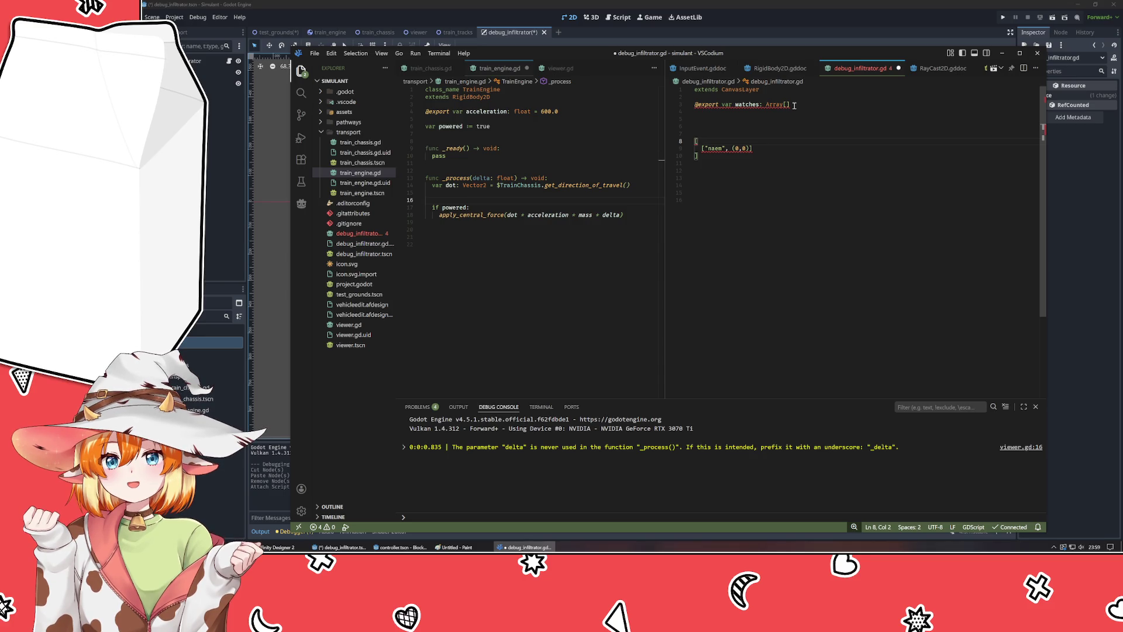
left_click(790, 105)
- Try Array[Array[string]] for watches, see it rejected, undo, and switch to the Array docs
type("Array")
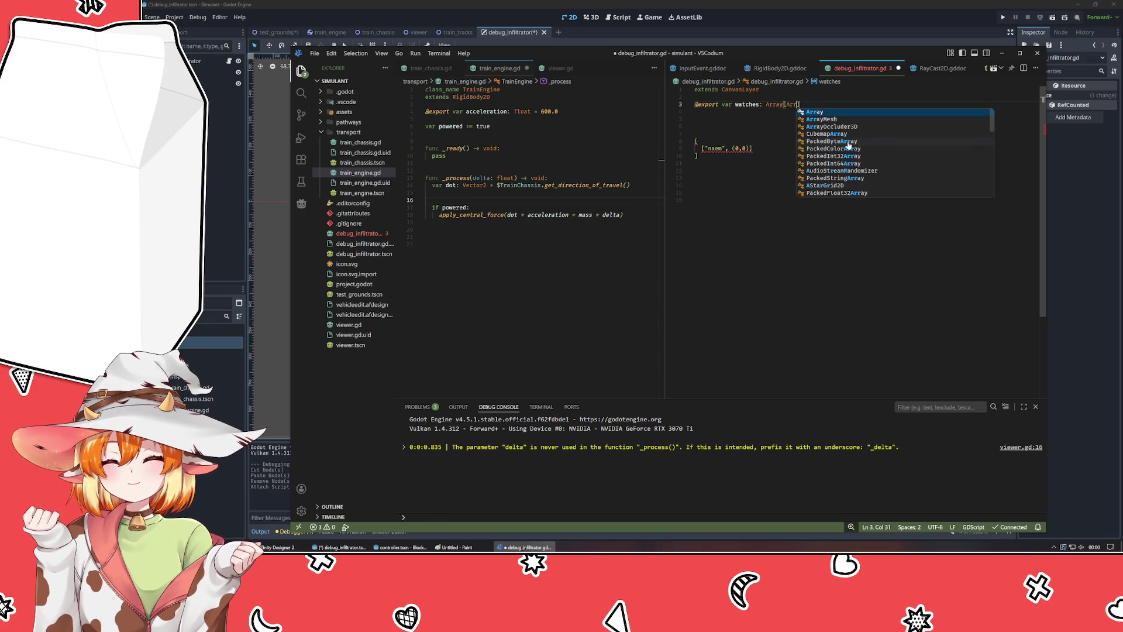
type("[string]")
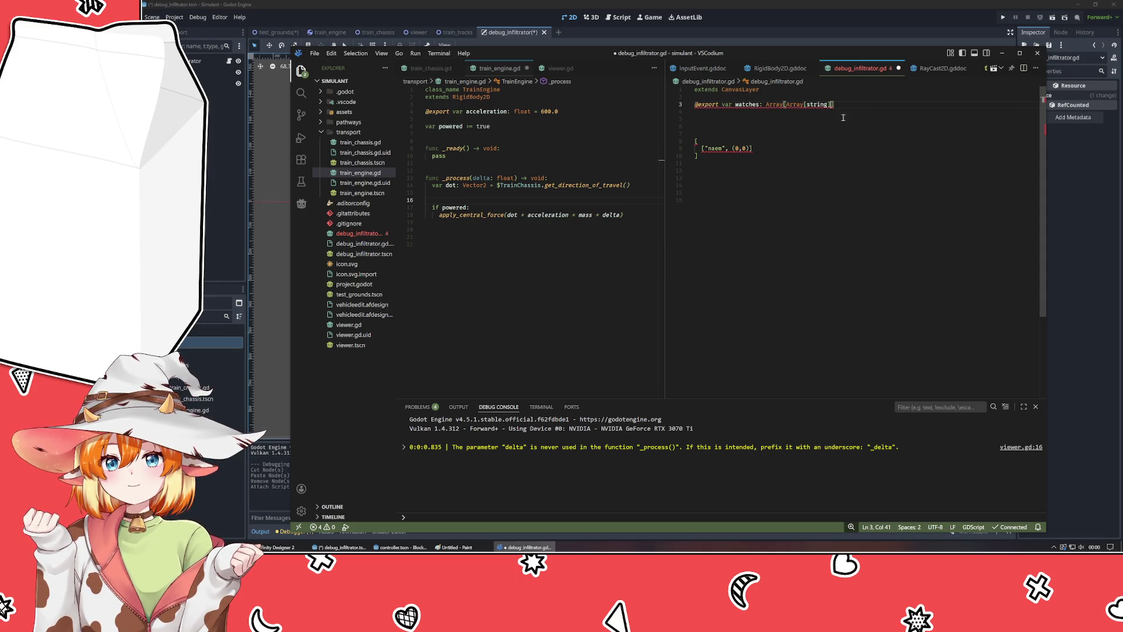
mouse_move(802, 104)
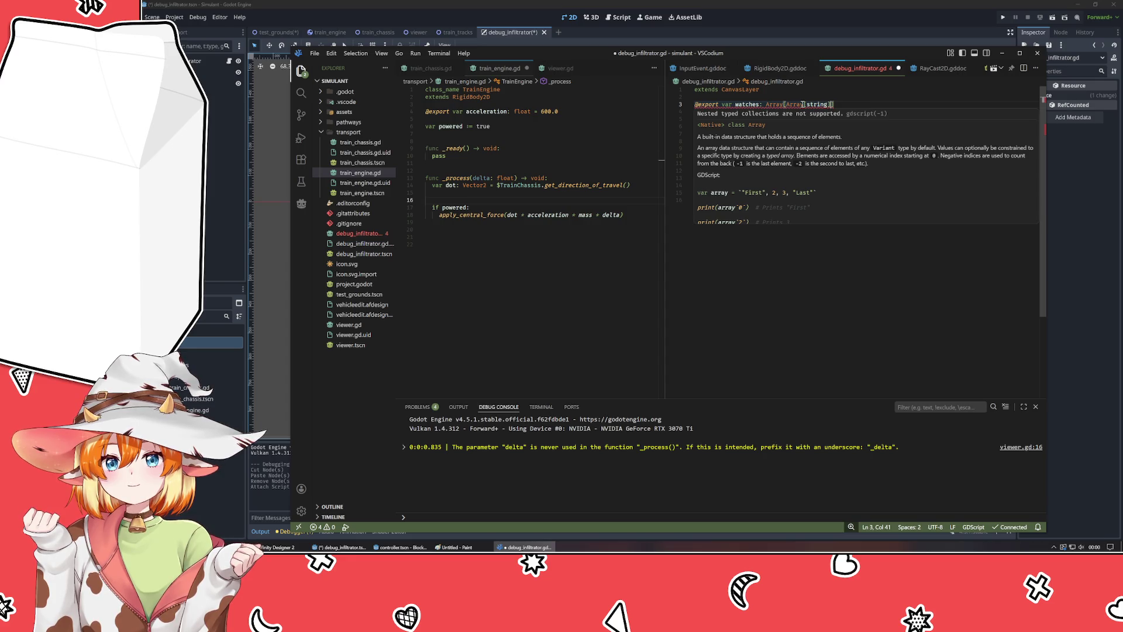
key("ctrl+z")
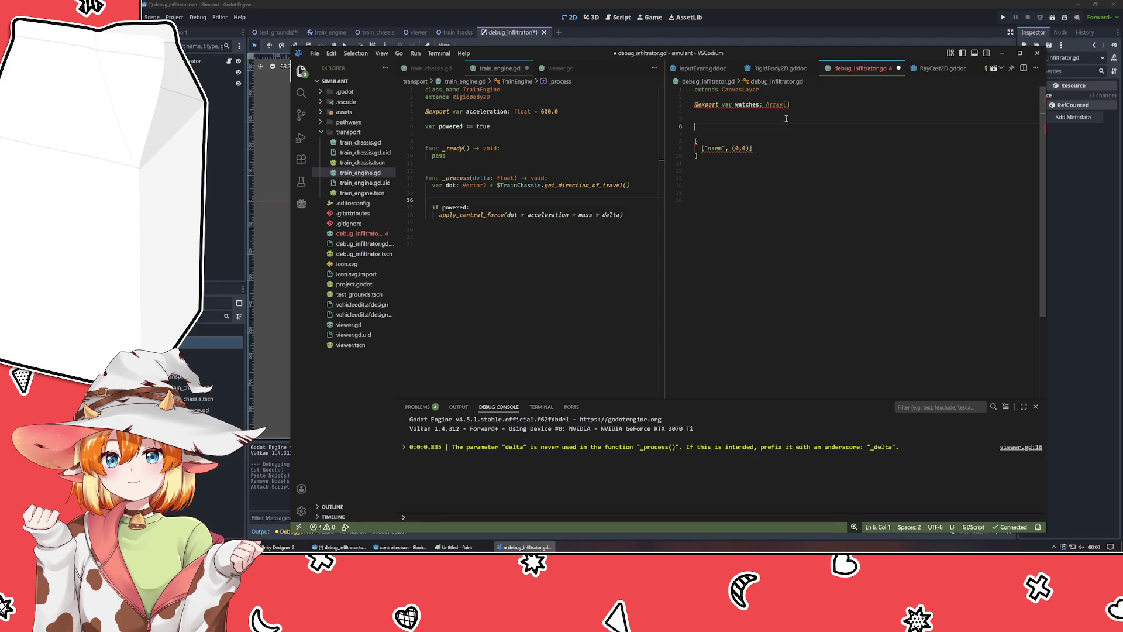
key("Down")
key("Down")
key("Down")
key("alt+Tab")
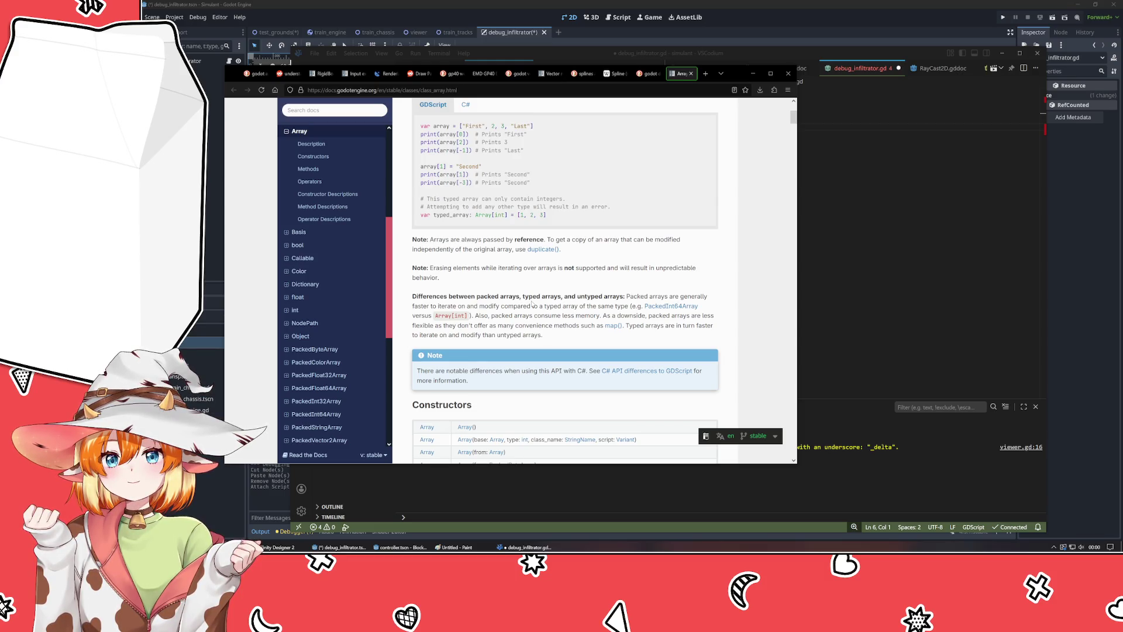
- Search 'godot 2d array', open the r/godot 2D Arrays thread, then return to VSCodium
key("ctrl+l")
type("godot 2d array")
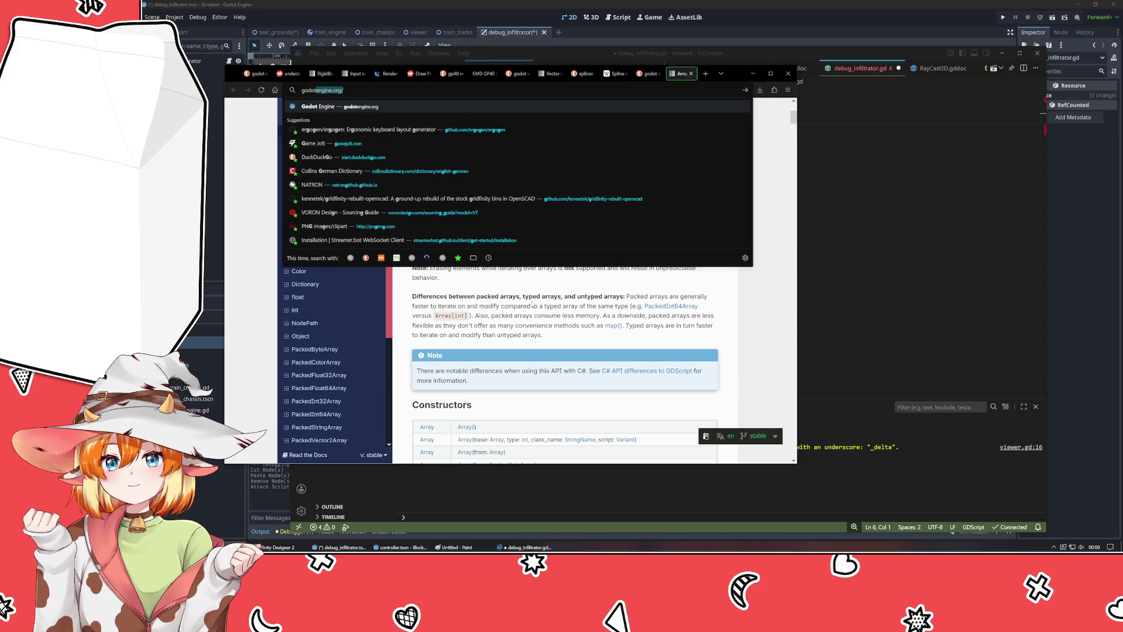
key("Return")
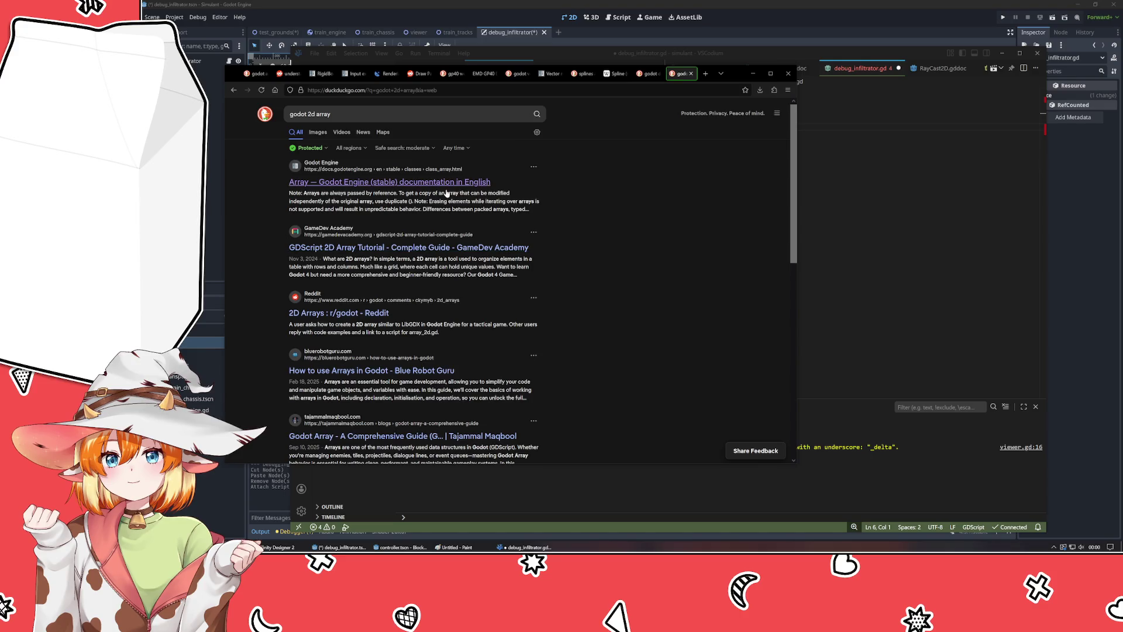
left_click(347, 322)
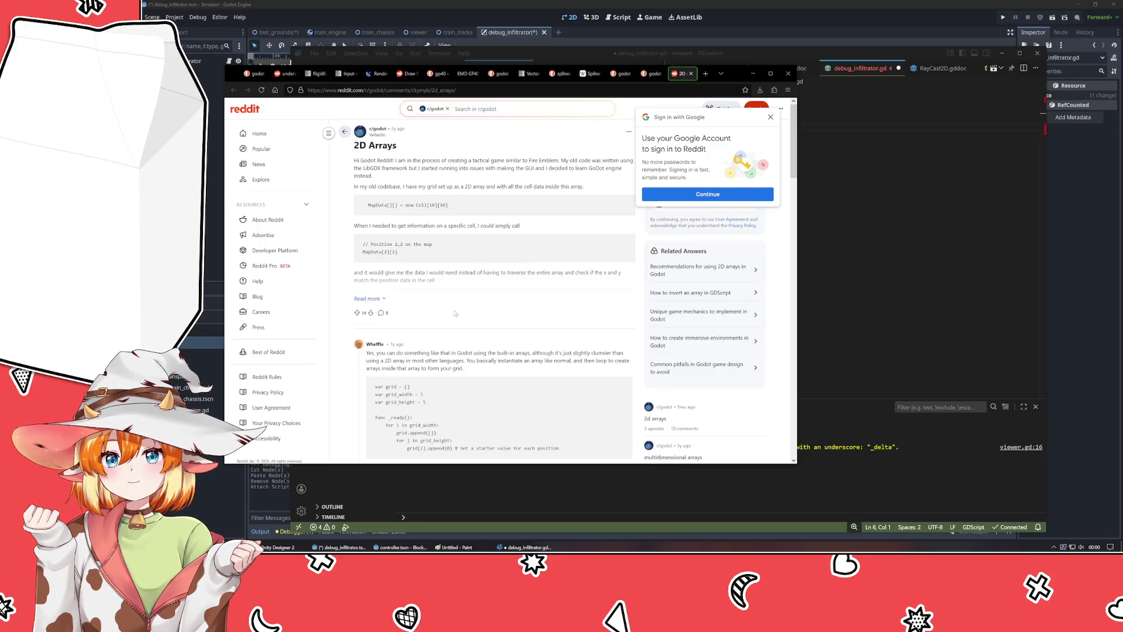
left_click(809, 106)
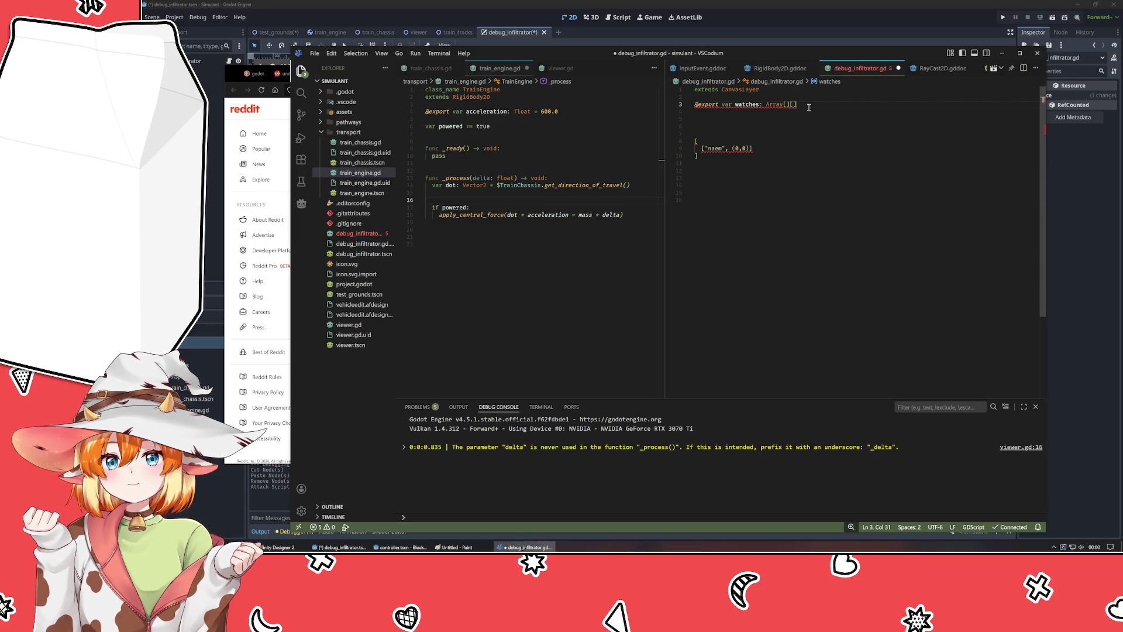
- Change the watches type to Array[String][Vector2], which gets flagged as an unexpected bracket
type("String][")
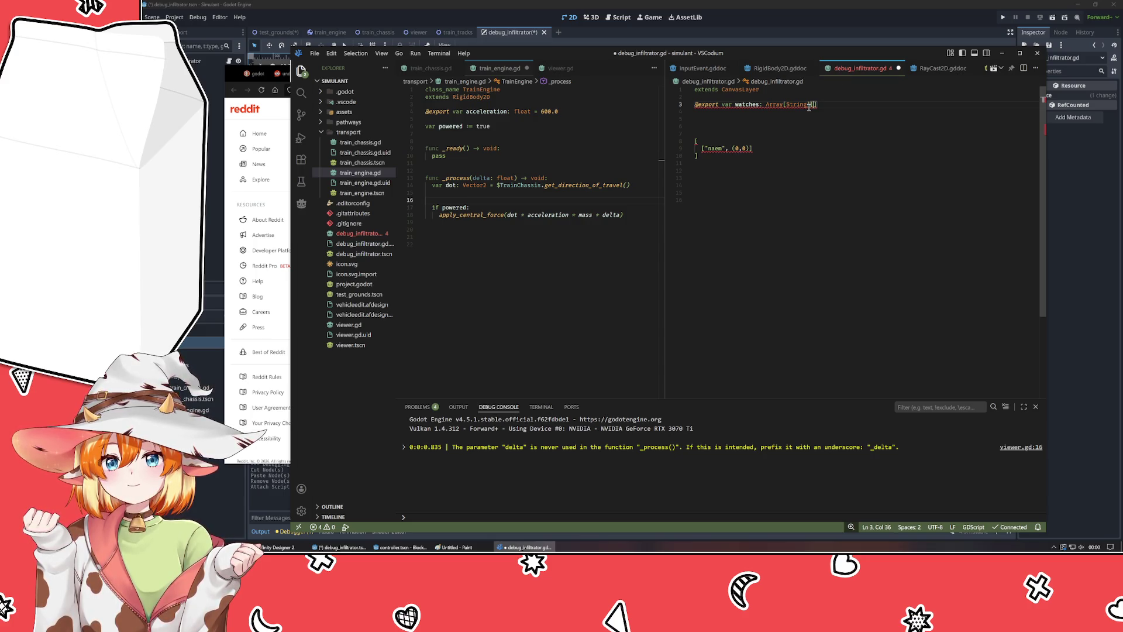
type("Vector2")
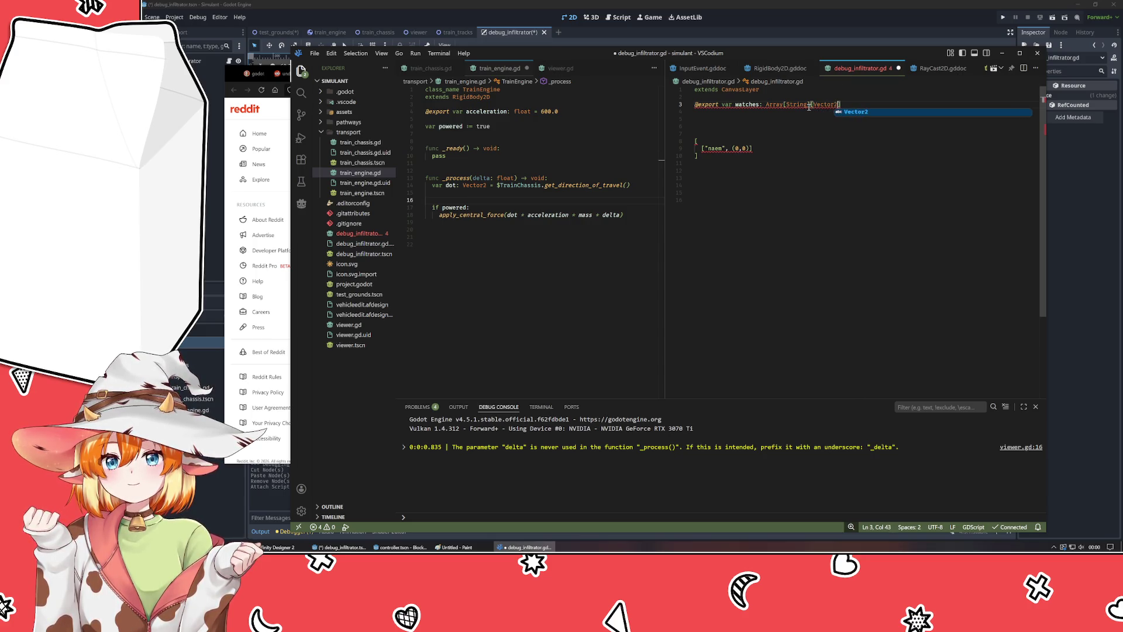
left_click(781, 141)
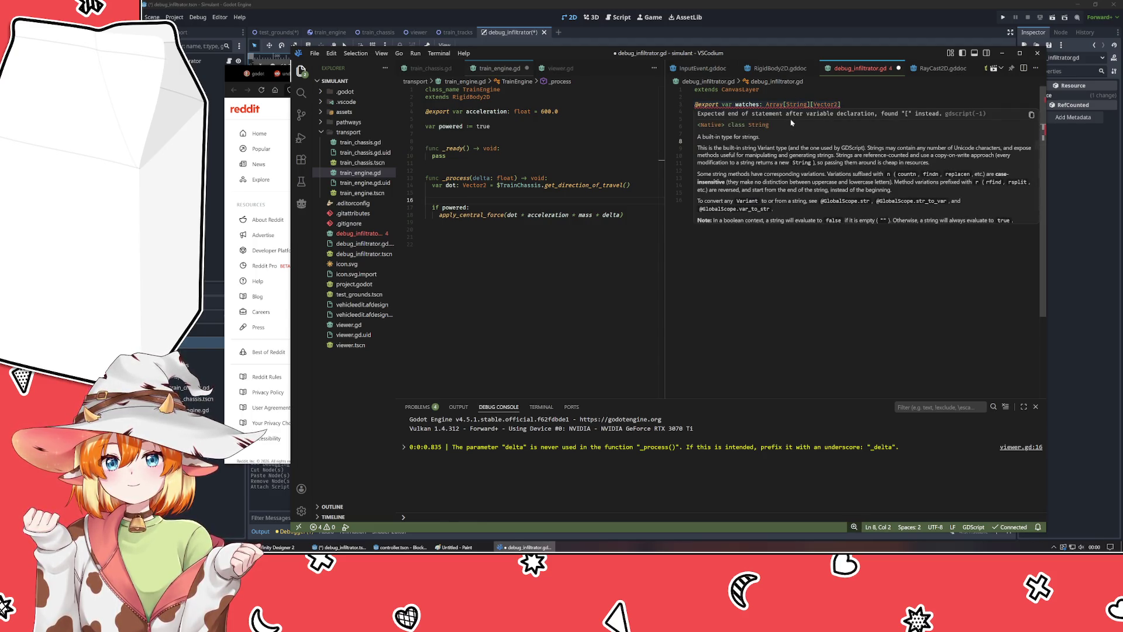
left_click(789, 269)
- Scroll through the Reddit 2D Arrays thread, close its tab, and return to VSCodium
left_click_drag(234, 84, 208, 90)
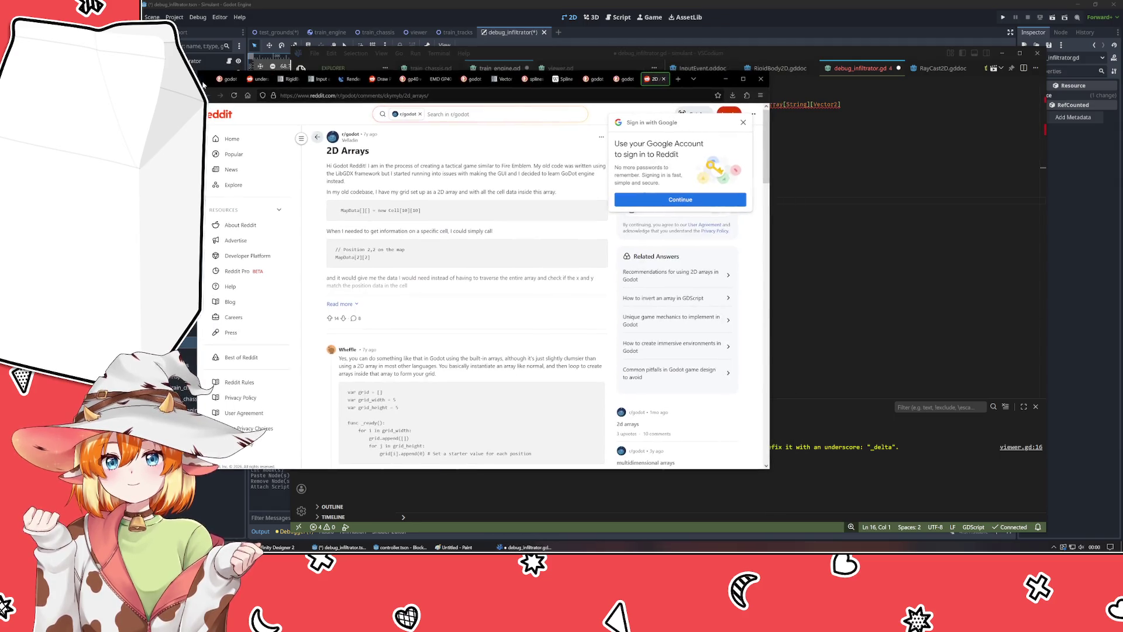
scroll(429, 302, "down", 4)
scroll(403, 258, "up", 4)
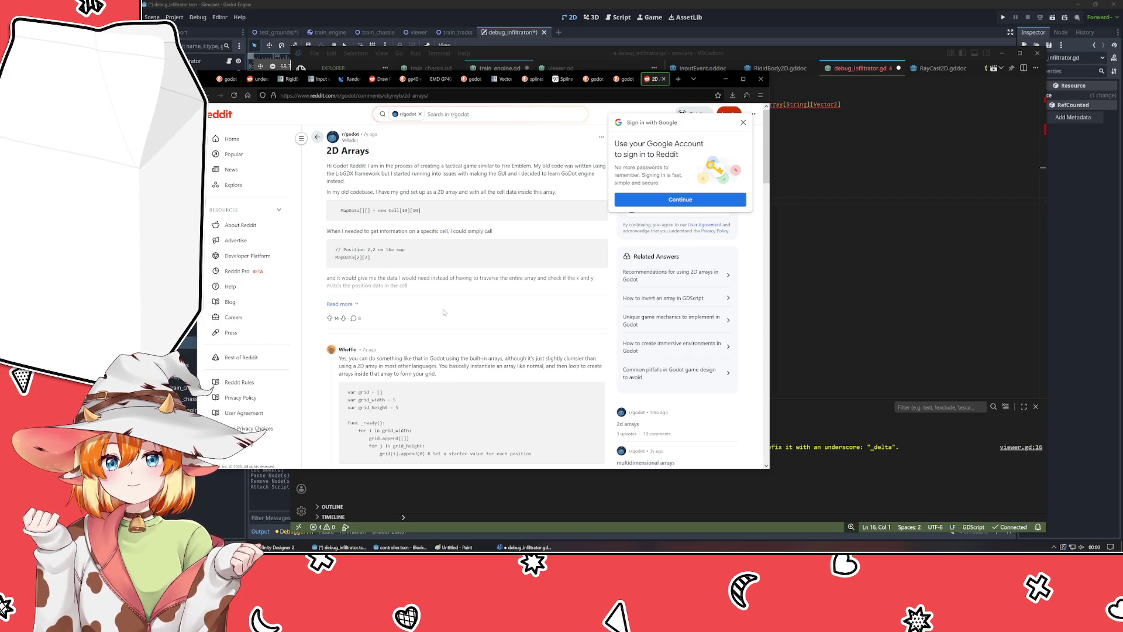
scroll(371, 248, "down", 4)
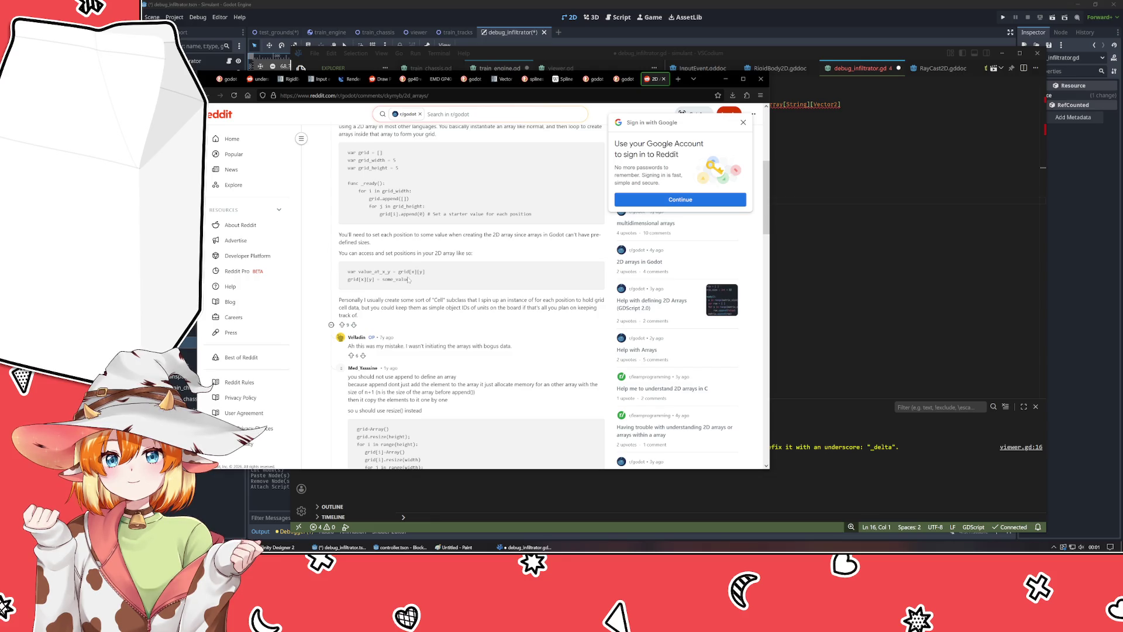
scroll(401, 280, "down", 3)
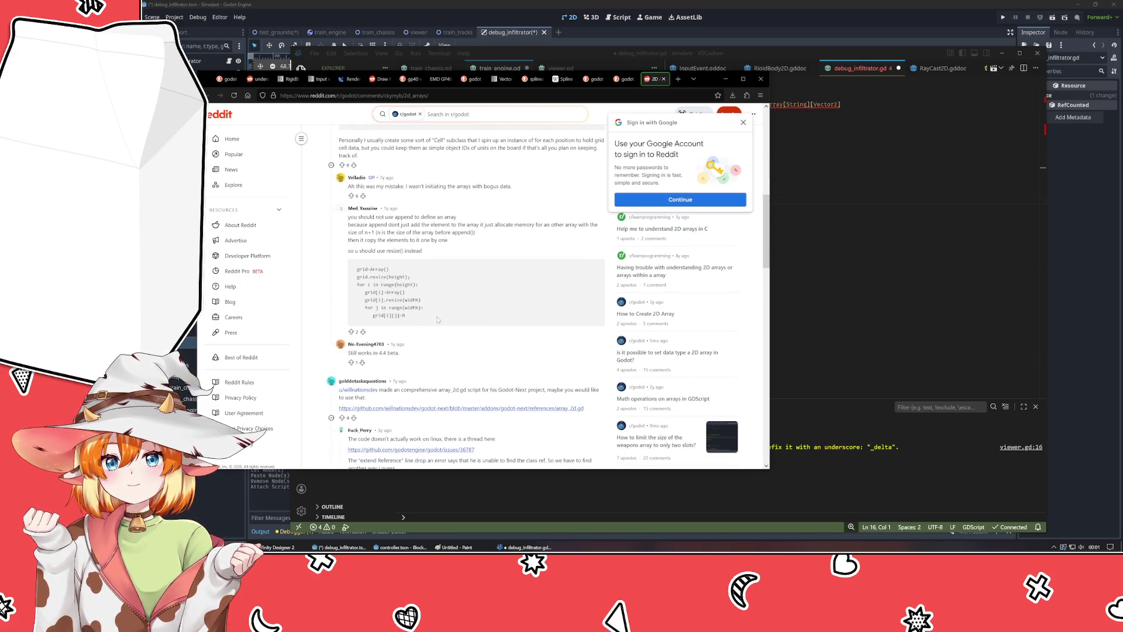
scroll(438, 319, "down", 2)
left_click(664, 79)
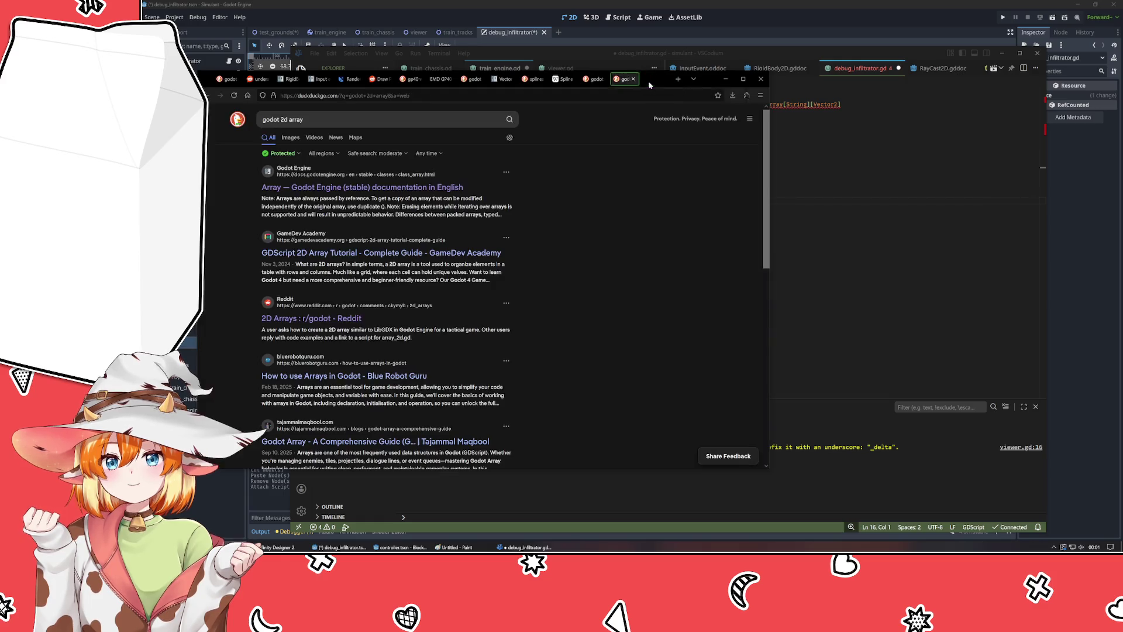
left_click(838, 230)
- Undo back to Array[] and try Array[Array[Vector2]] as the watches type
key("ctrl+z")
key("ctrl+z")
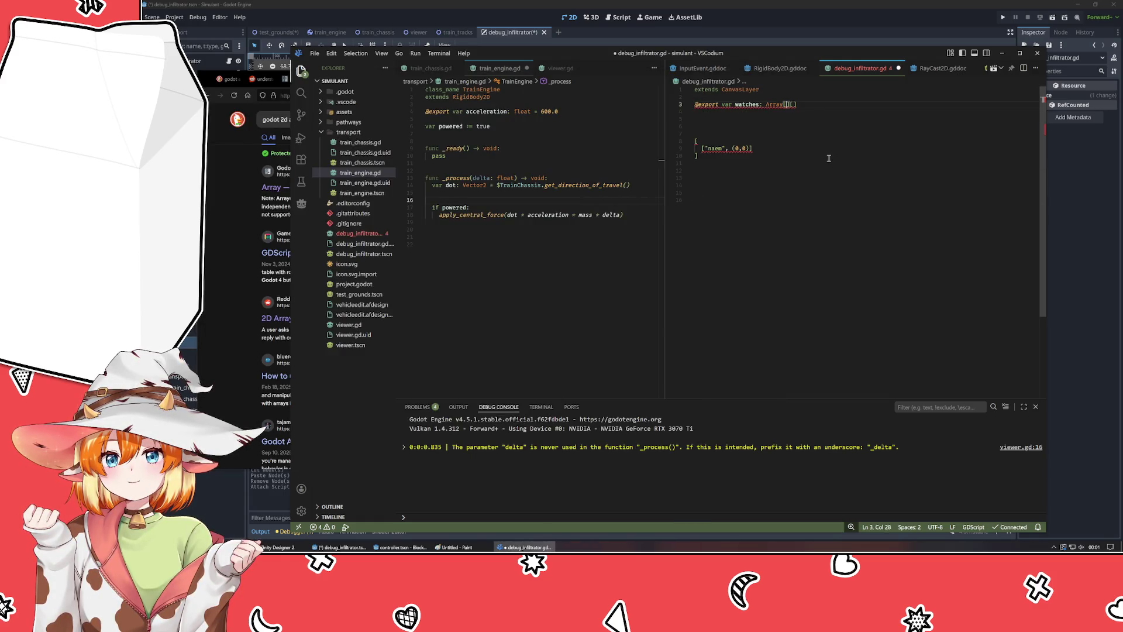
key("ctrl+z")
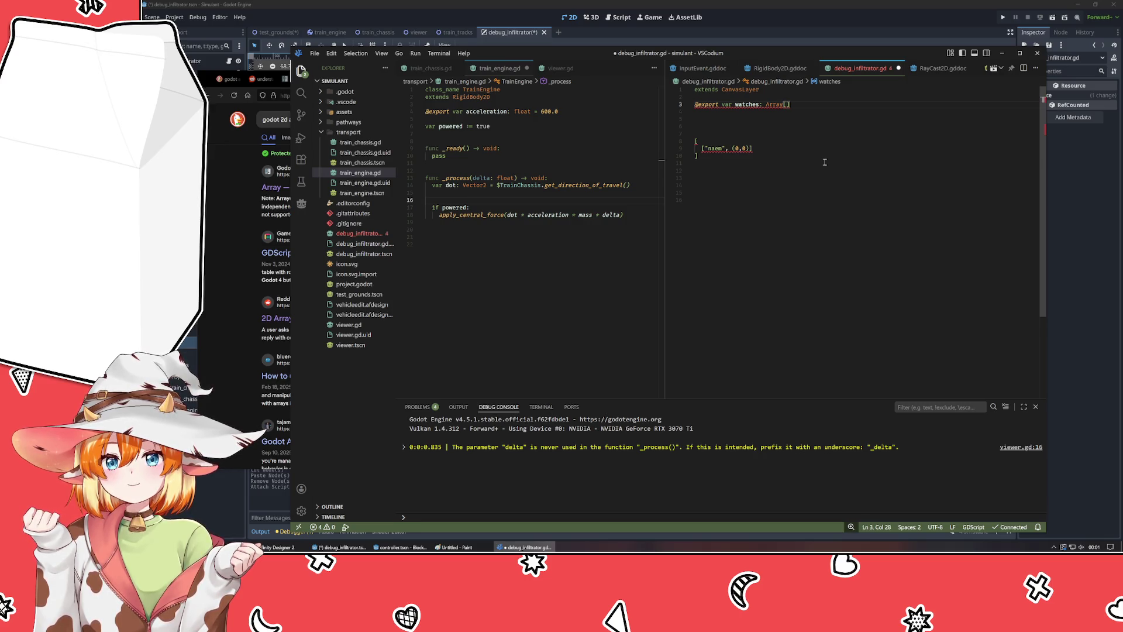
type("Vec")
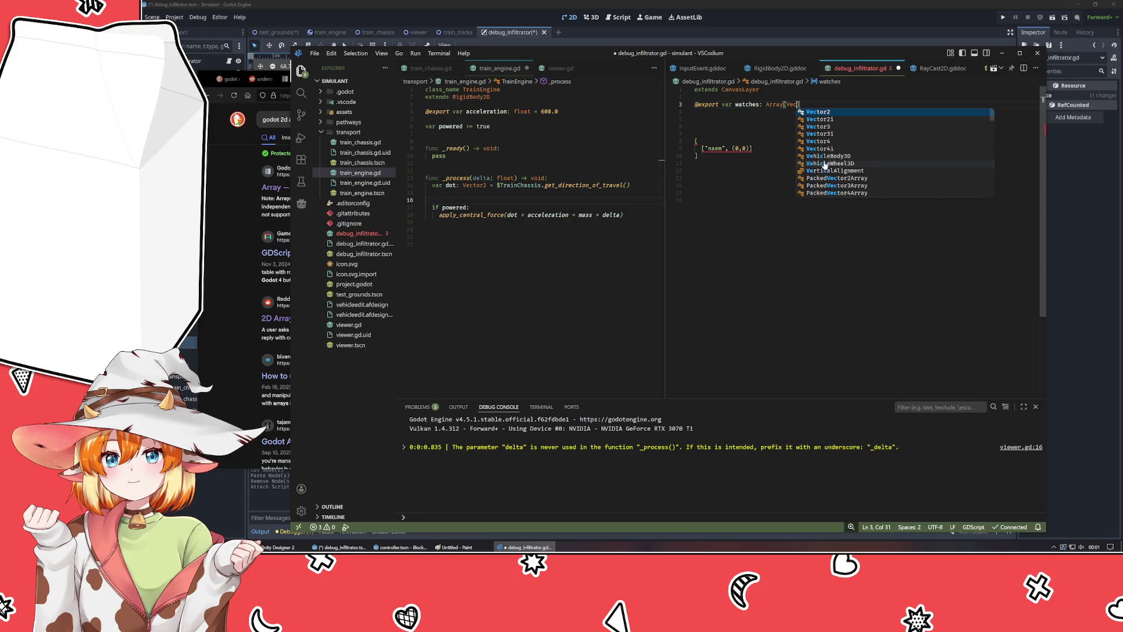
key("BackSpace")
key("BackSpace")
key("BackSpace")
type("Array[Vect")
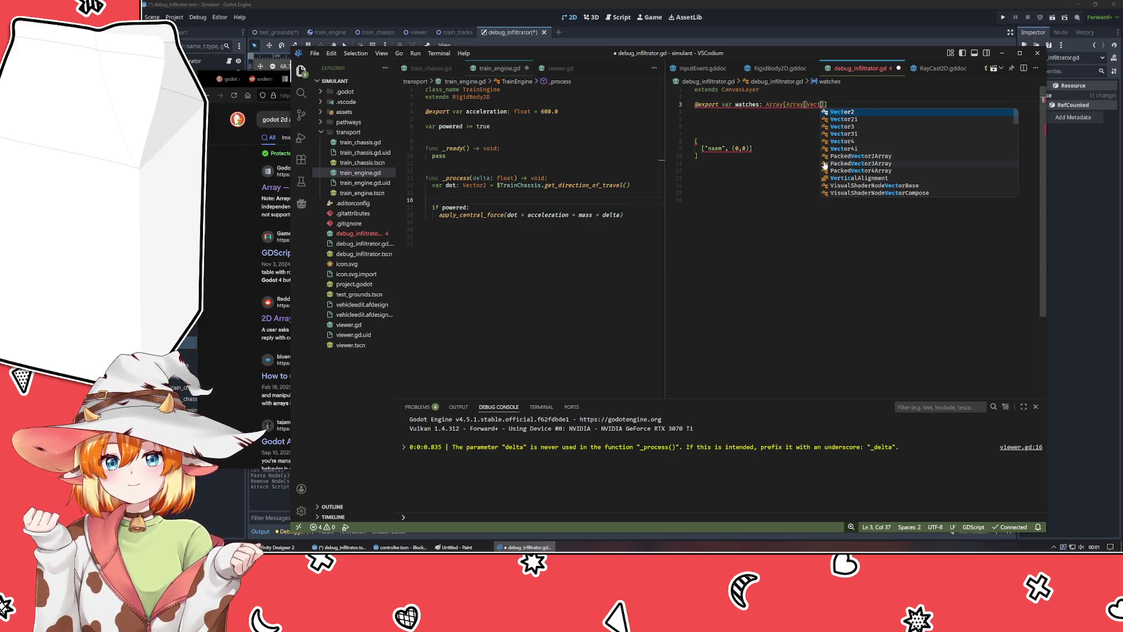
type("or2]")
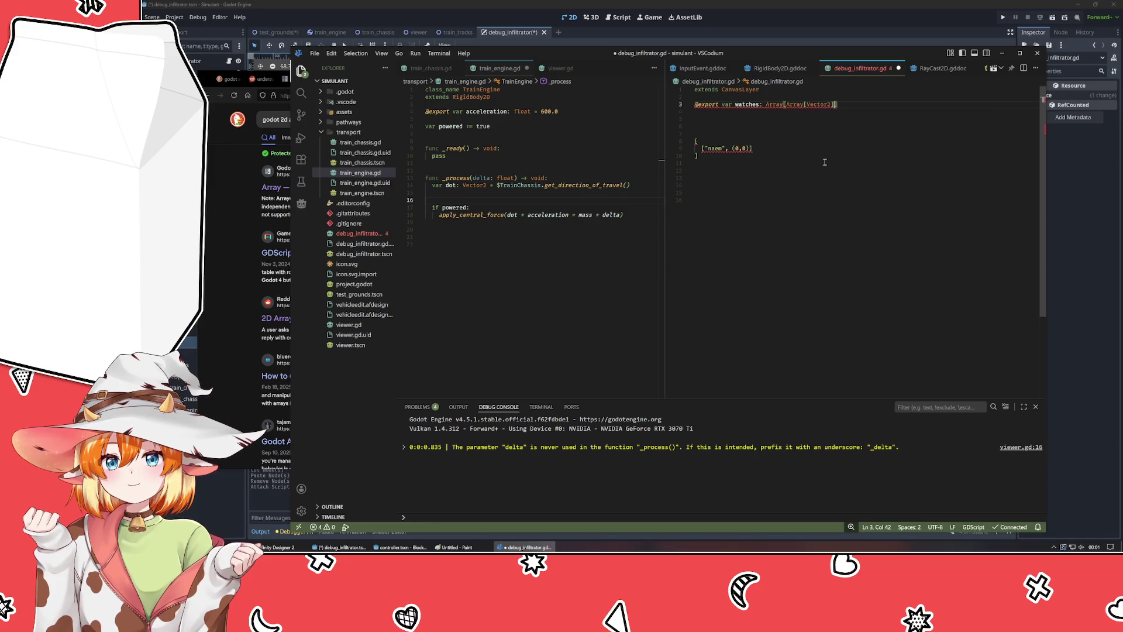
mouse_move(796, 104)
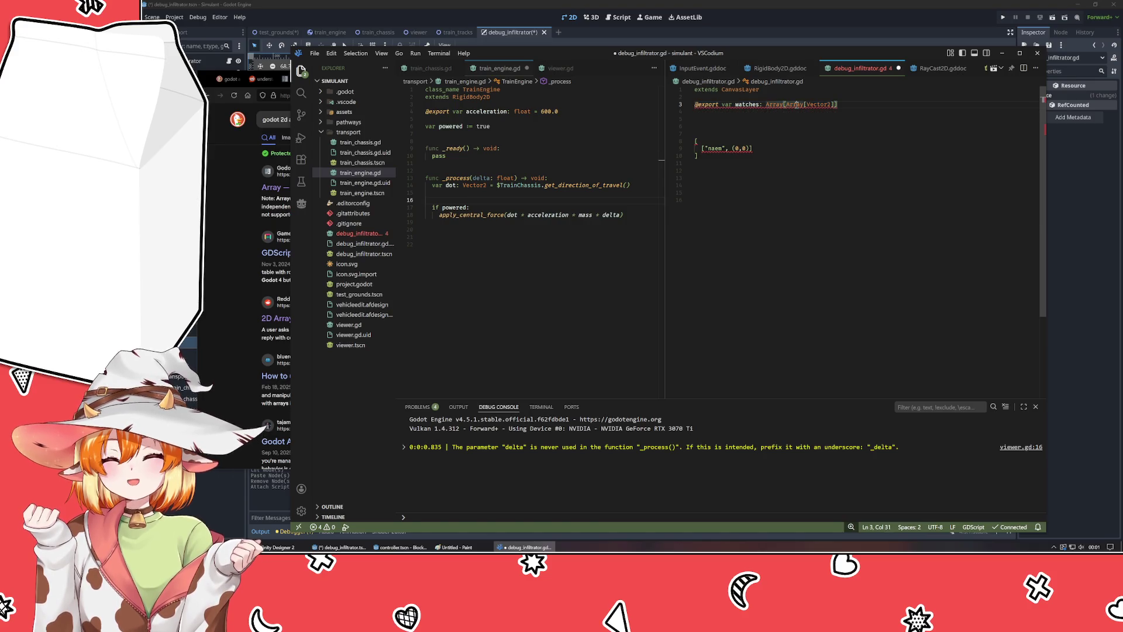
- Strip the Vector2 element type so watches reads Array[Array]
double_click(796, 104)
key("Right")
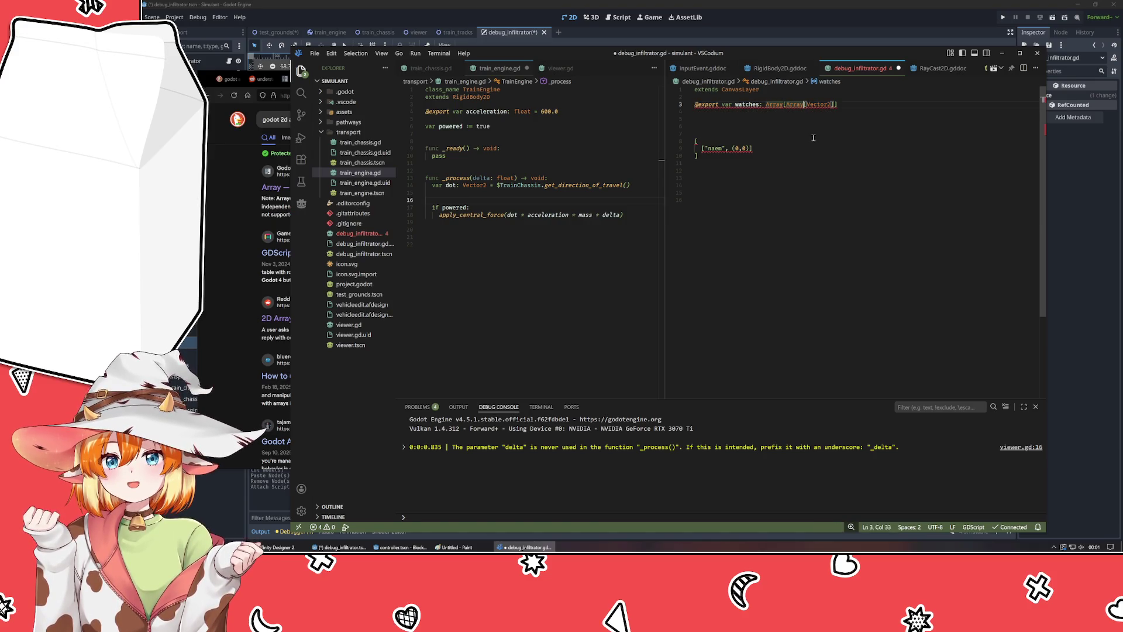
key("ctrl+Delete")
key("ctrl+Delete")
type("[")
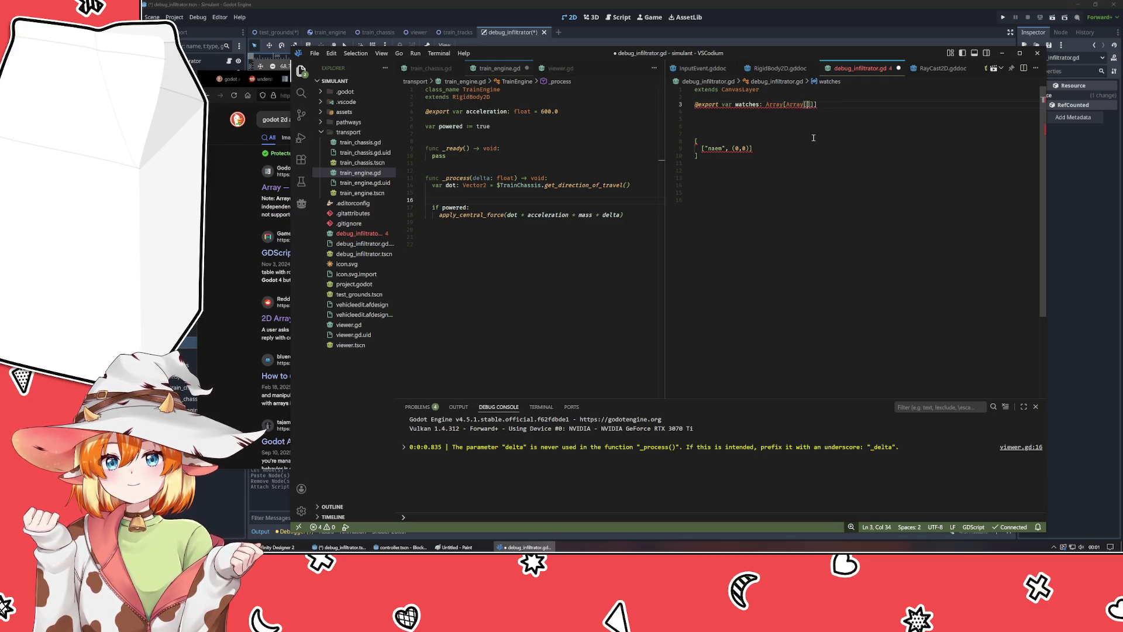
key("Right")
key("Delete")
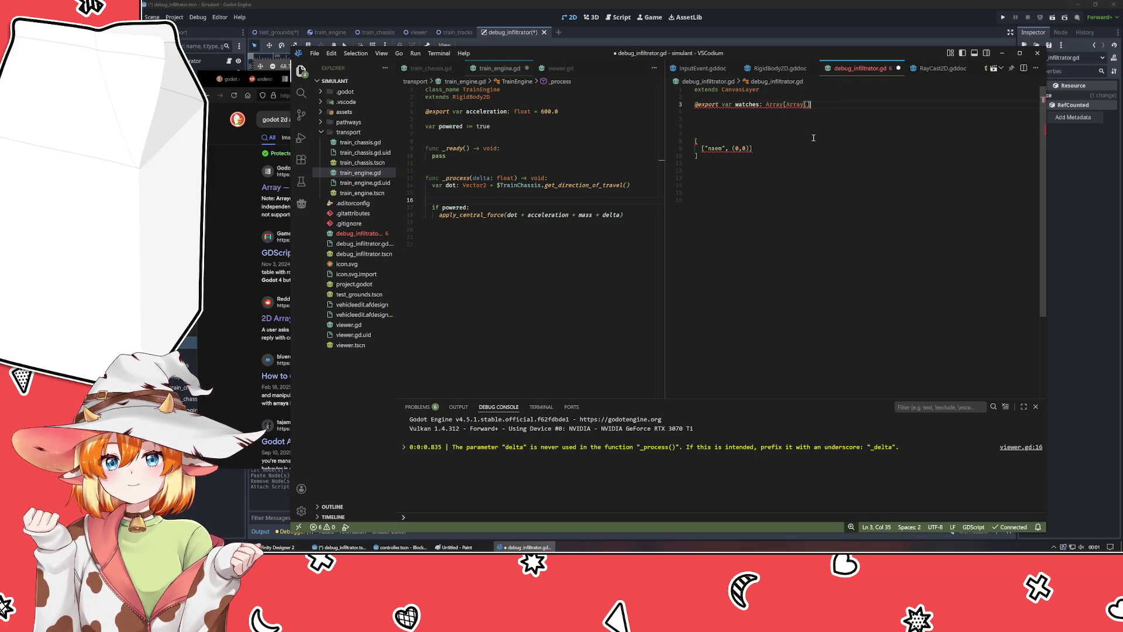
type("]")
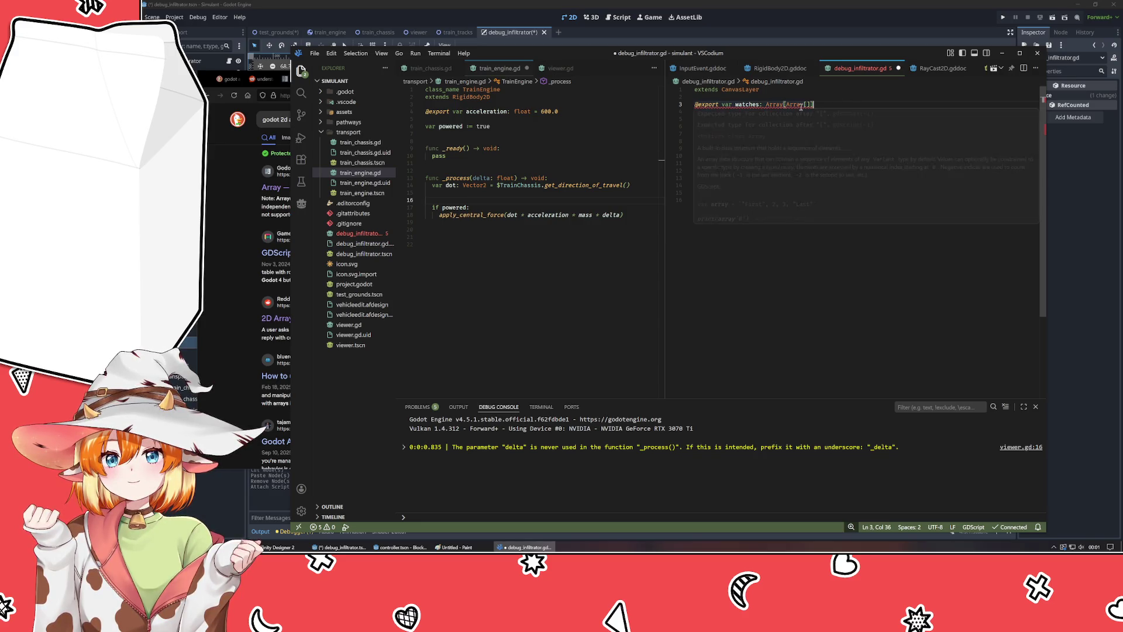
key("Left")
key("BackSpace")
key("BackSpace")
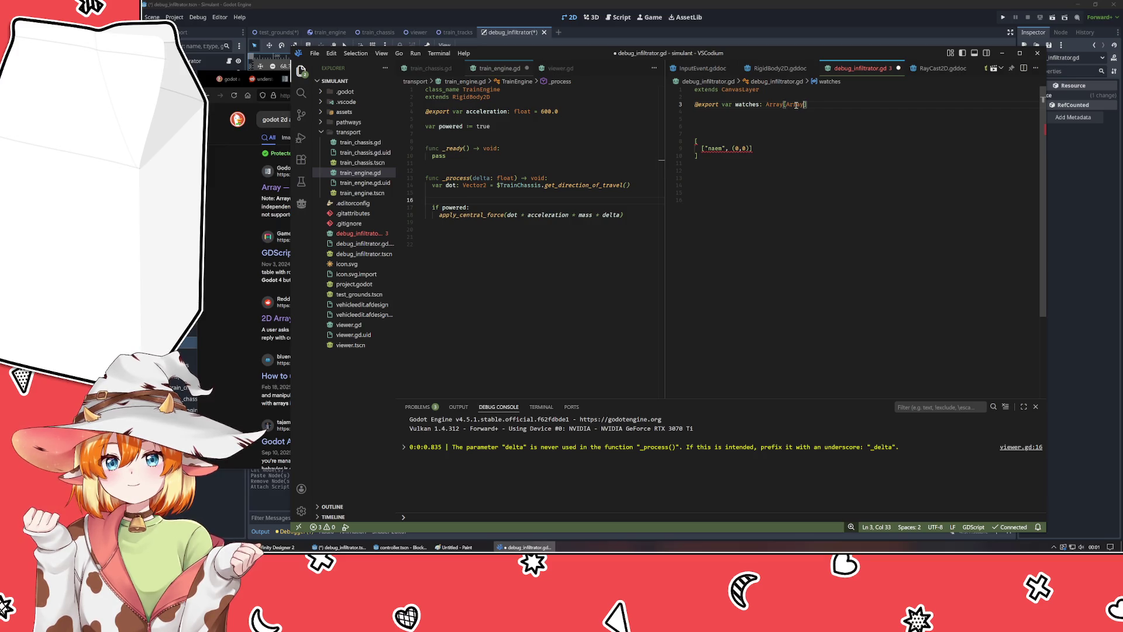
mouse_move(796, 104)
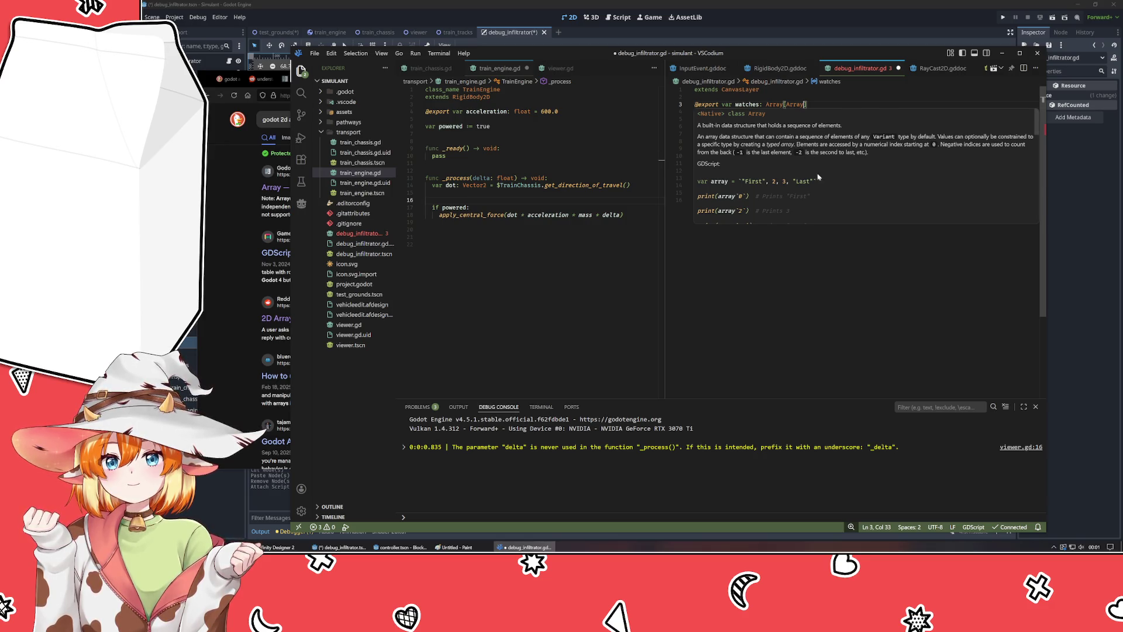
- Delete the sample array literal lines and switch back to the Godot editor
left_click_drag(716, 174, 663, 111)
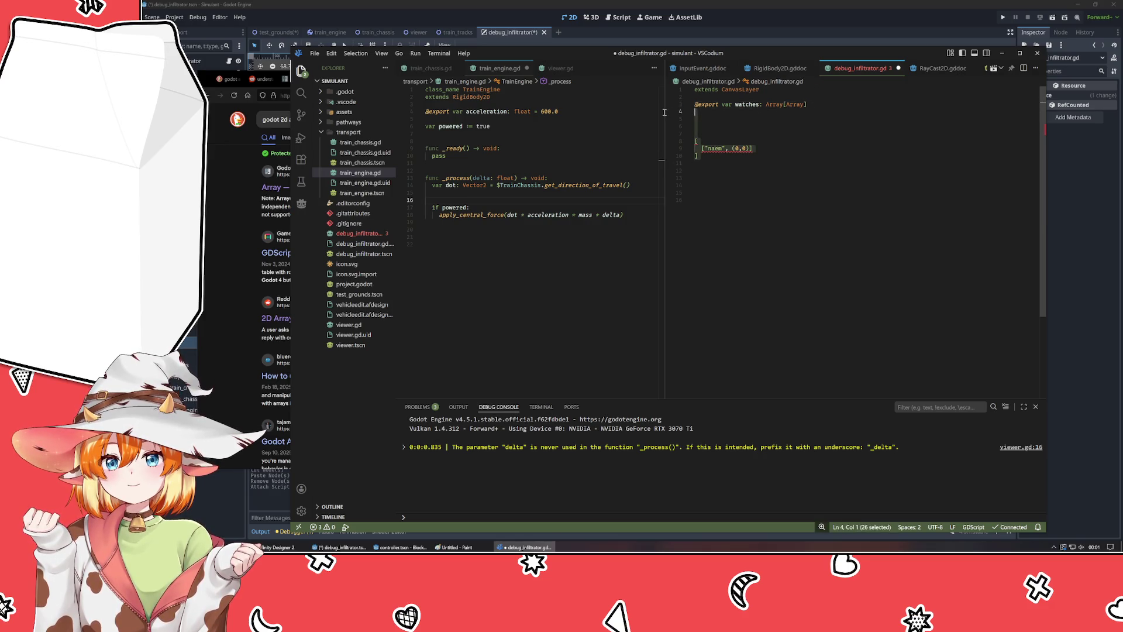
key("BackSpace")
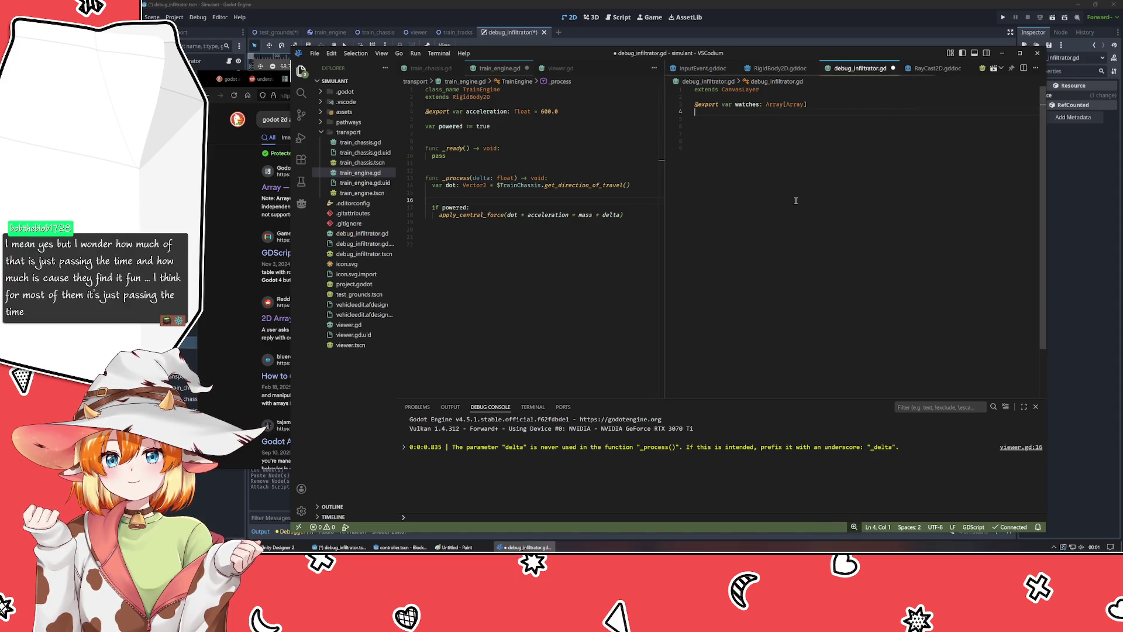
left_click(558, 32)
- Save the debug_infiltrator scene and add one inner array holding one element to Watches
left_click(572, 33)
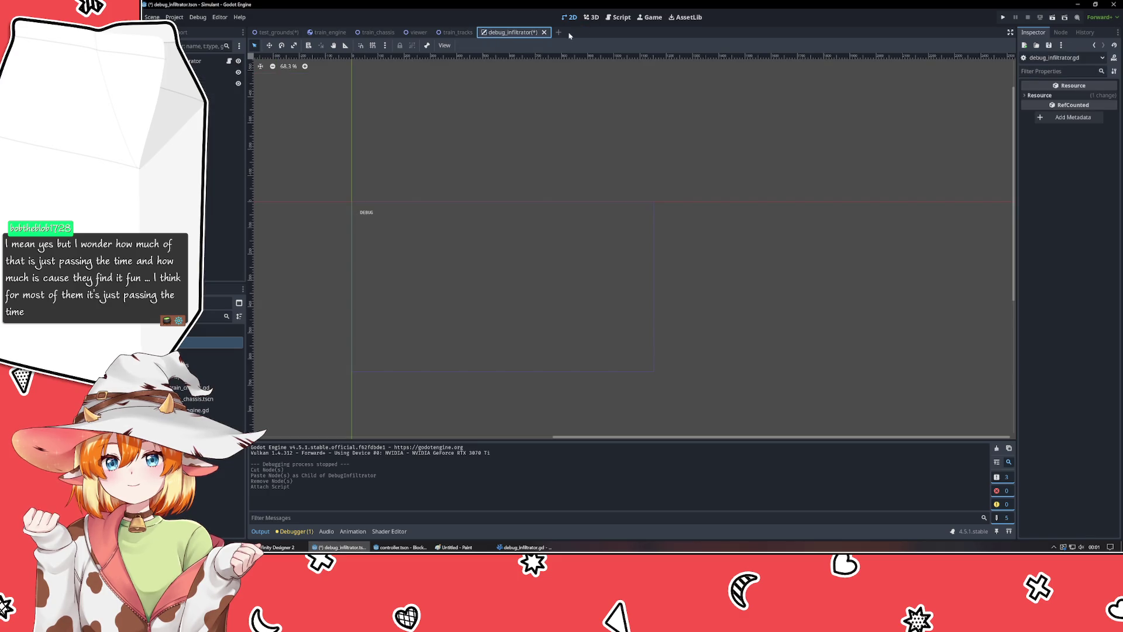
key("ctrl+s")
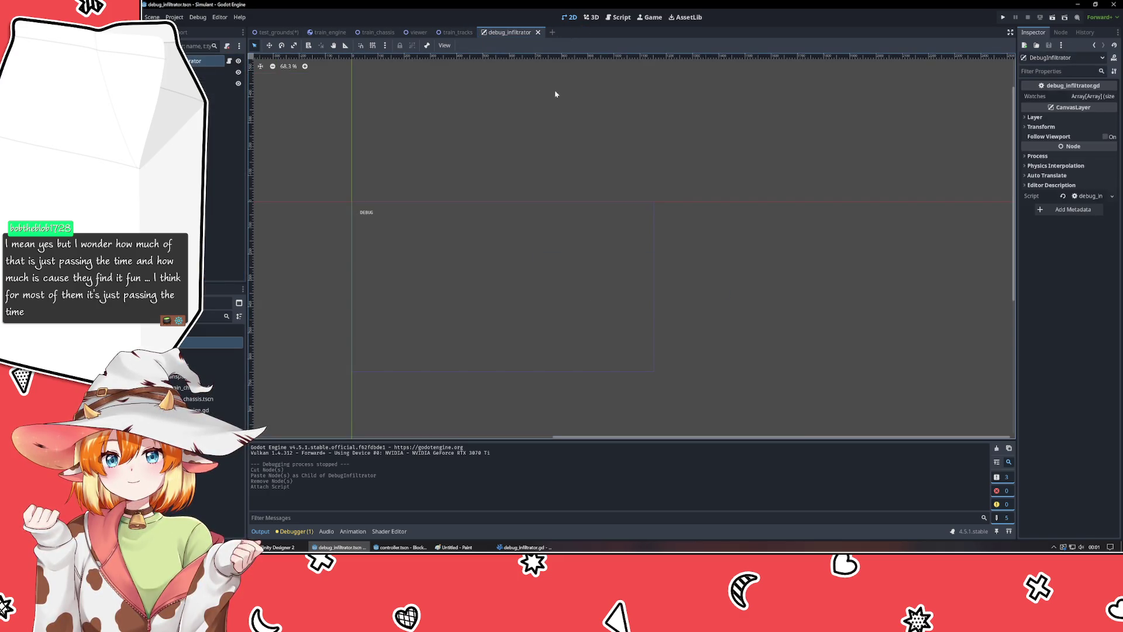
left_click(1081, 97)
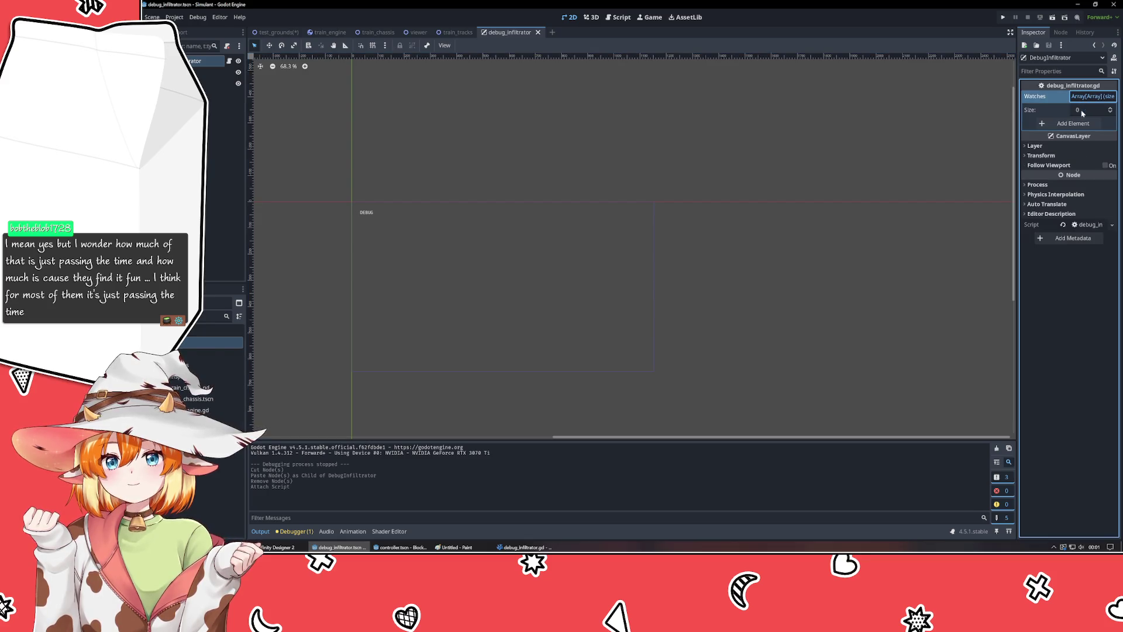
left_click(1082, 124)
left_click(1088, 124)
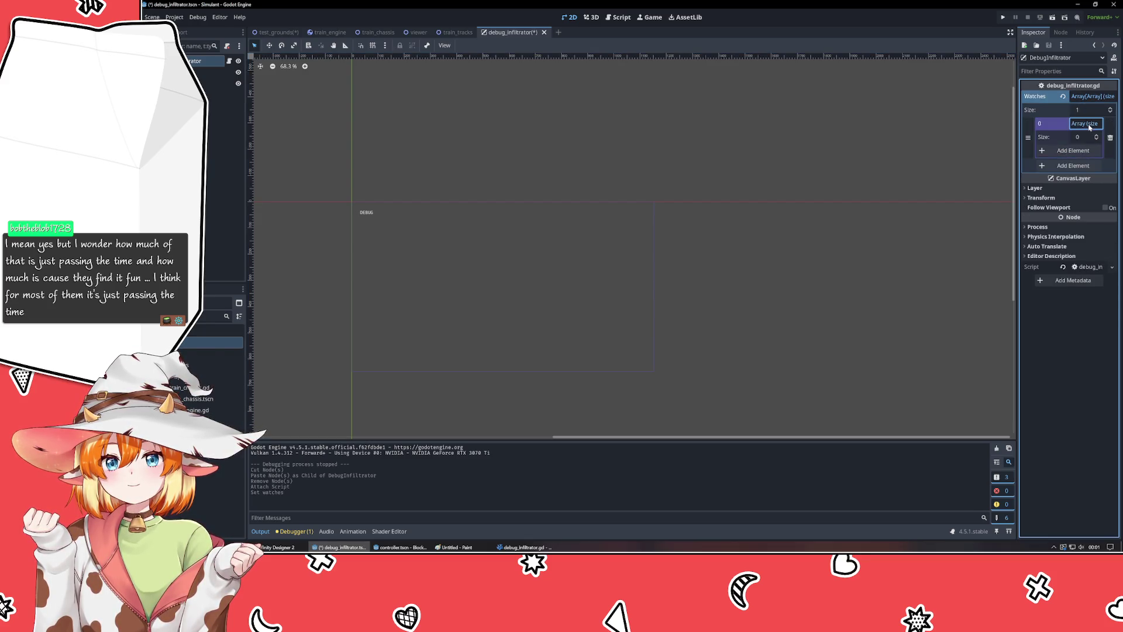
left_click(1067, 152)
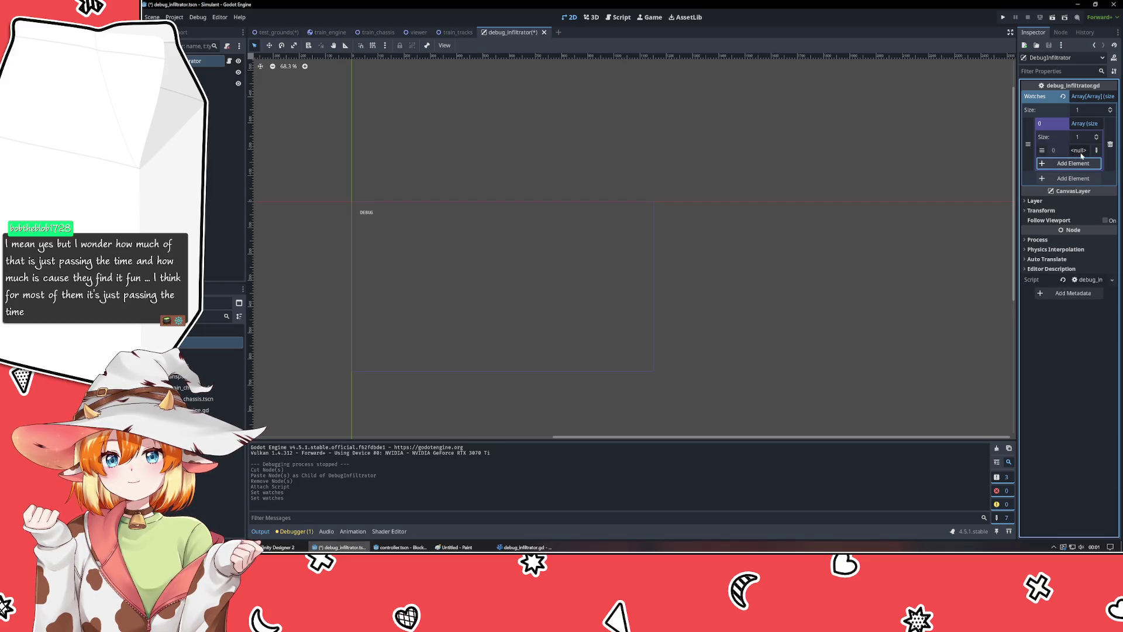
- Change the inner array's null element to an empty String
left_click(1096, 150)
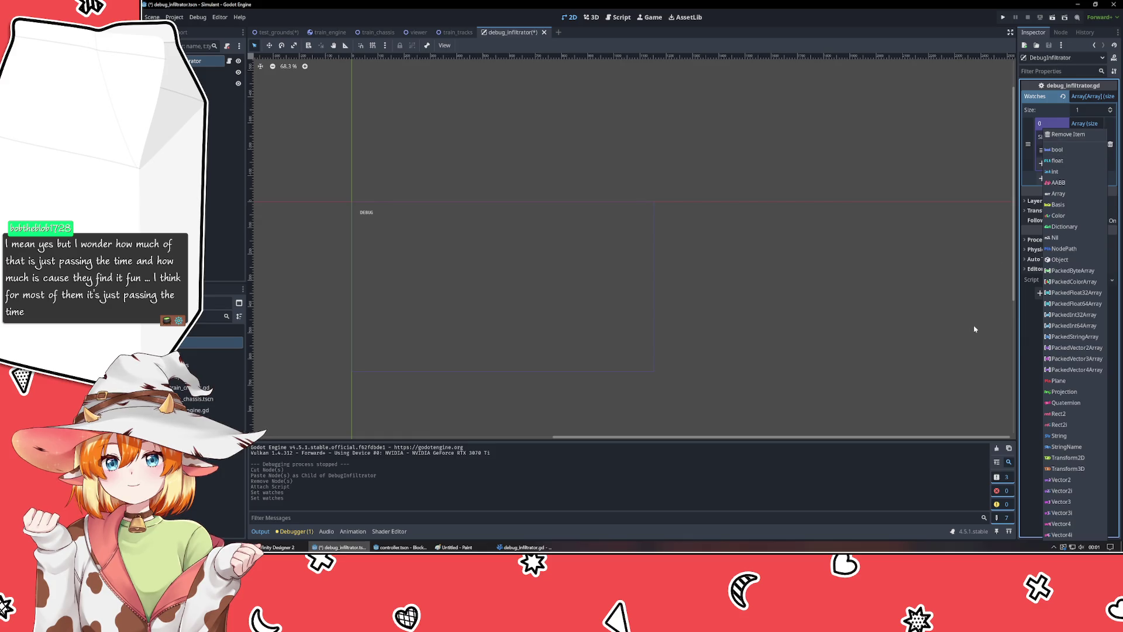
left_click(975, 388)
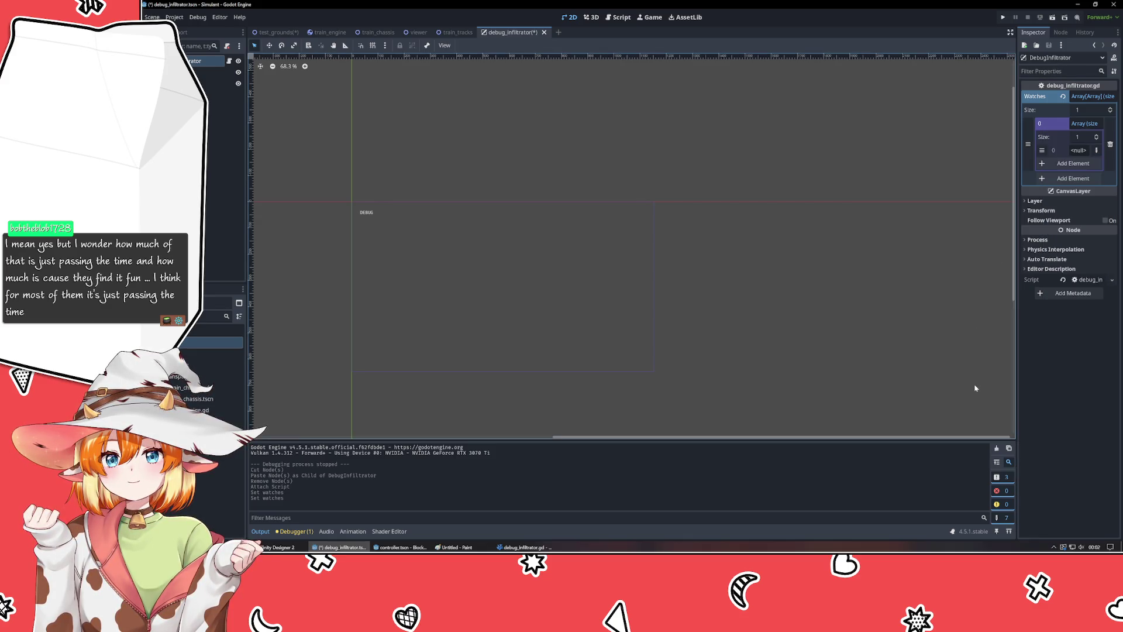
left_click(1096, 150)
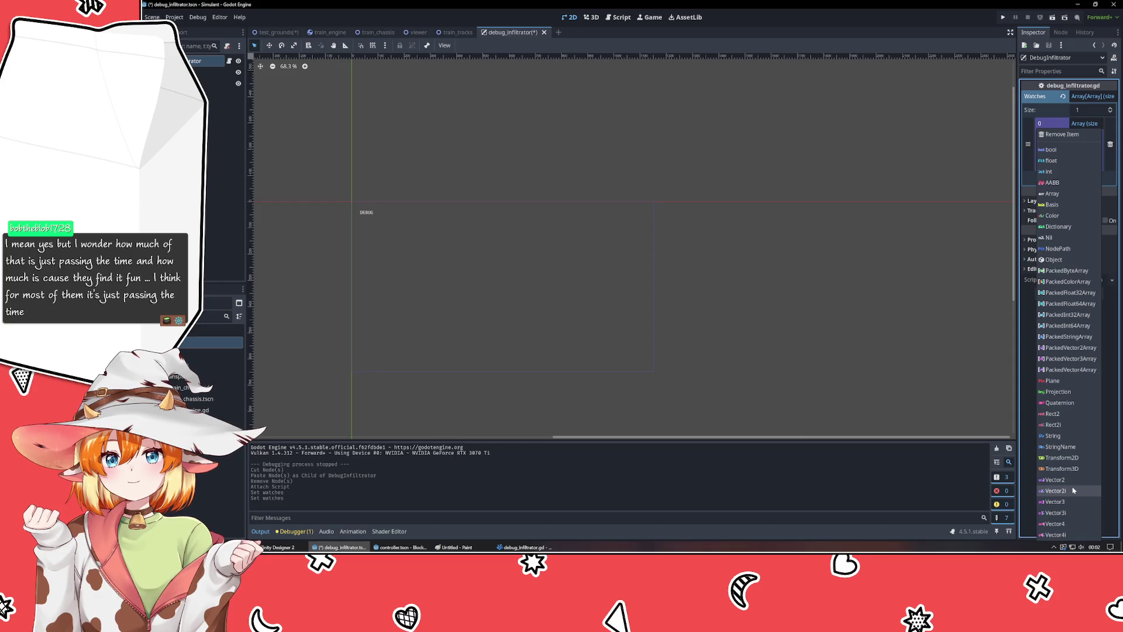
left_click(1070, 436)
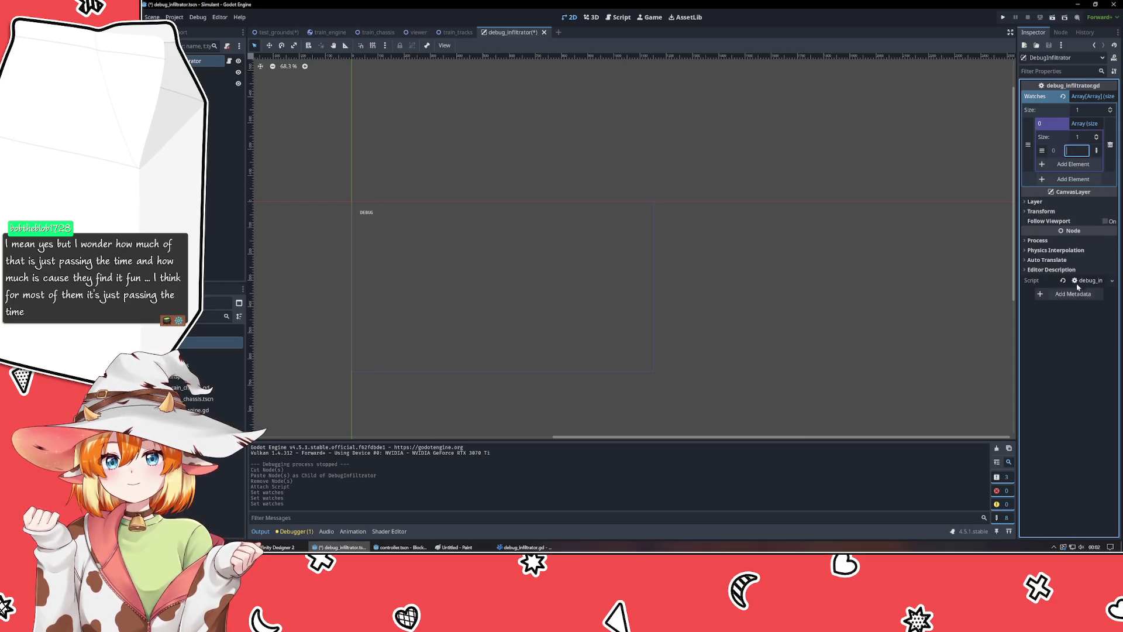